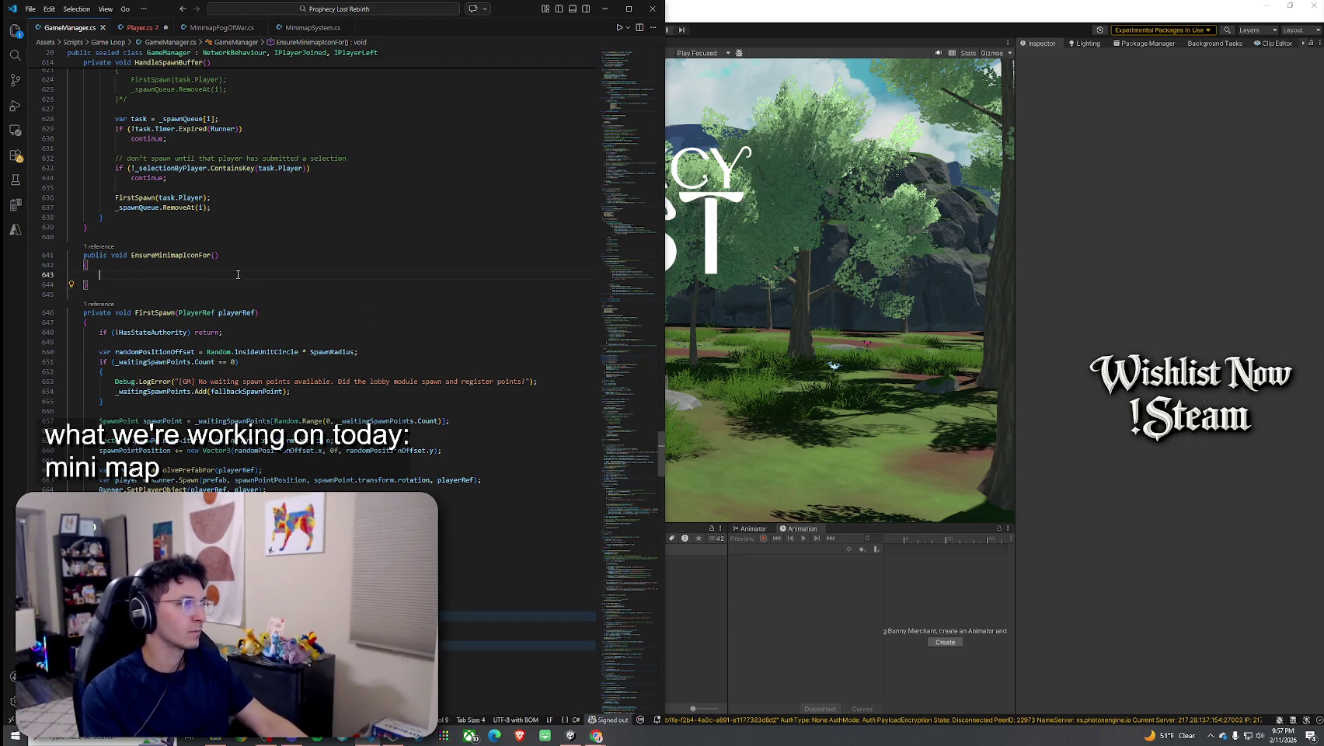
Show Player.cs in VS Code, then bring the Unity editor back to the front
click(134, 28)
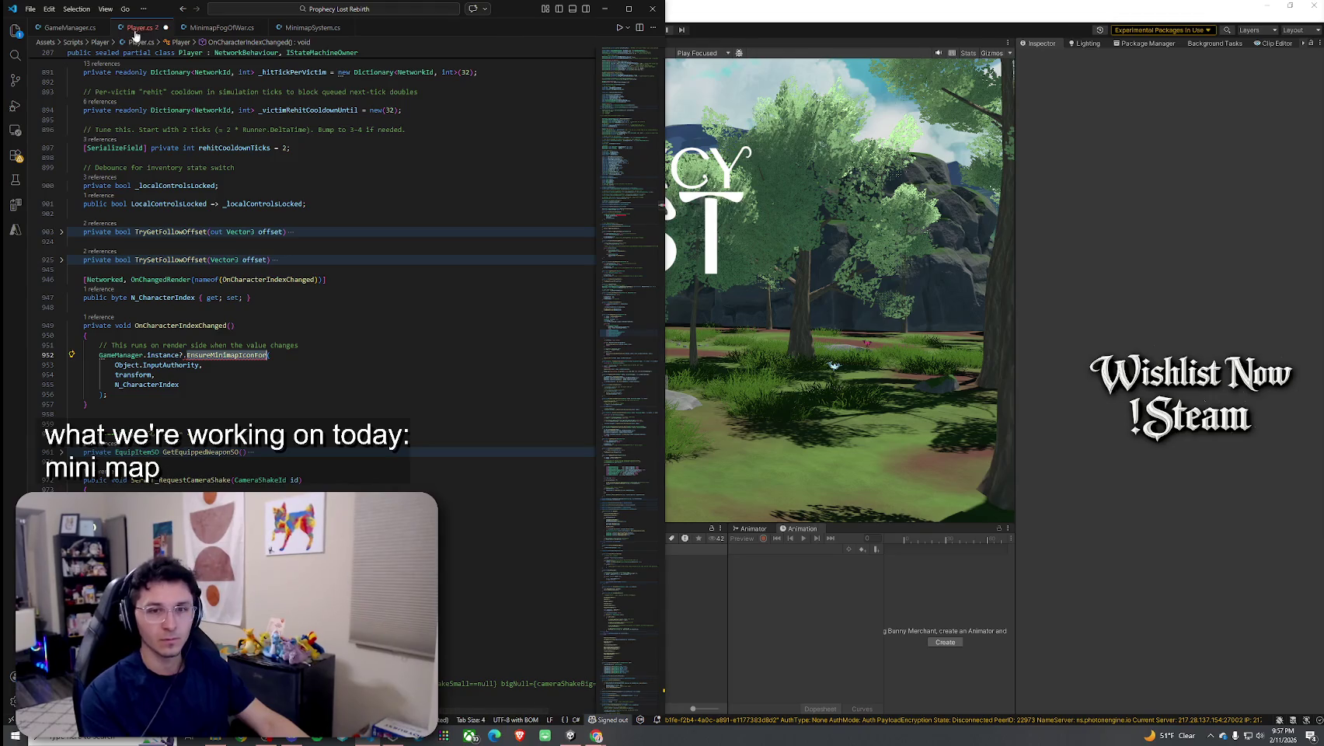
click(605, 9)
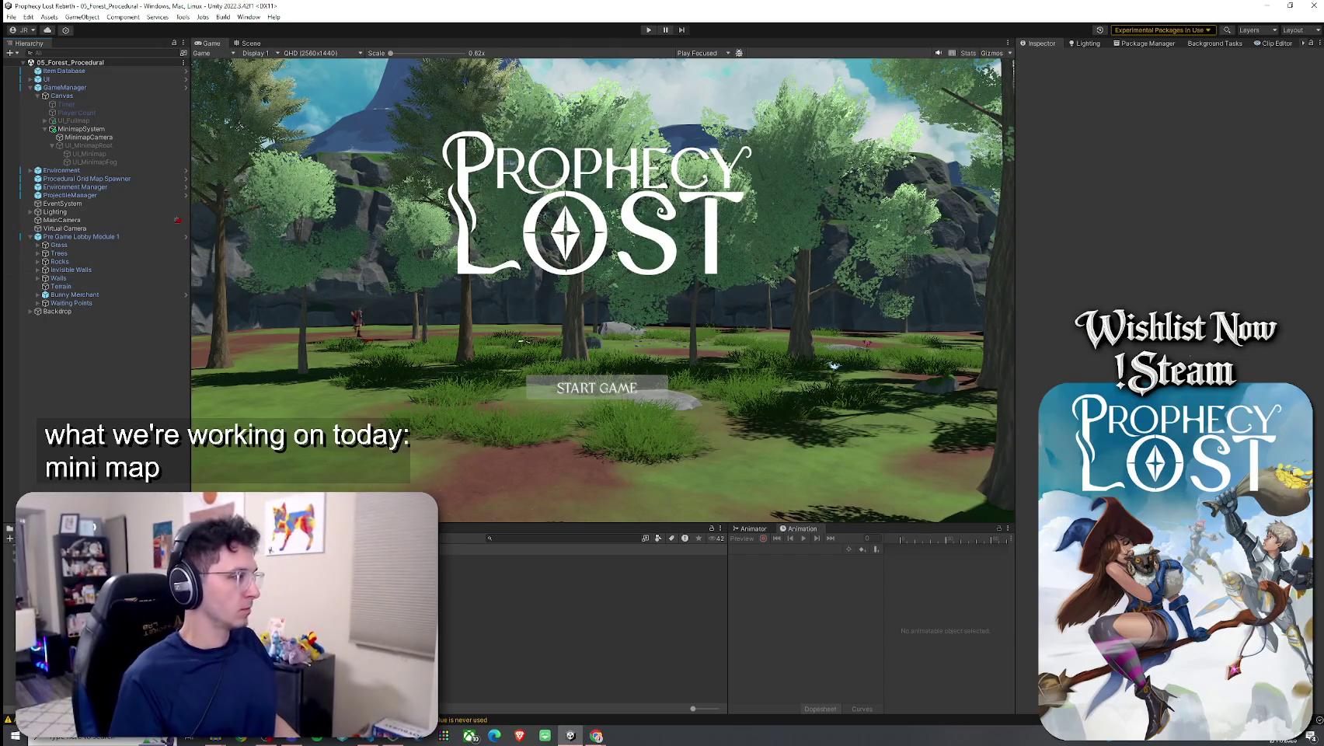
Search the Project panel for 'PlayerIcon' and open the MinimapPlayerIcon prefab
click(515, 540)
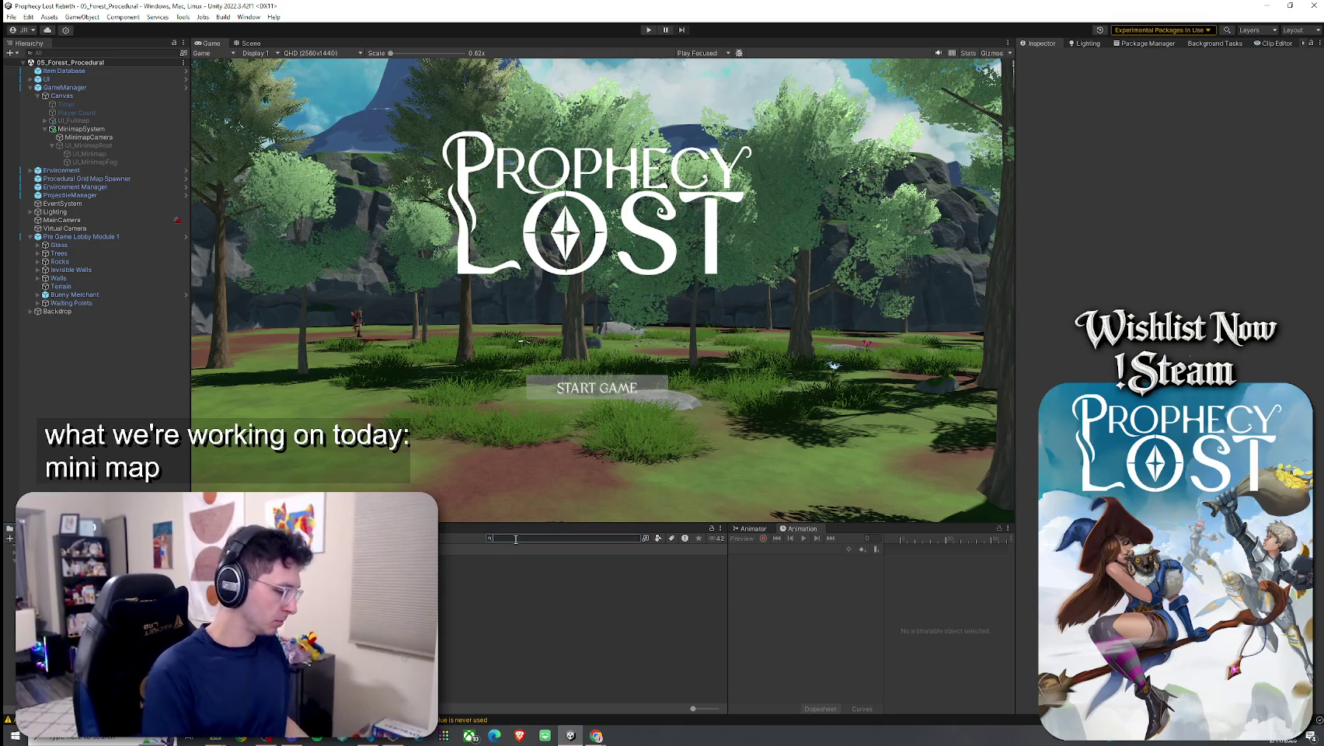
text(PlayerIcon)
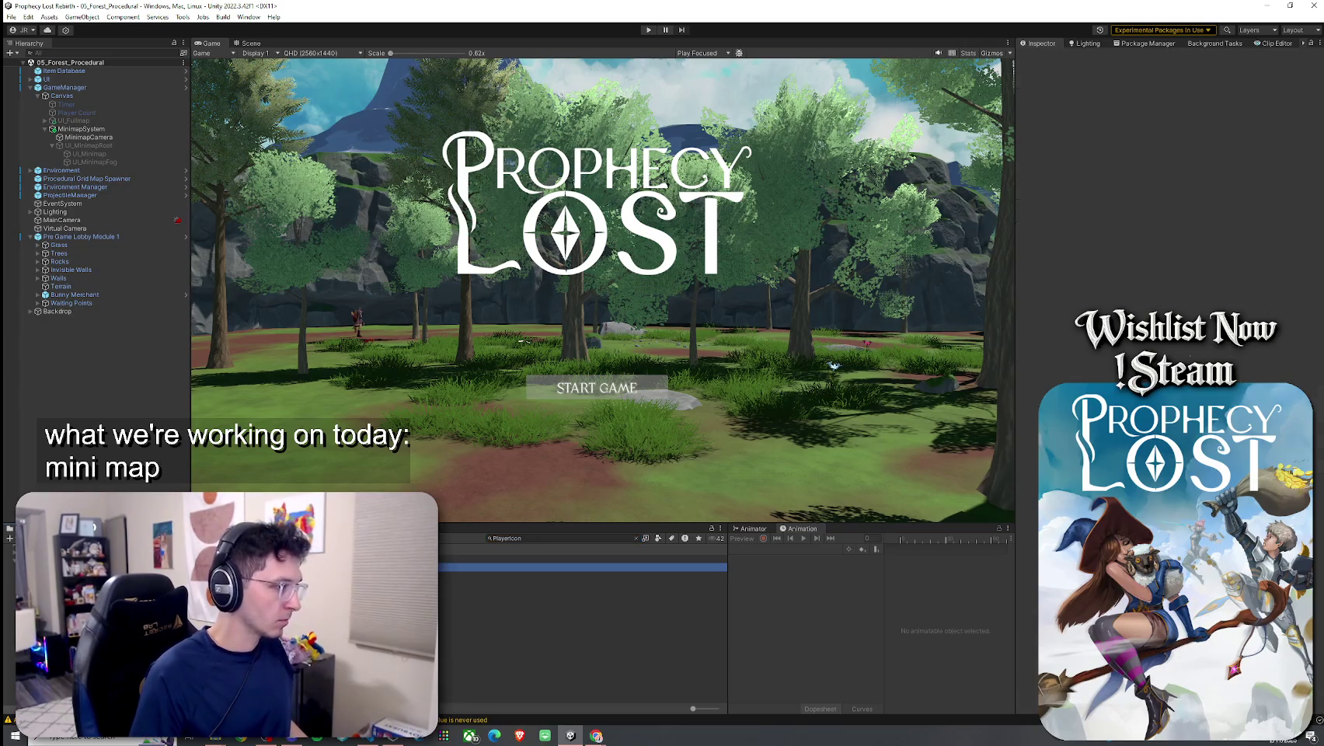
double_click(482, 568)
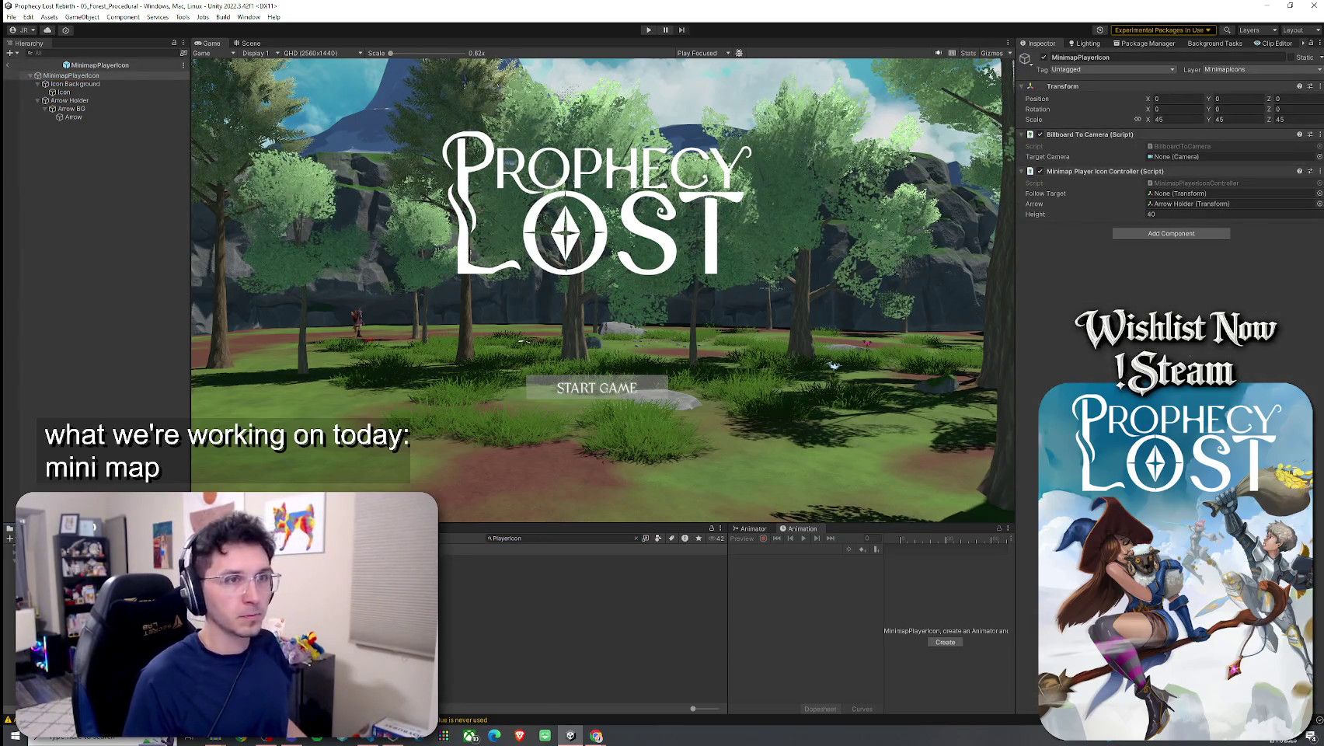
Inspect the prefab's Icon and root, then exit Prefab Mode and select GameManager
click(113, 91)
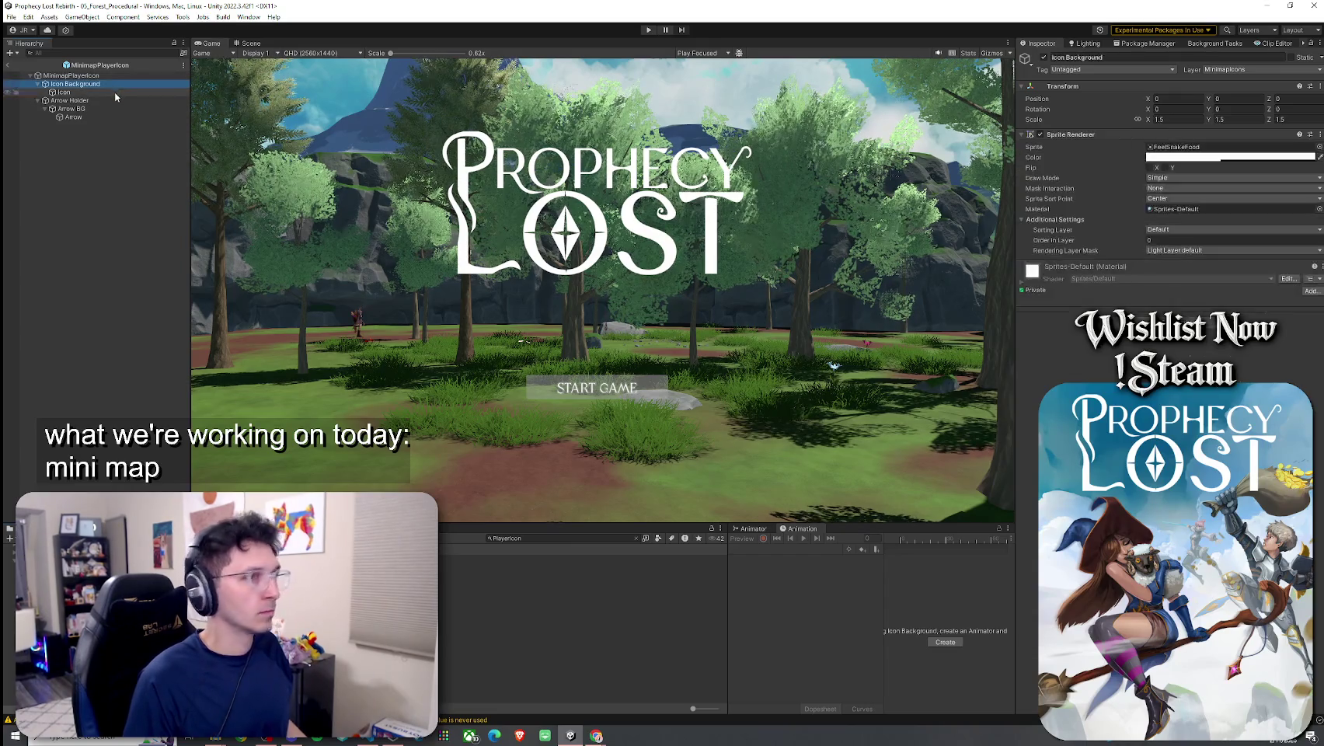
click(87, 76)
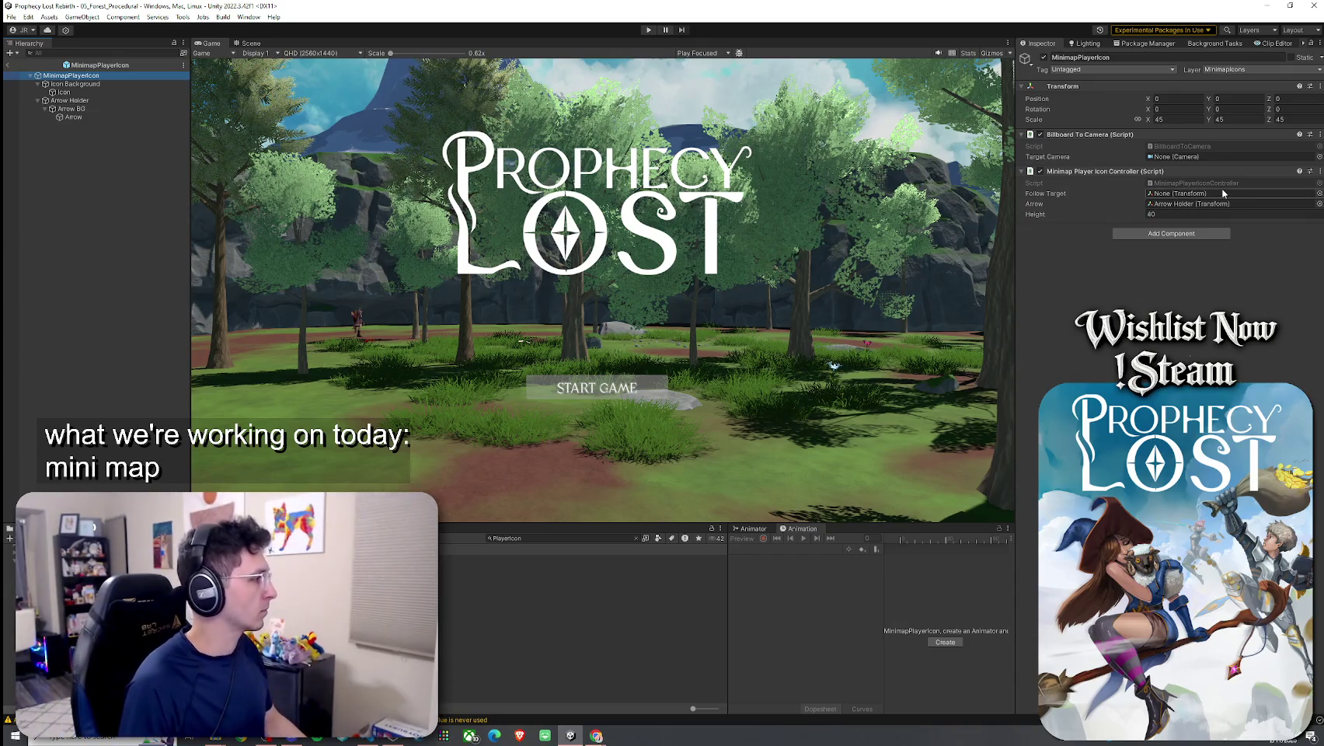
click(7, 65)
click(77, 95)
click(101, 88)
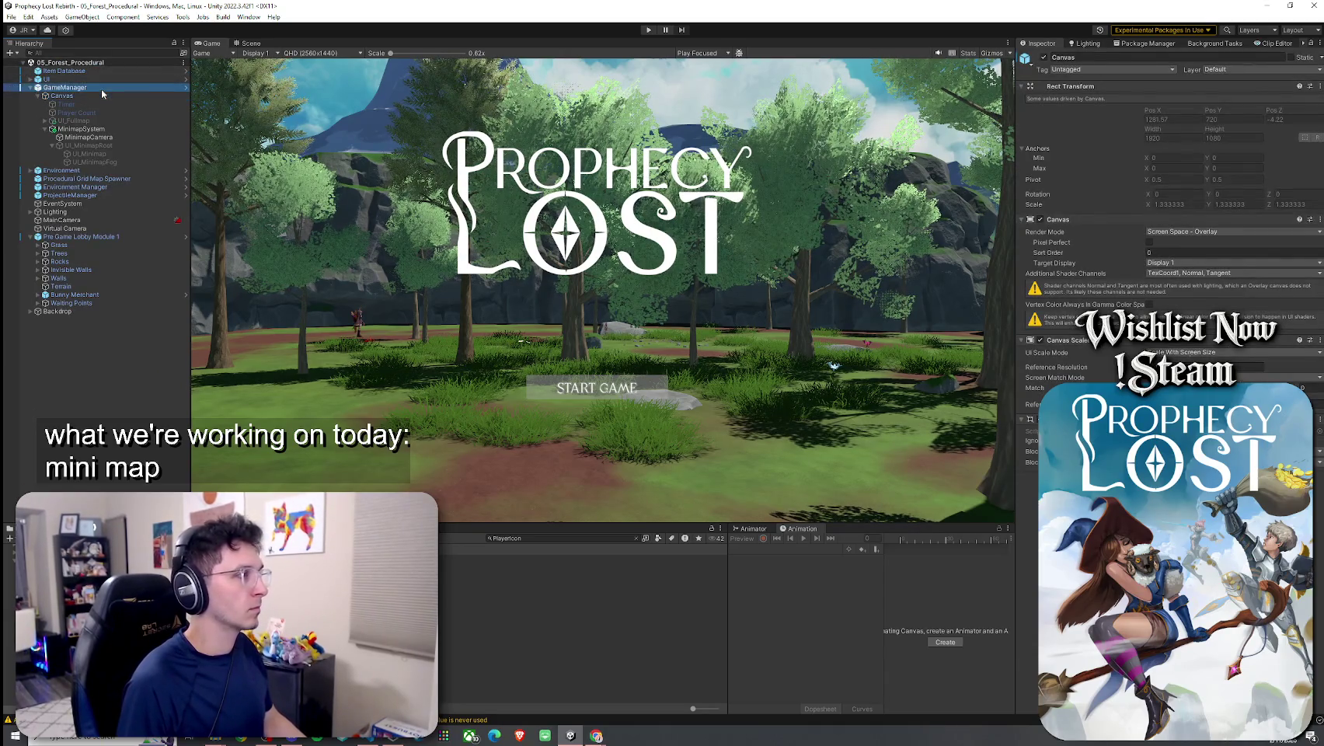
Expand GameManager's Minimap Icon Prefabs By Character list and add two elements
click(1088, 251)
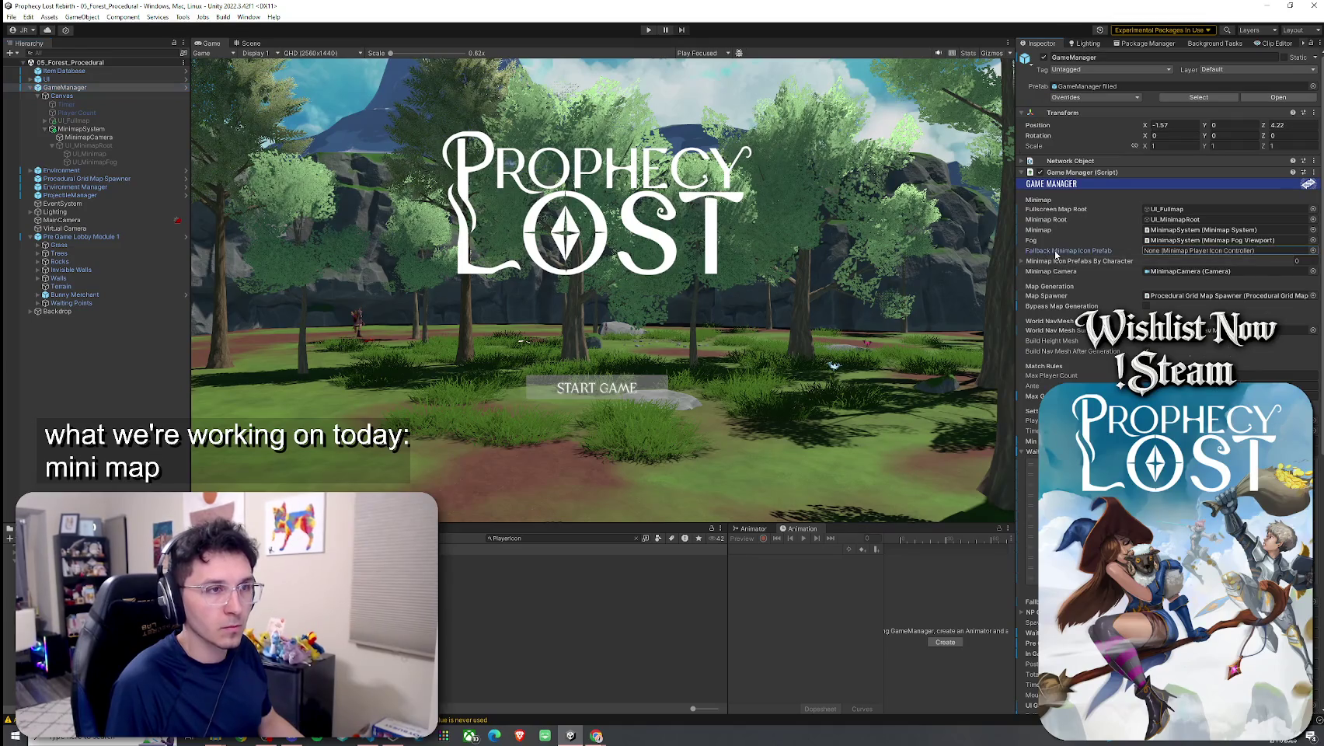
click(1119, 261)
click(1291, 286)
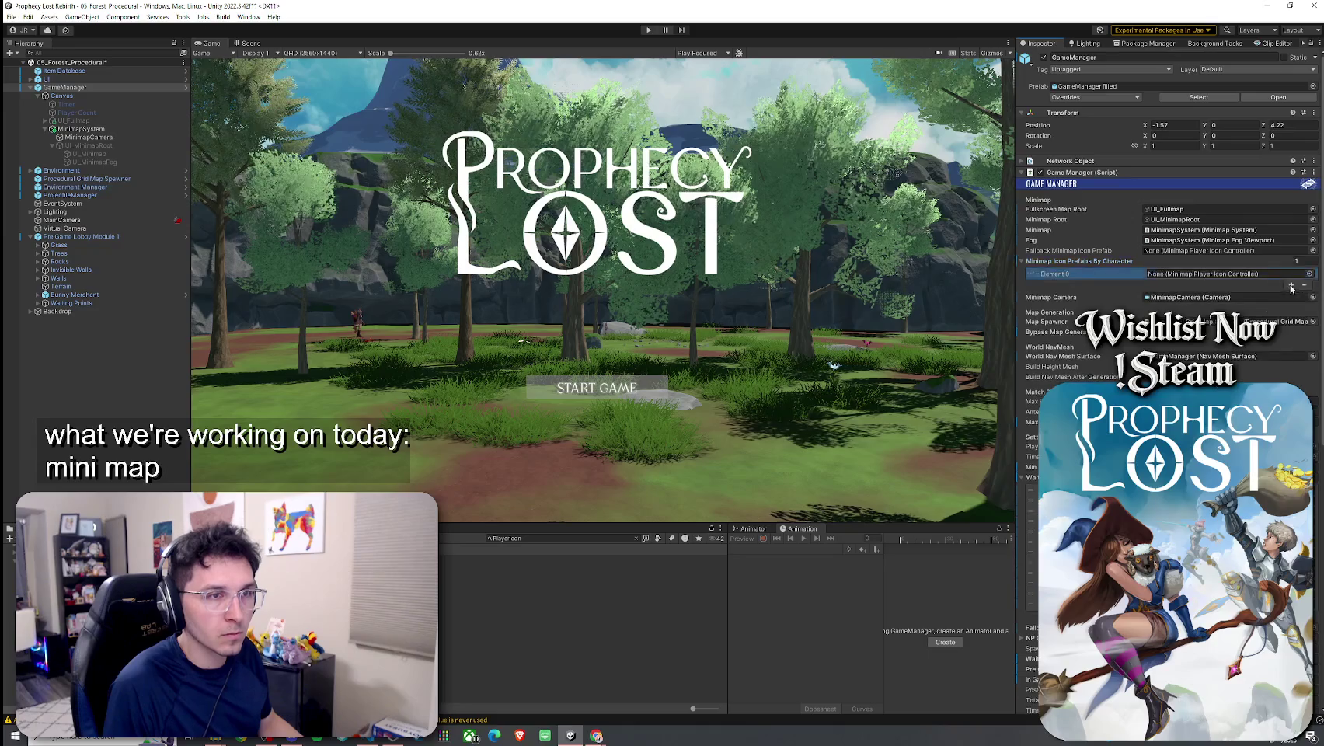
click(1291, 287)
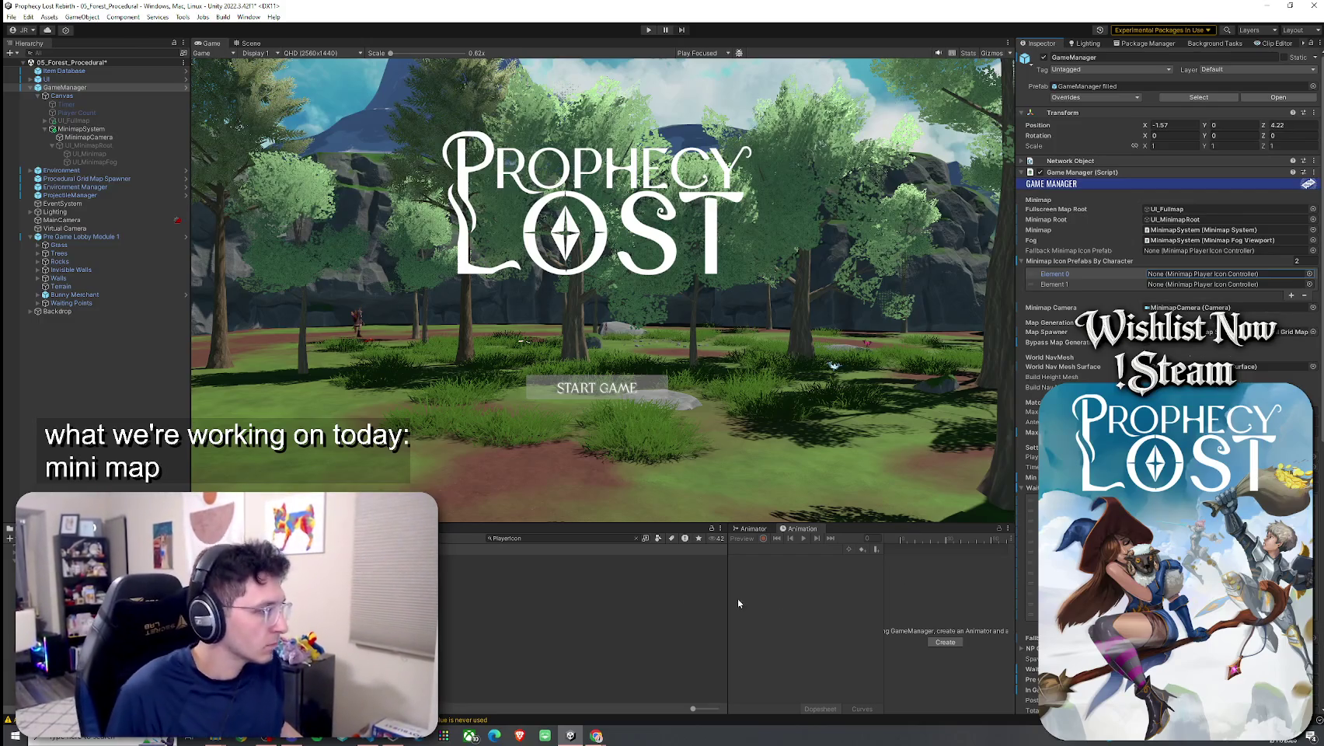
Duplicate the MinimapPlayerIcon prefab as MinimapPlayerIcon_Warrior and MinimapPlayerIcon_Witch
click(373, 559)
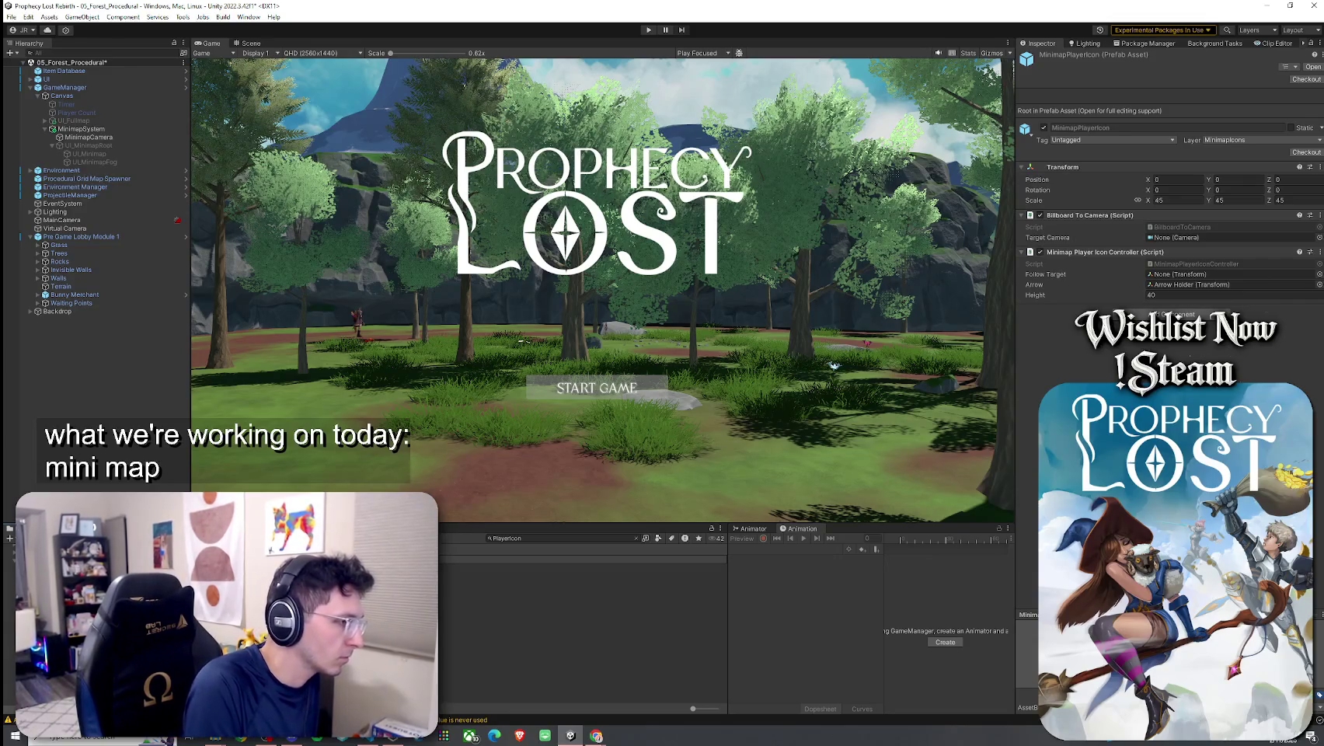
click(373, 558)
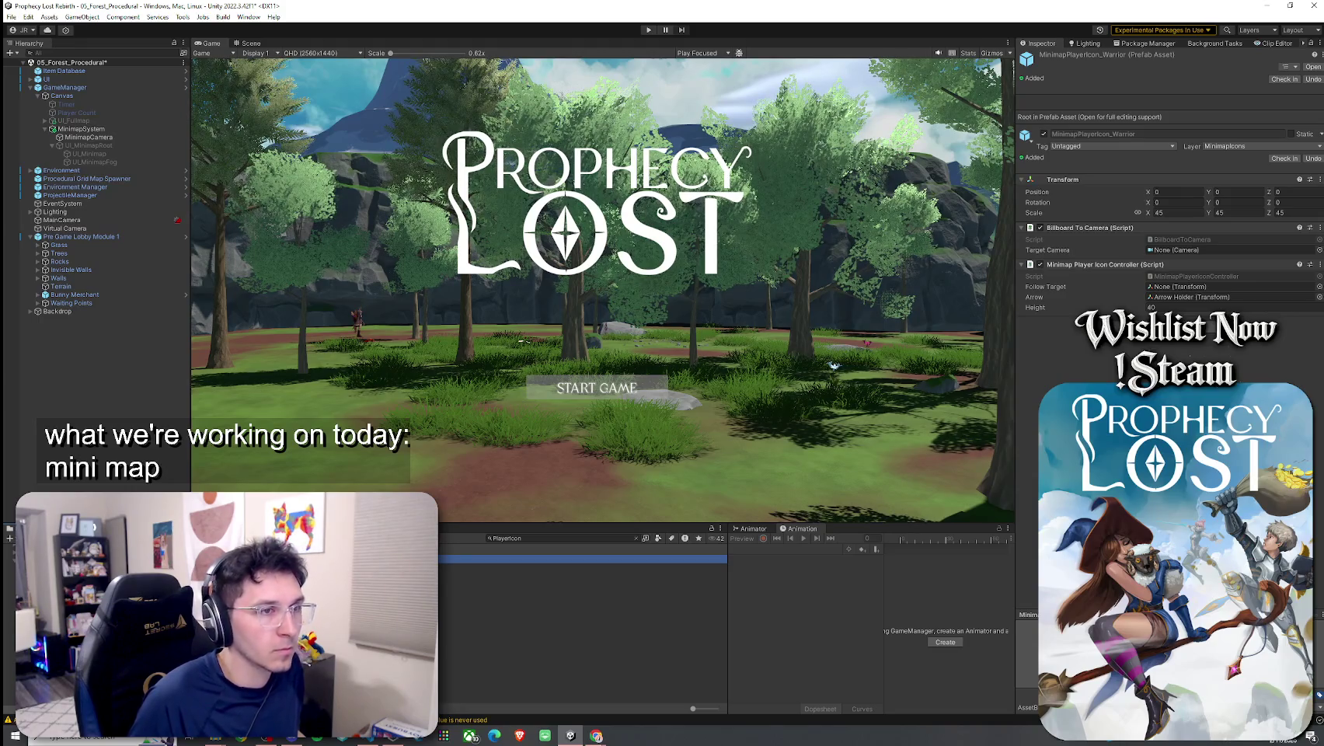
click(80, 87)
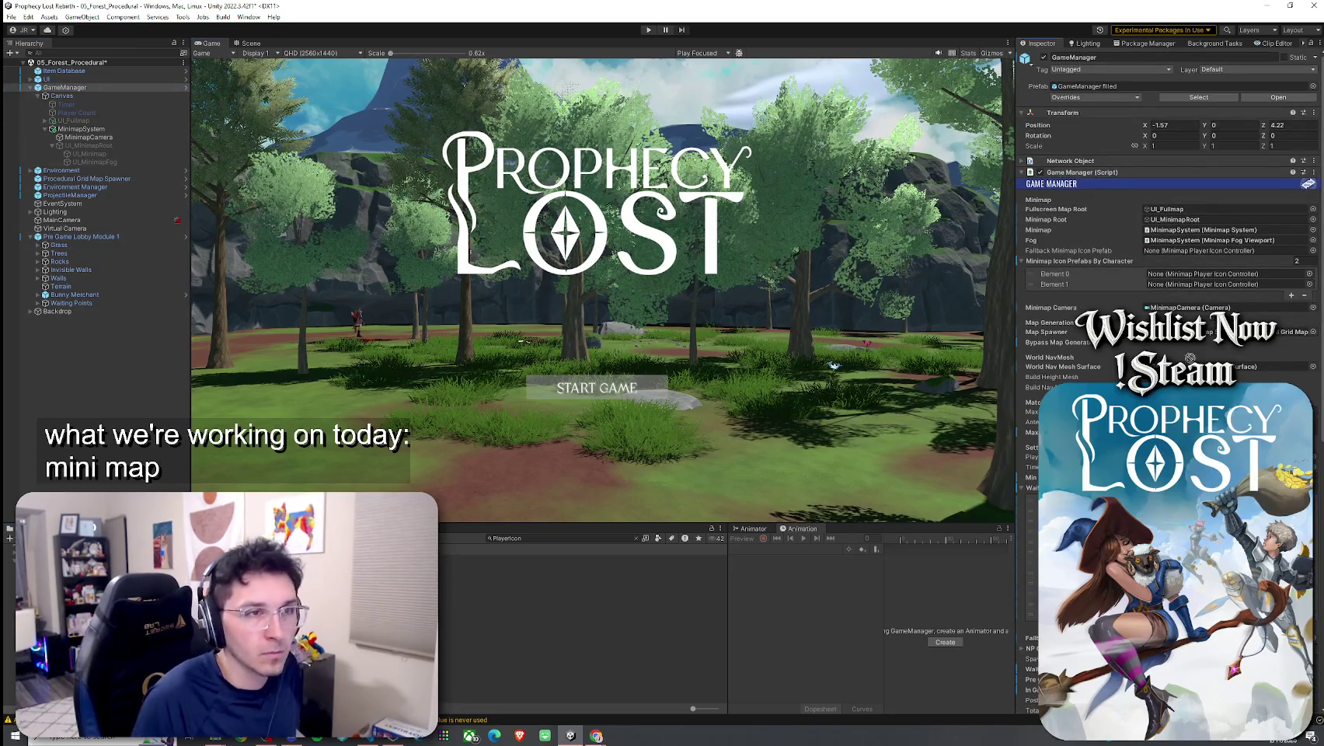
click(466, 559)
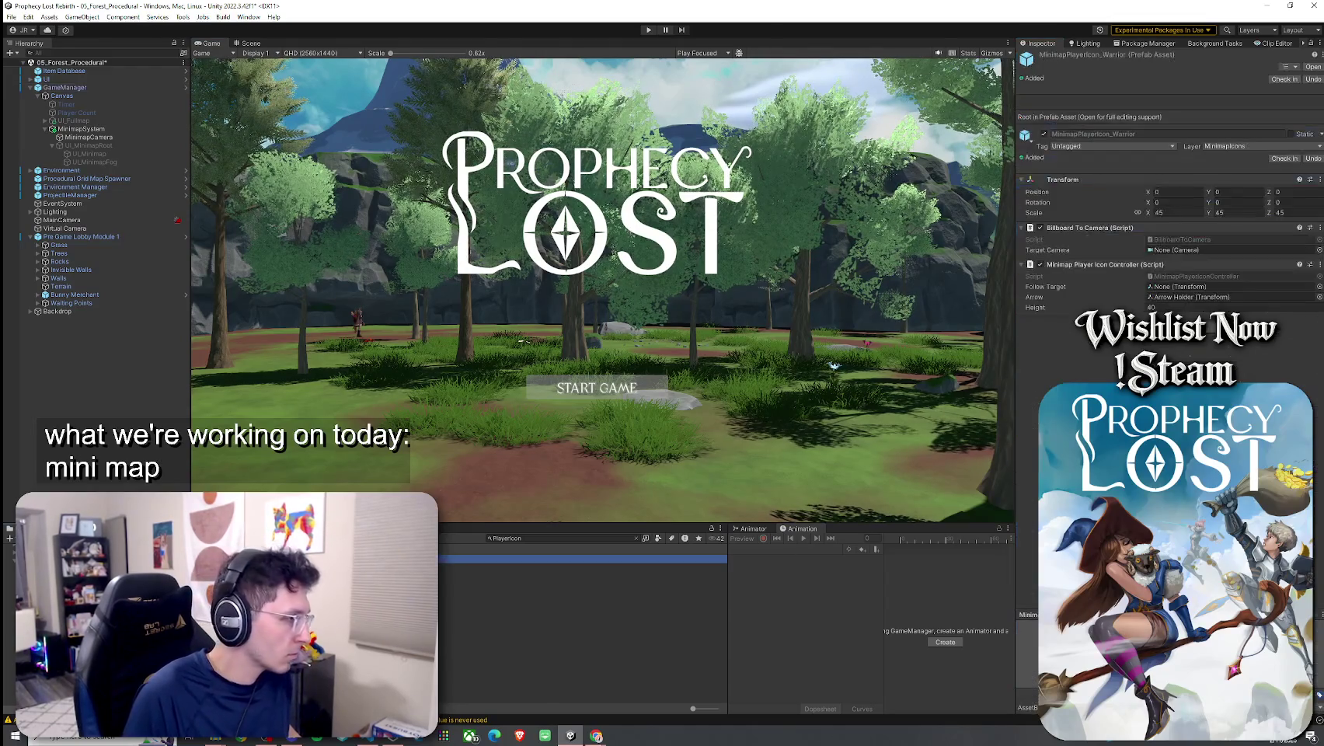
click(466, 567)
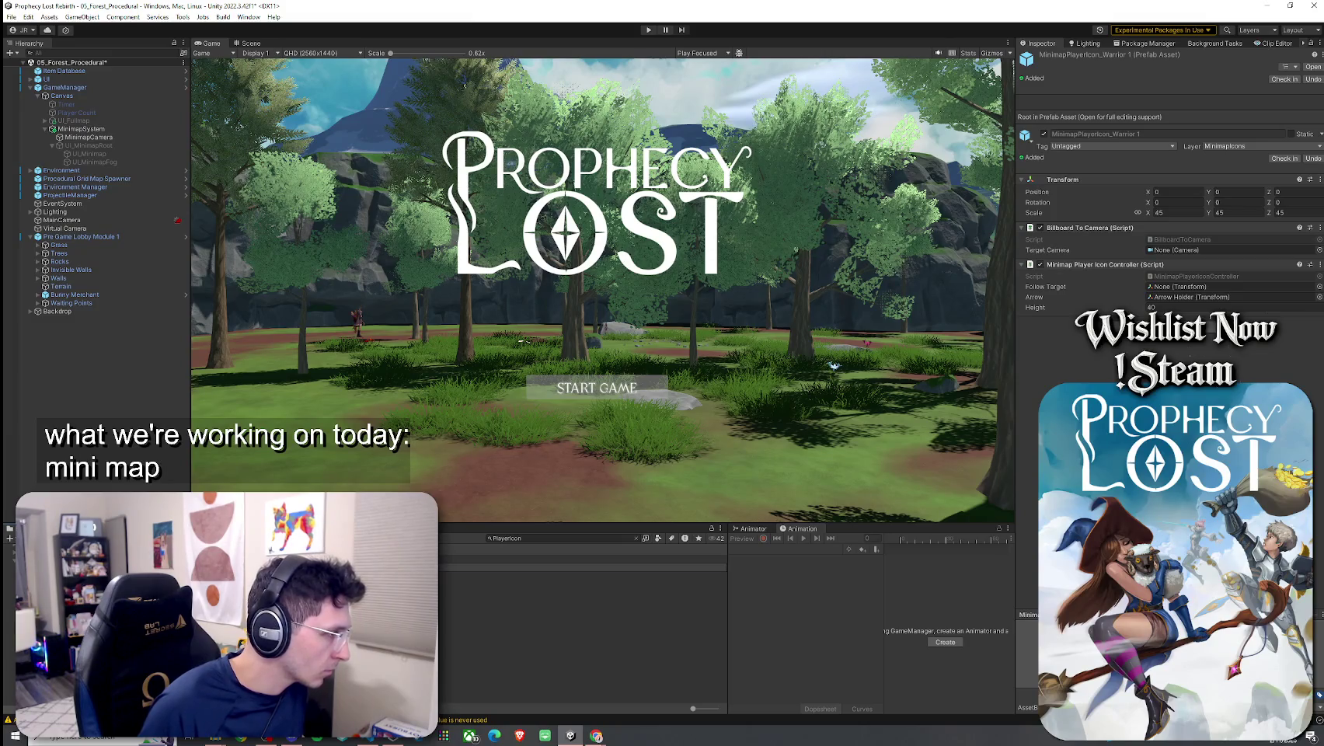
click(311, 568)
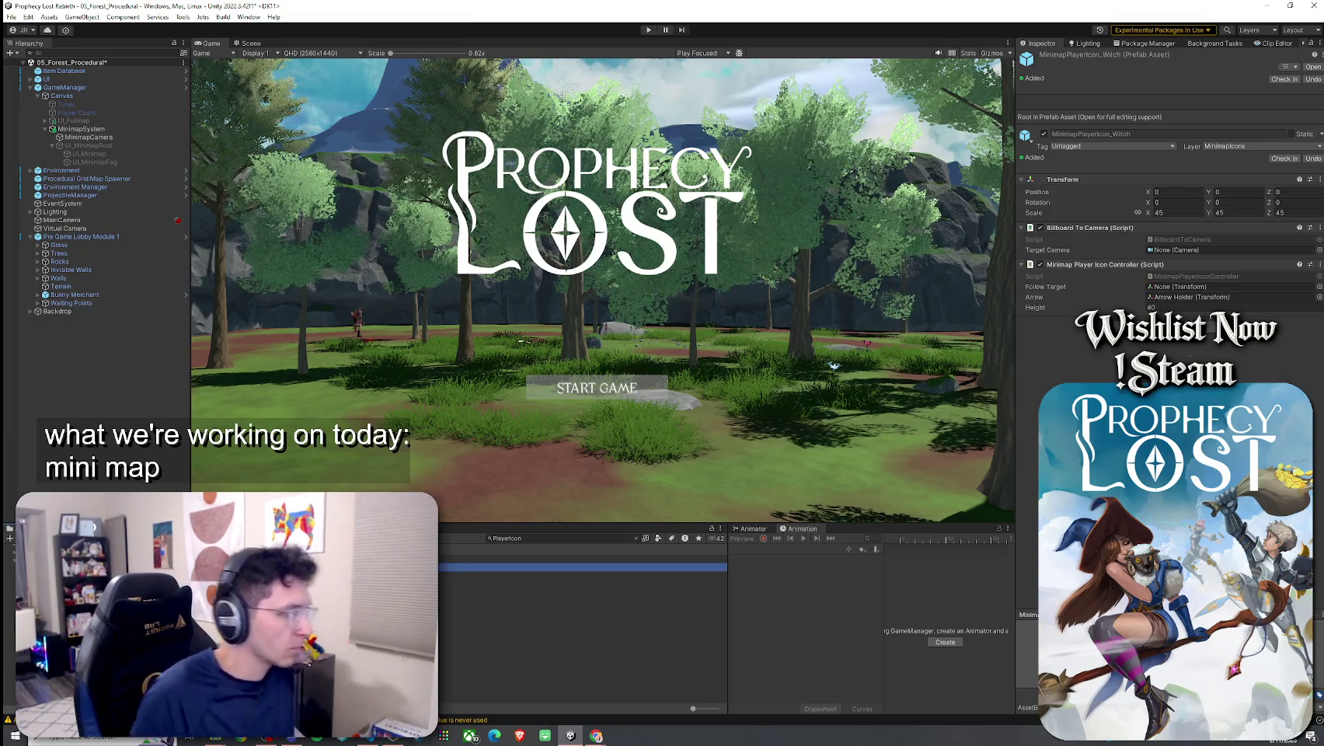
Assign MinimapPlayerIcon_Witch as Element 1 and MinimapPlayerIcon_Warrior as the fallback icon prefab
click(93, 71)
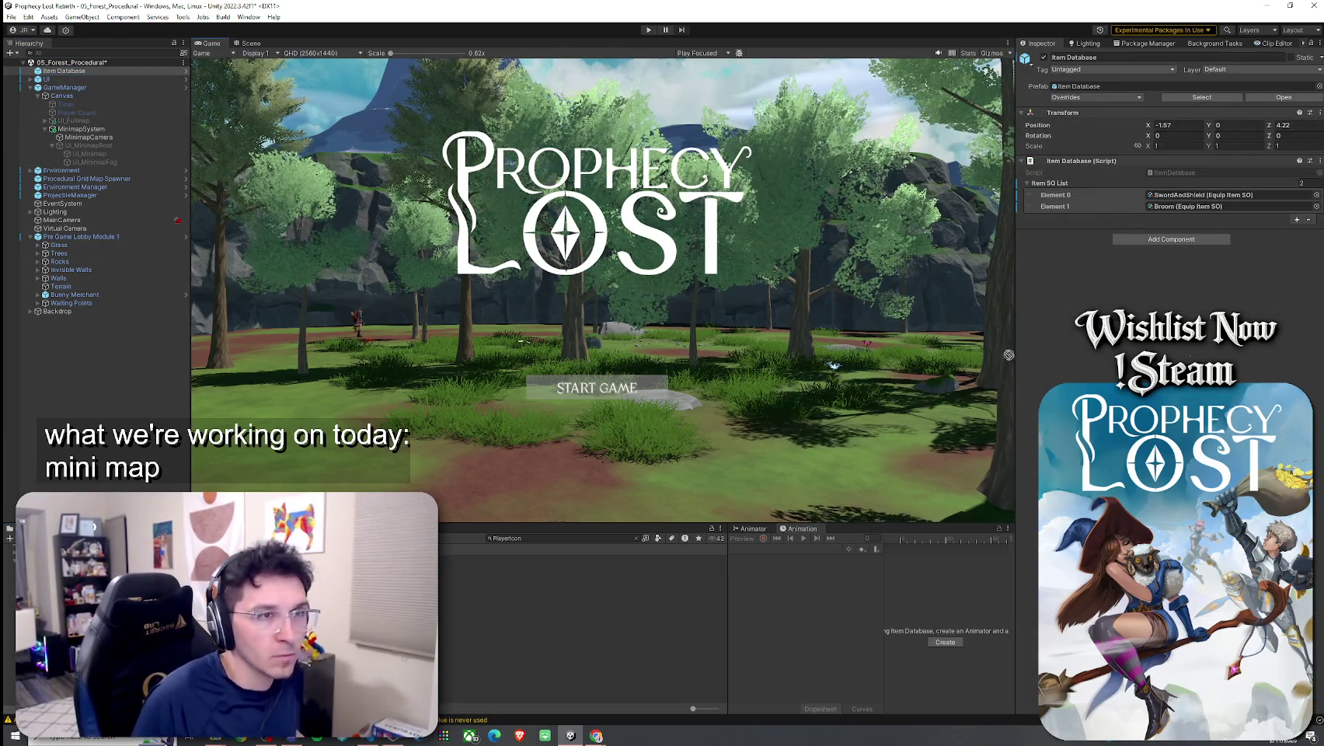
key(Down)
key(Down)
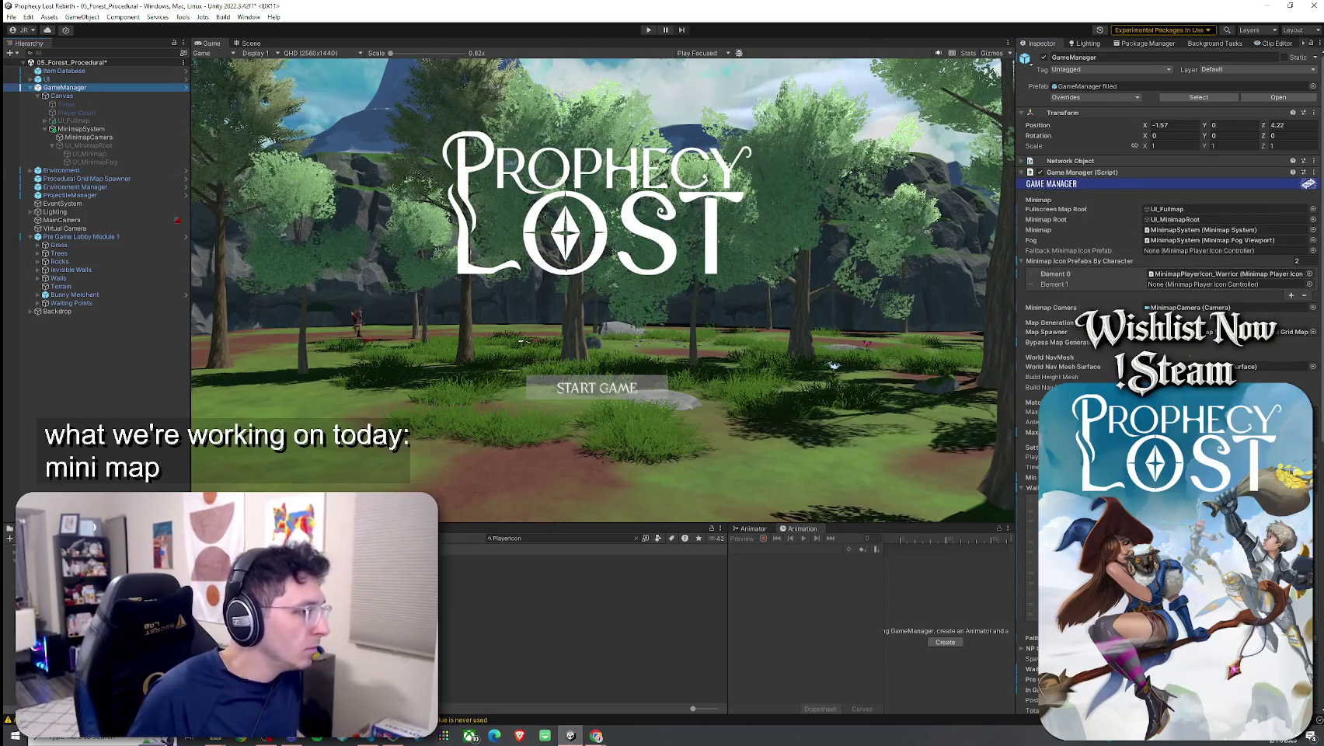
mouse_move(1189, 292)
mouse_down()
mouse_move(1200, 268)
mouse_move(1212, 285)
mouse_up()
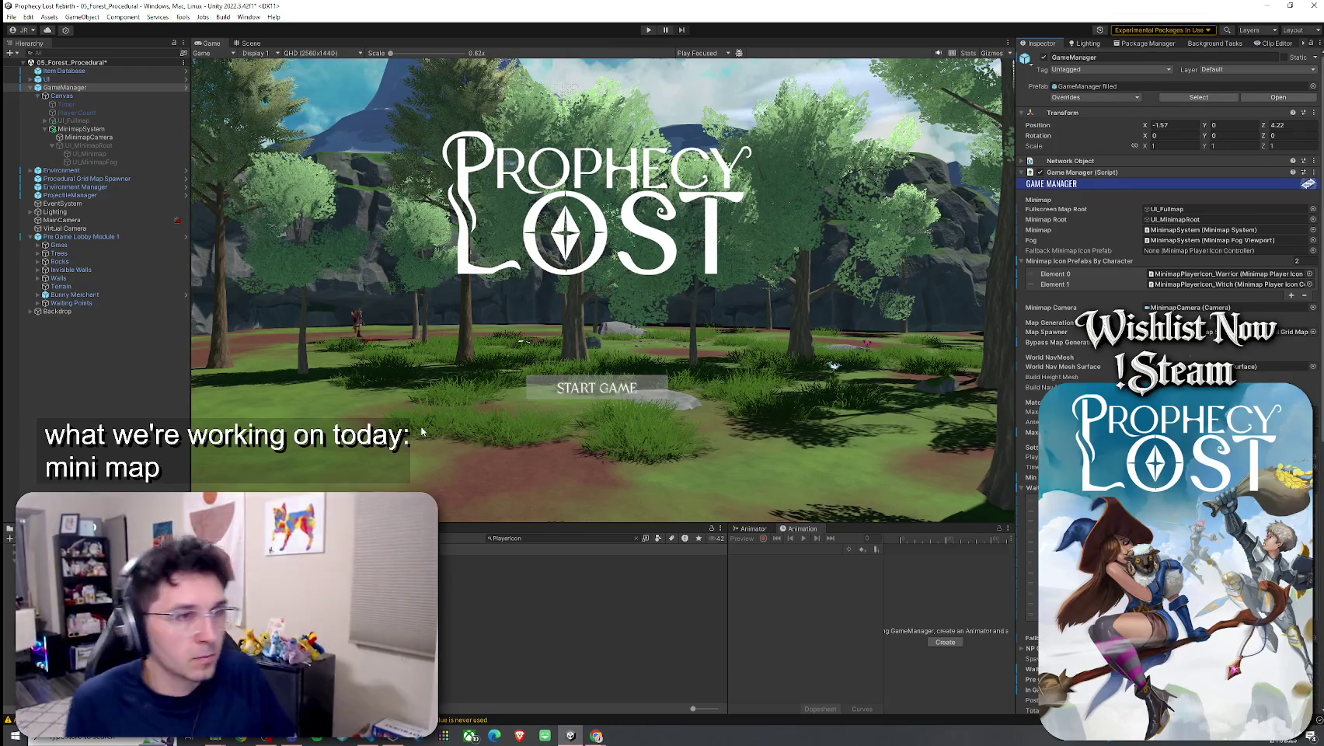
drag(1228, 274, 1226, 250)
click(11, 16)
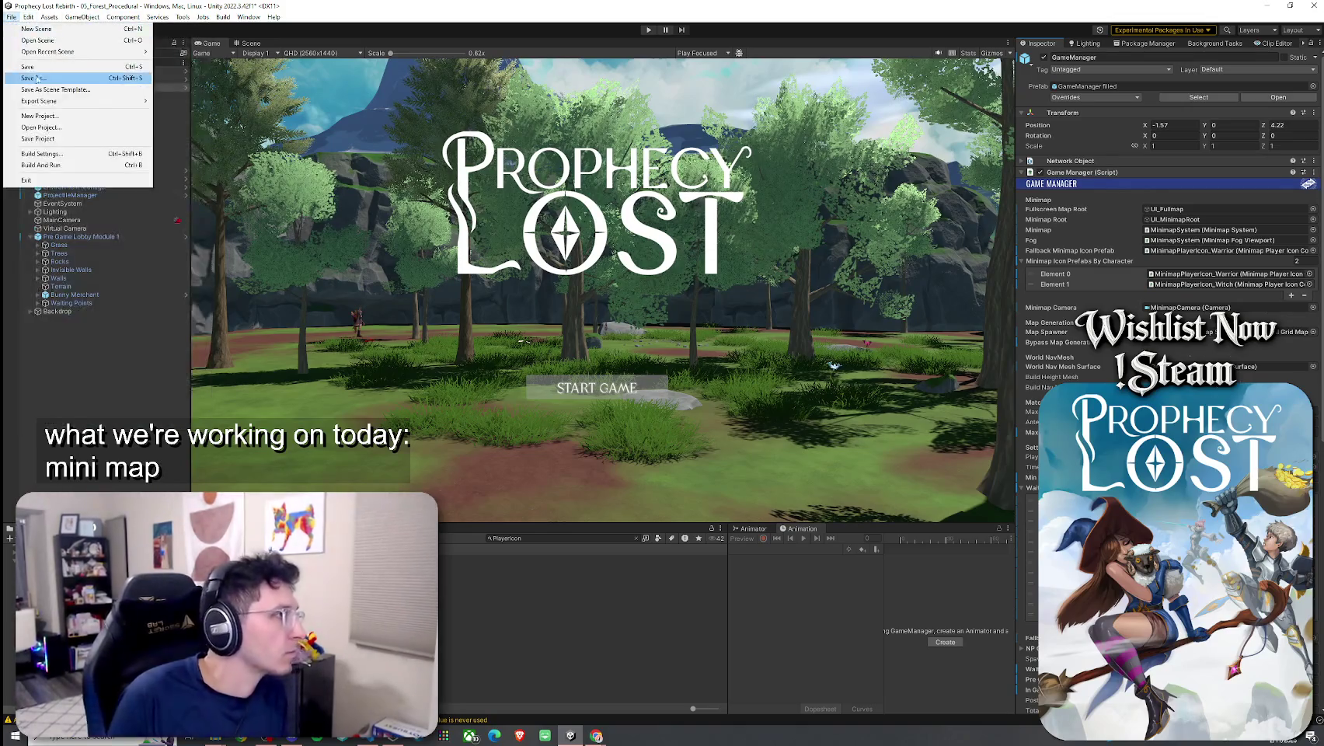
Cancel Save As and save the forest scene with File > Save
click(74, 72)
key(Escape)
click(11, 16)
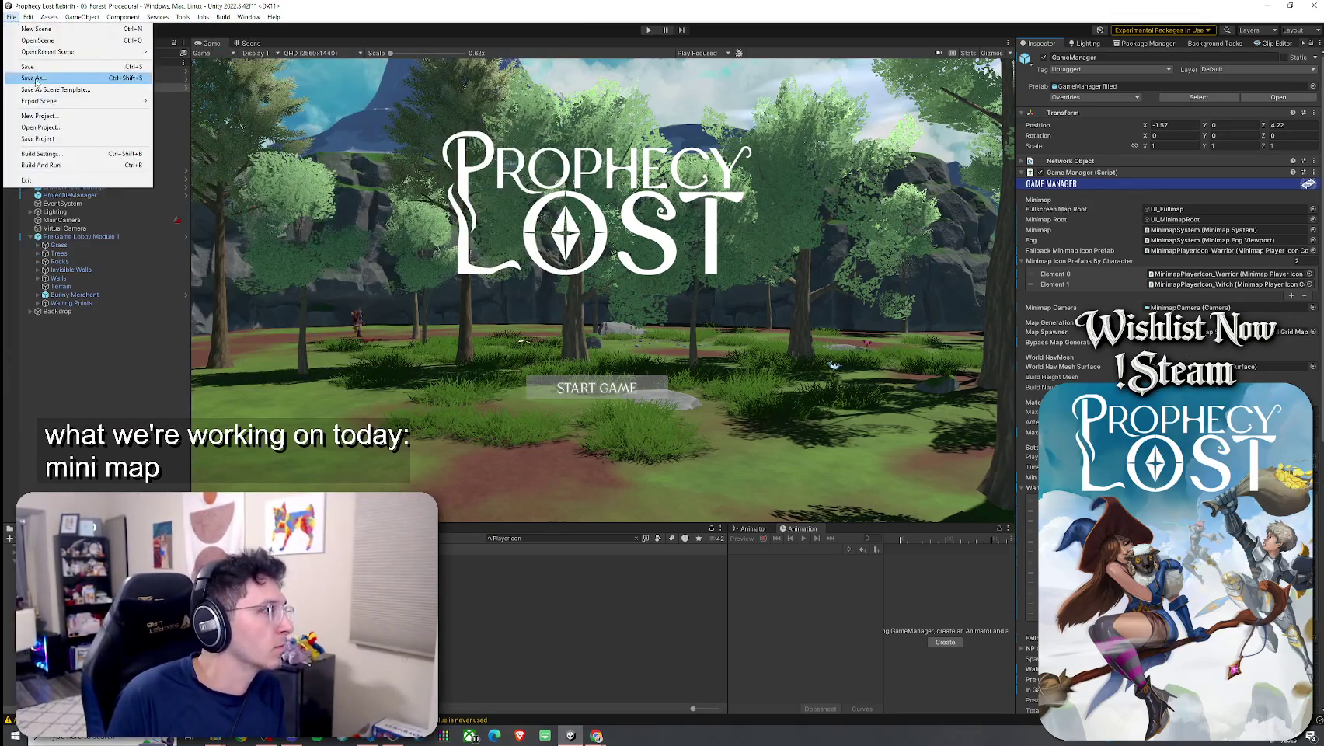
click(222, 3)
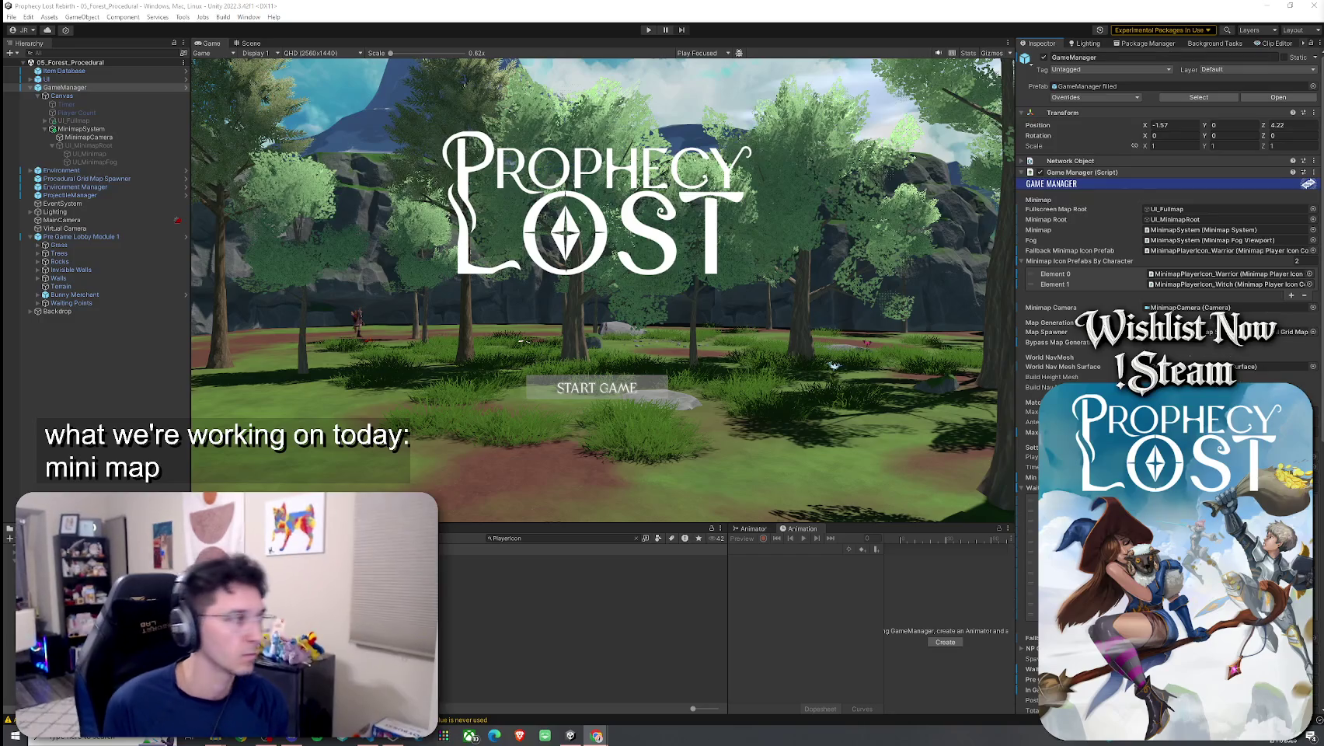
click(544, 557)
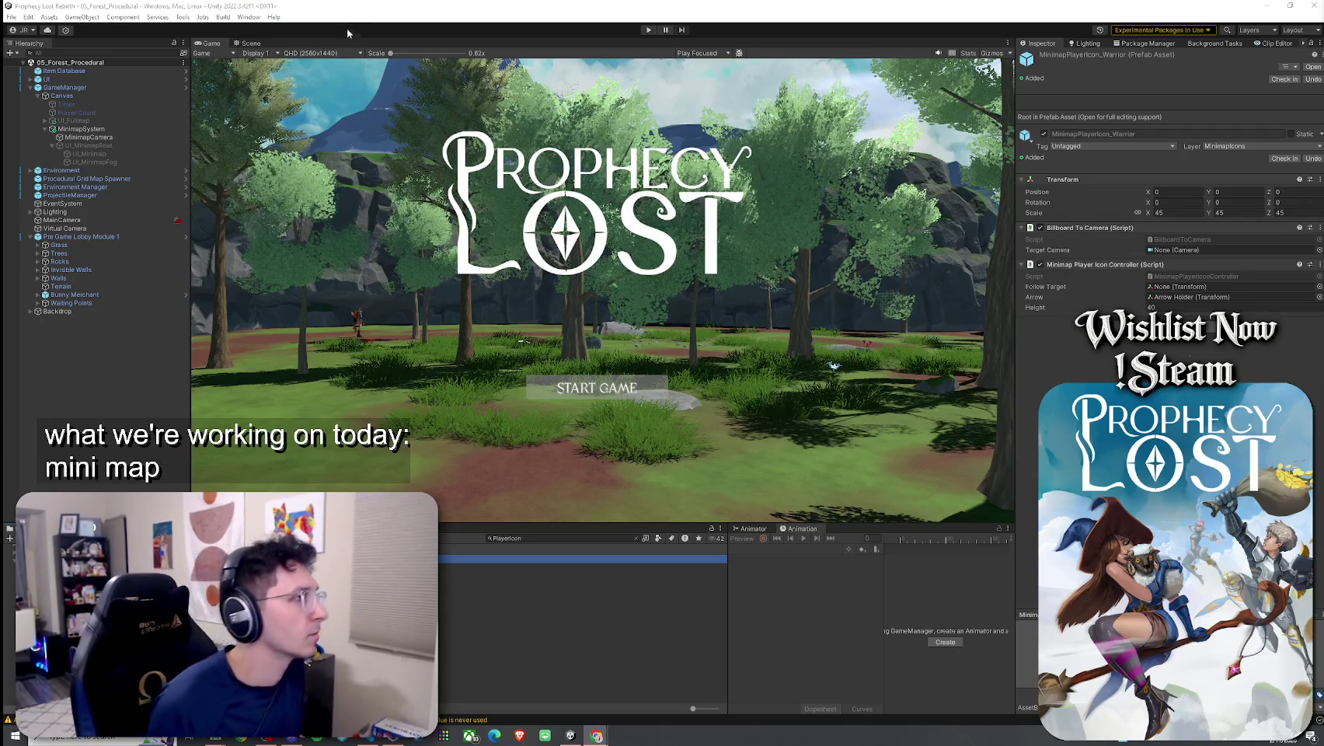
click(11, 16)
click(34, 69)
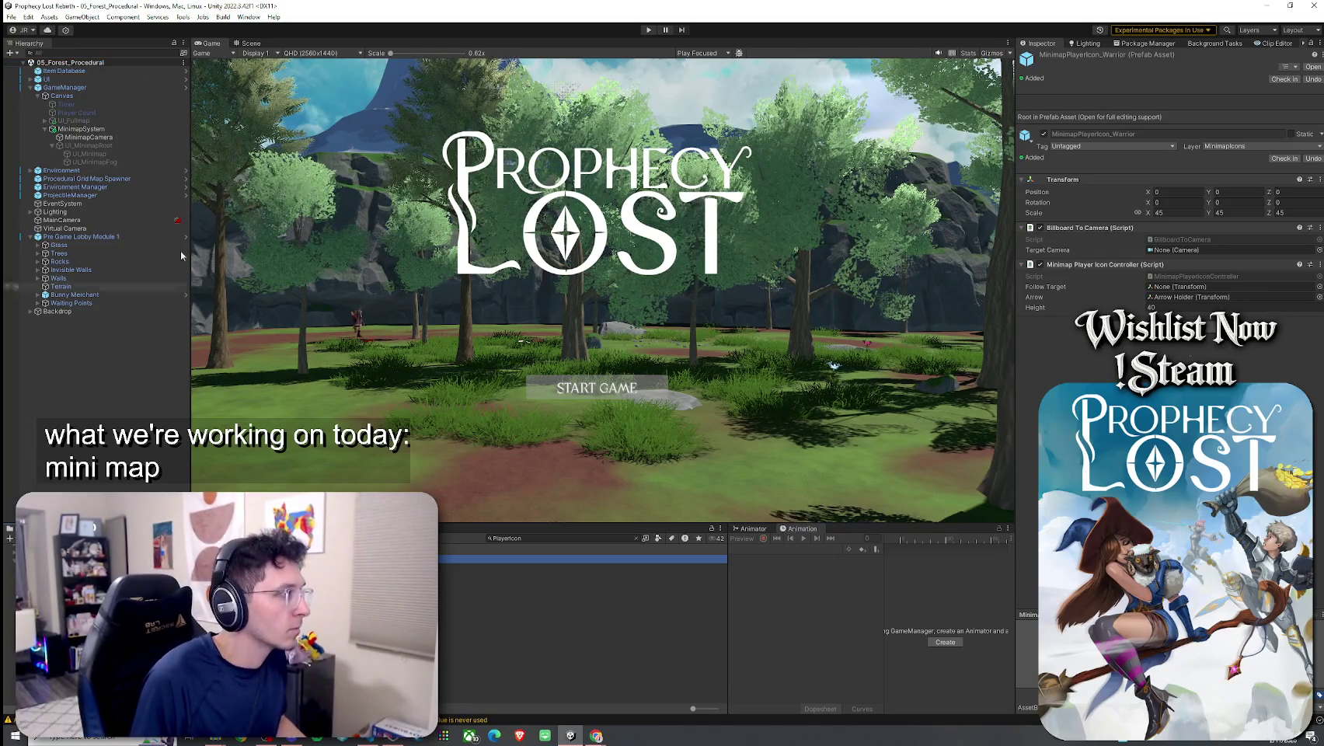
Open MinimapPlayerIcon_Witch for editing from GameManager's second per-character icon entry
click(85, 88)
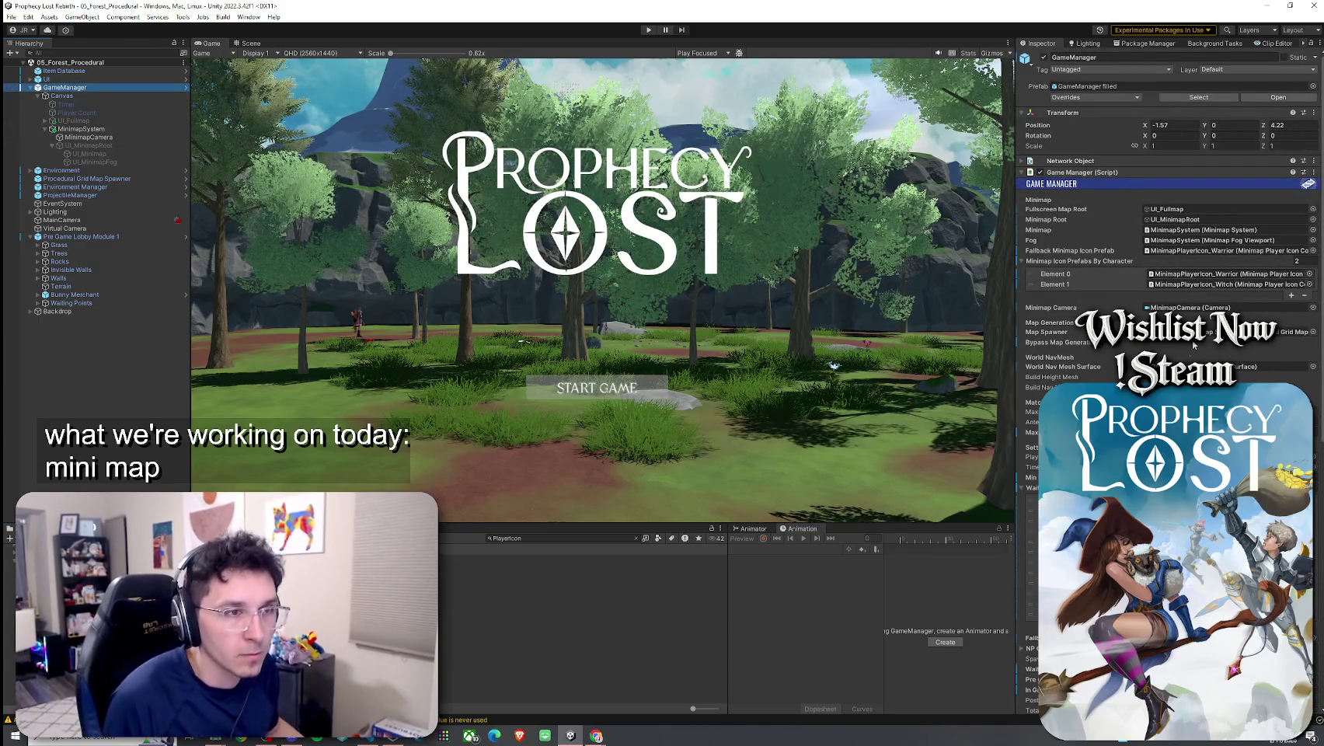
click(1054, 284)
click(636, 538)
double_click(1212, 284)
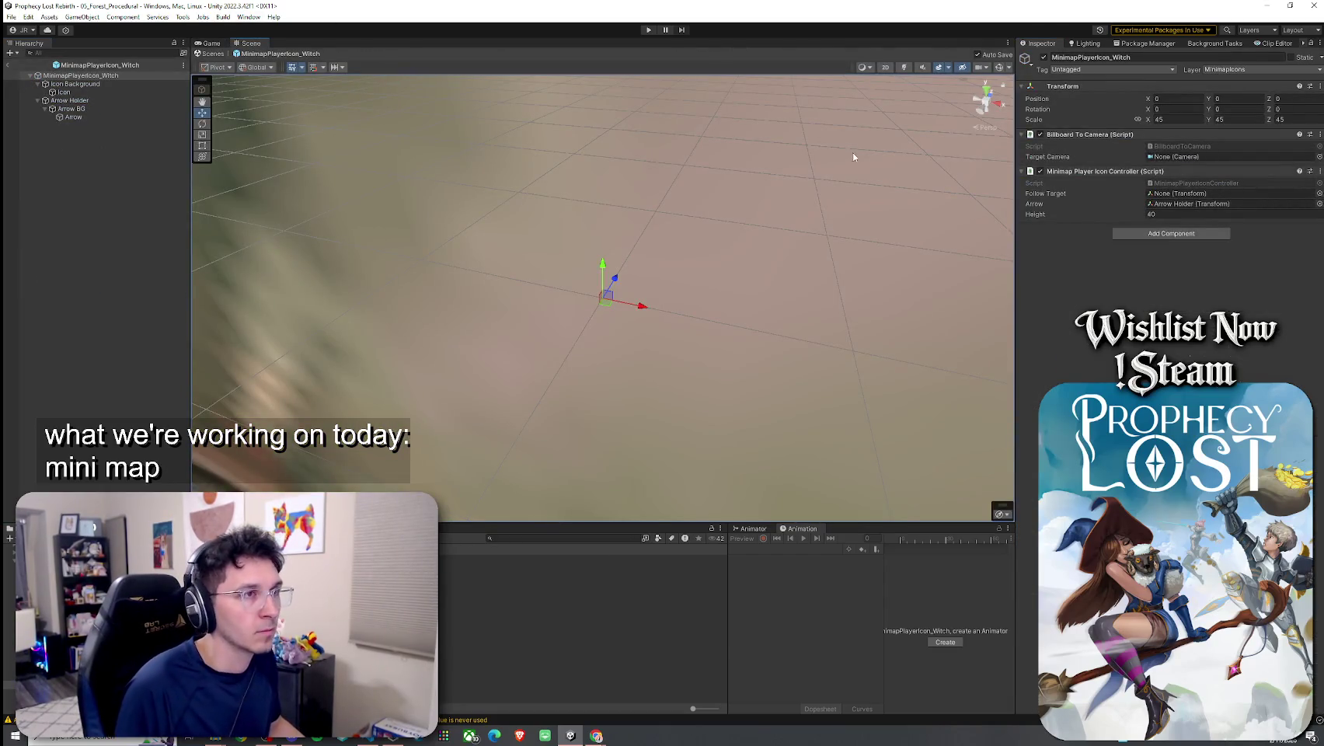
Switch the Scene view to 2D, frame MinimapPlayerIcon_Witch, and select its Icon sprite
click(886, 67)
key(t)
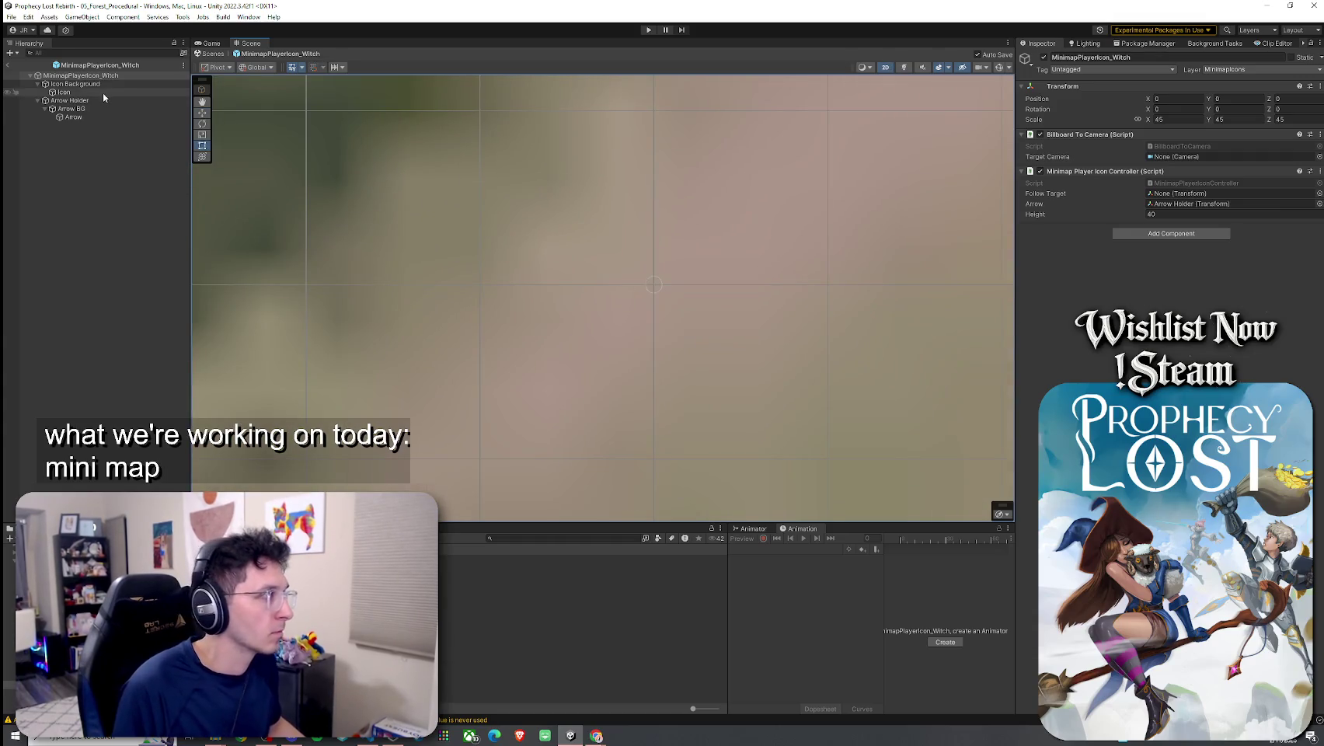
double_click(121, 78)
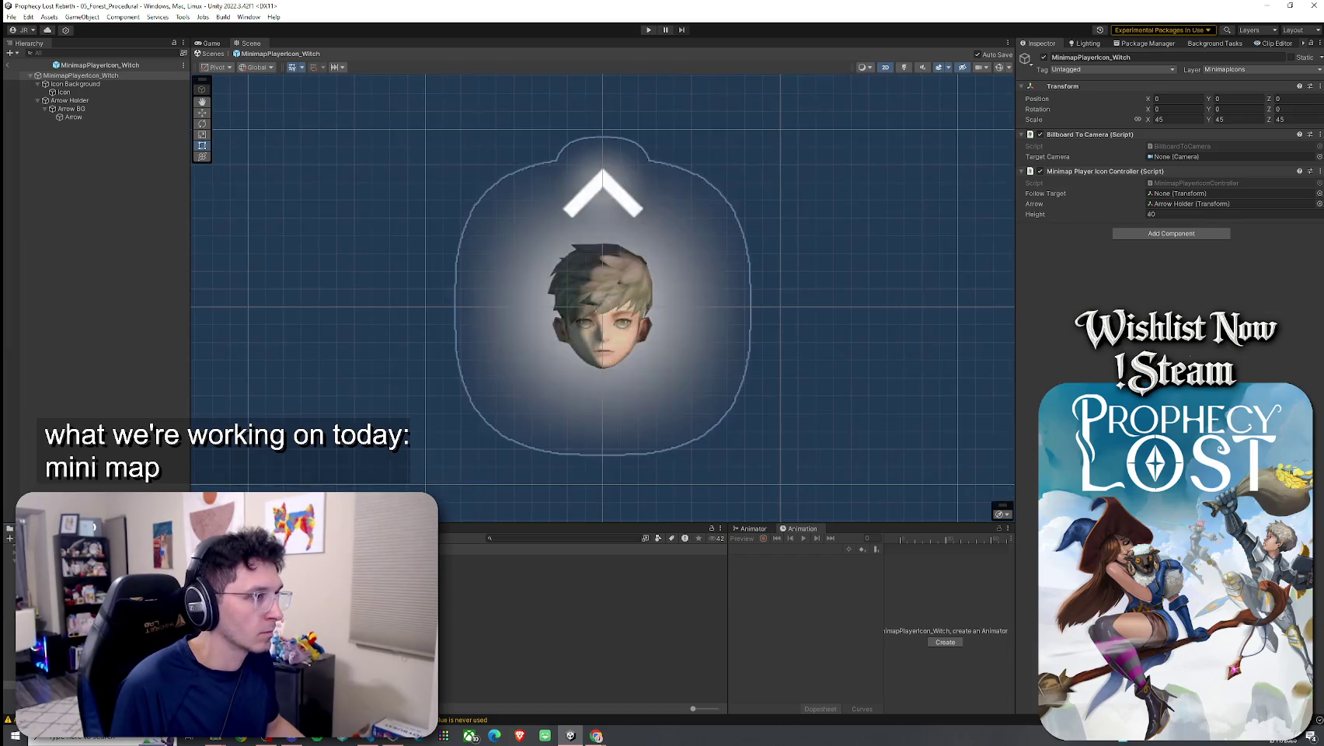
click(117, 92)
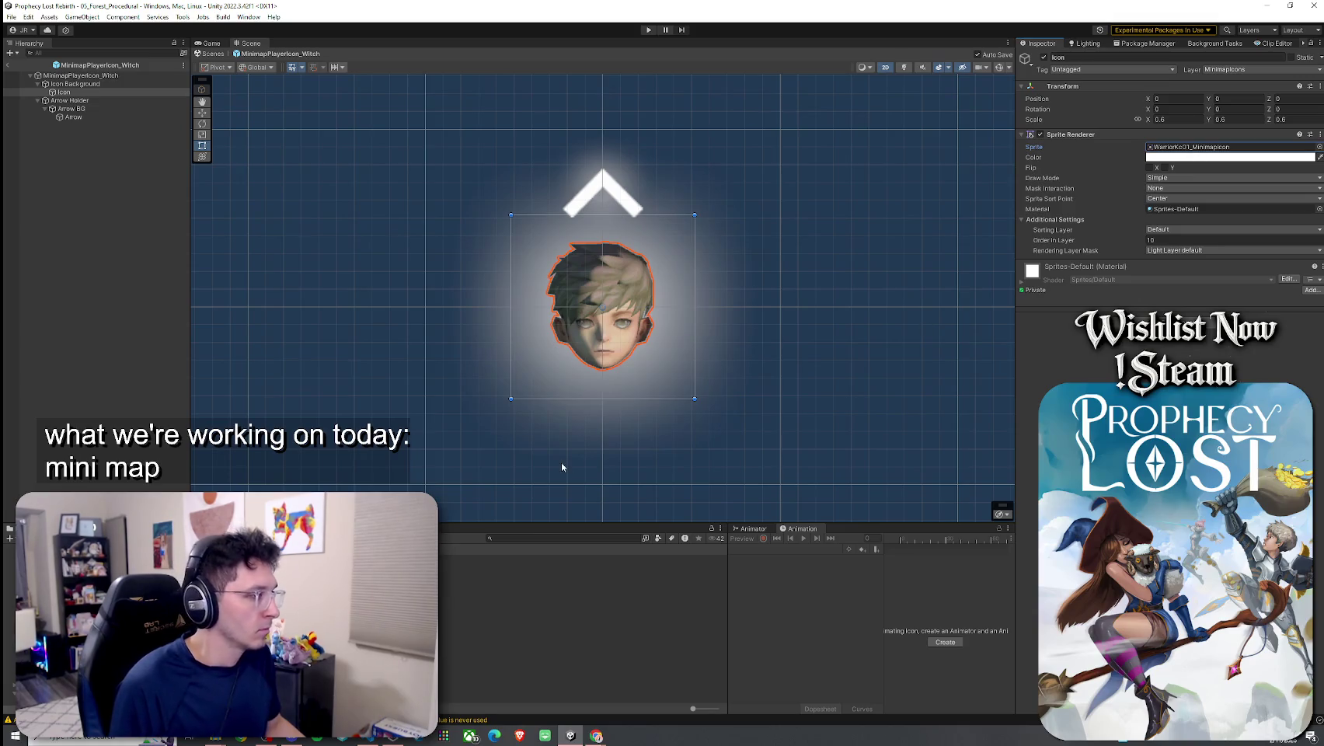
Launch the RapidIcon icon generator from the Tools menu
click(182, 16)
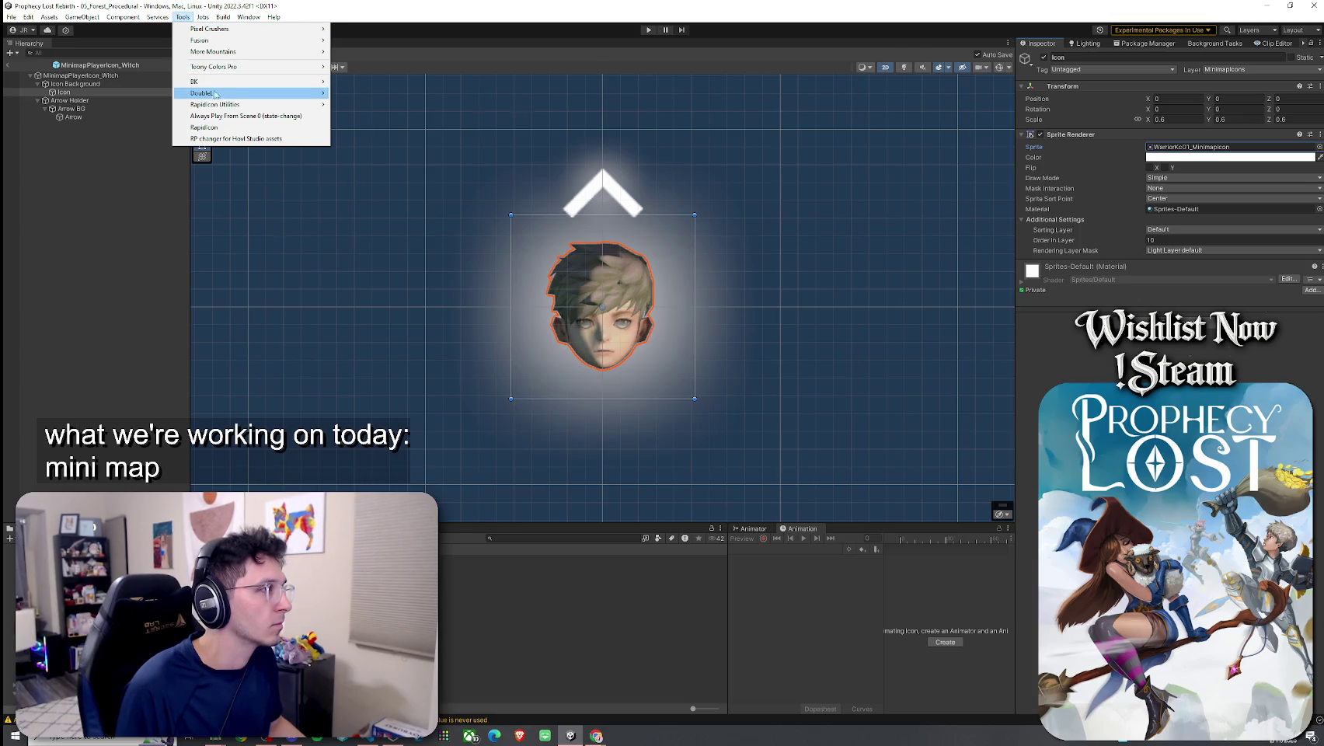
click(189, 24)
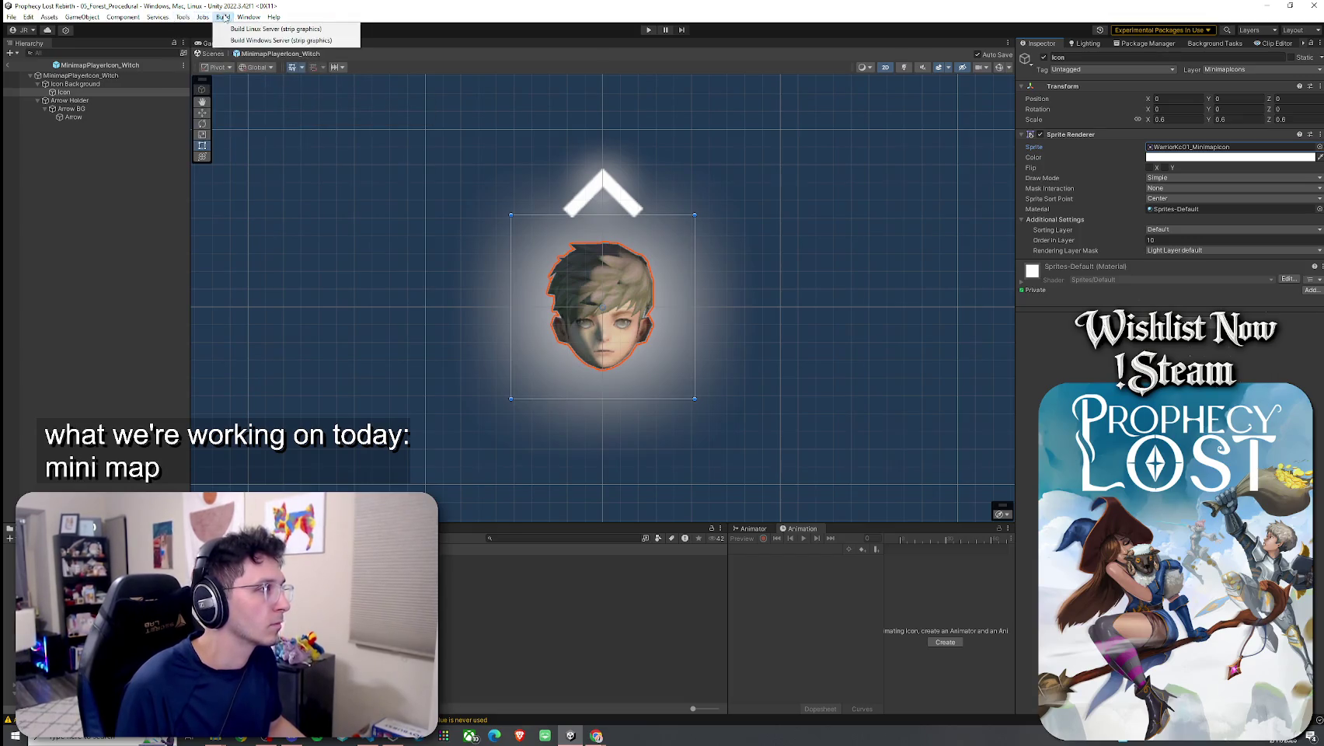
click(248, 16)
mouse_move(169, 21)
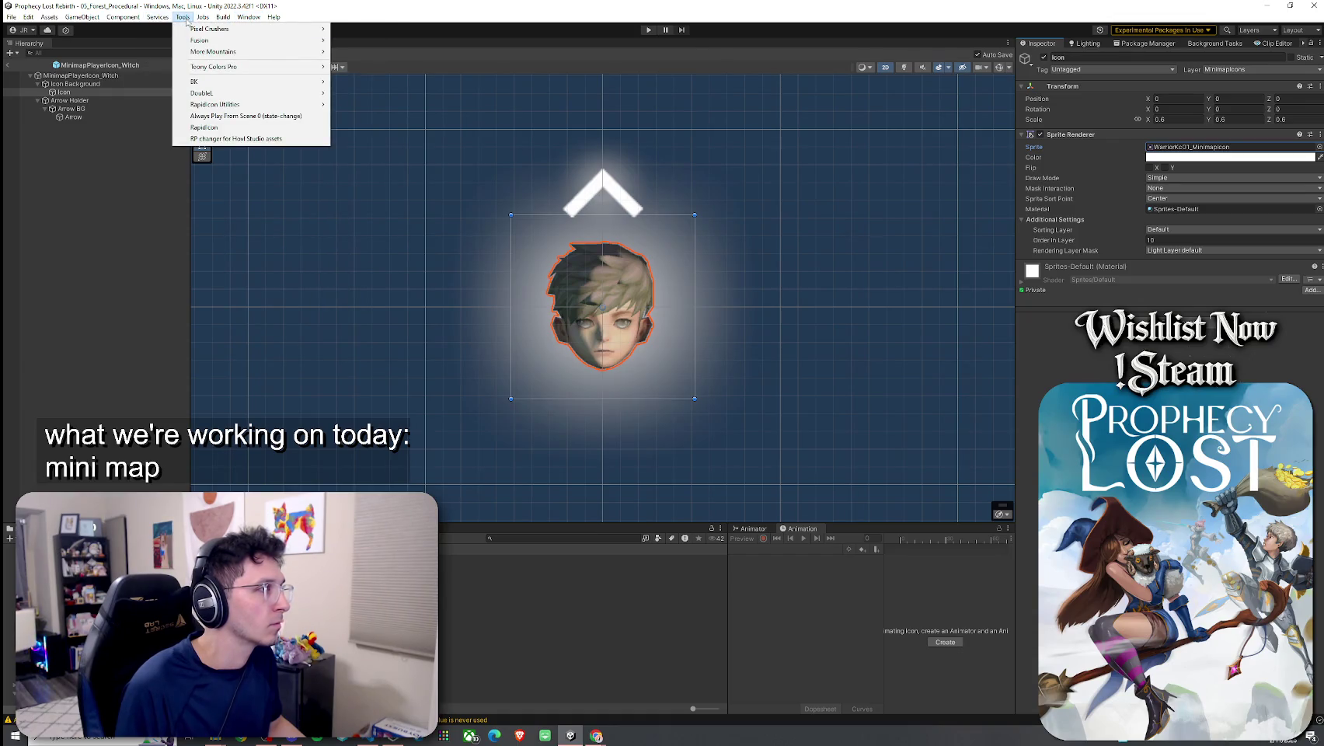
click(205, 127)
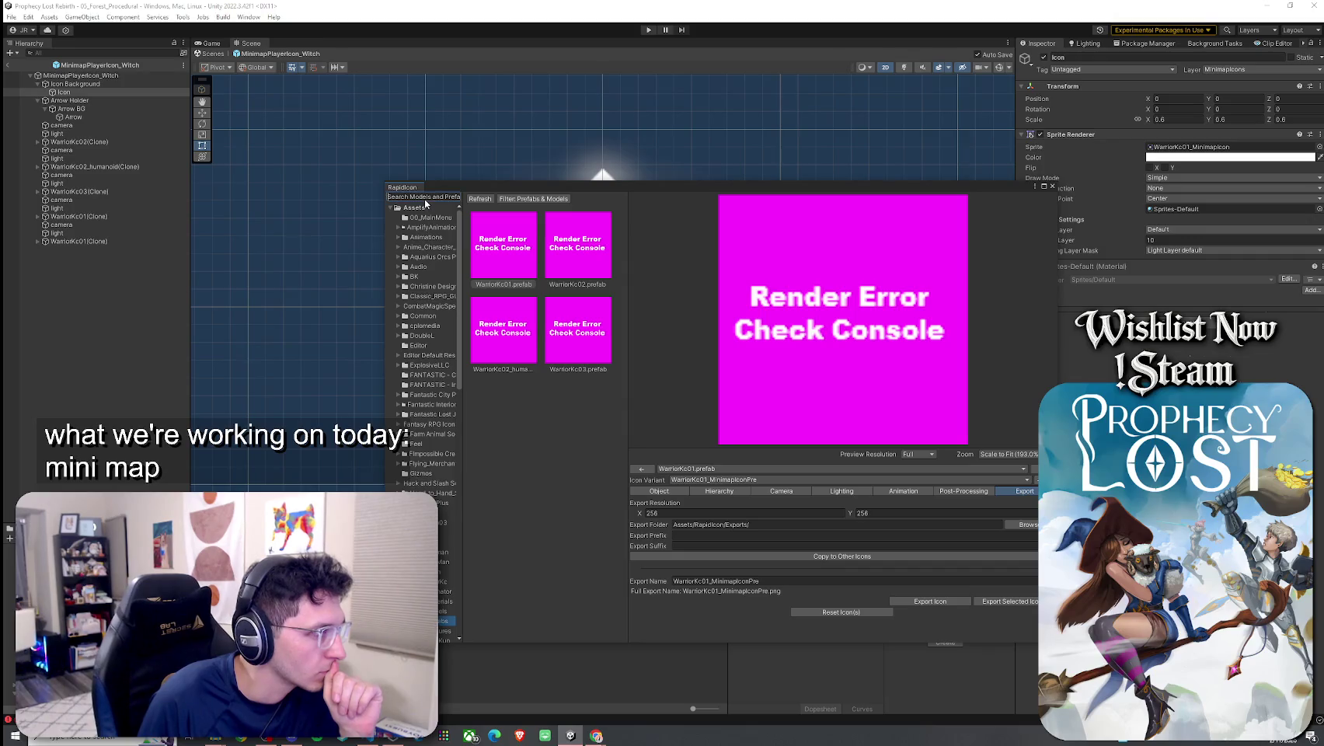
Search RapidIcon for 'Witch', expand the Unicorn folder, then close it and select the Icon
text(Wi)
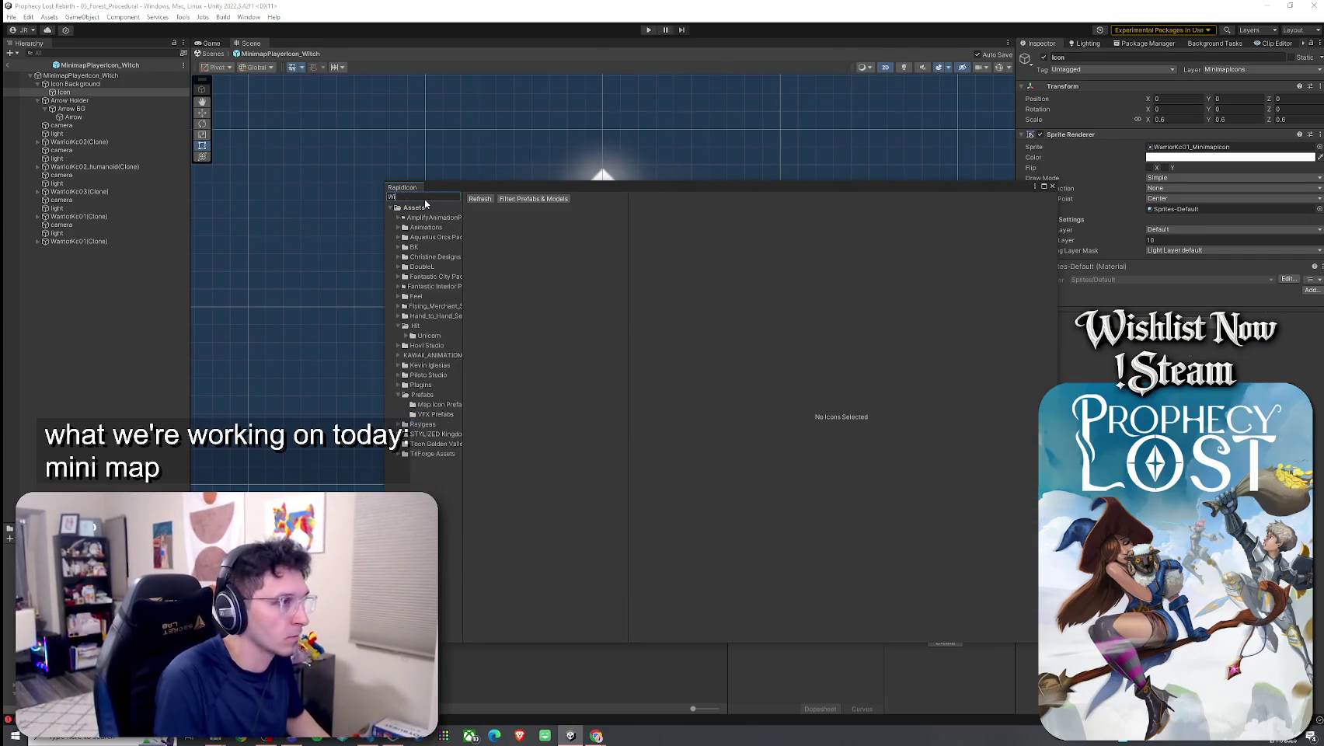
text(tch)
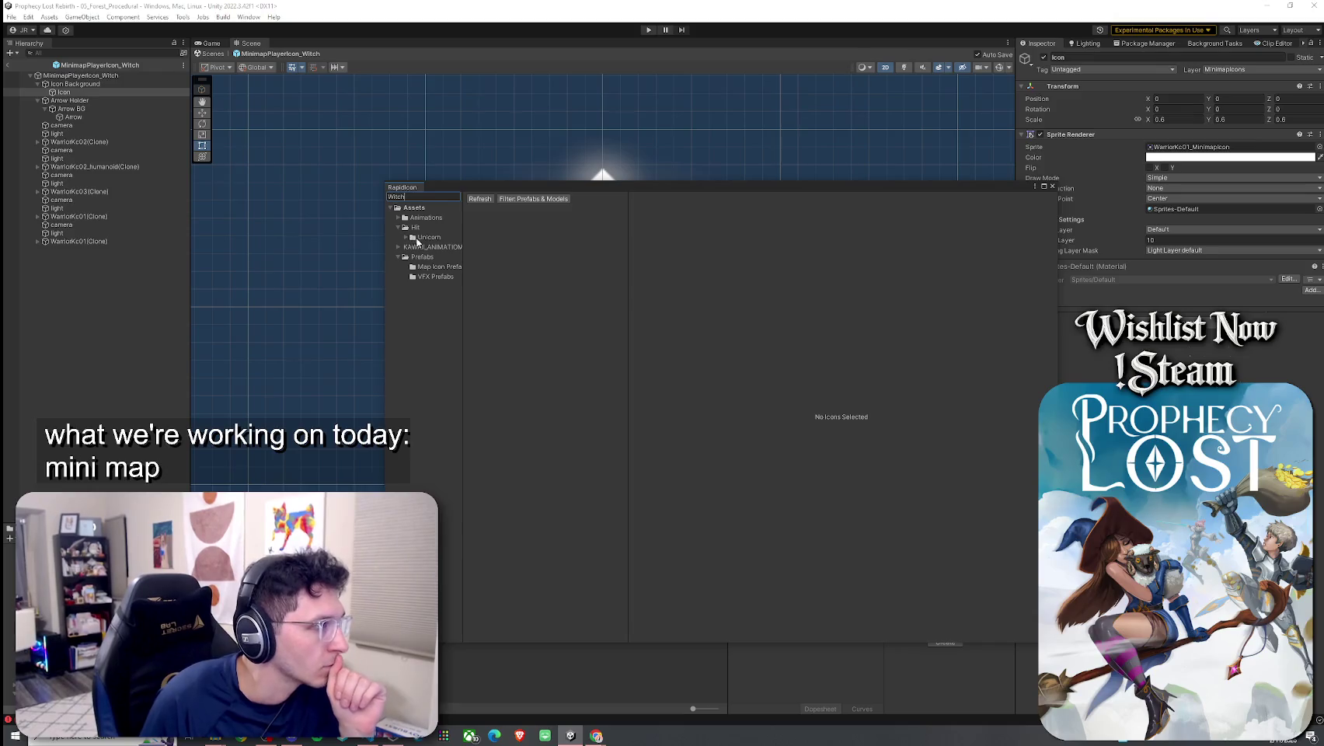
click(405, 238)
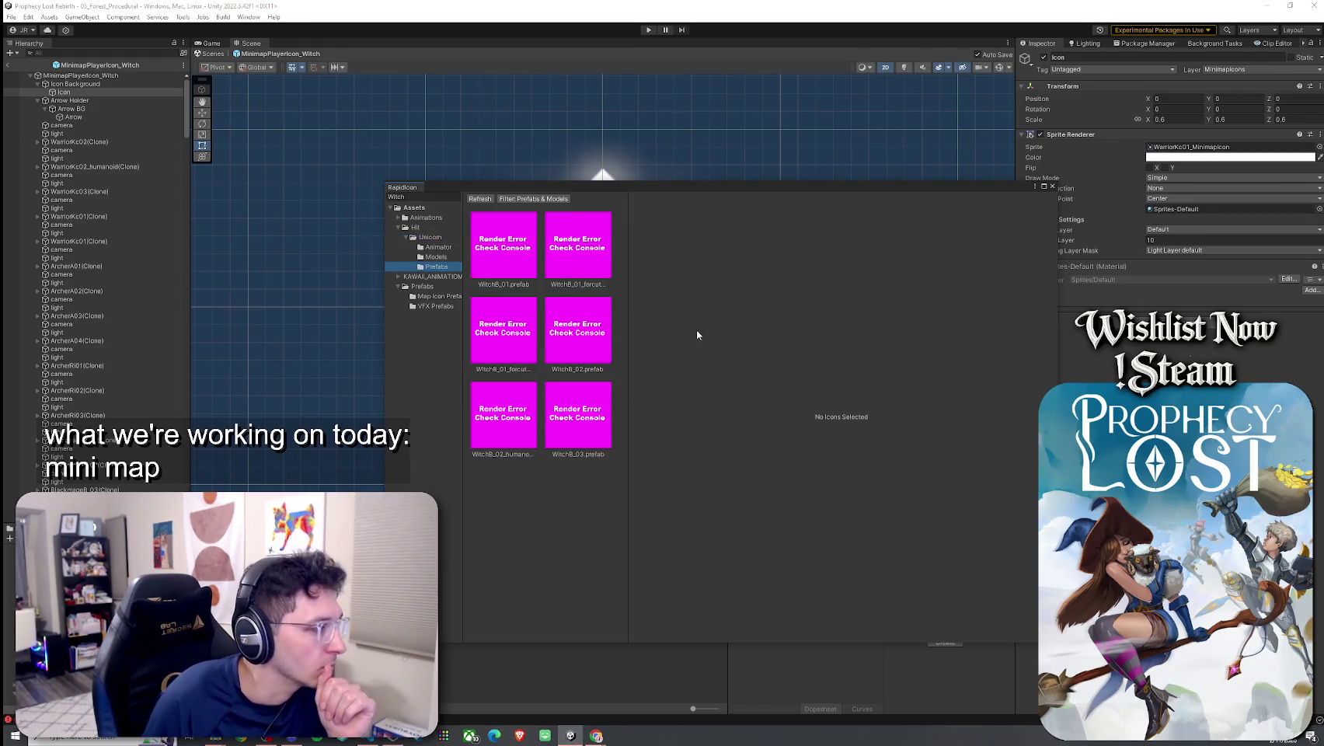
click(1053, 187)
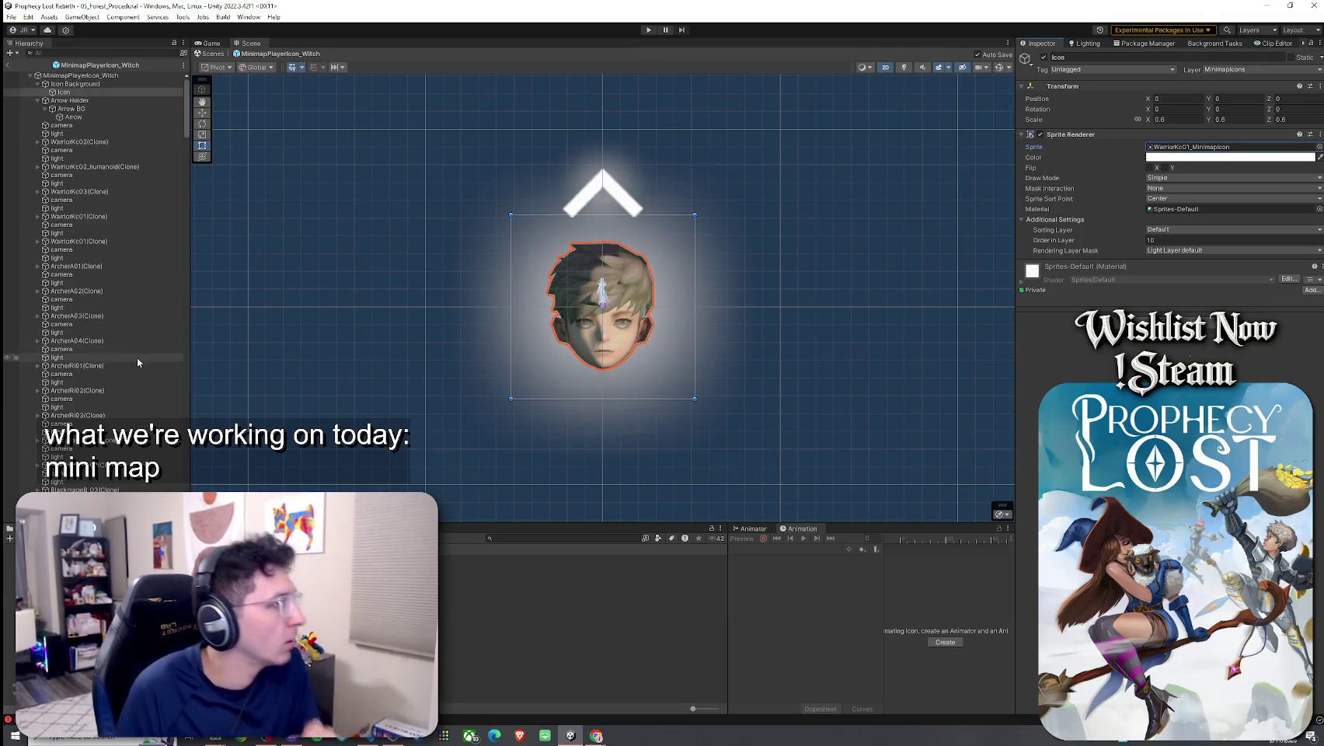
click(140, 276)
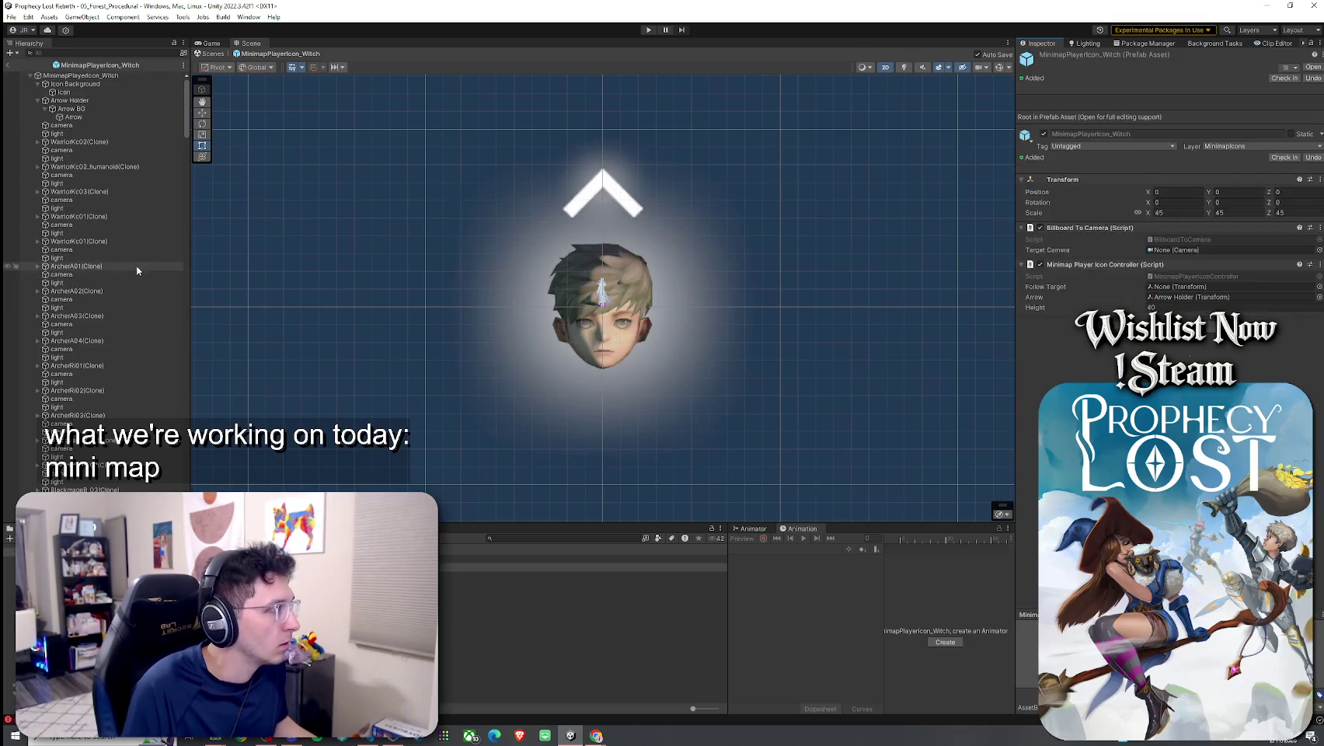
key(Down)
key(Down)
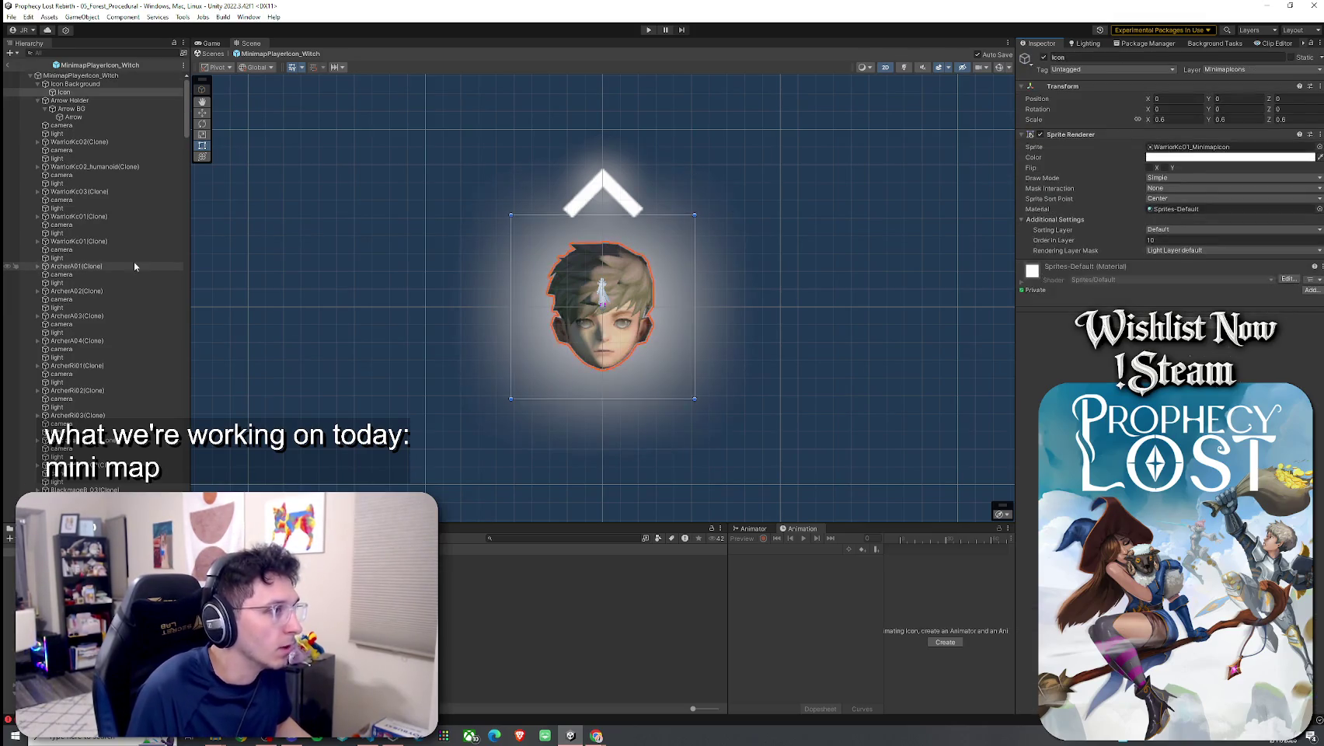
Delete all stray camera, light and character clones from the Witch prefab, then exit prefab mode
key(Up)
key(Up)
key(Up)
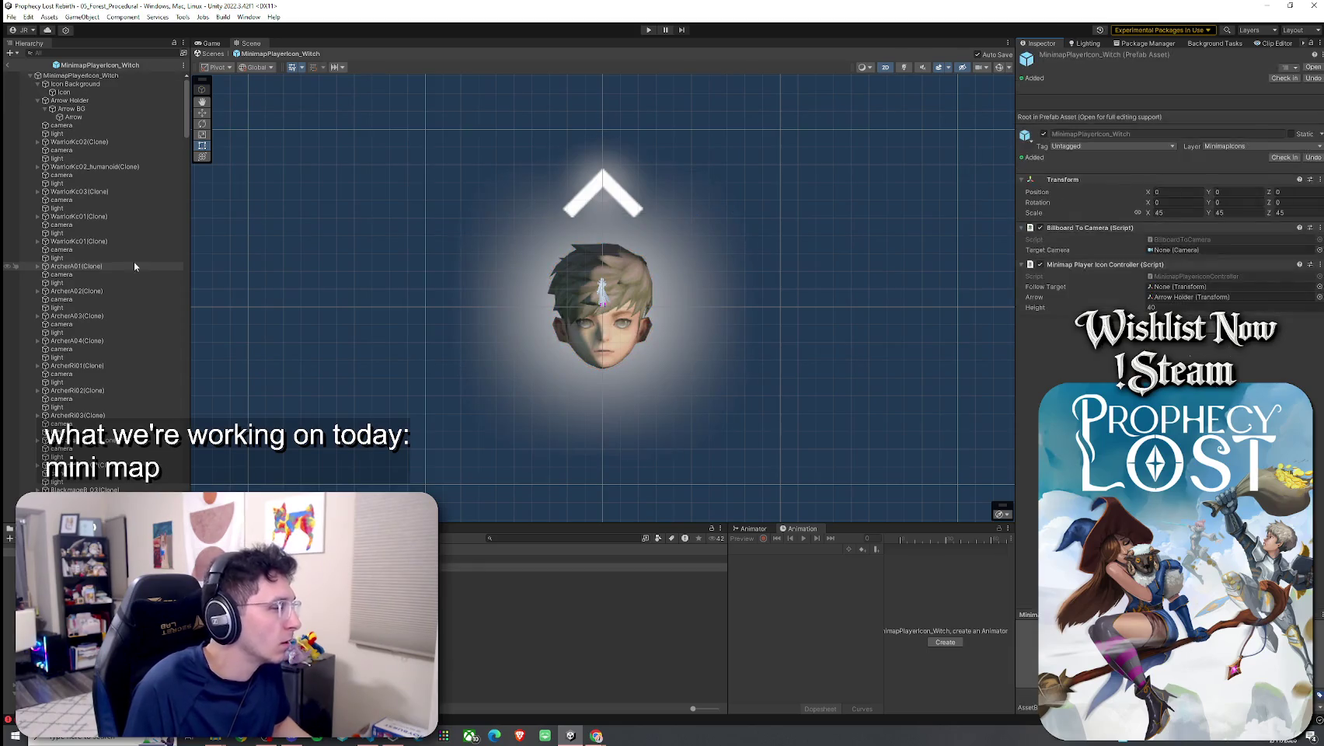
click(77, 126)
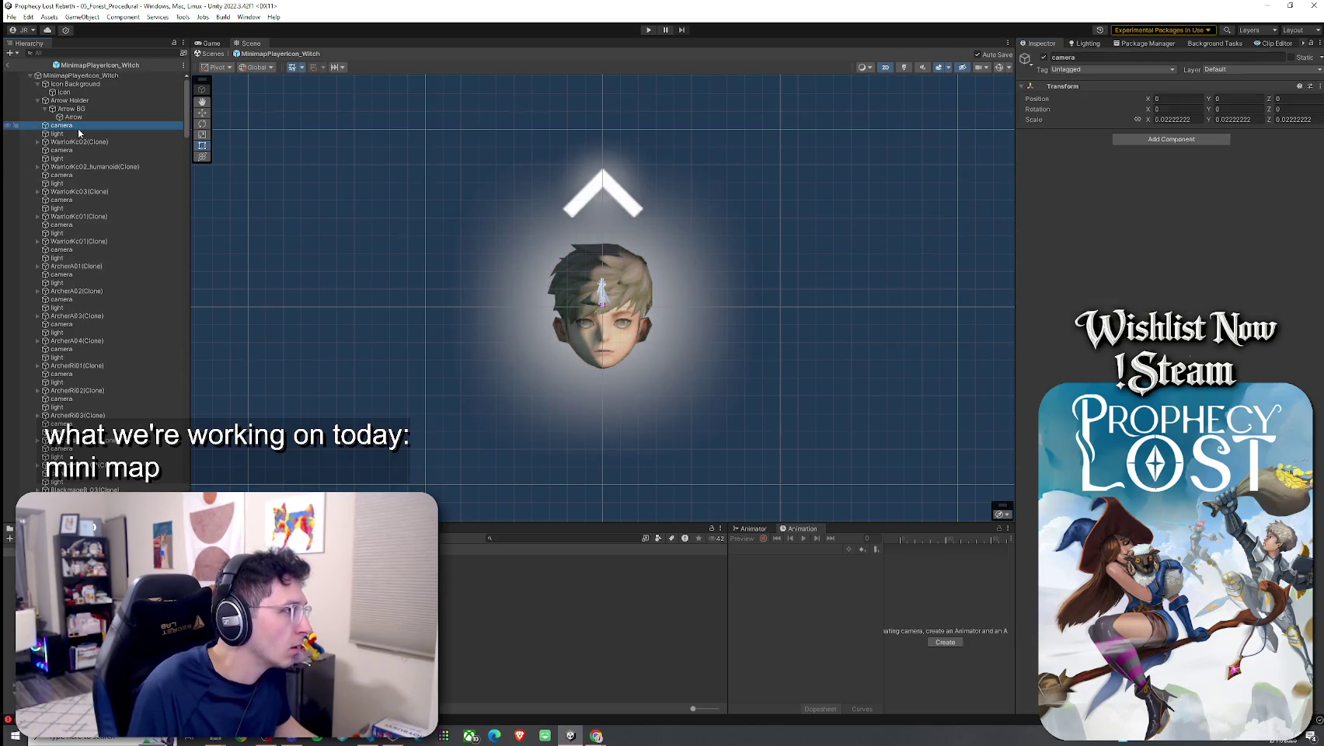
scroll(143, 322, down, 15)
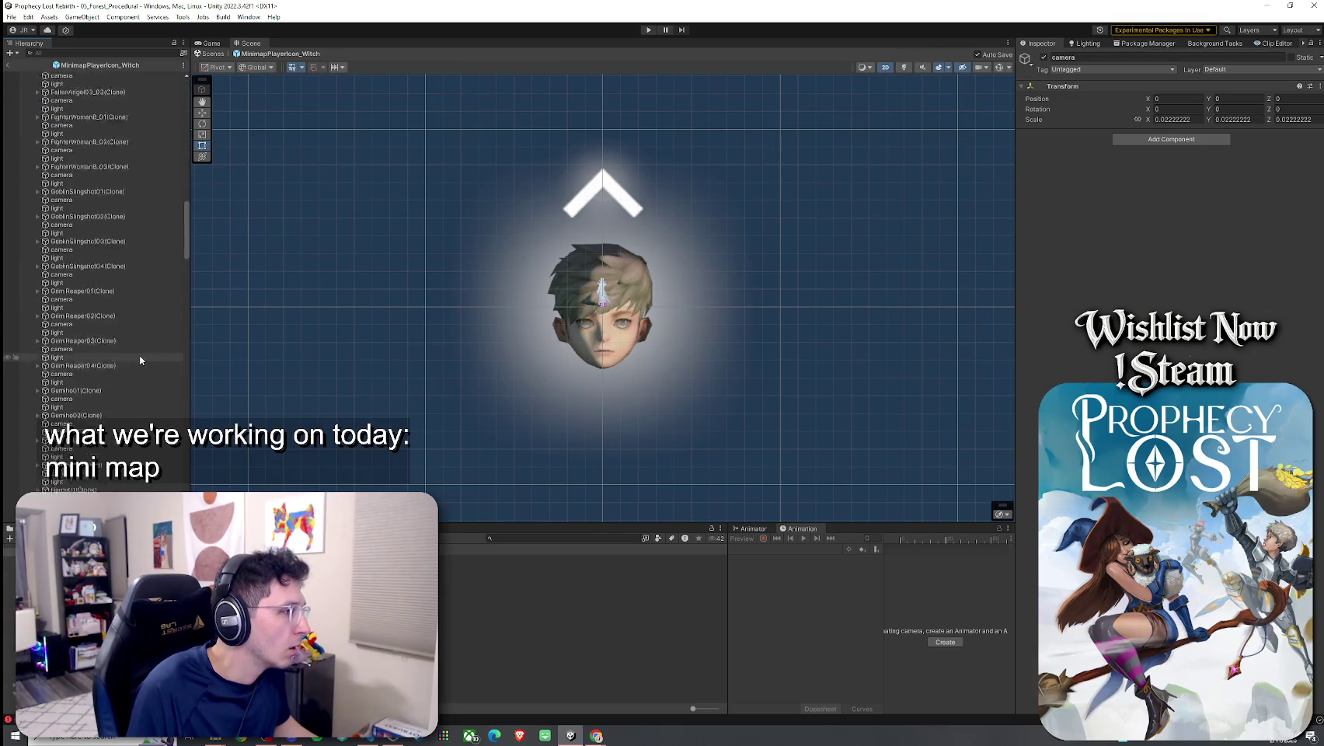
scroll(140, 404, down, 10)
key(ctrl+a)
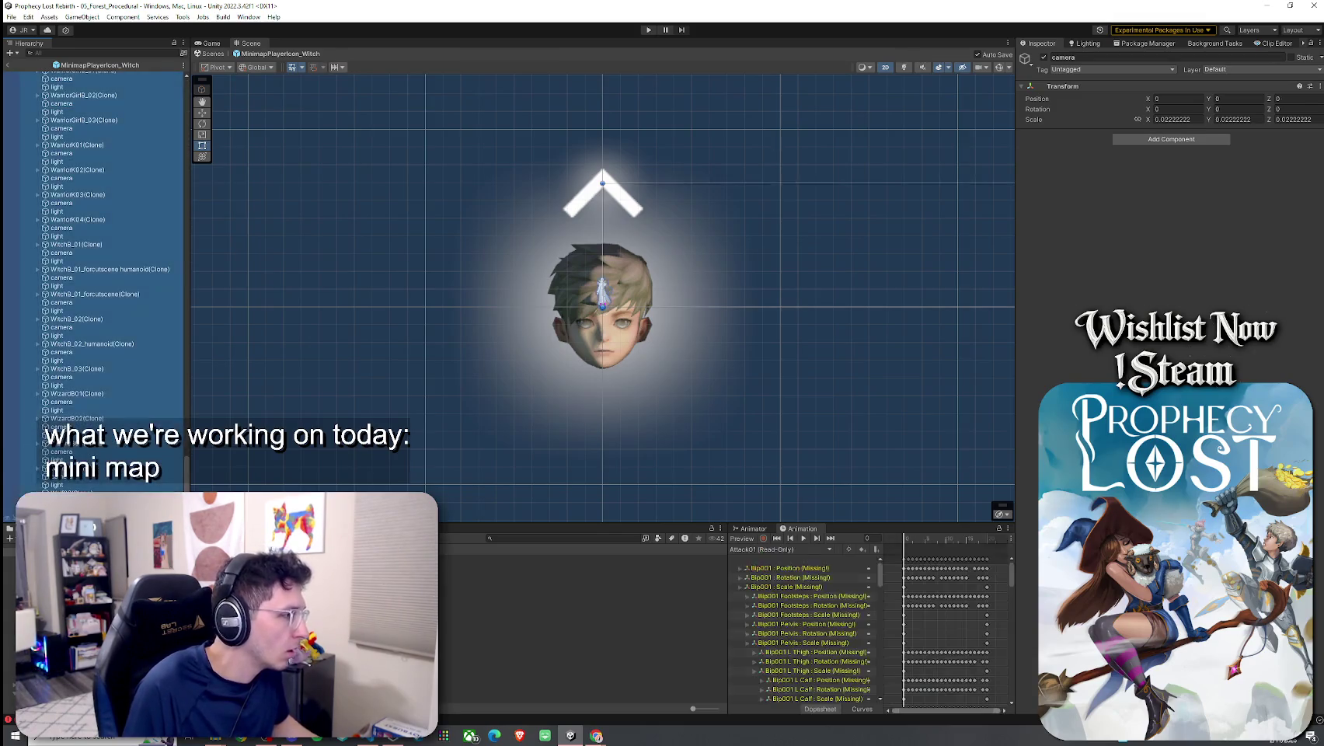
key(Delete)
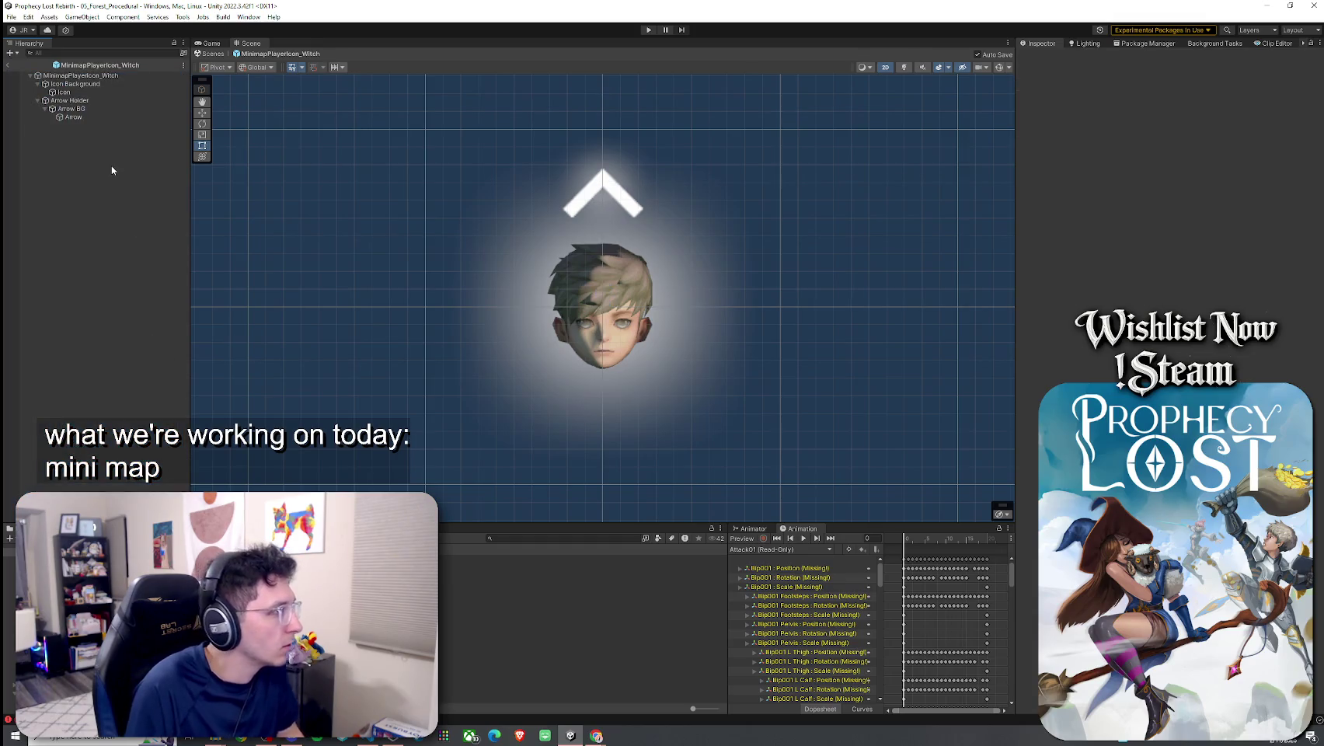
click(7, 65)
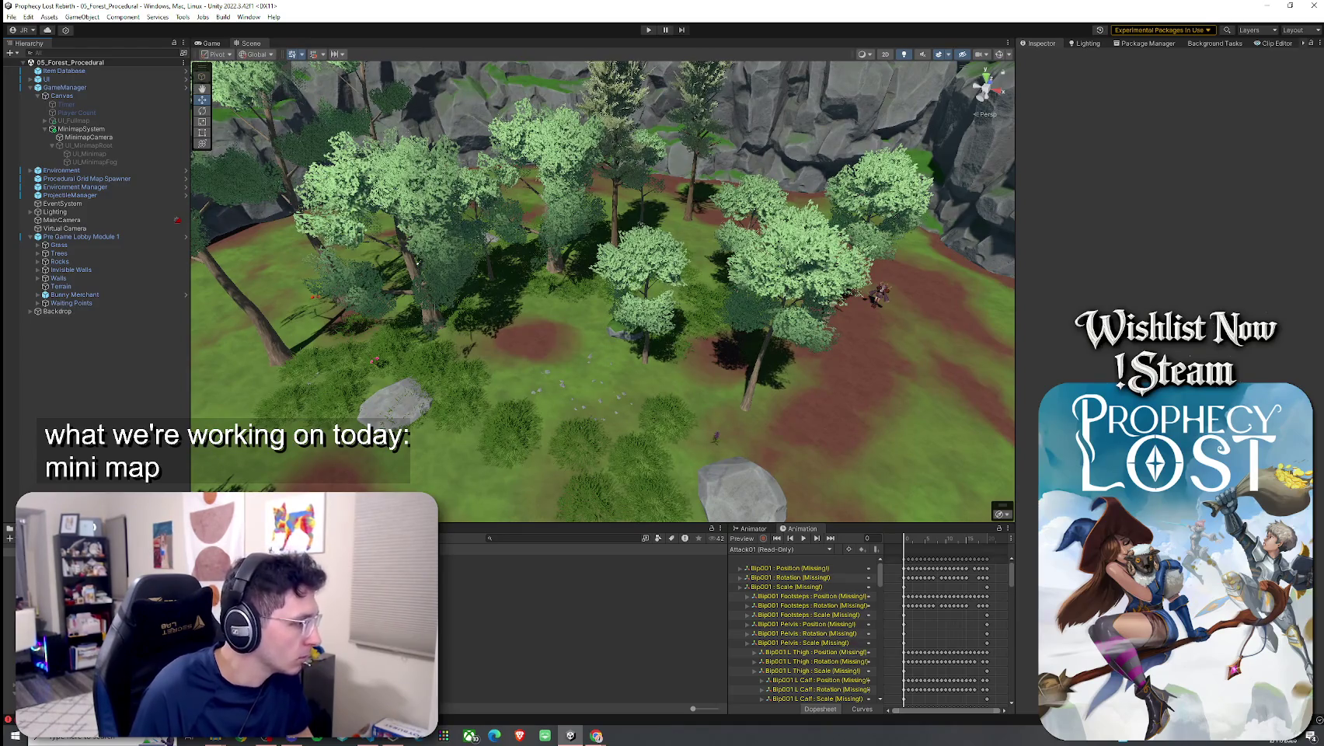
Clear the Console and relaunch RapidIcon from the Tools menu
click(10, 538)
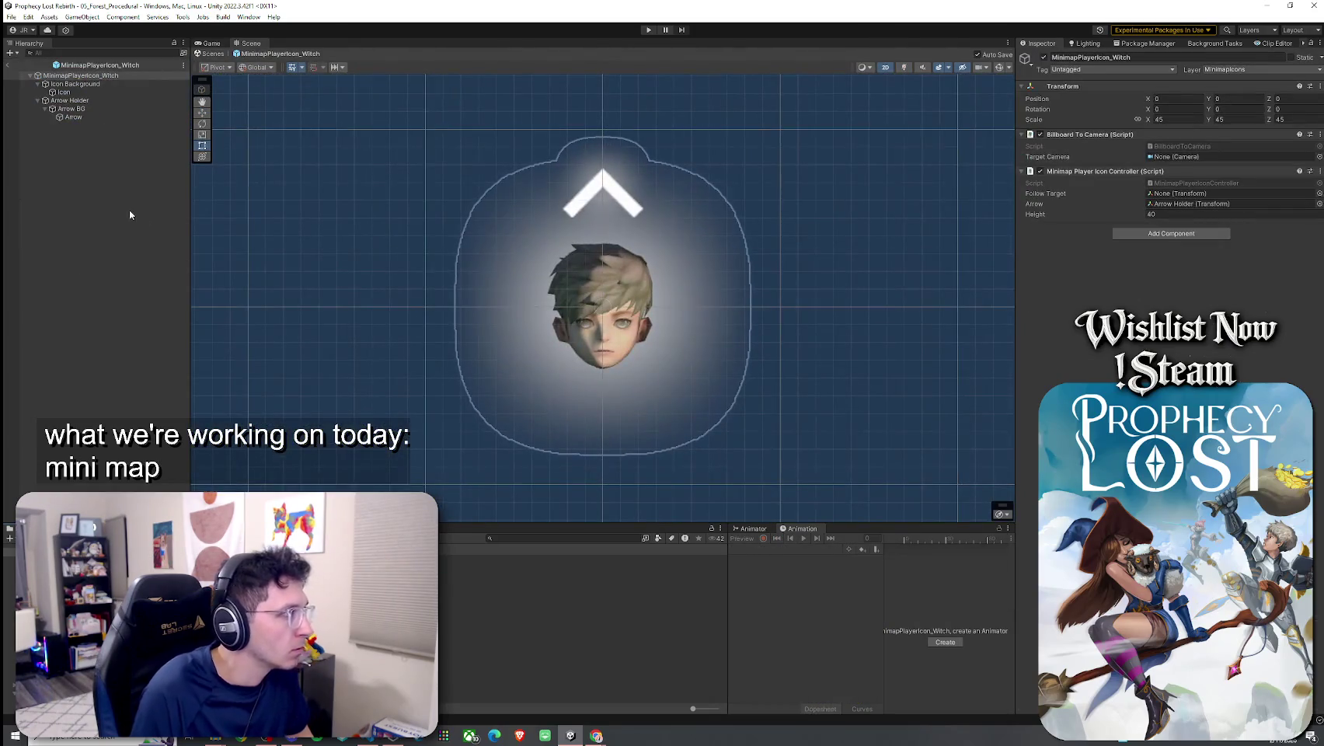
click(183, 18)
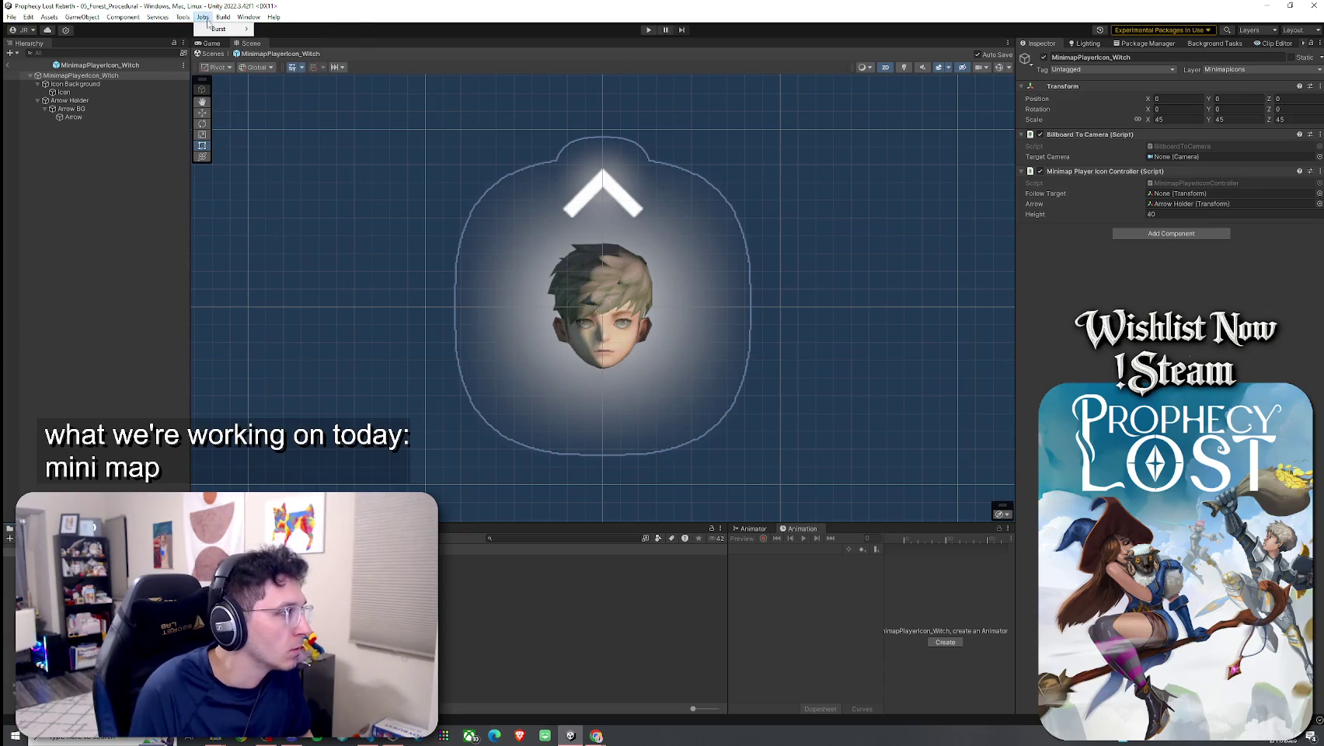
click(183, 17)
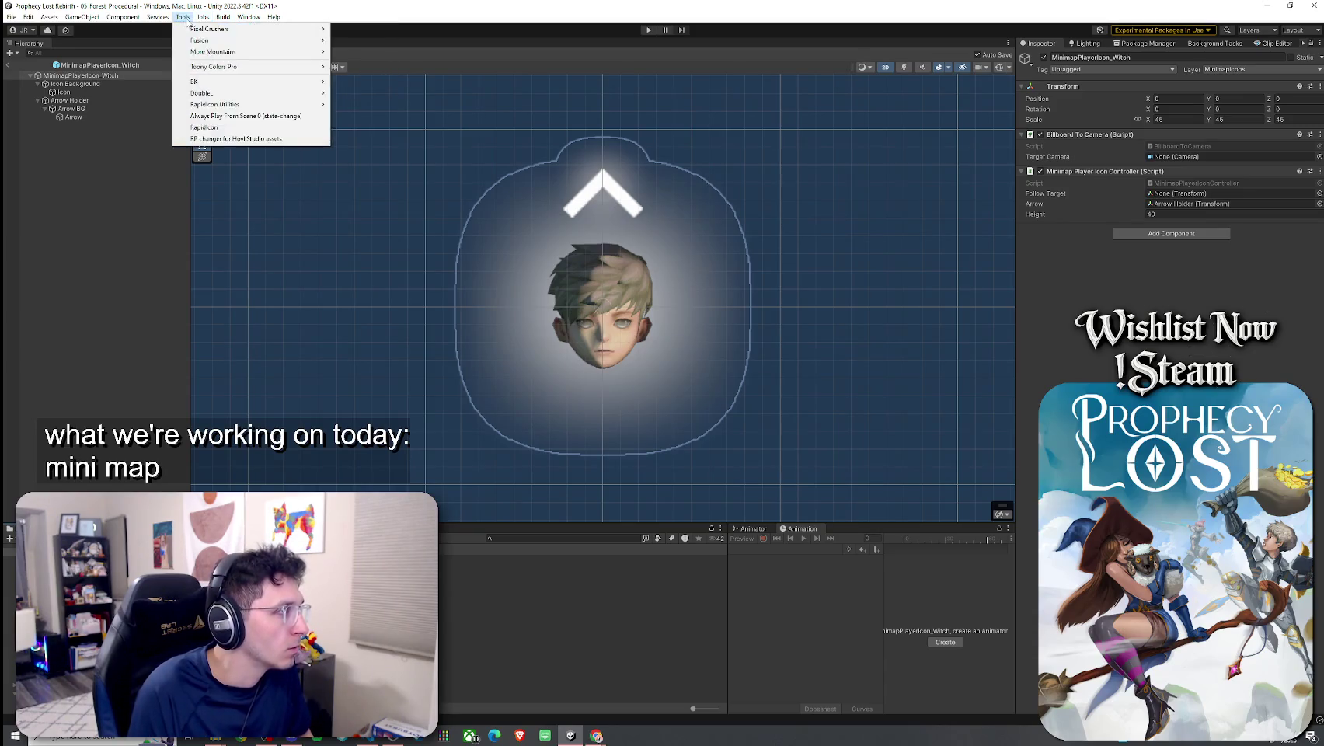
click(205, 127)
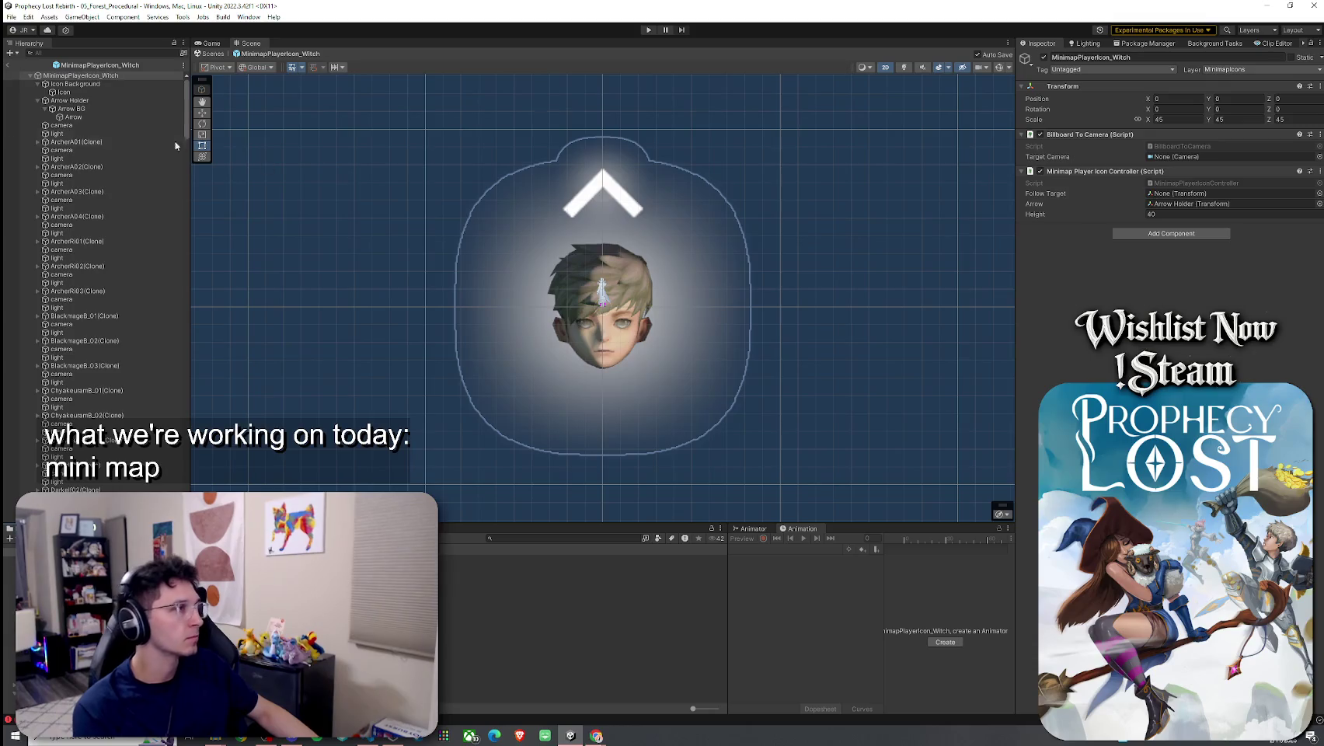
Select the spawned clone rows, return to 05_Forest_Procedural, and show the RapidIcon console error
click(138, 126)
scroll(188, 108, down, 15)
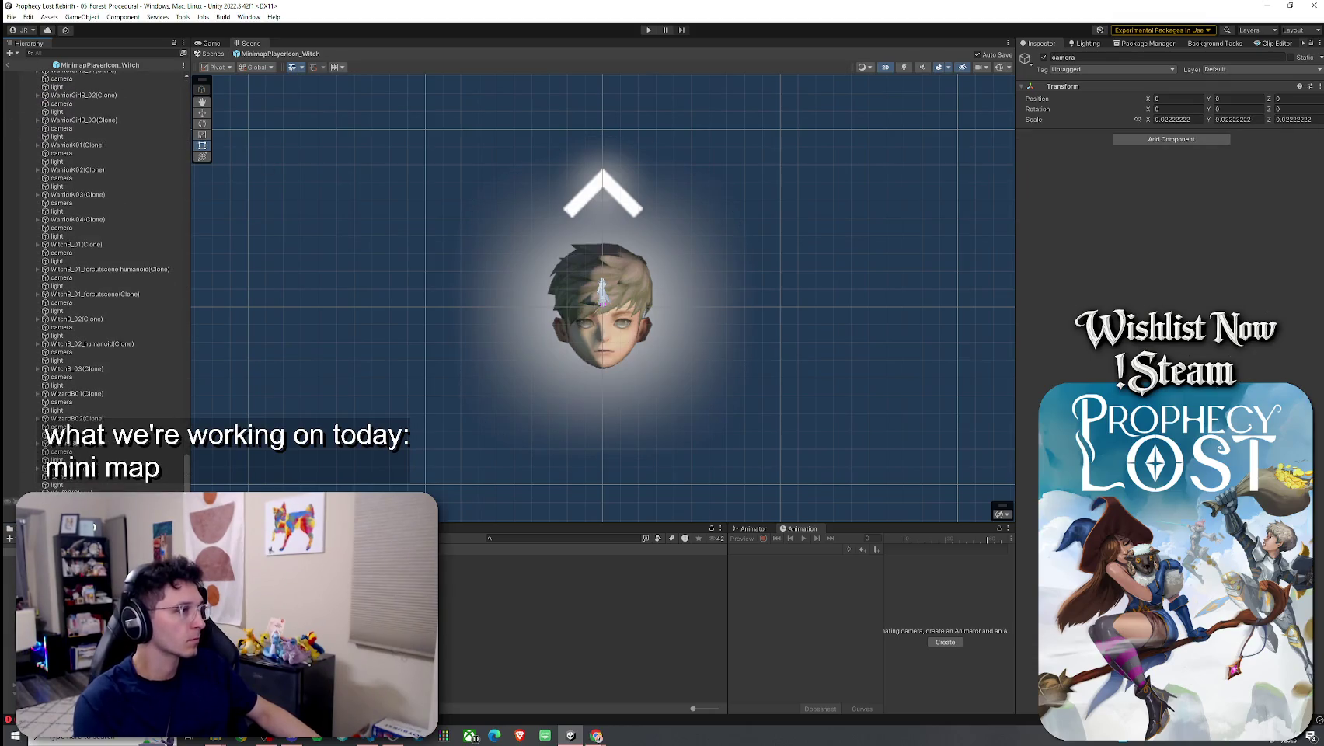
shift+click(10, 505)
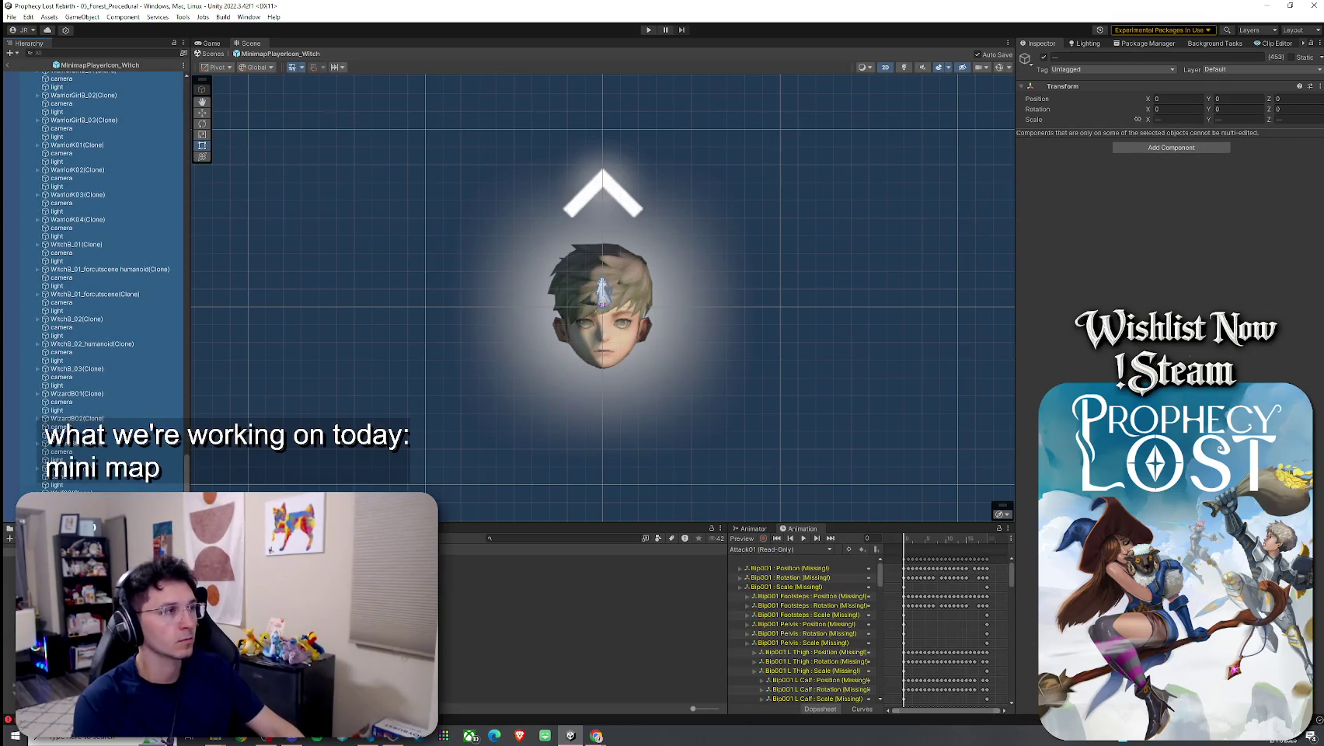
click(7, 65)
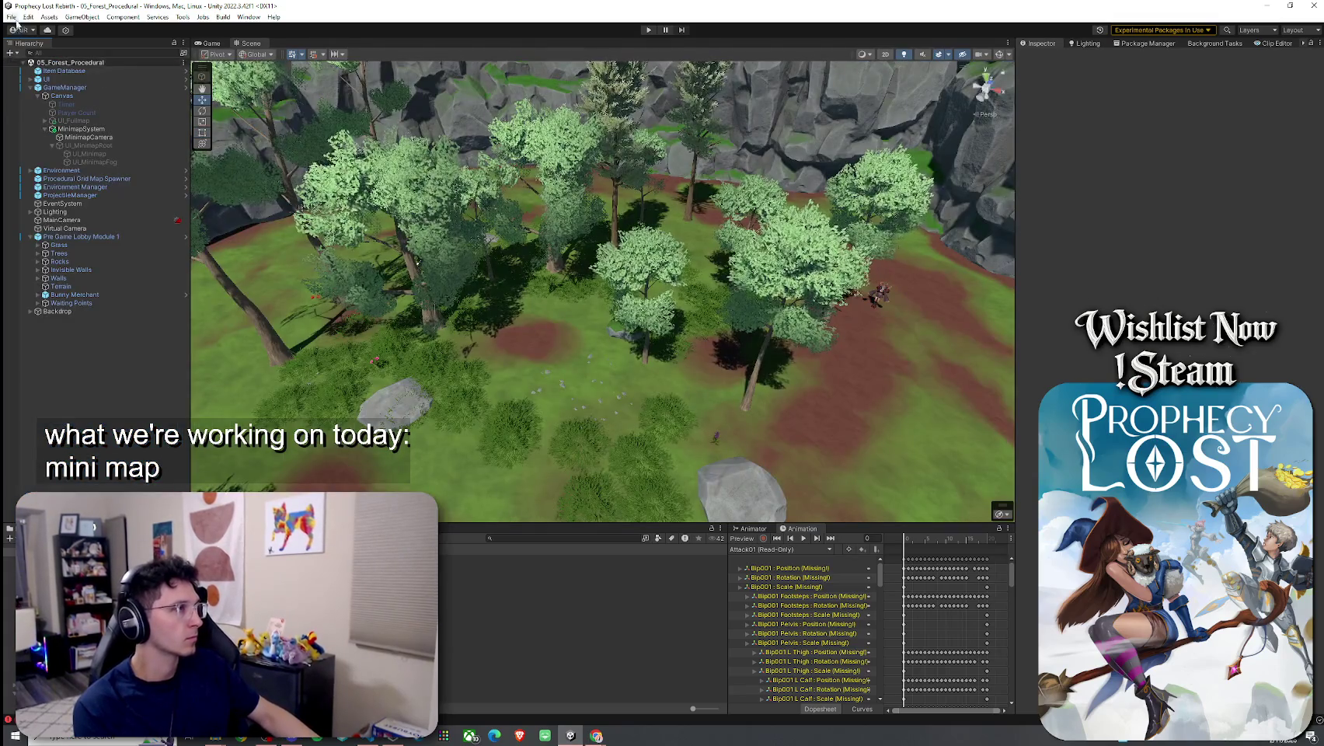
click(155, 718)
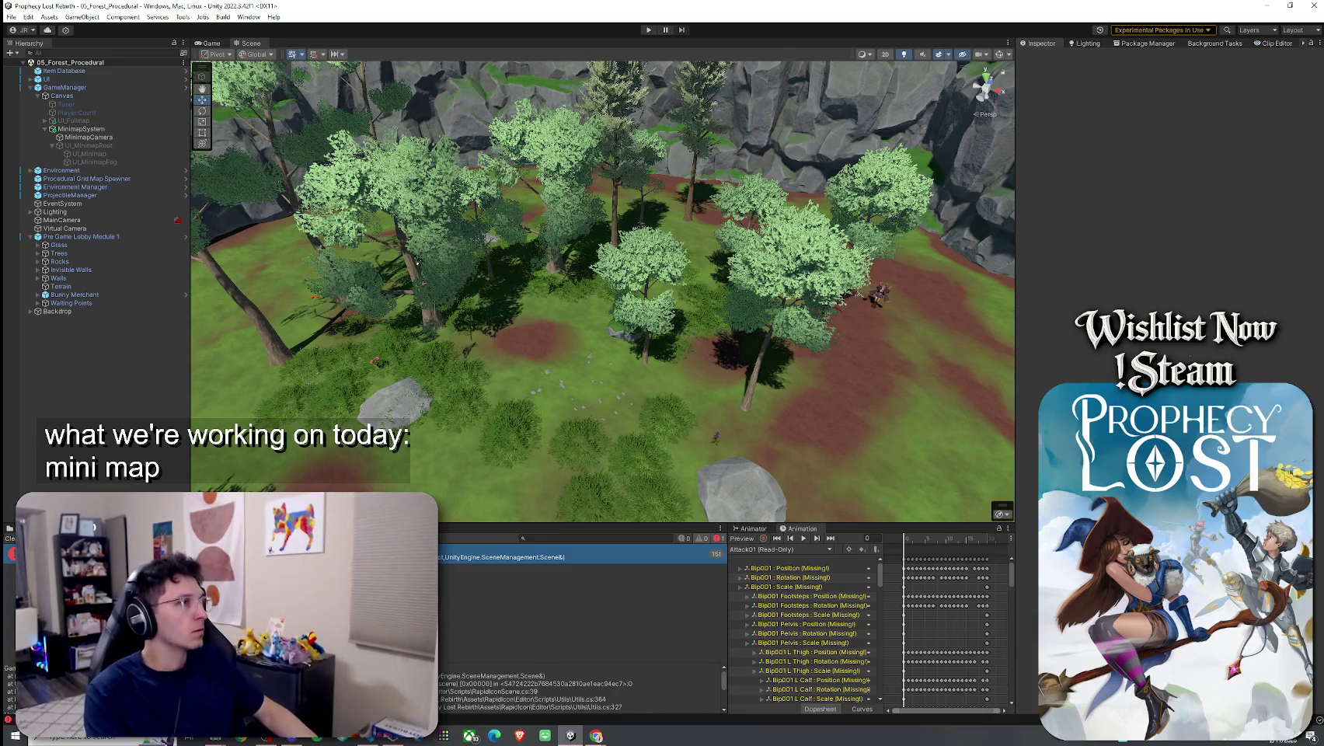
drag(440, 675, 629, 709)
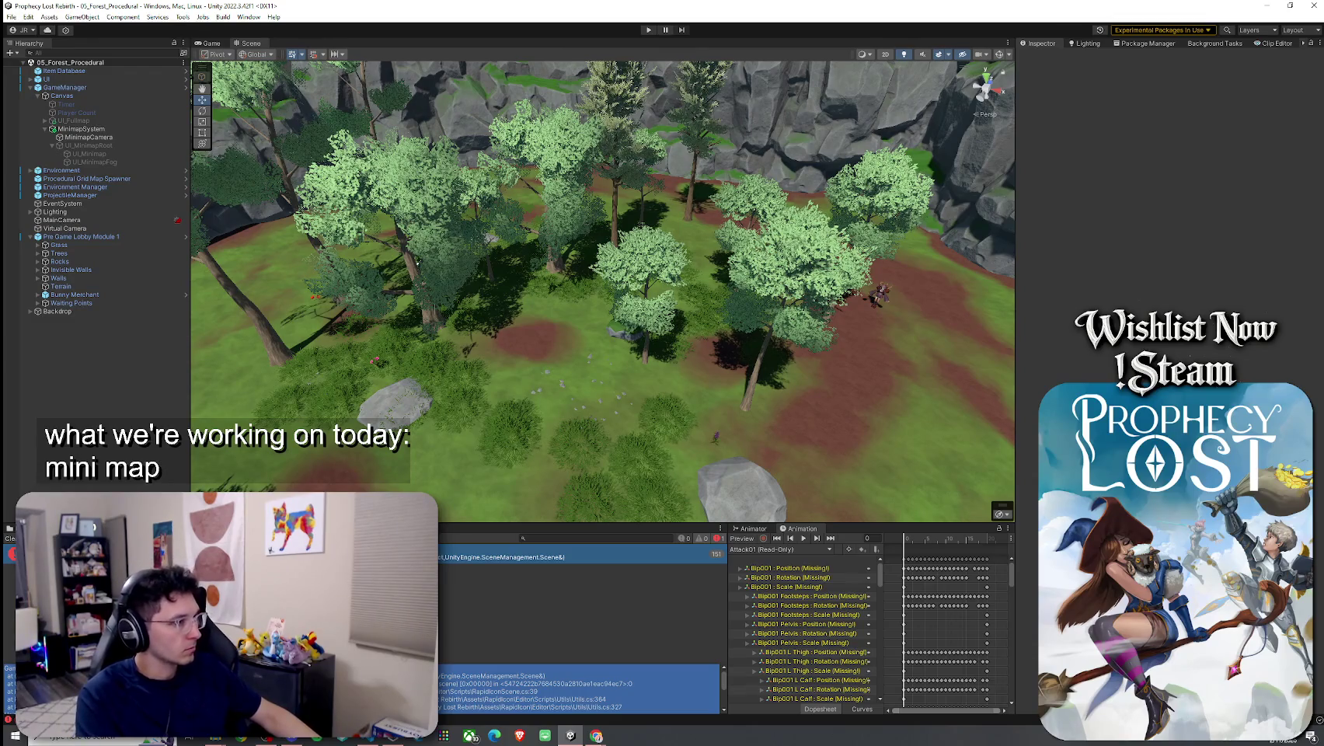
key(ctrl+5)
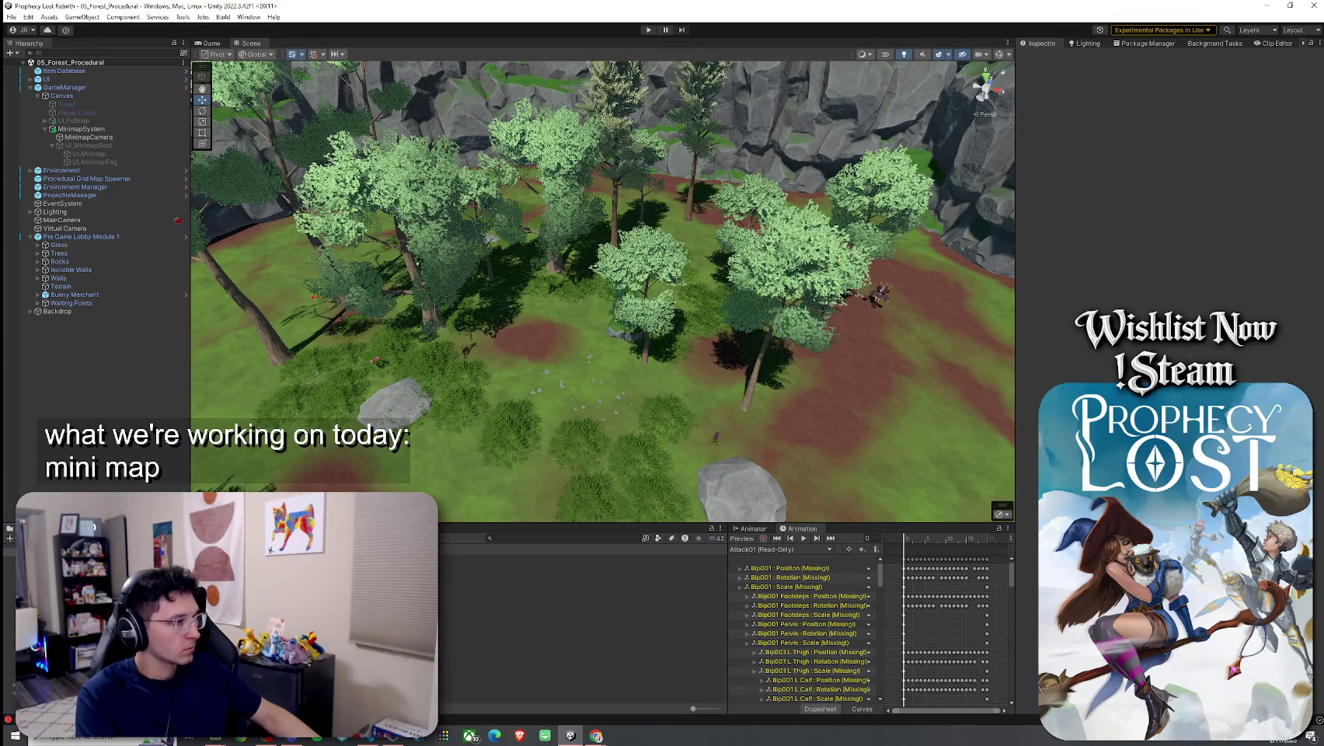
mouse_move(466, 568)
mouse_down()
mouse_move(155, 466)
mouse_move(109, 425)
mouse_up()
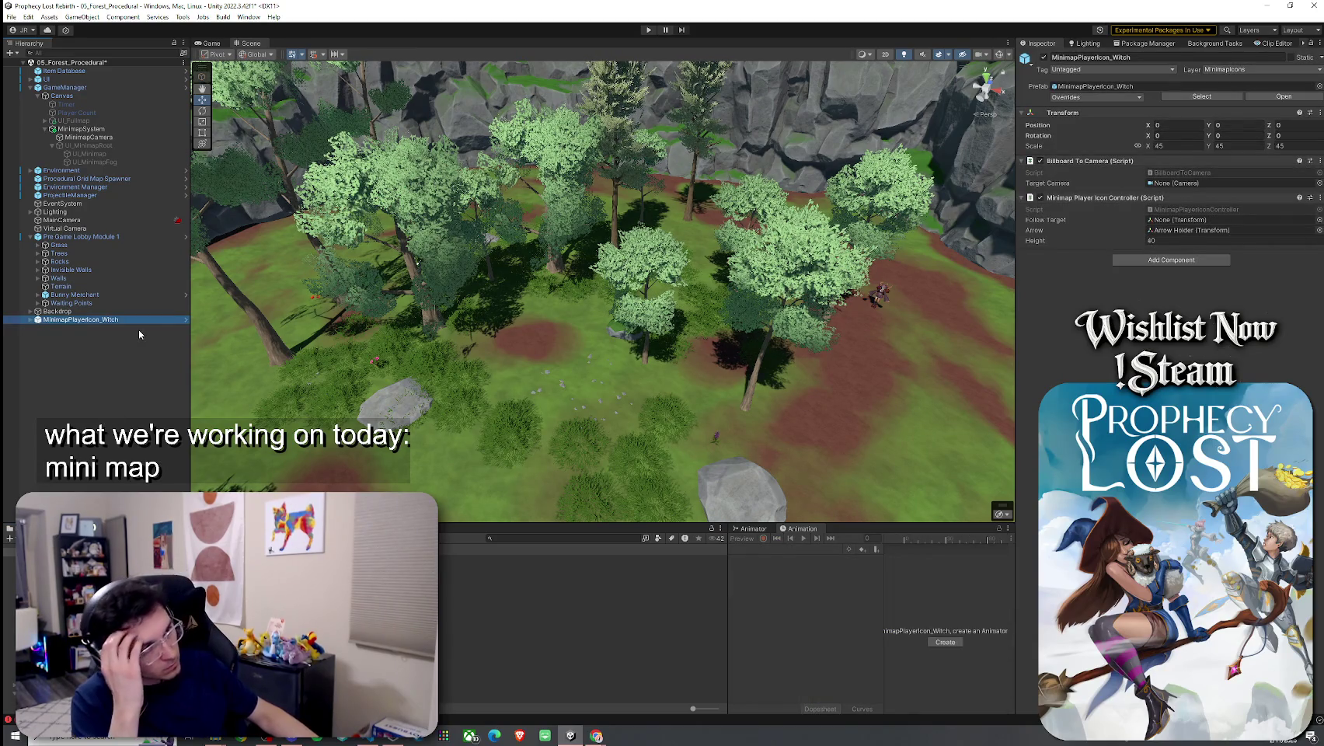
key(ctrl+z)
key(z)
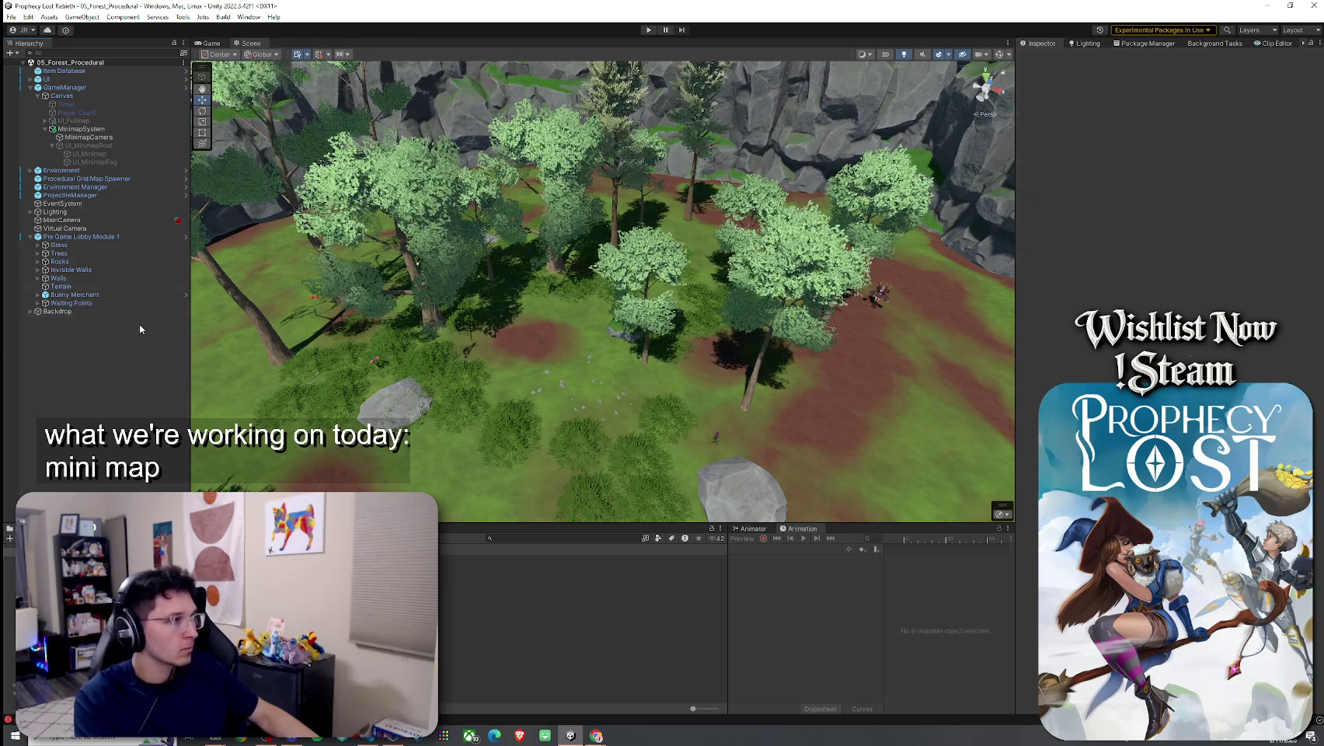
click(183, 17)
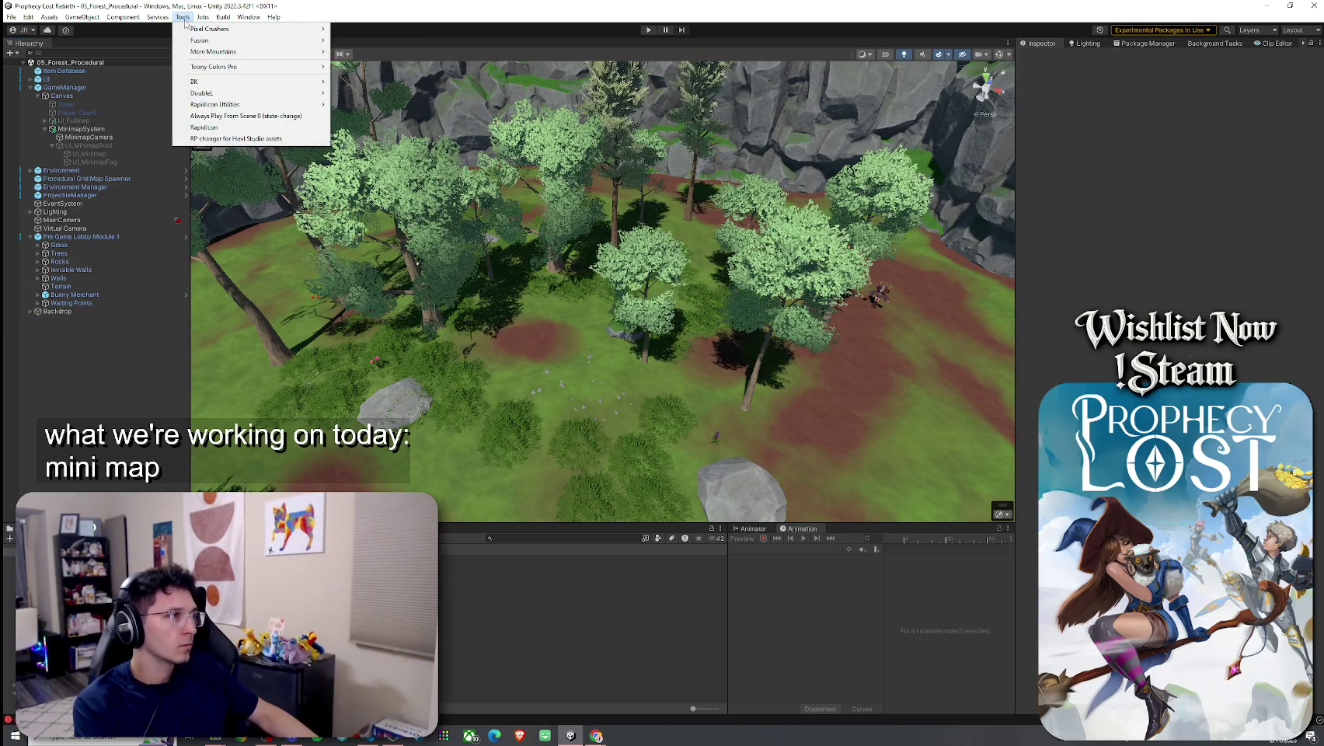
Launch RapidIcon, scroll its prefab grid down to the WitchB prefabs, and select WitchB_01
click(205, 126)
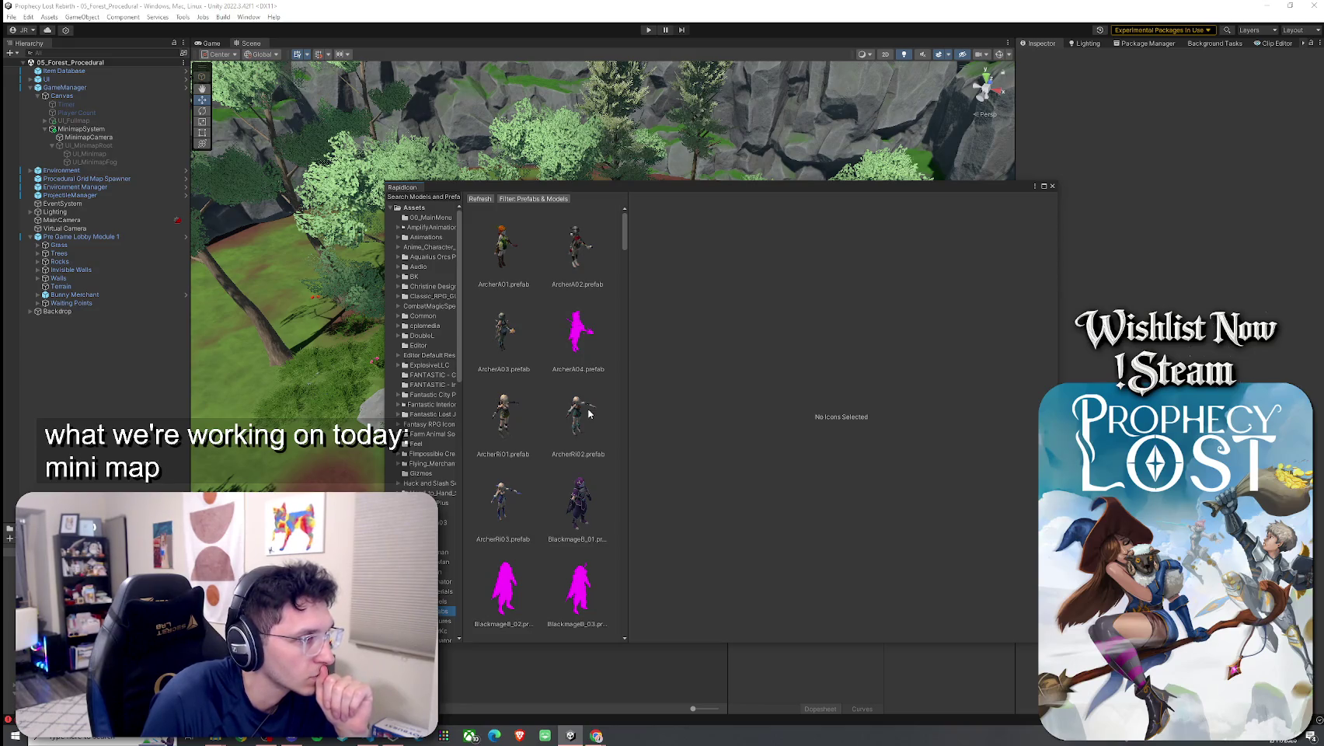
scroll(588, 413, down, 10)
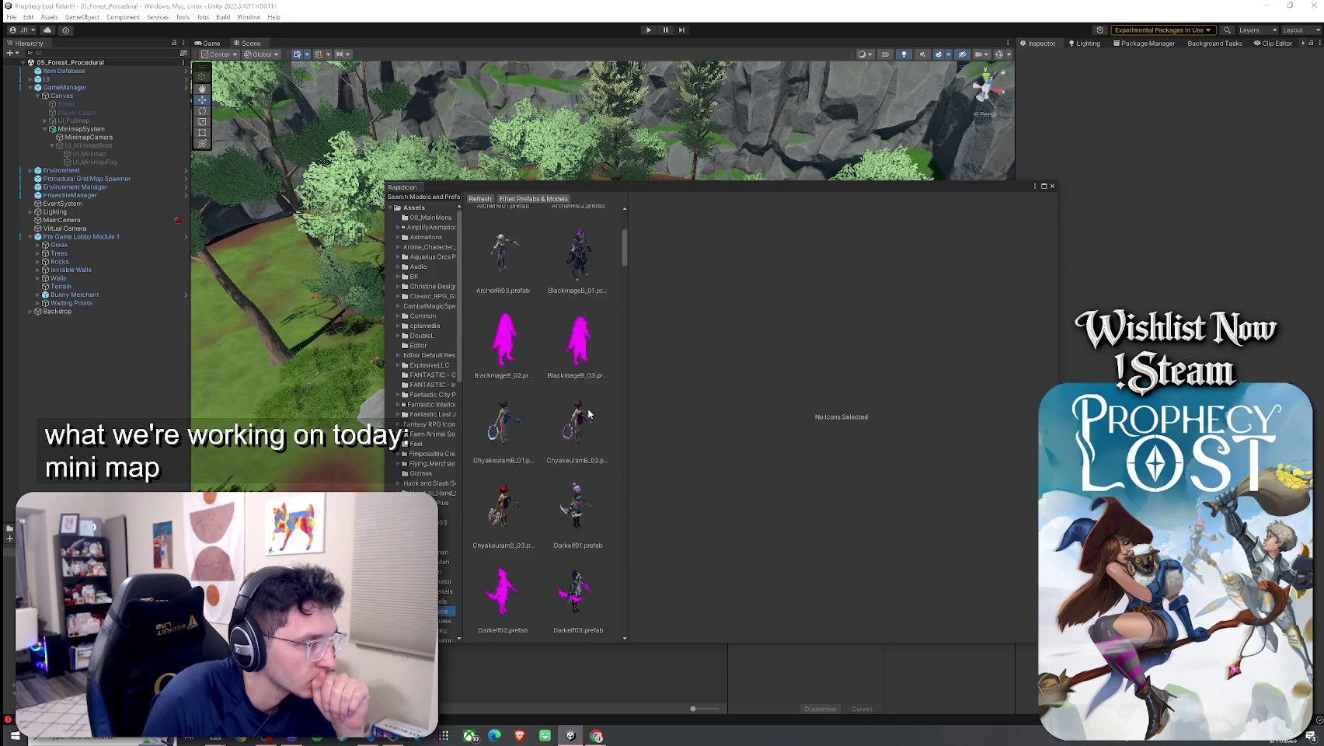
scroll(588, 414, down, 12)
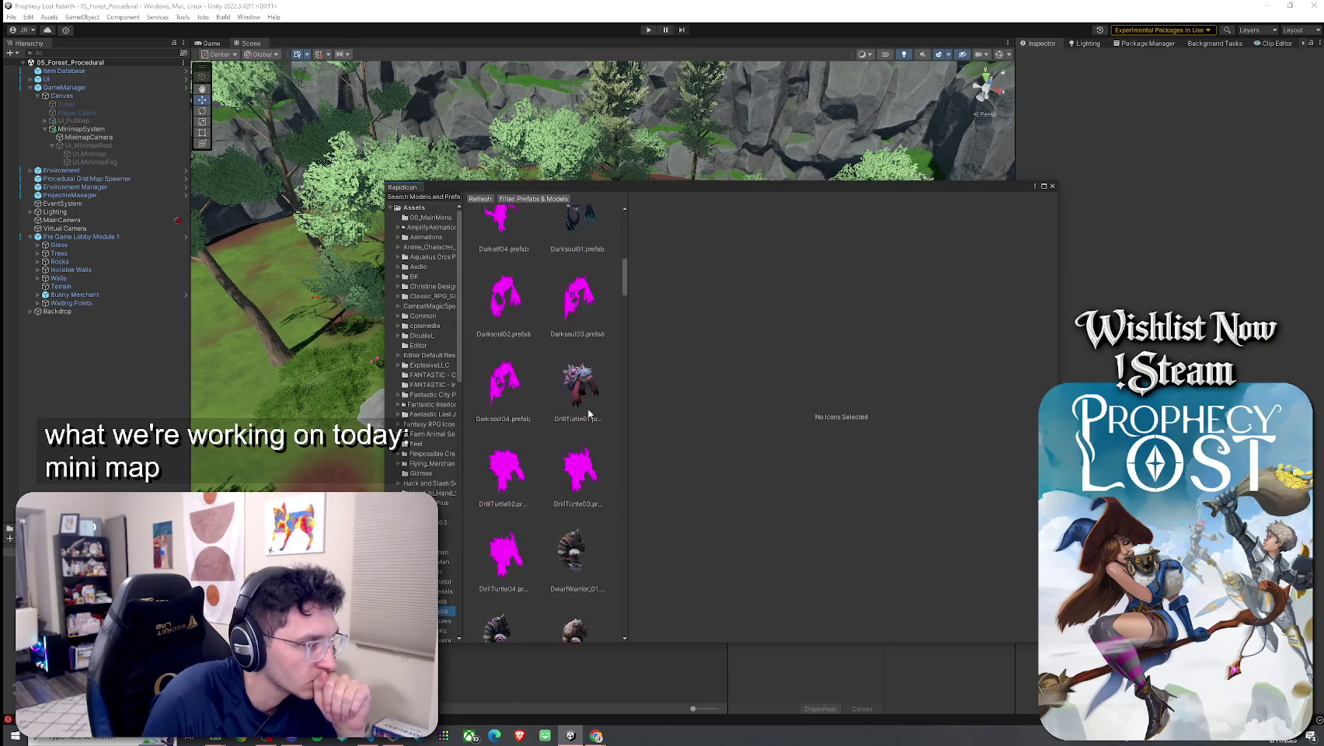
scroll(588, 414, down, 9)
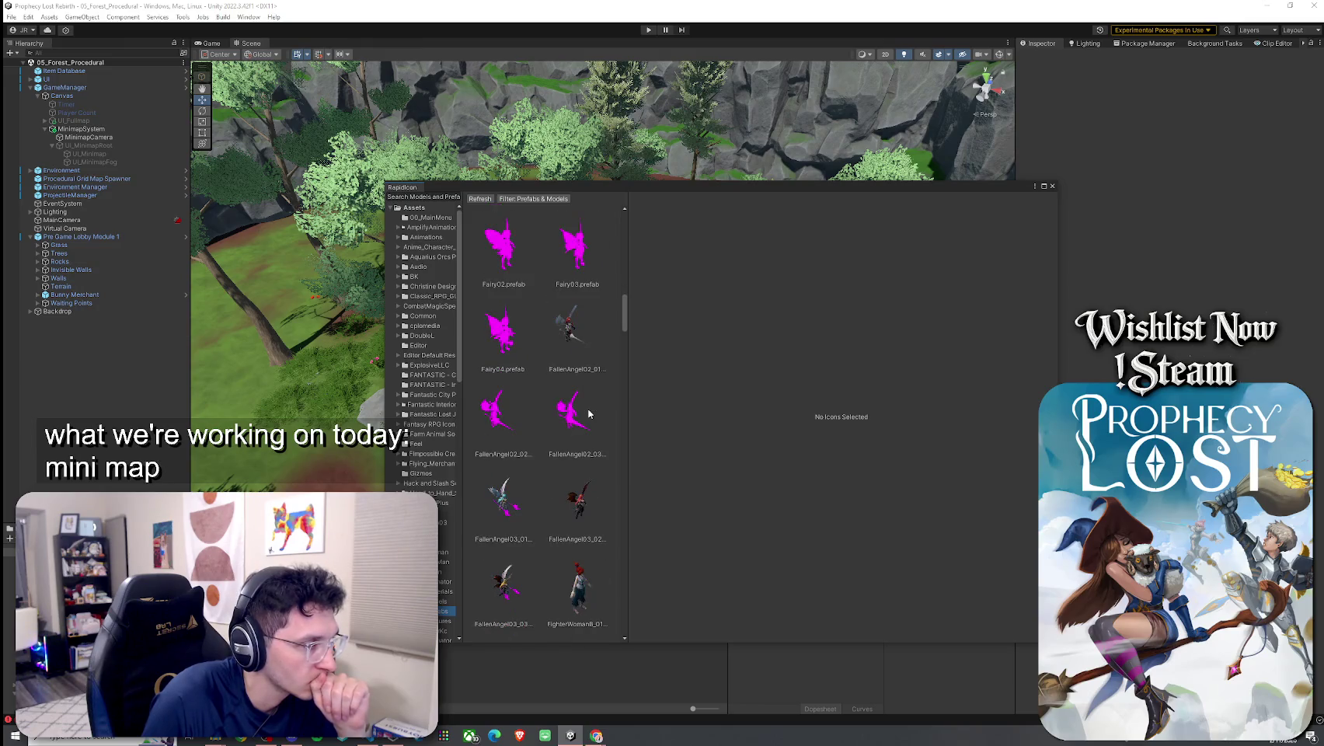
scroll(588, 413, down, 5)
scroll(589, 414, down, 11)
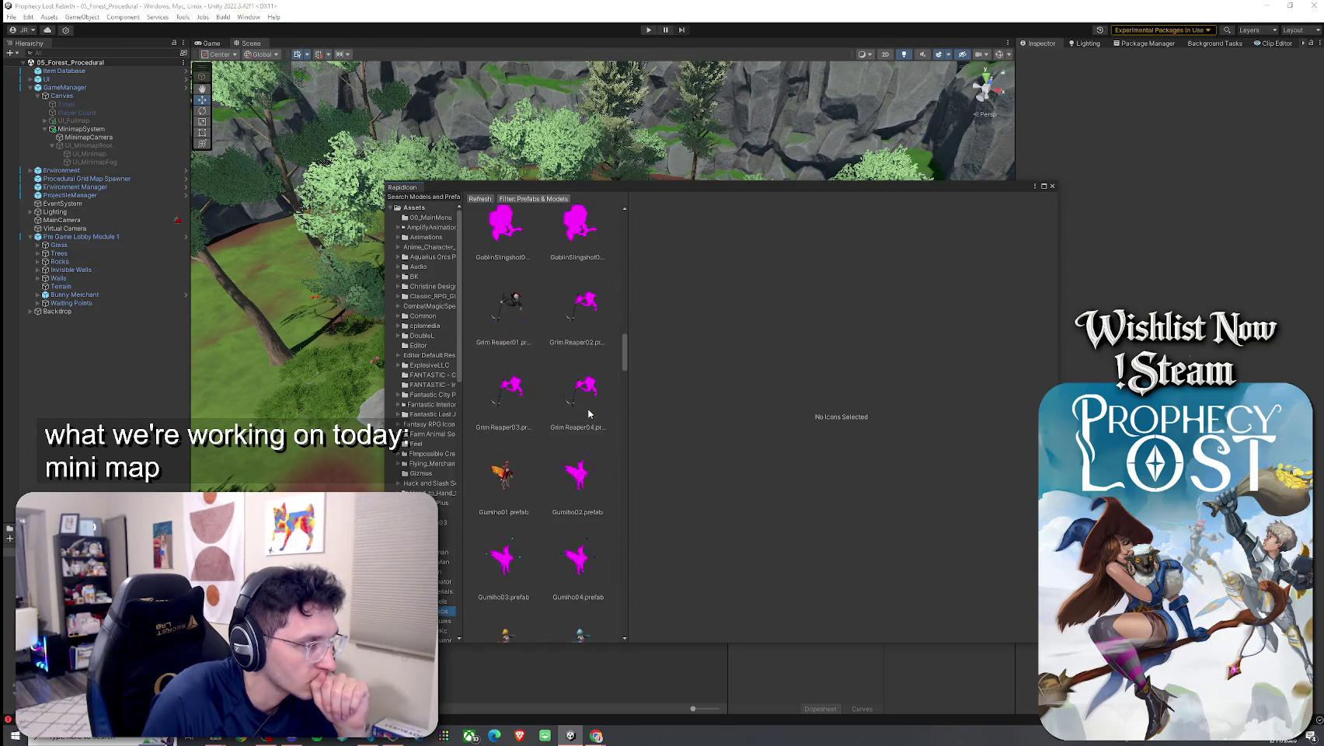
scroll(588, 414, down, 15)
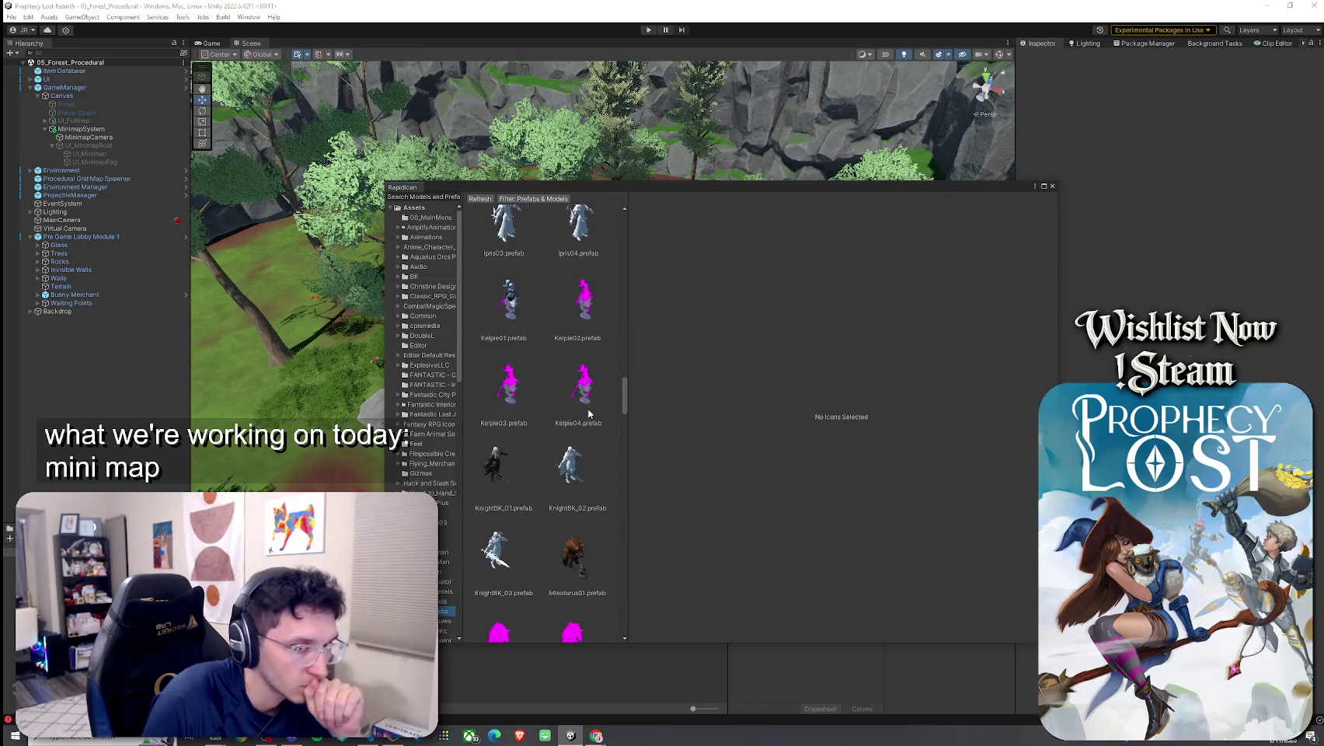
scroll(589, 414, down, 4)
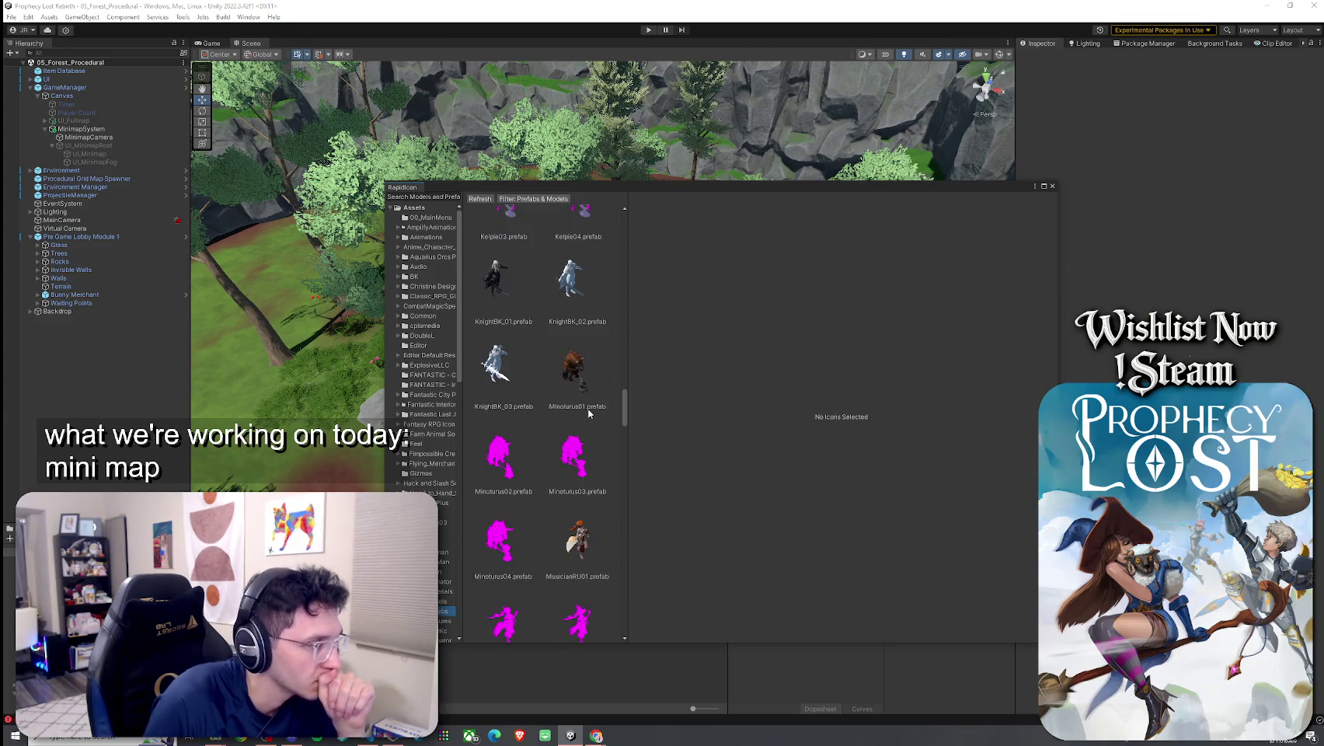
scroll(588, 414, down, 4)
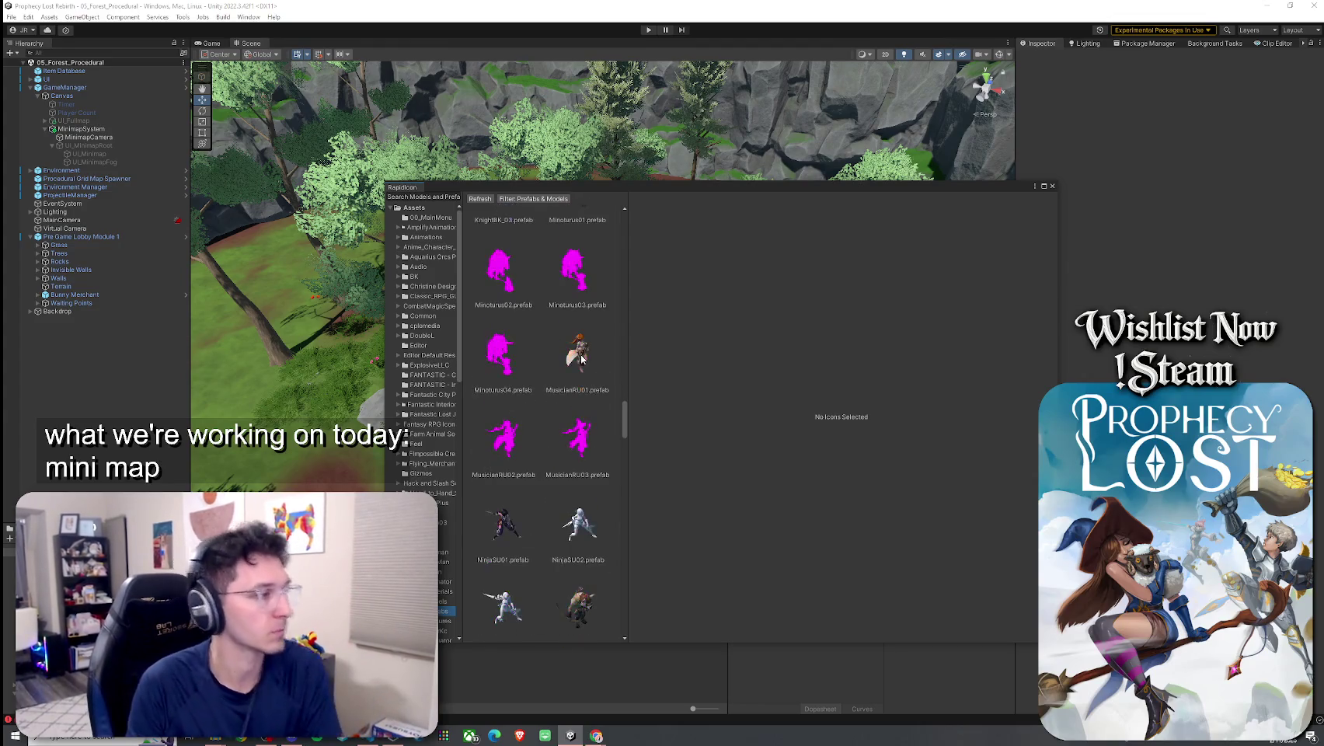
scroll(582, 365, down, 3)
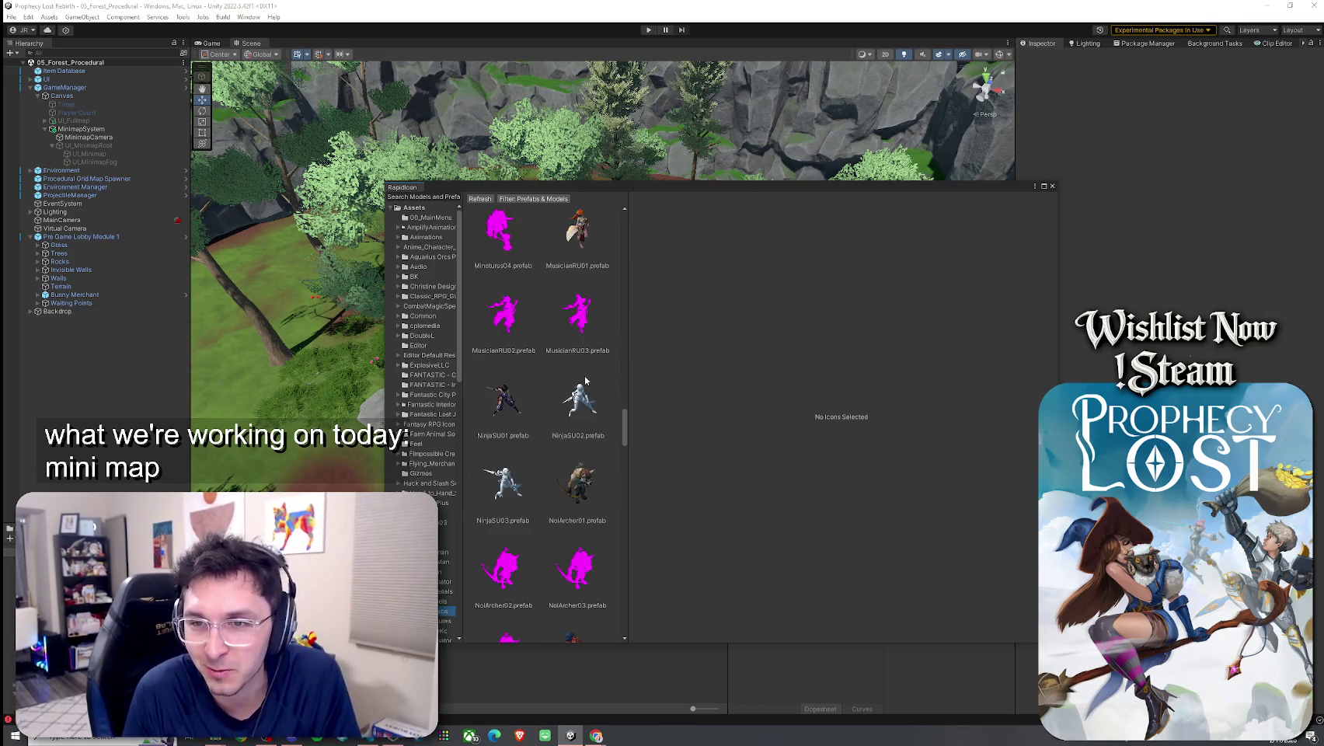
scroll(579, 396, down, 4)
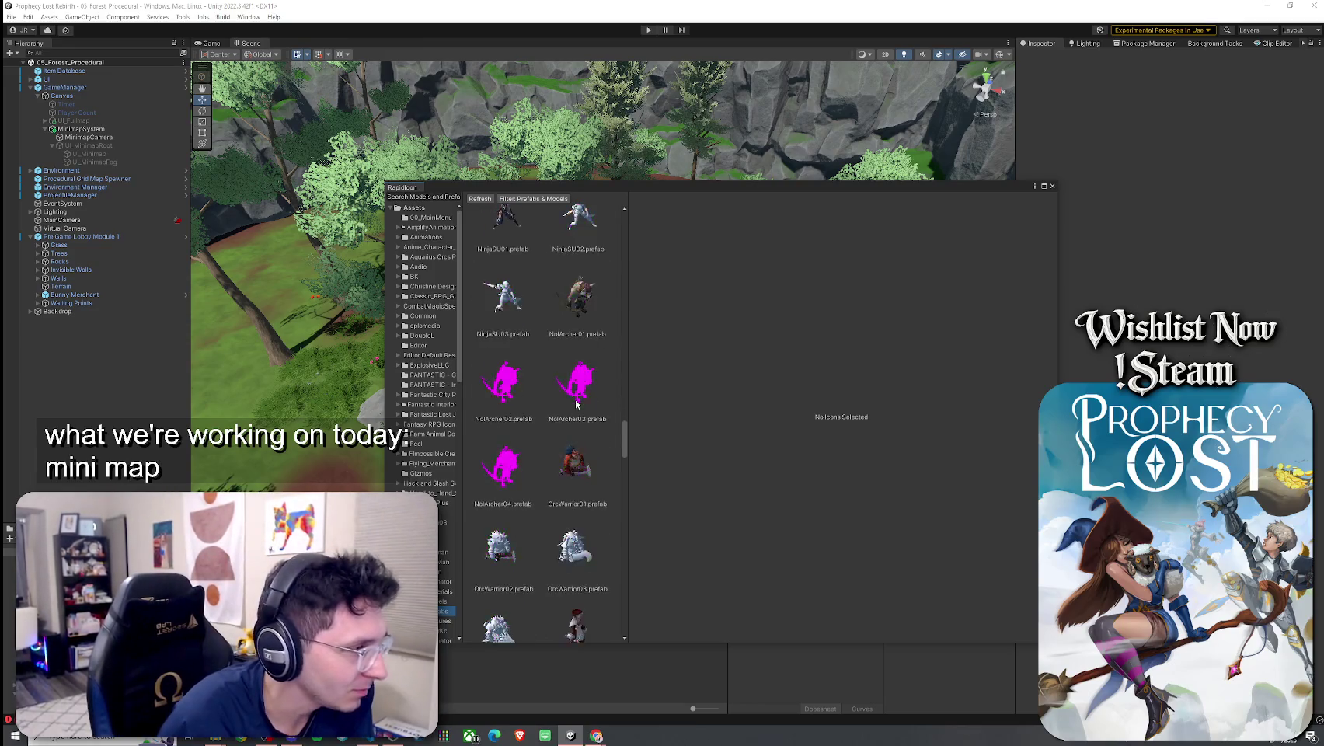
scroll(577, 403, down, 3)
scroll(577, 403, down, 6)
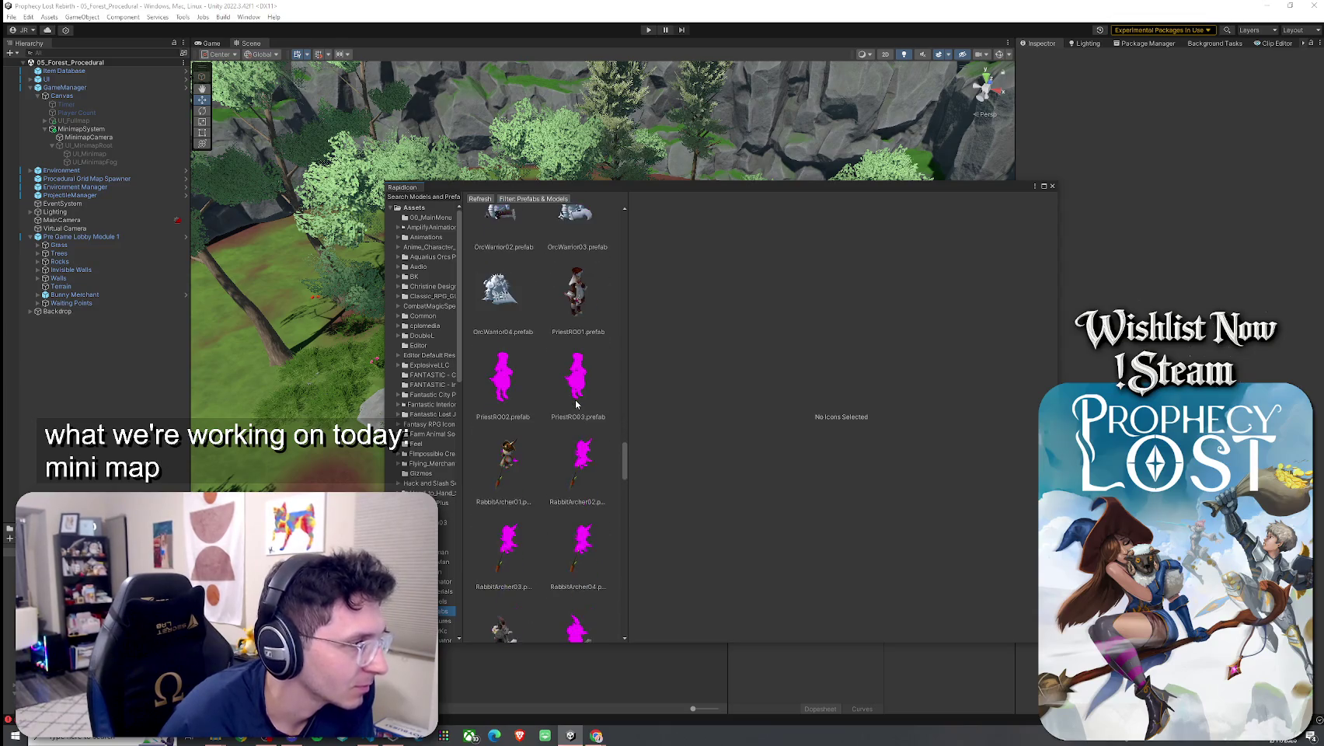
scroll(577, 403, down, 3)
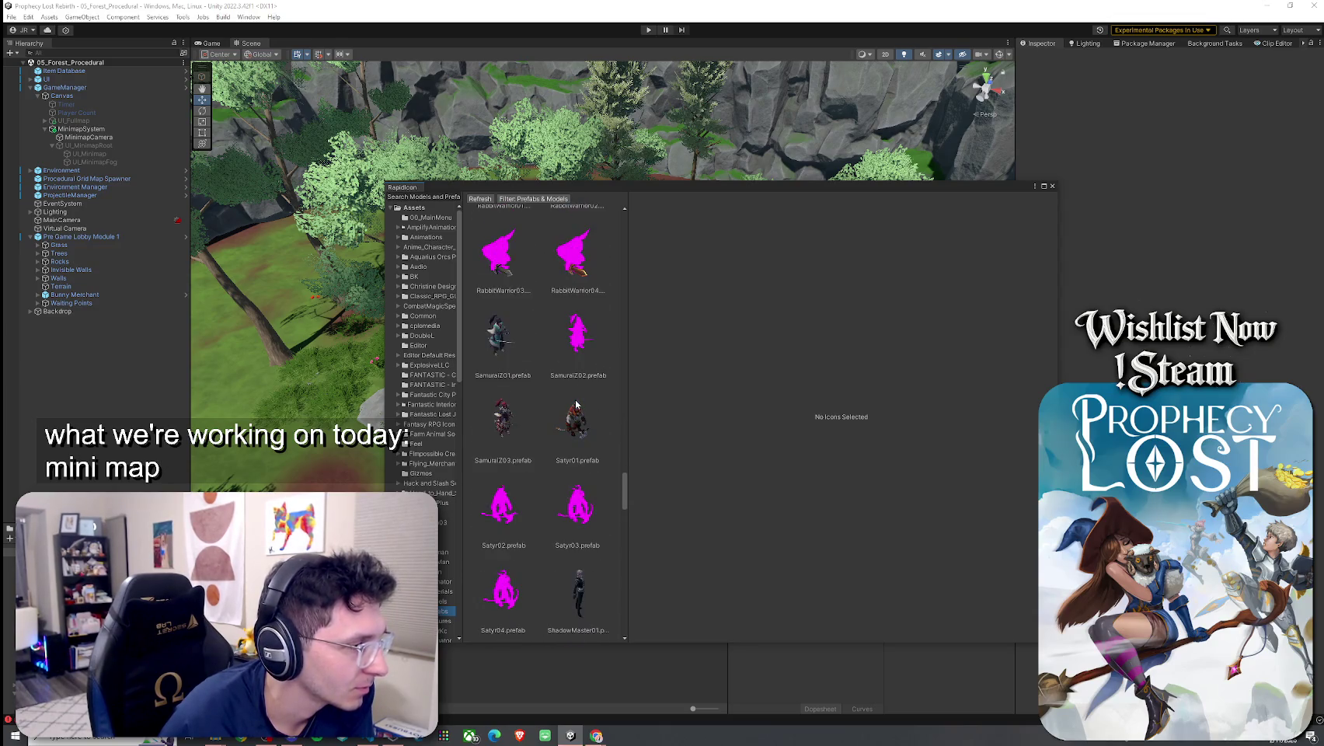
scroll(576, 403, down, 6)
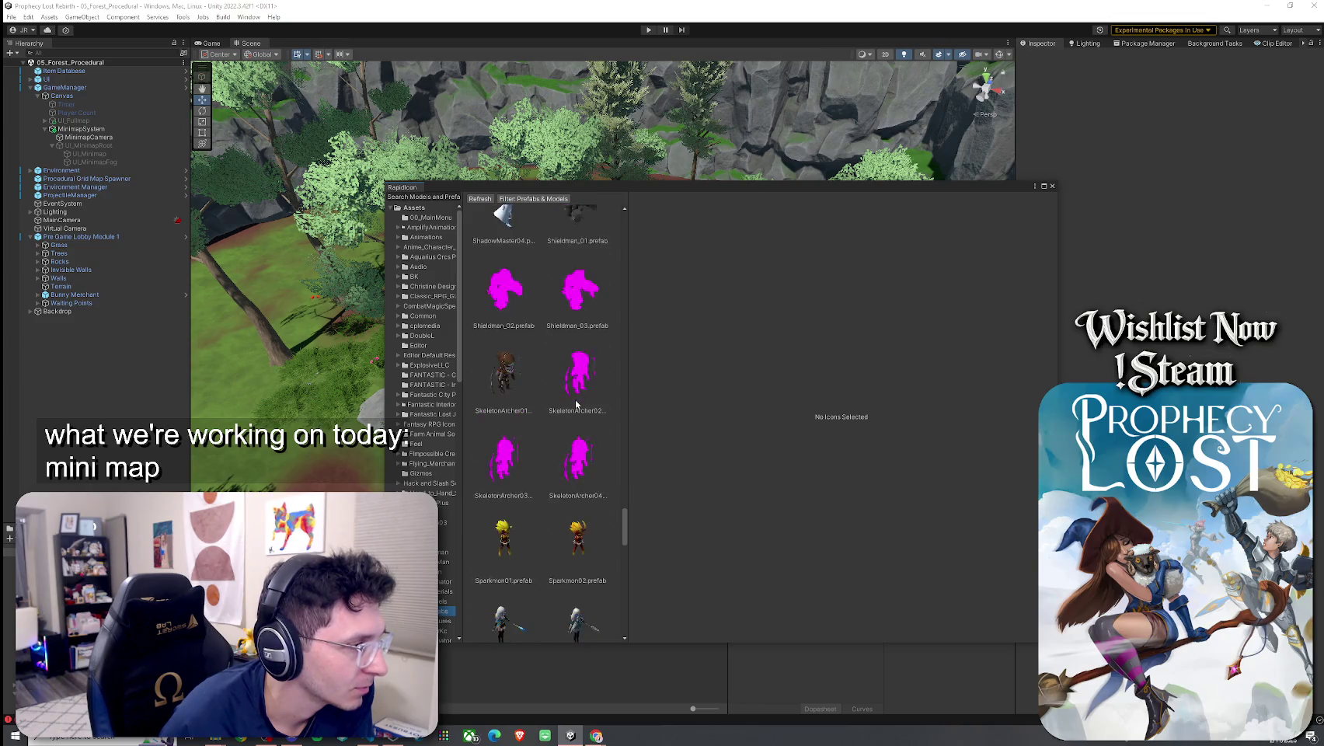
scroll(576, 403, down, 2)
scroll(576, 403, down, 2)
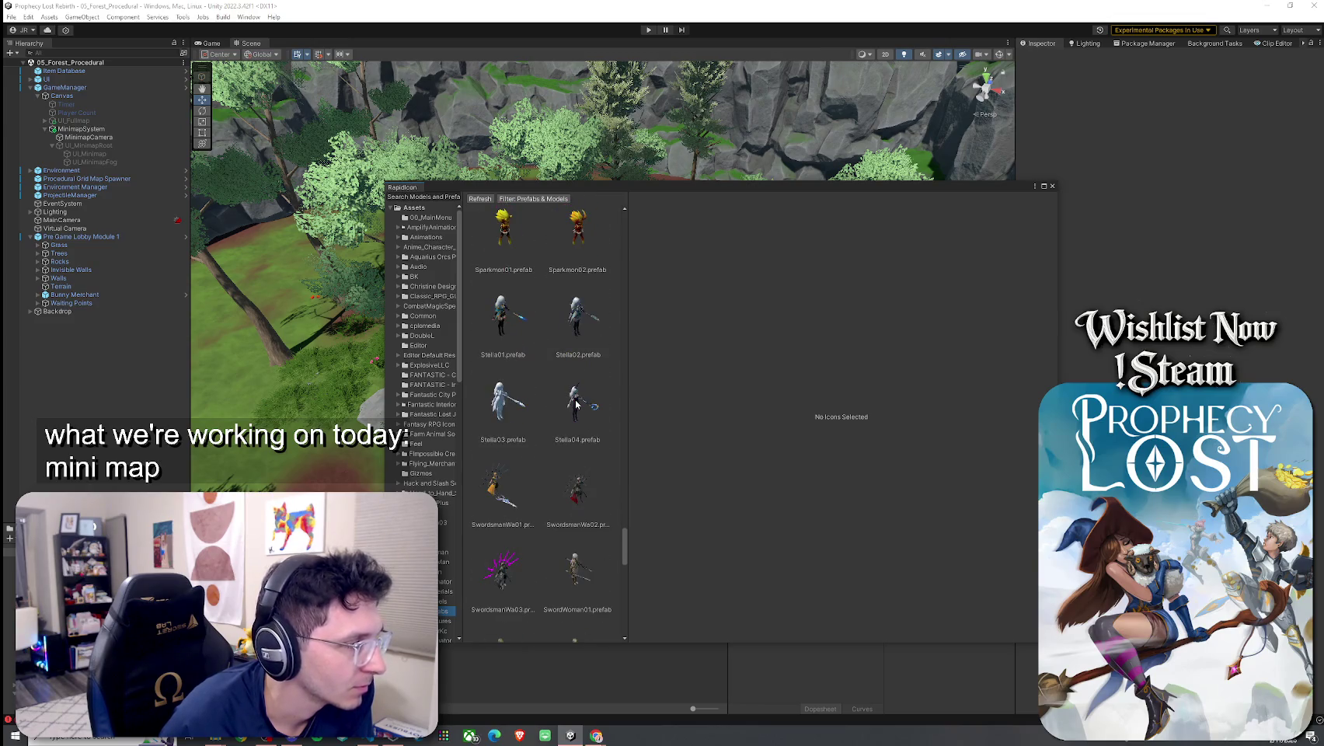
scroll(575, 403, down, 3)
scroll(576, 403, down, 4)
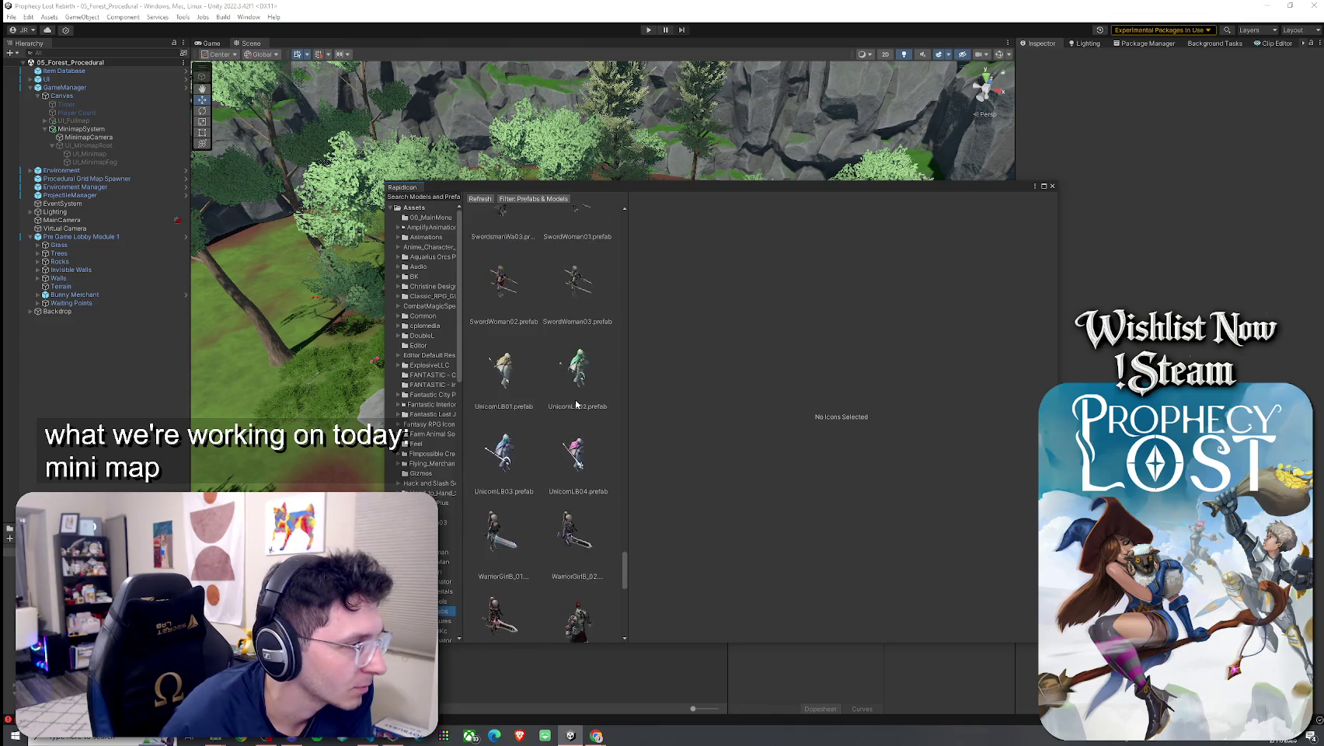
scroll(580, 380, down, 2)
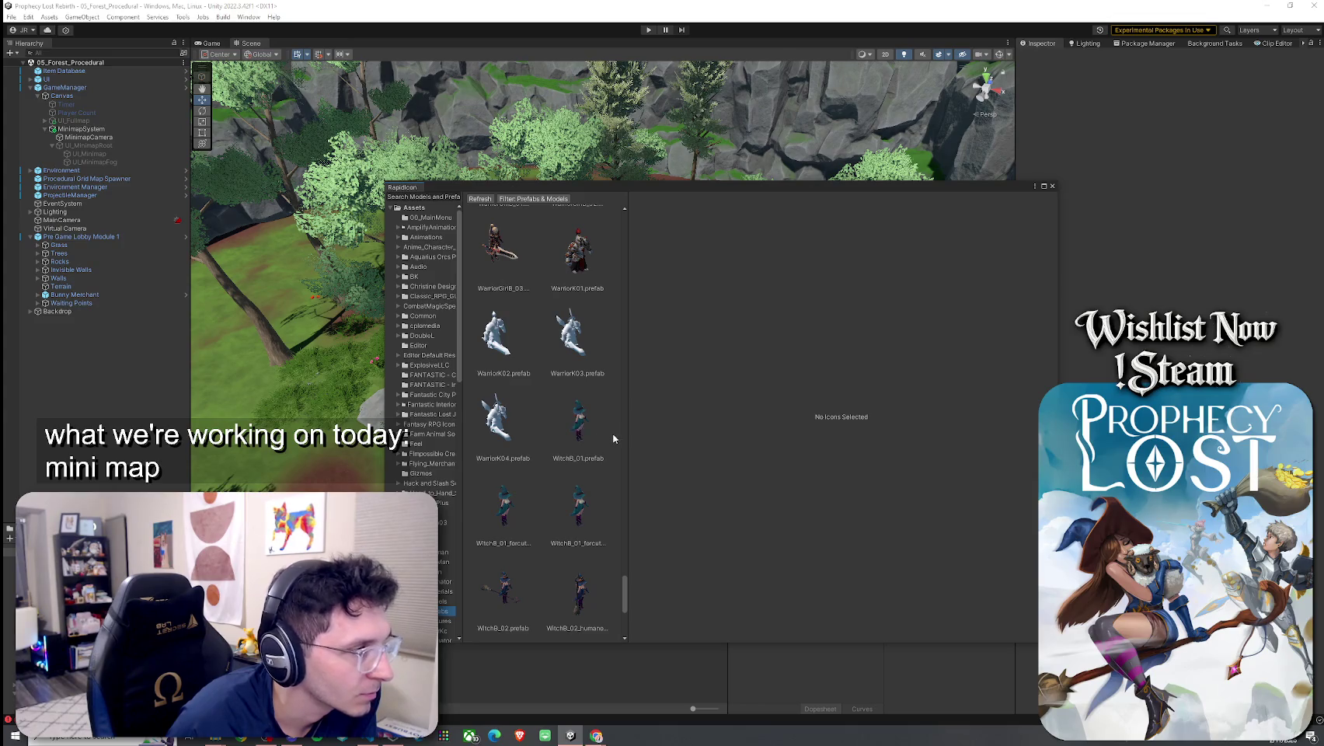
click(576, 409)
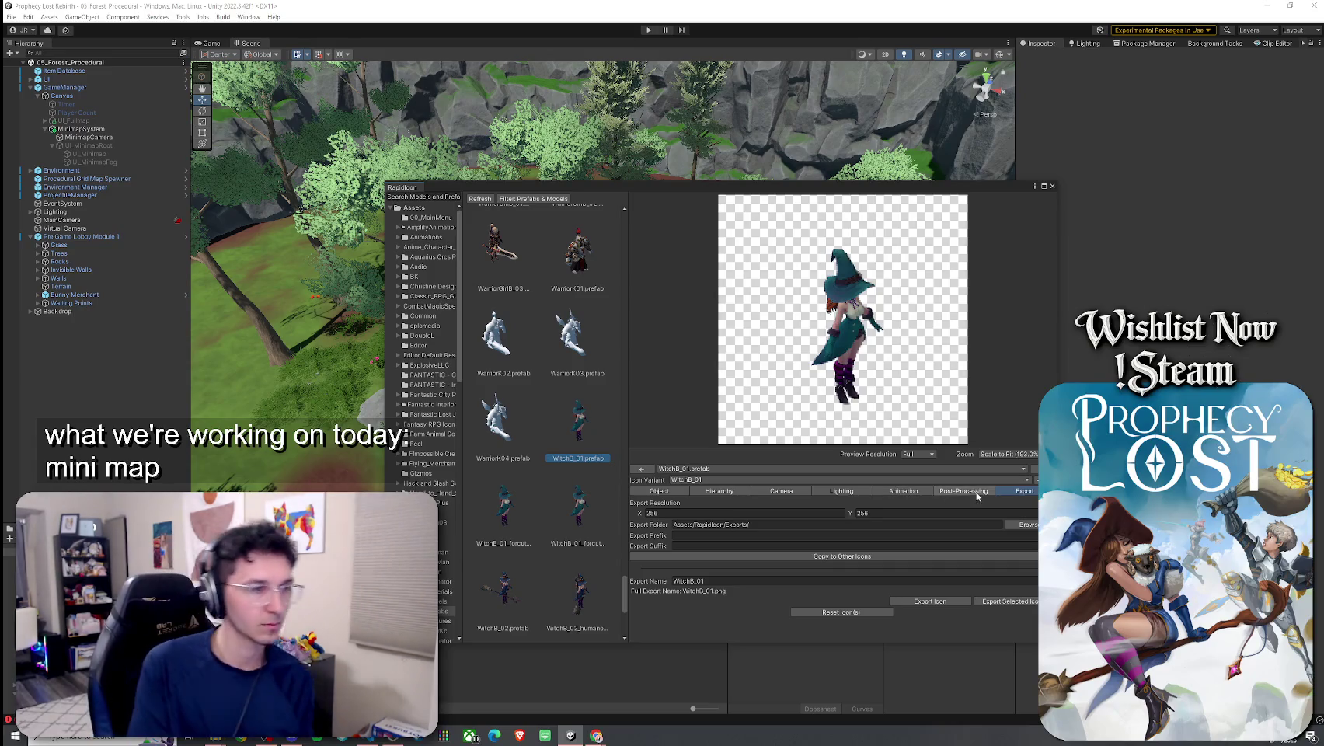
Try an export width of 1024 for WitchB_01, then revert it to 256
click(780, 515)
text(1024)
click(889, 512)
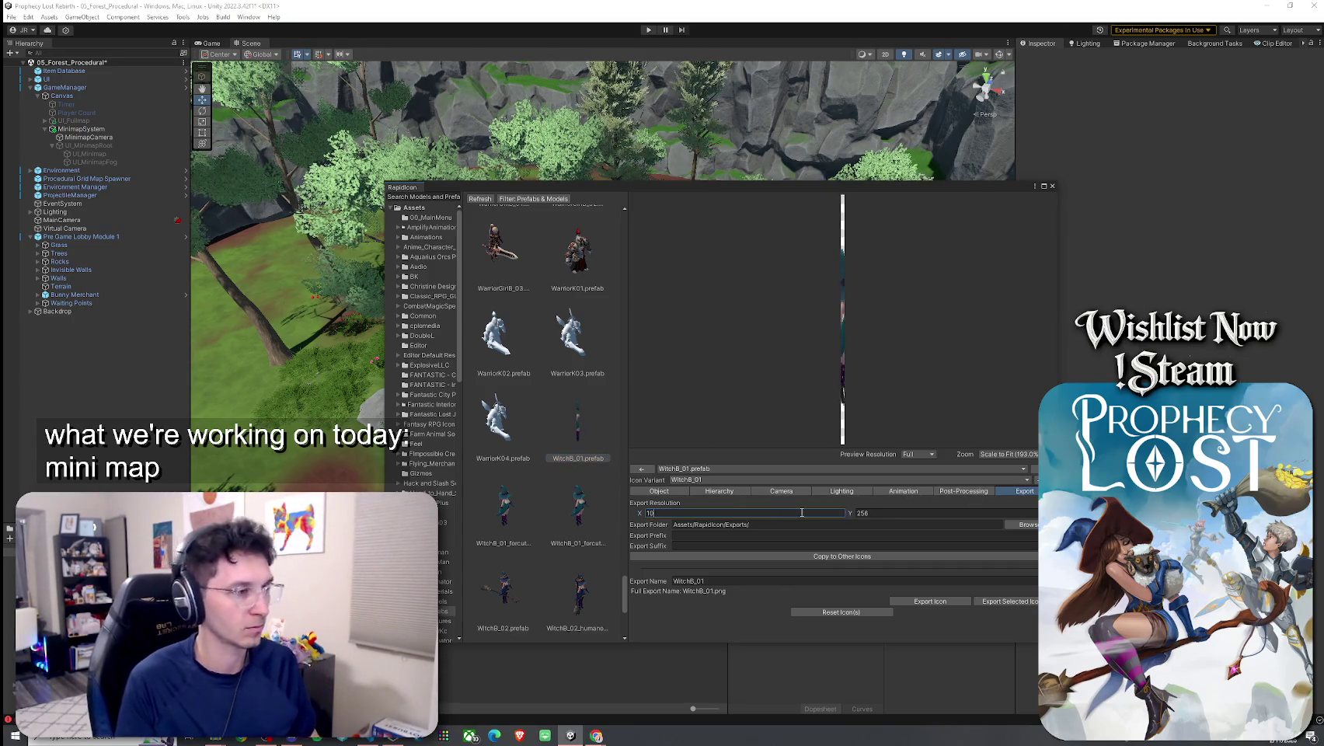
key(ctrl+z)
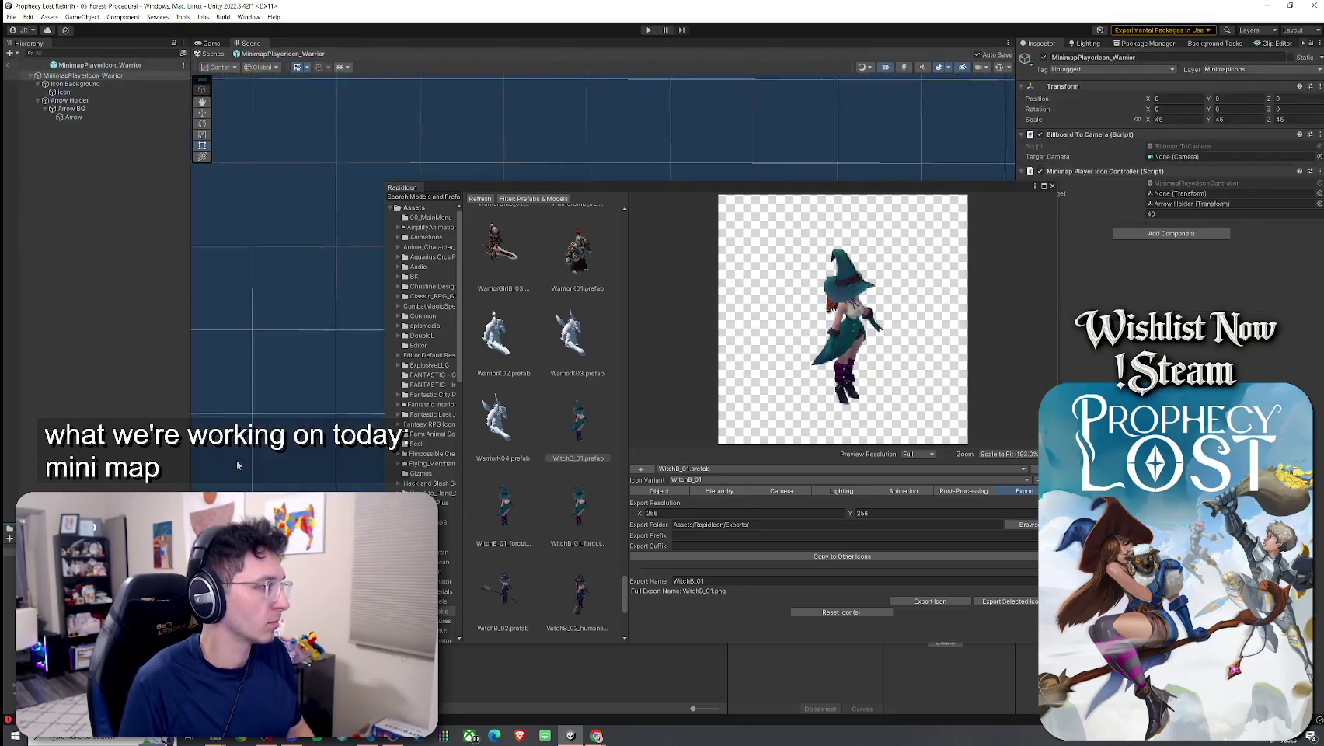
Open the Warrior minimap sprite's import settings and show RapidIcon's Object position, rotation and scale
click(82, 93)
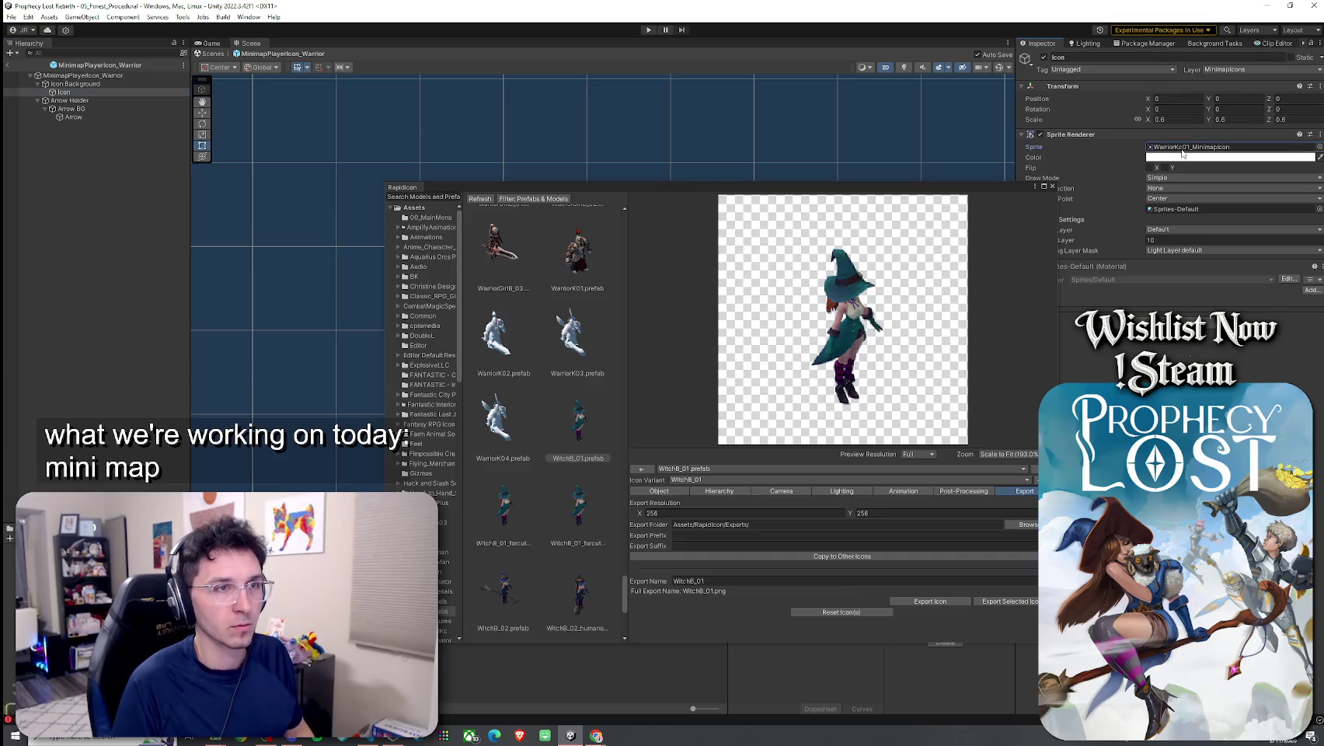
double_click(1188, 146)
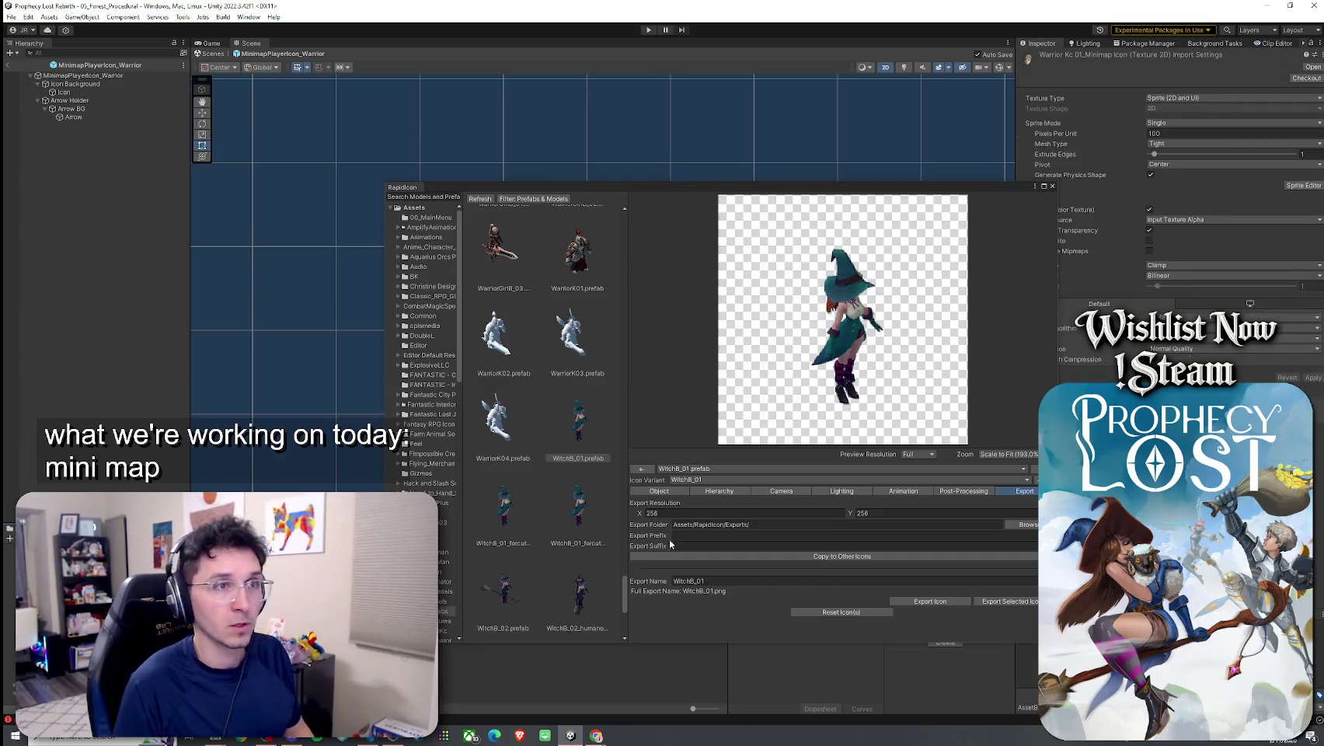
mouse_move(929, 190)
mouse_down()
mouse_move(819, 181)
mouse_move(856, 172)
mouse_up()
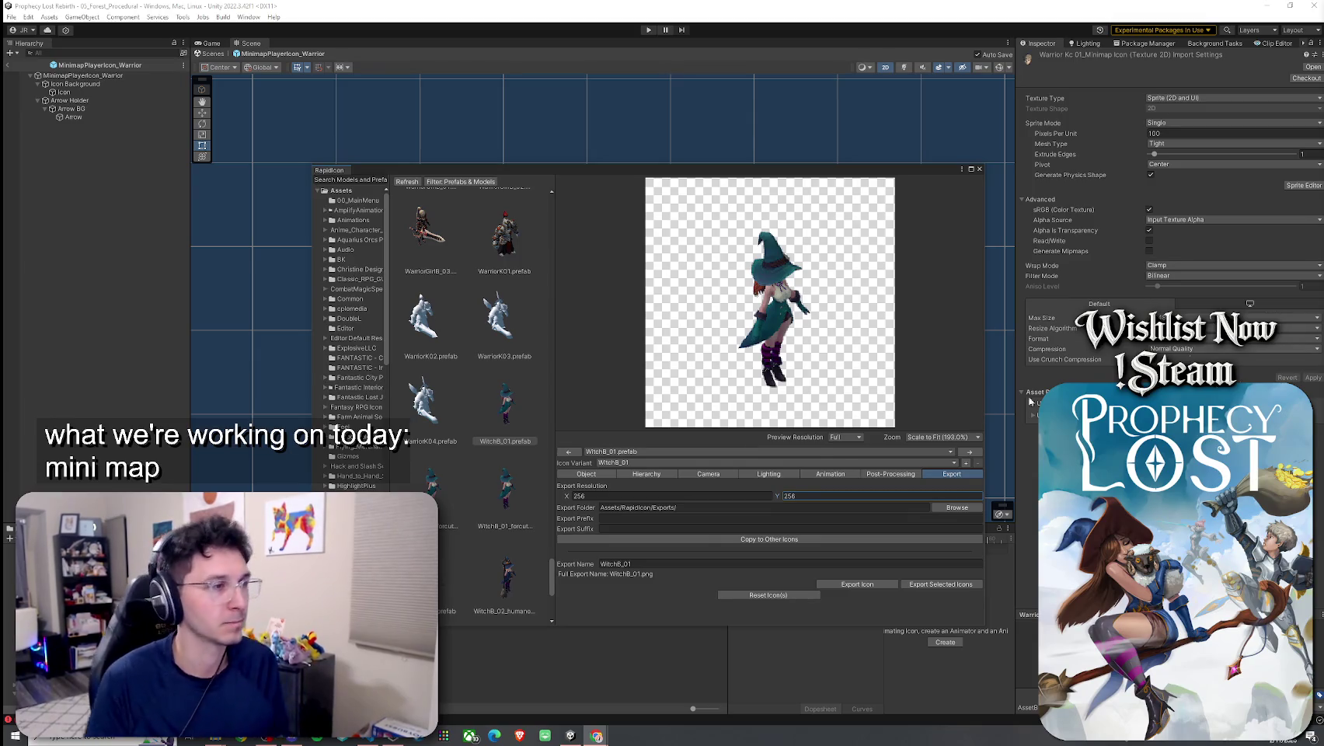
click(586, 474)
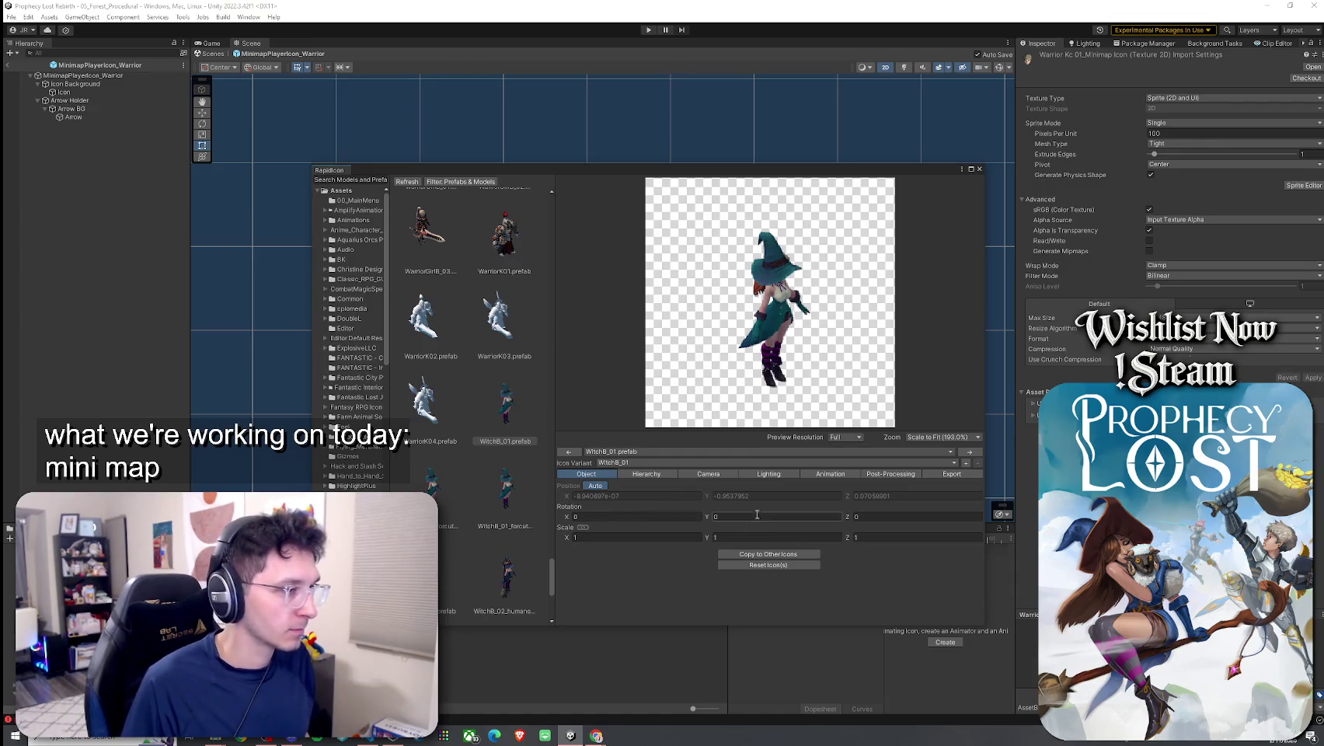
click(644, 496)
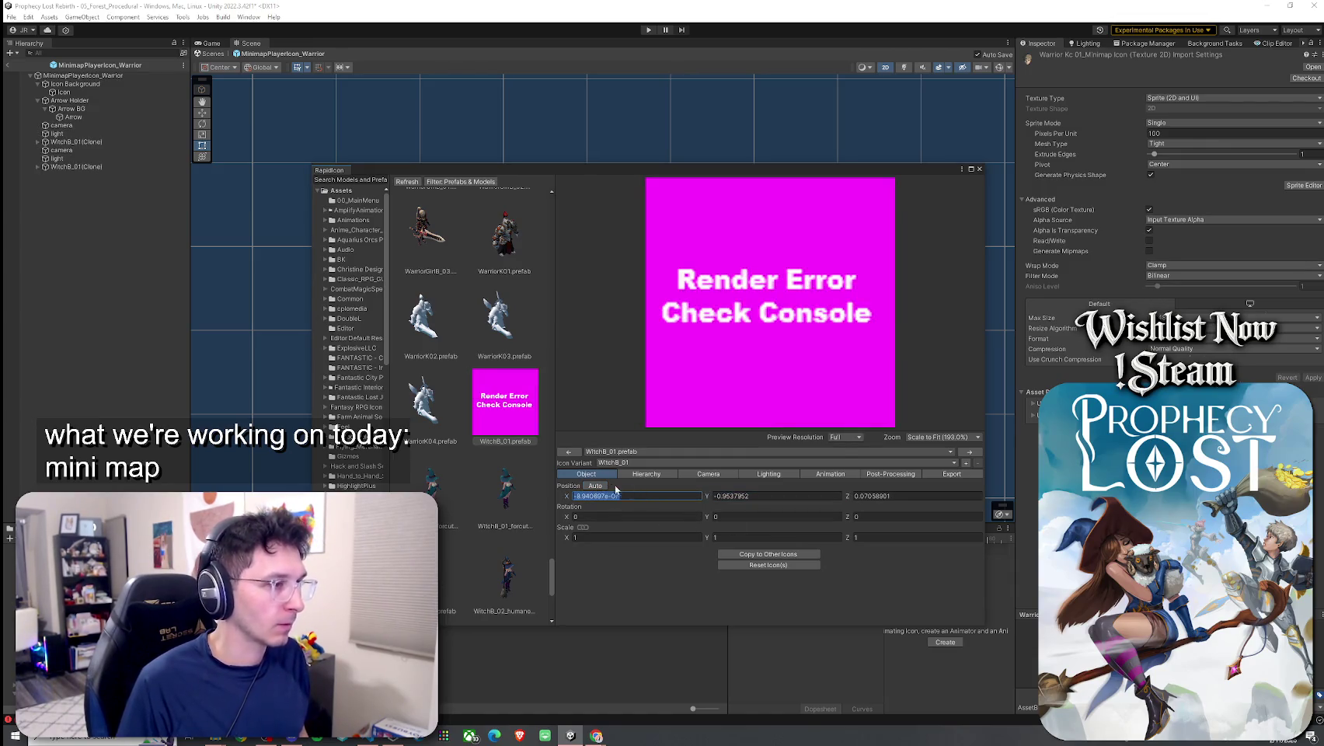
Close RapidIcon and delete the leftover camera, light and WitchB_01 clones from the prefab
click(979, 169)
click(88, 125)
shift+click(93, 167)
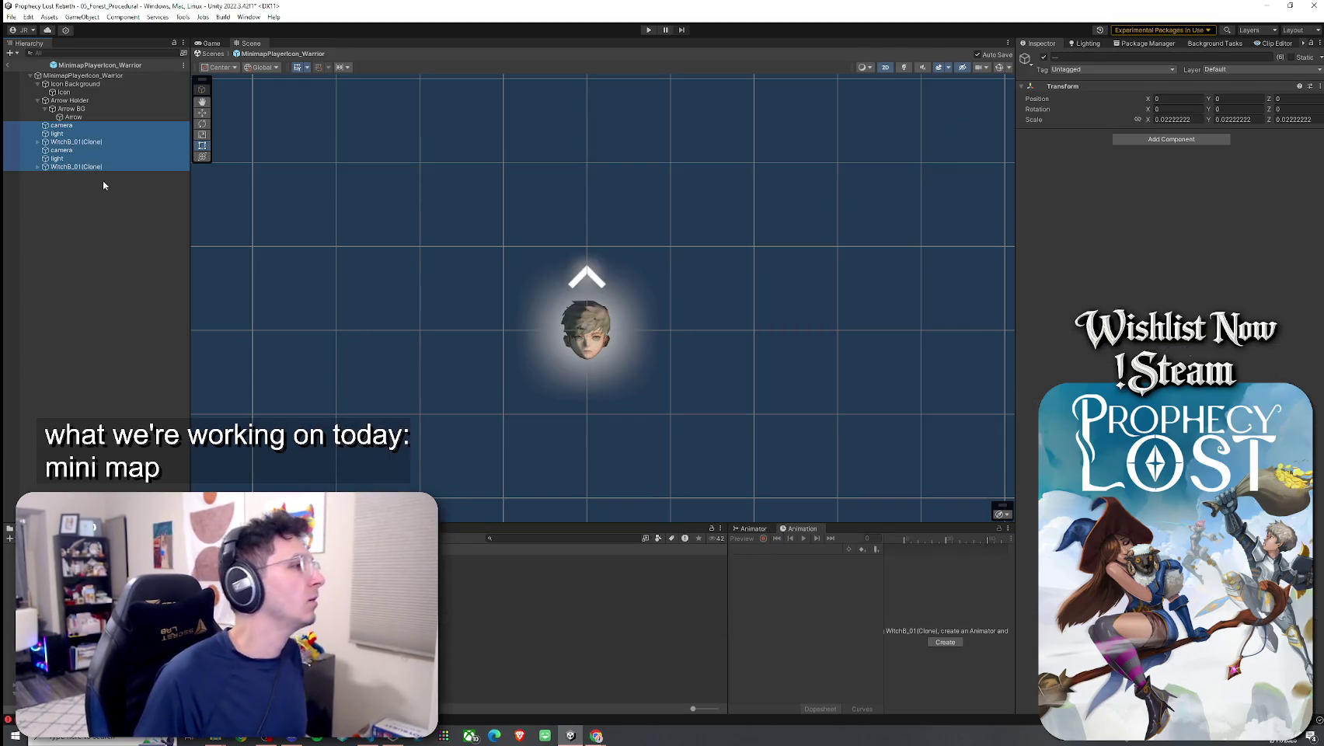
key(Delete)
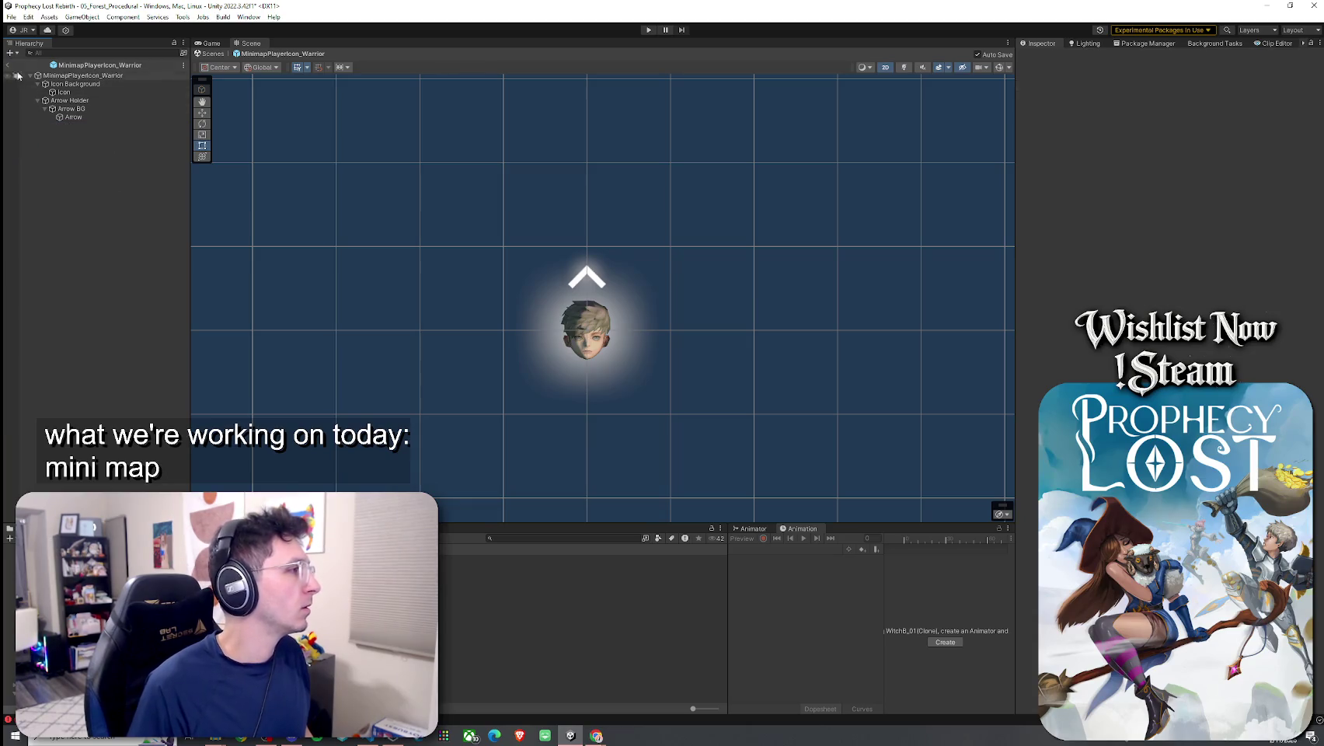
Return to the forest scene and launch RapidIcon from the Tools menu
click(9, 67)
click(182, 16)
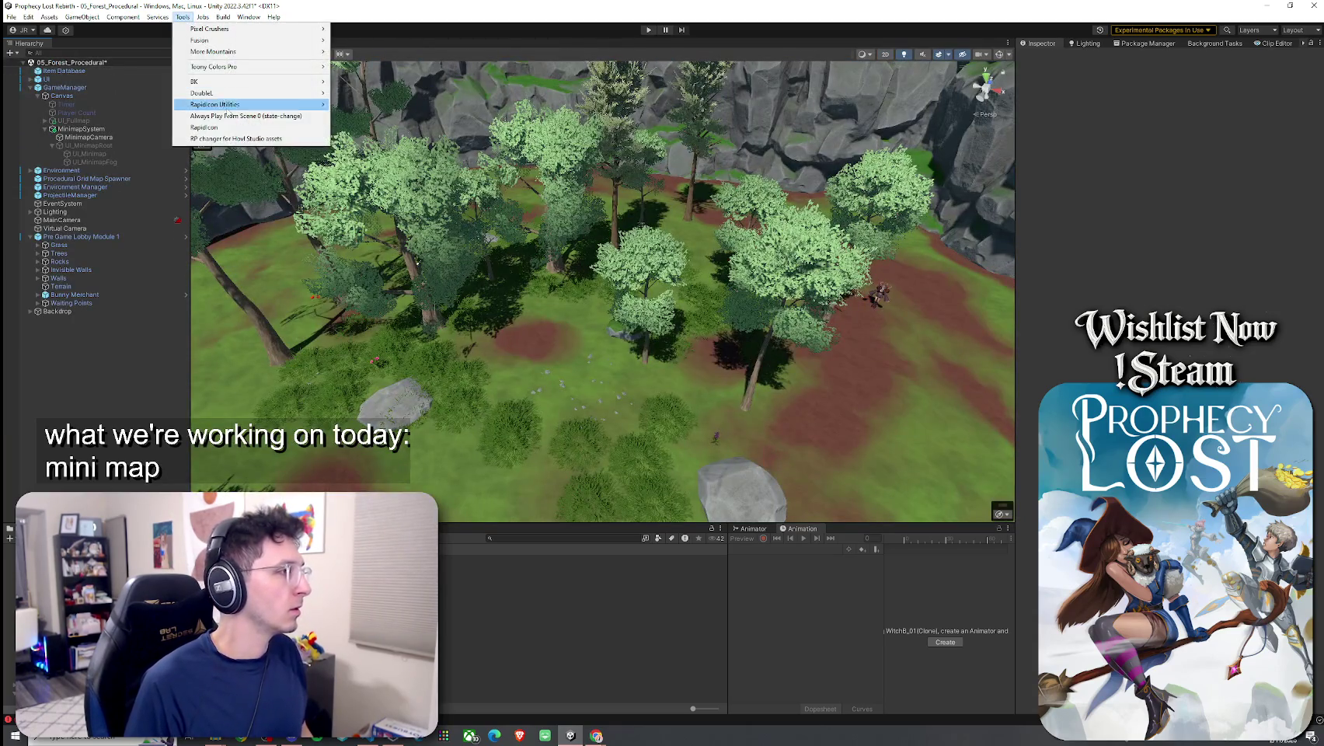
click(231, 128)
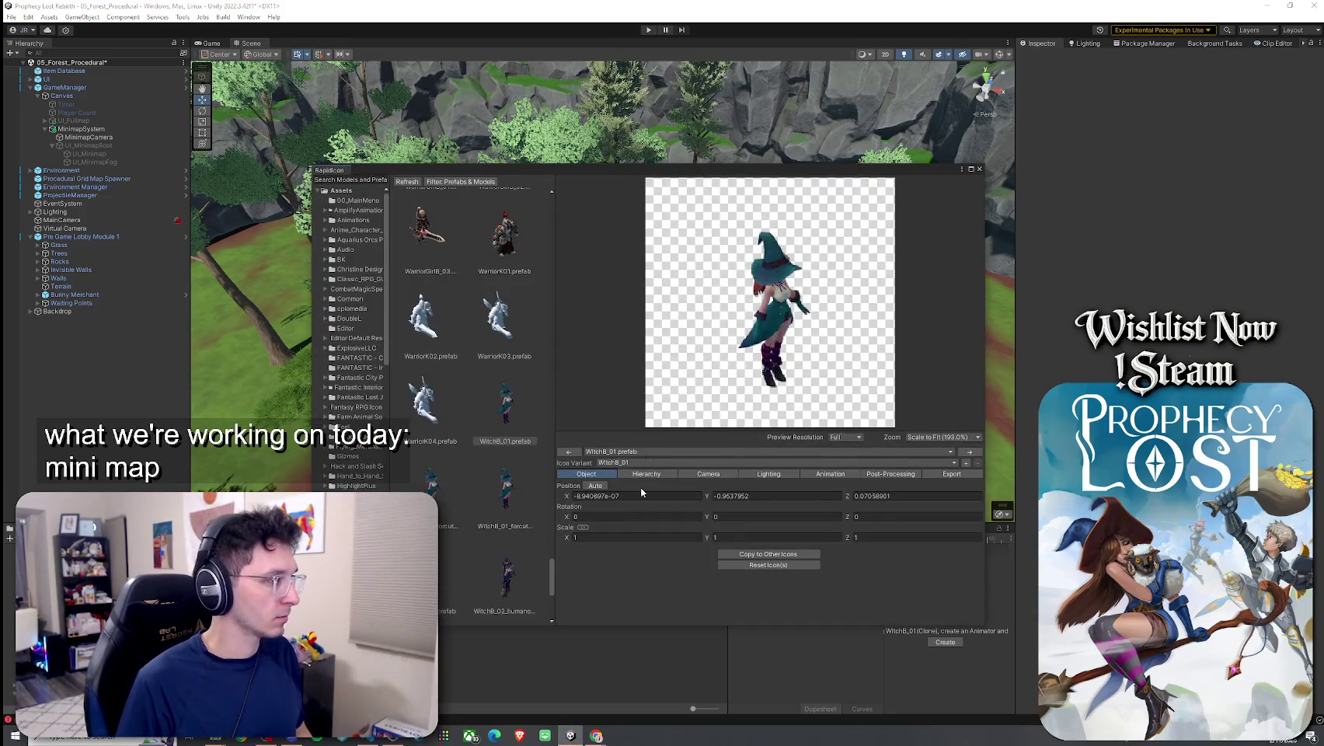
Place the Witch model at position 0, 0, 0
click(622, 495)
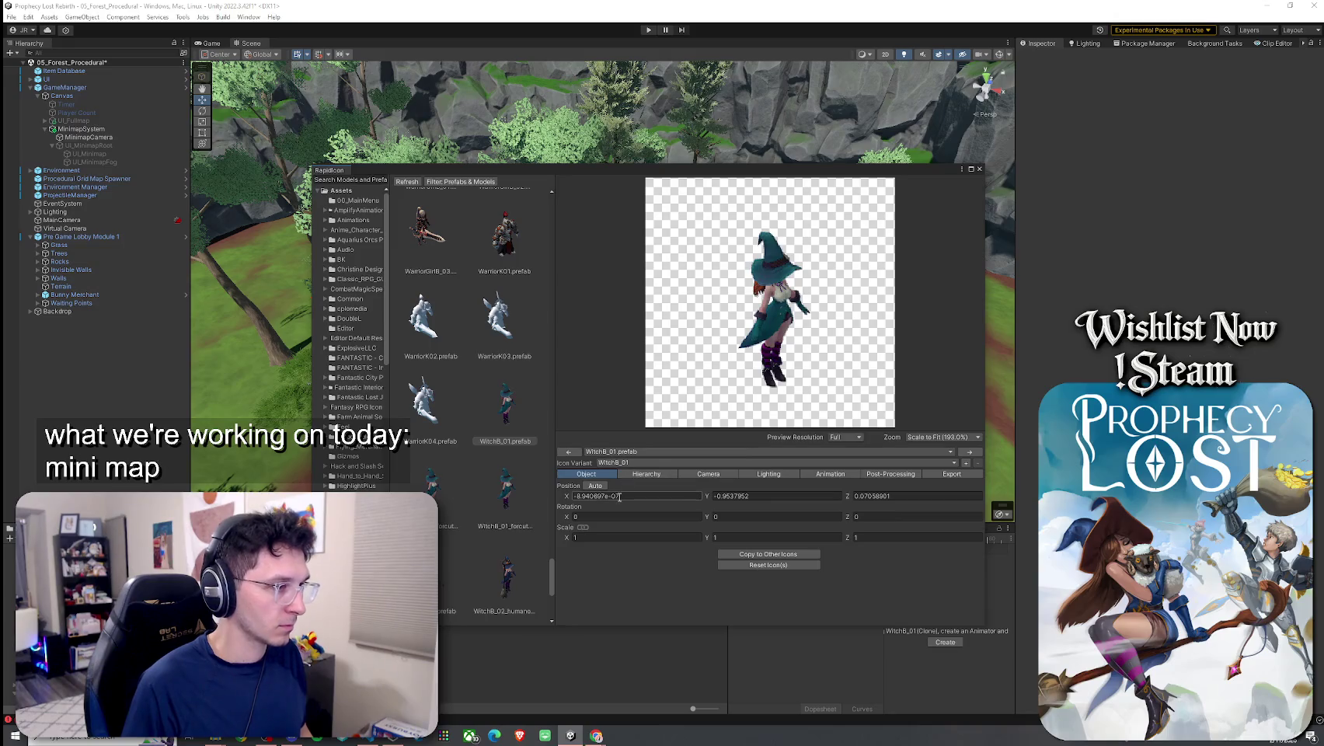
text(0)
click(752, 495)
text(0)
click(910, 496)
text(0)
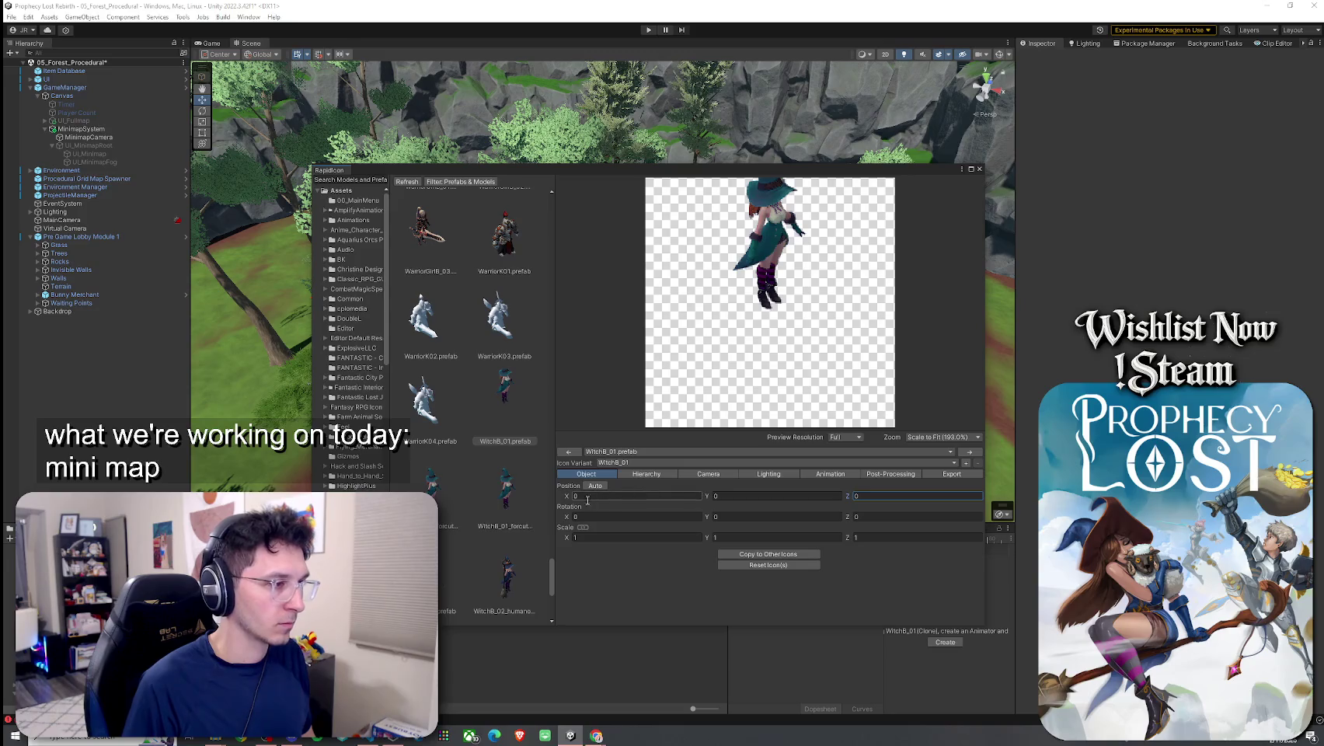
Rotate the Witch to 0, 44.87, 0 so she faces the front
click(569, 518)
mouse_move(559, 519)
mouse_down()
mouse_move(901, 532)
mouse_move(689, 581)
mouse_up()
text(0)
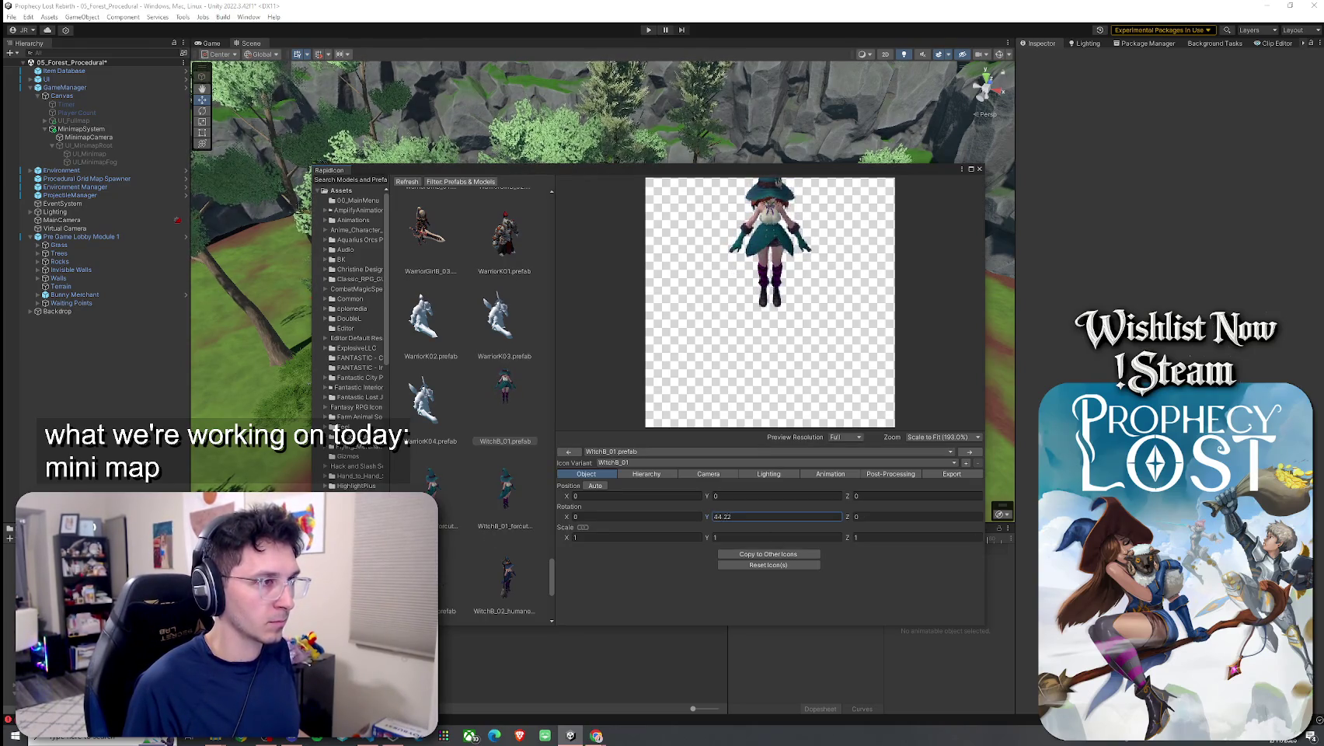
click(854, 517)
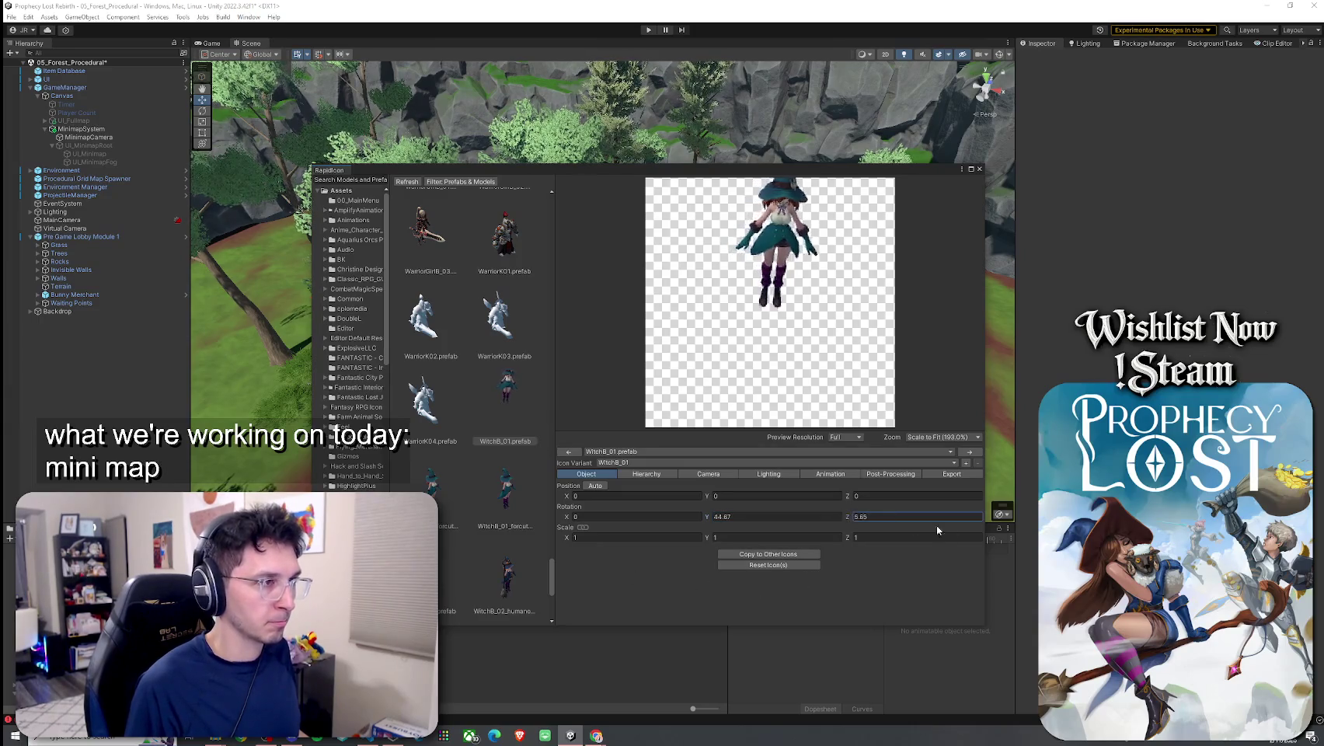
click(705, 475)
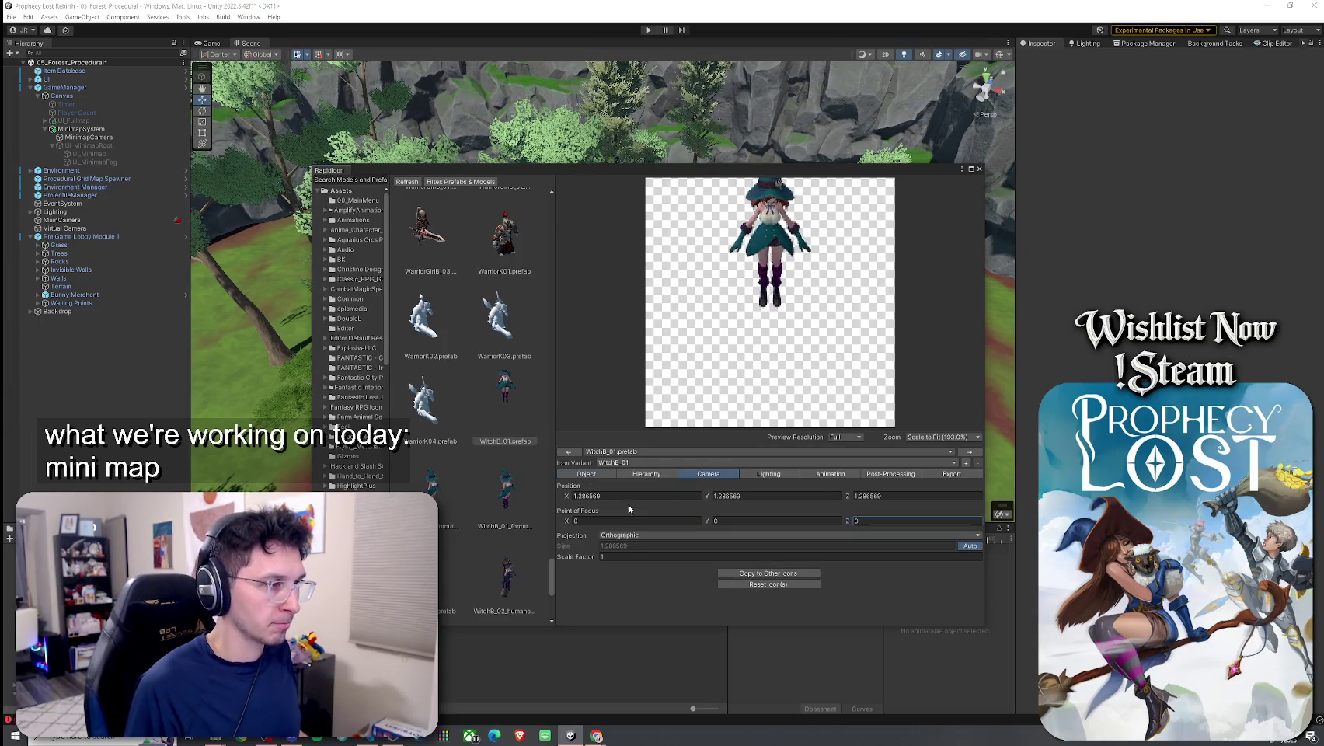
Set the icon camera's Position X to 1.38, keeping Z at 1.286569 and raising Y
click(575, 496)
text(0)
click(799, 494)
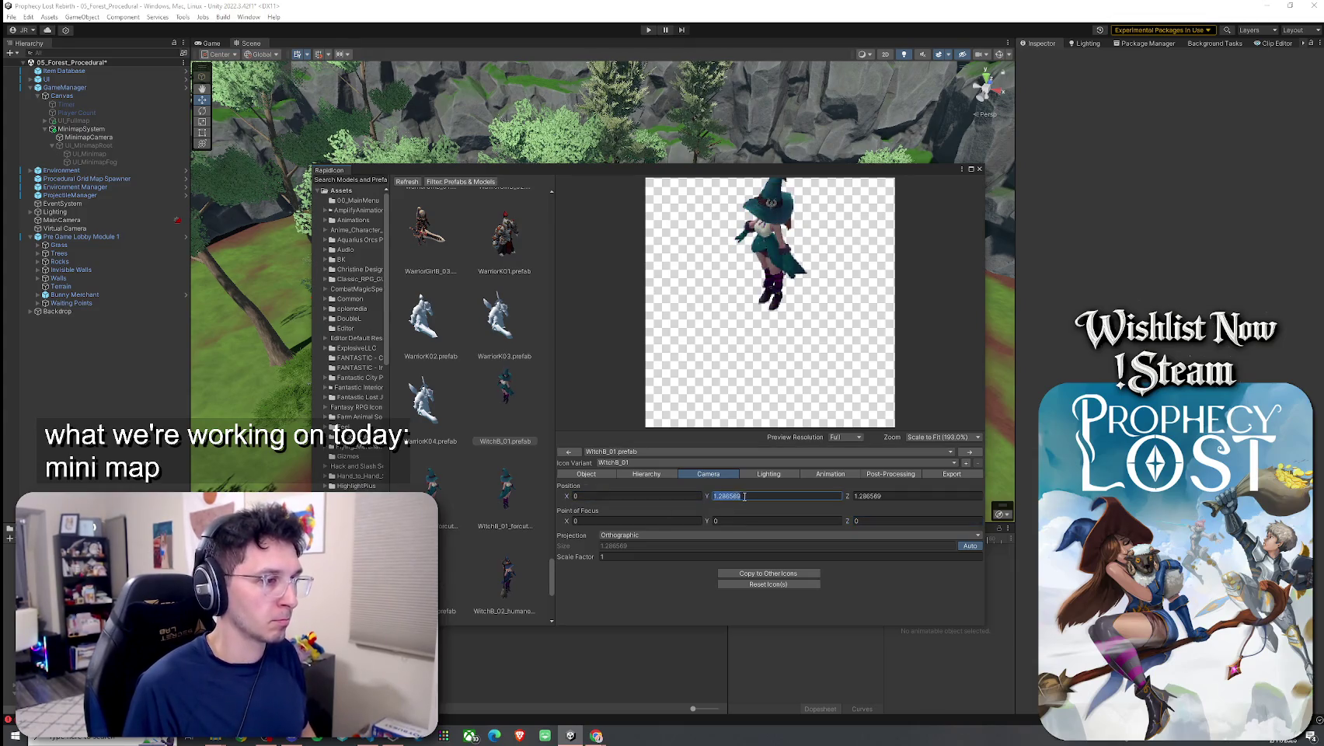
text(0)
click(876, 496)
text(0)
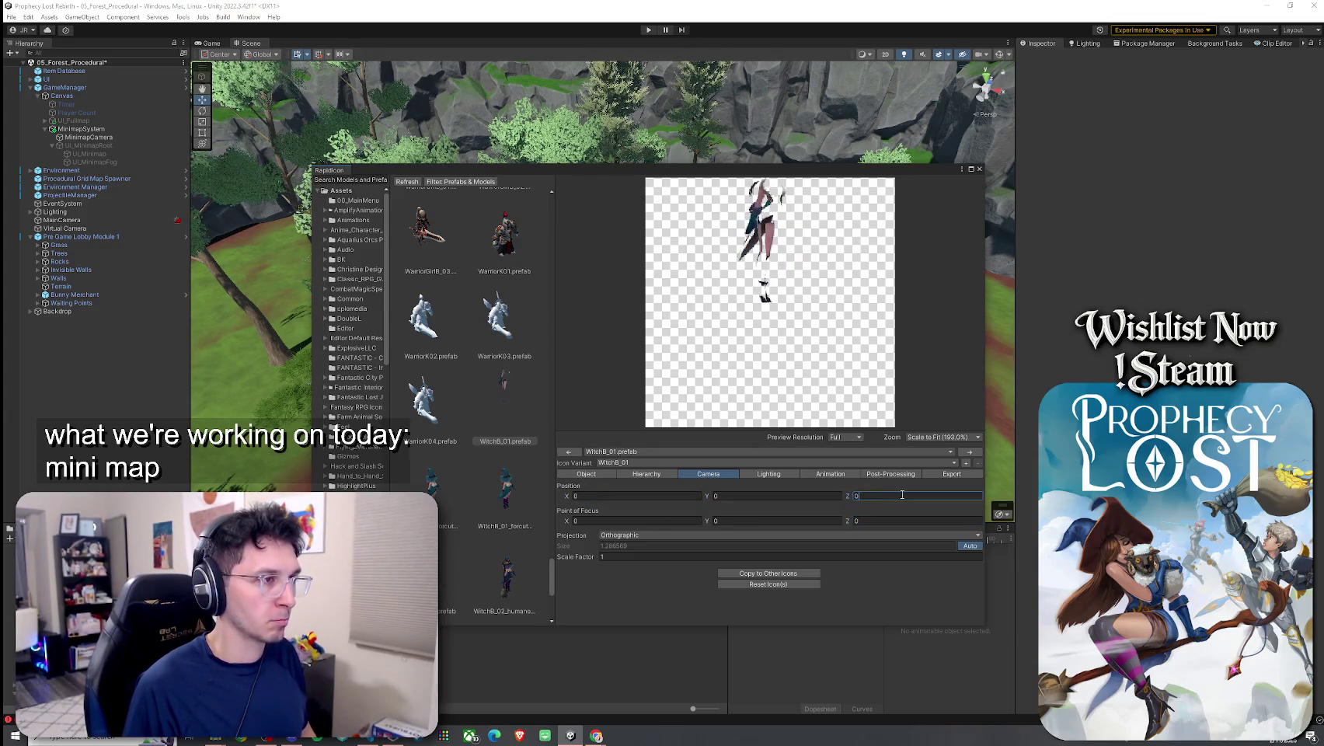
key(ctrl+z)
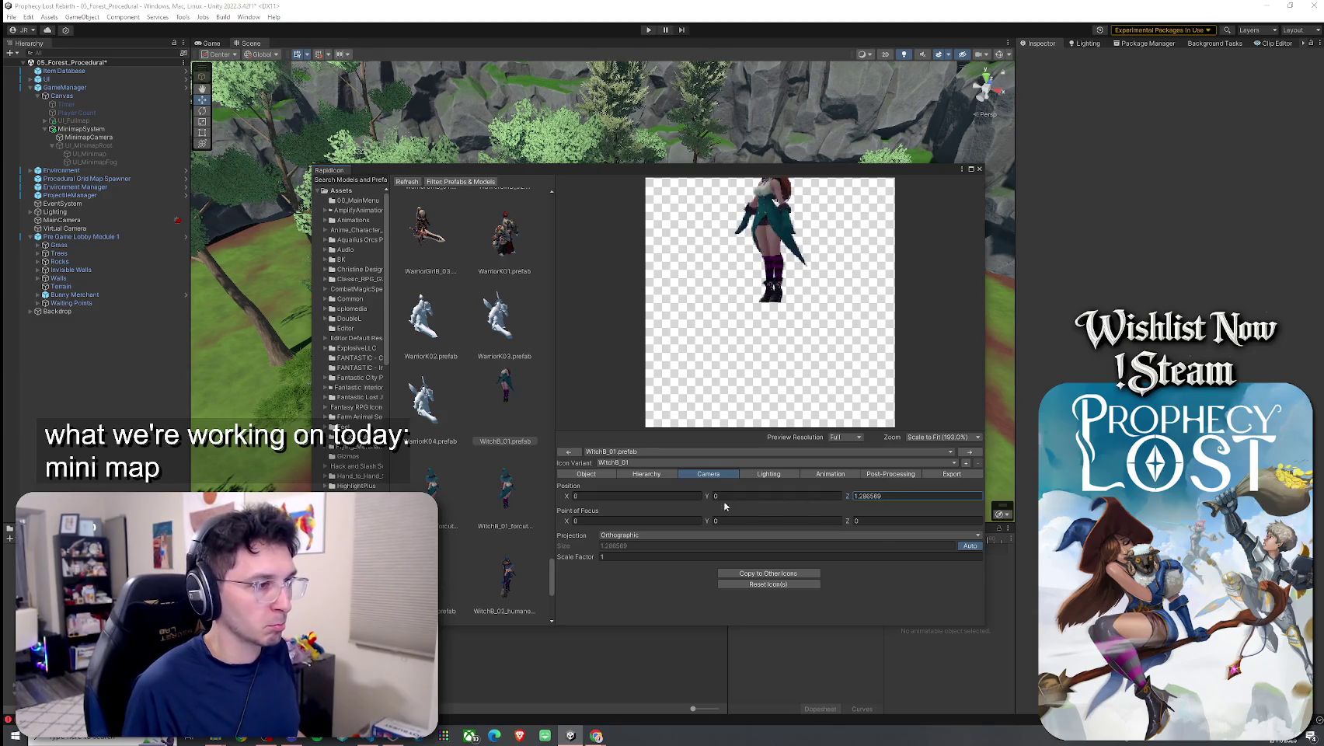
click(722, 496)
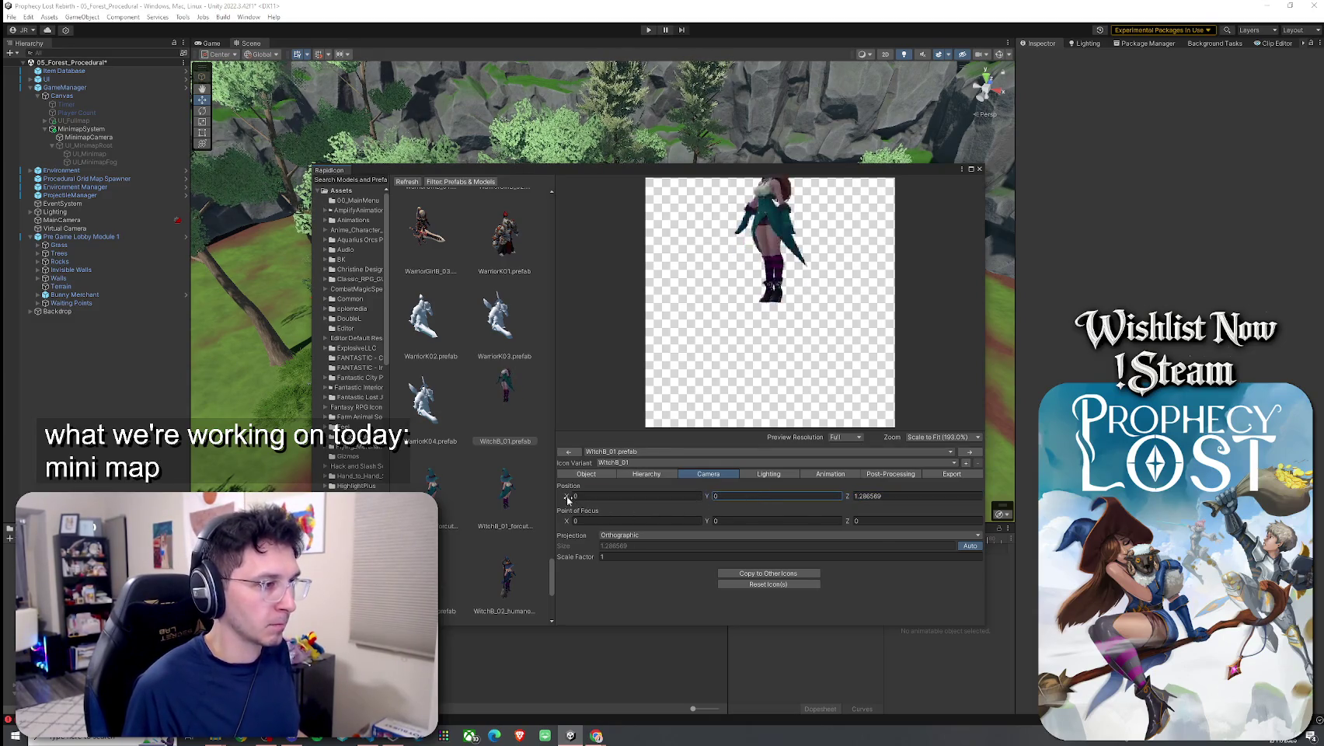
drag(568, 499, 594, 500)
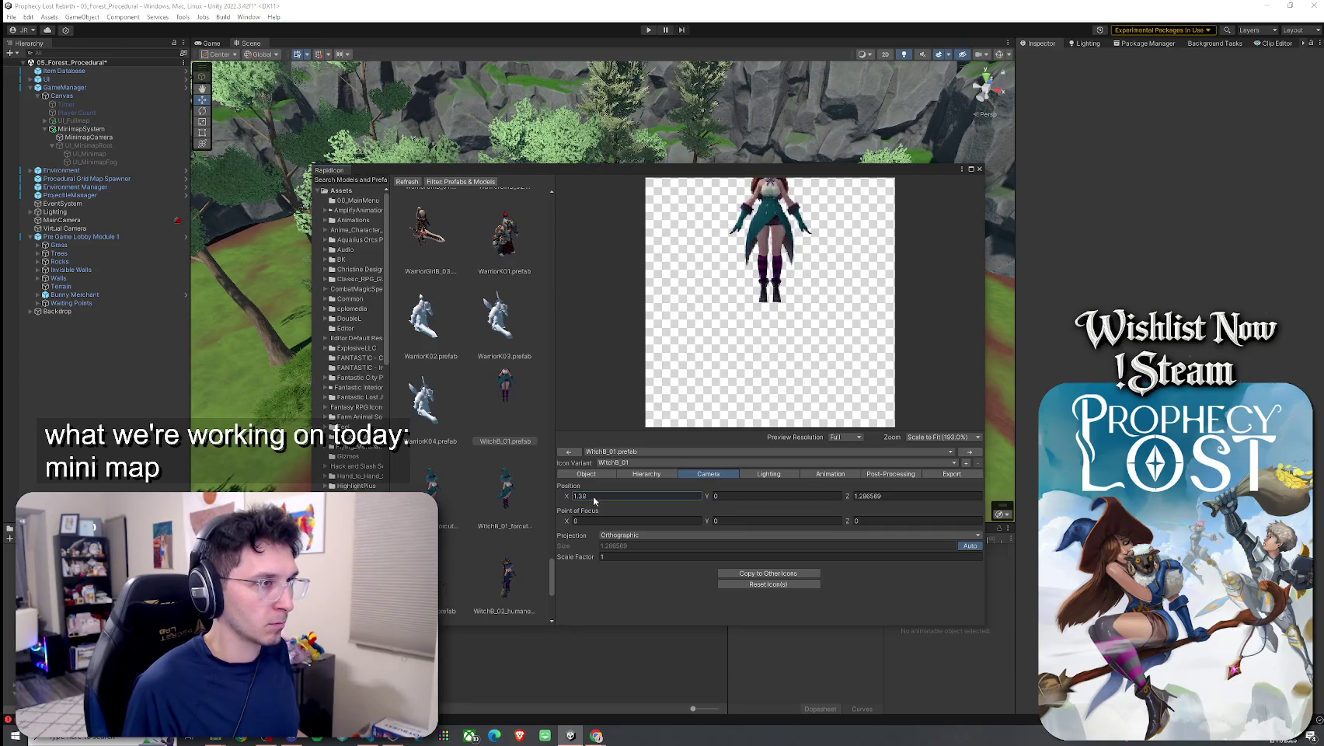
click(736, 498)
text(-0.03)
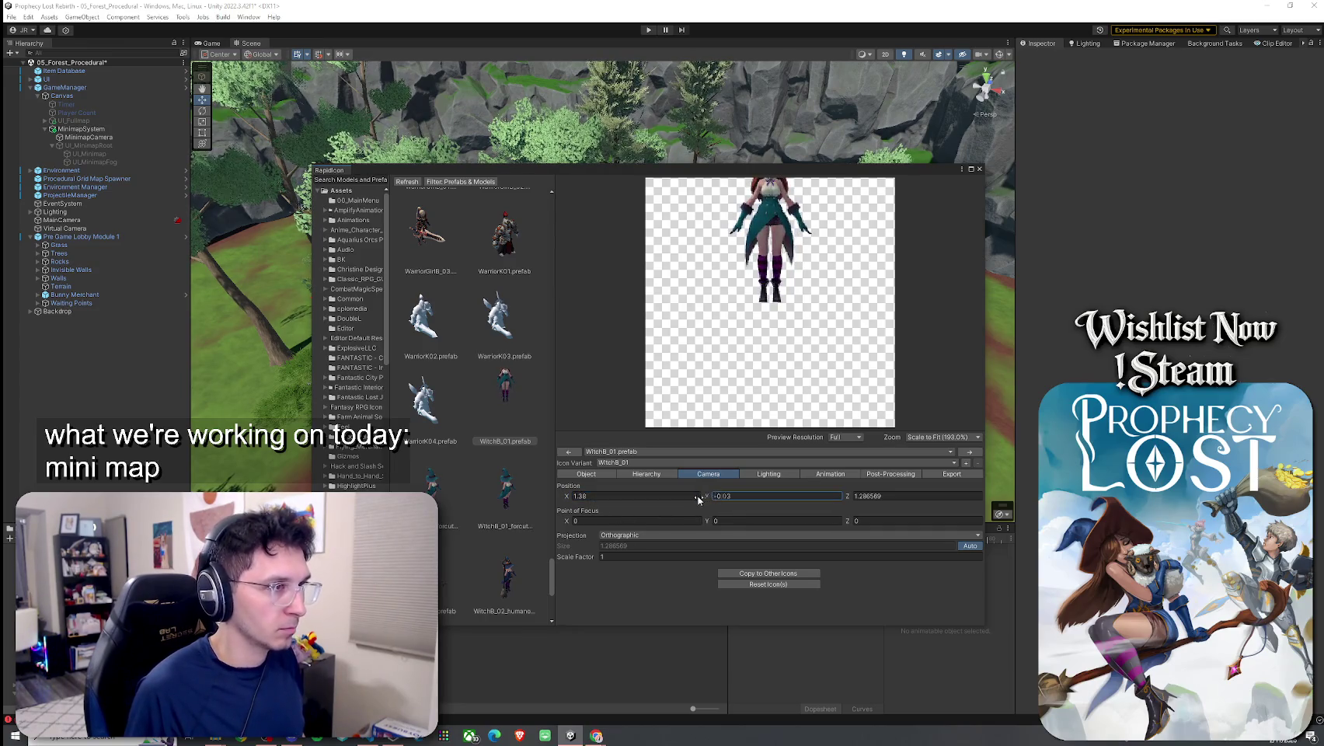
drag(706, 497, 690, 501)
Raise the camera Scale Factor to about 6.59 to enlarge the witch
click(586, 473)
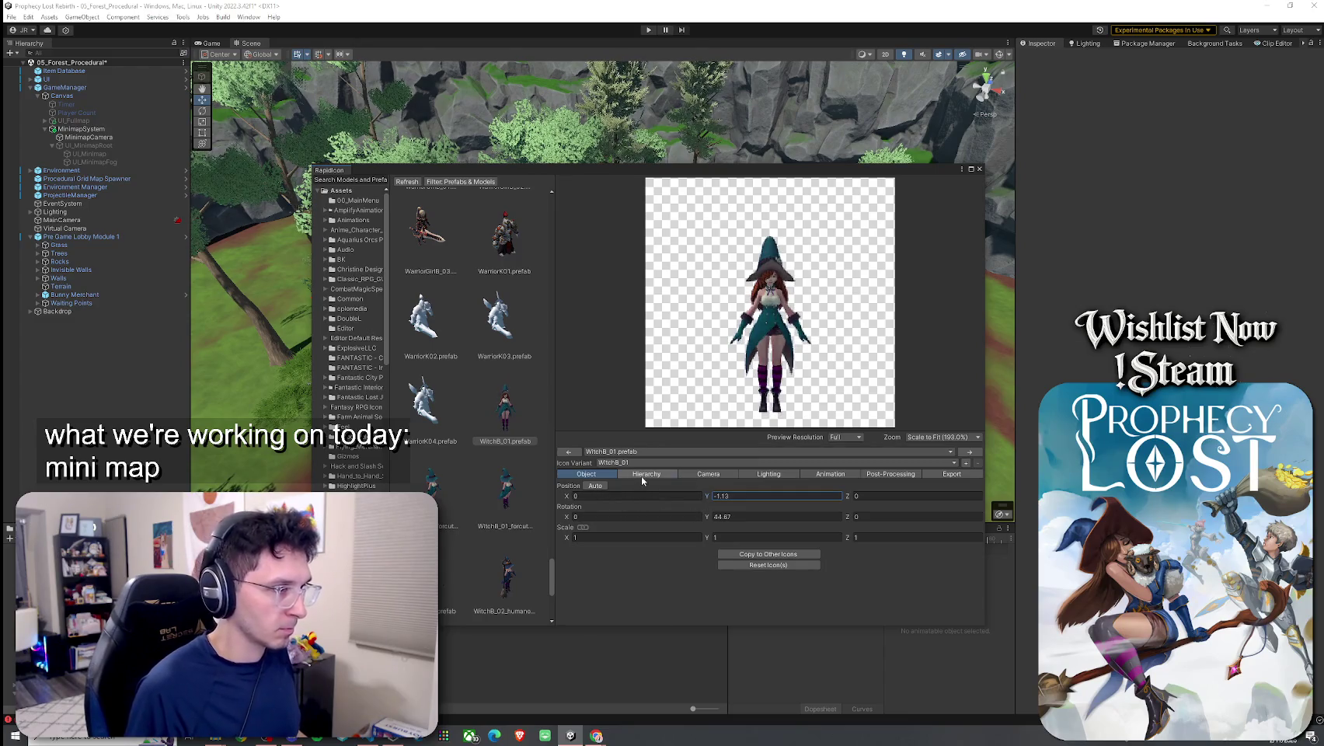
click(641, 476)
click(695, 475)
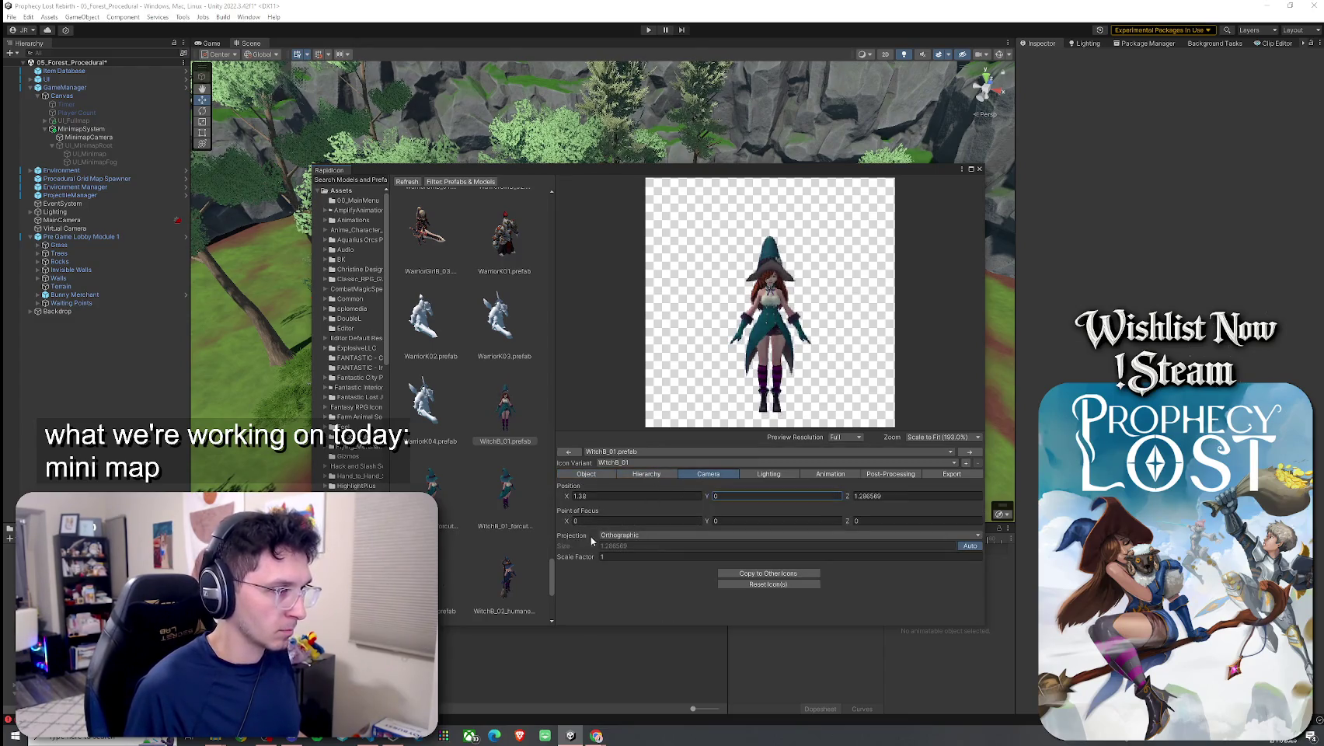
drag(596, 557, 674, 558)
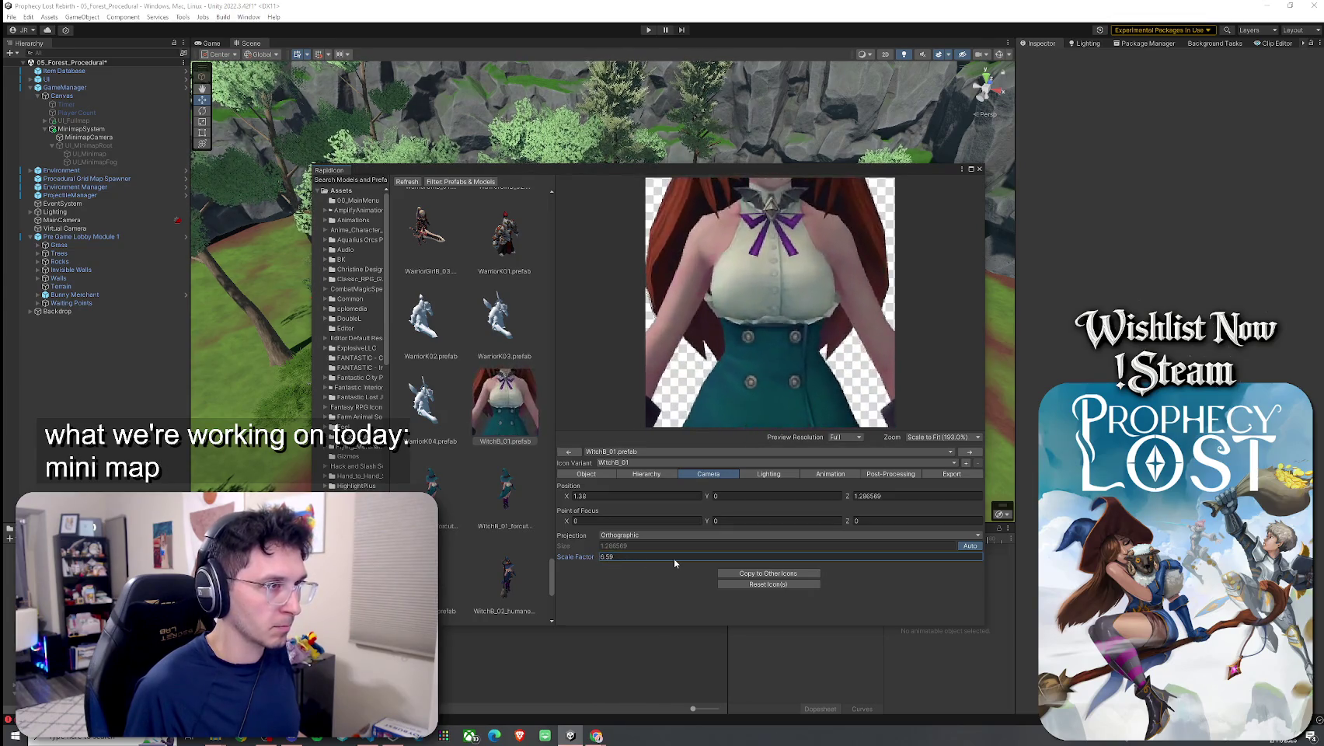
click(586, 474)
click(704, 496)
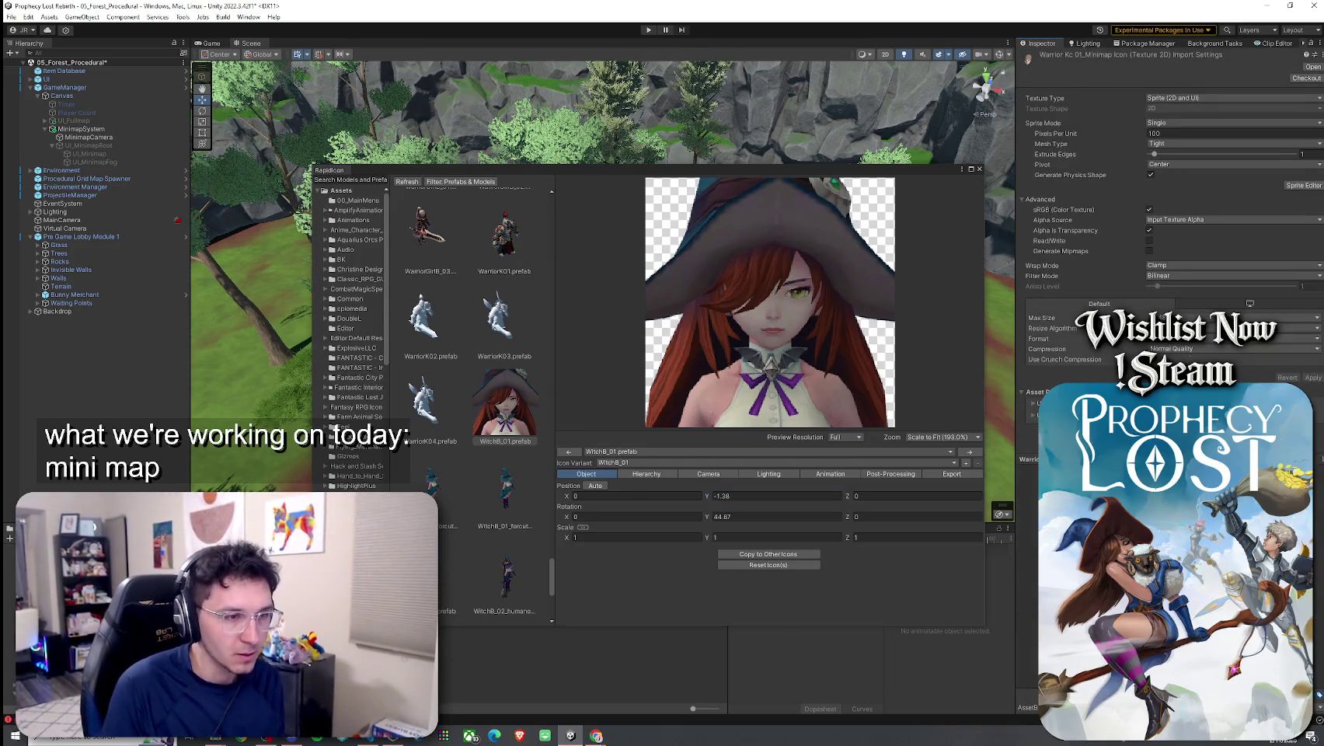
Adjust the camera Scale Factor so the witch's whole hat fits the frame
drag(1178, 459, 1178, 352)
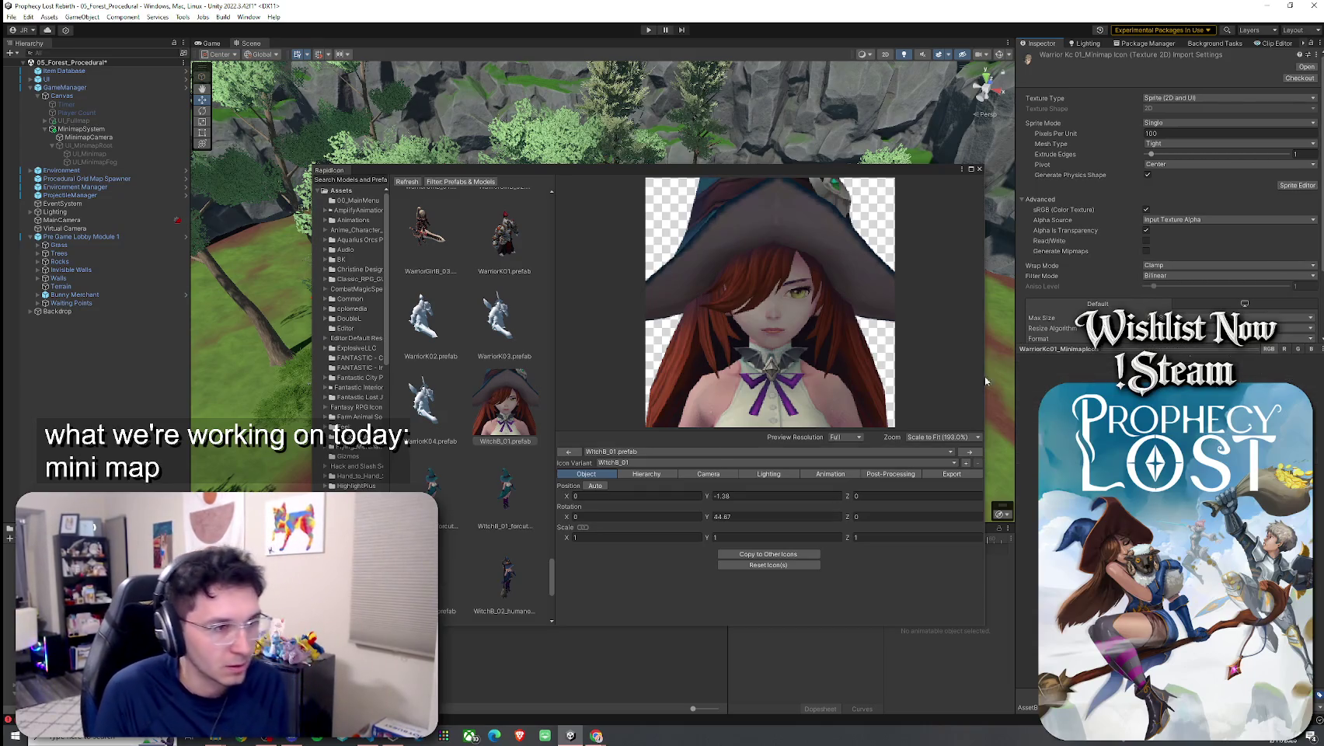
click(708, 473)
click(610, 556)
text(9.93)
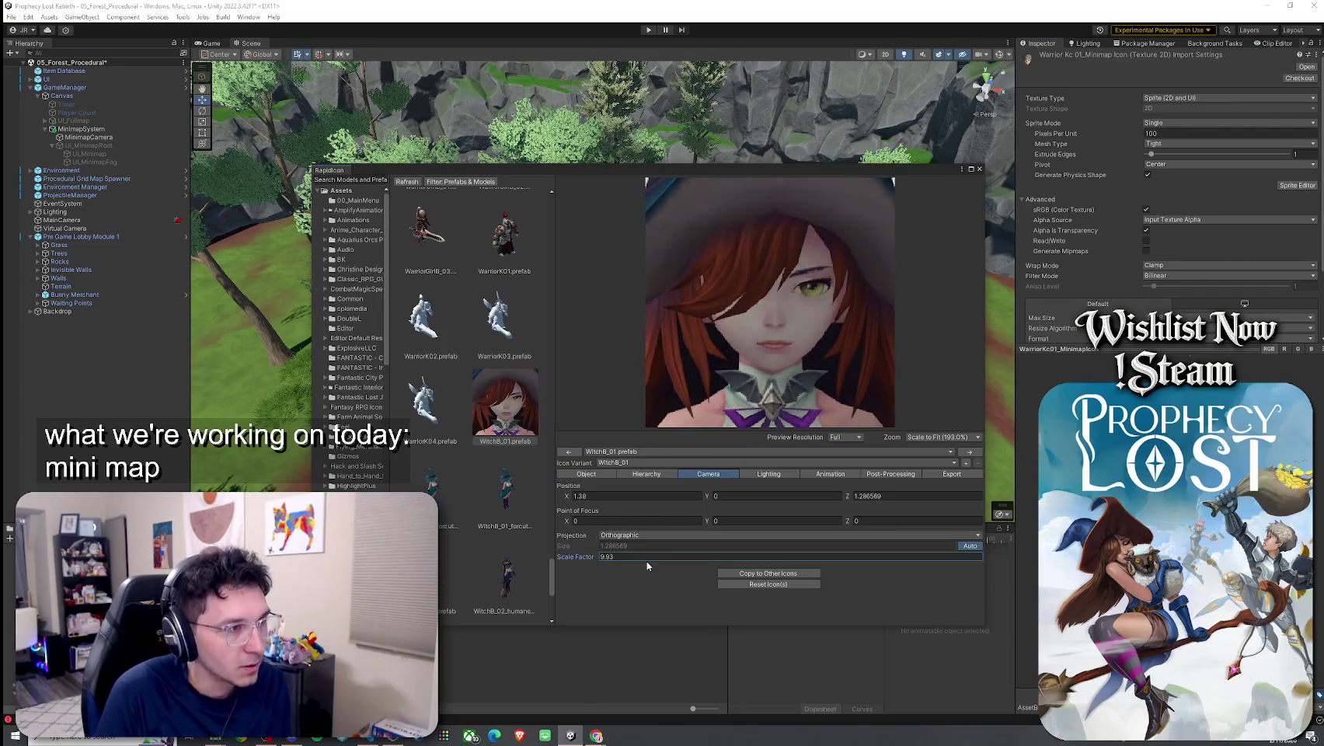
text(8.97)
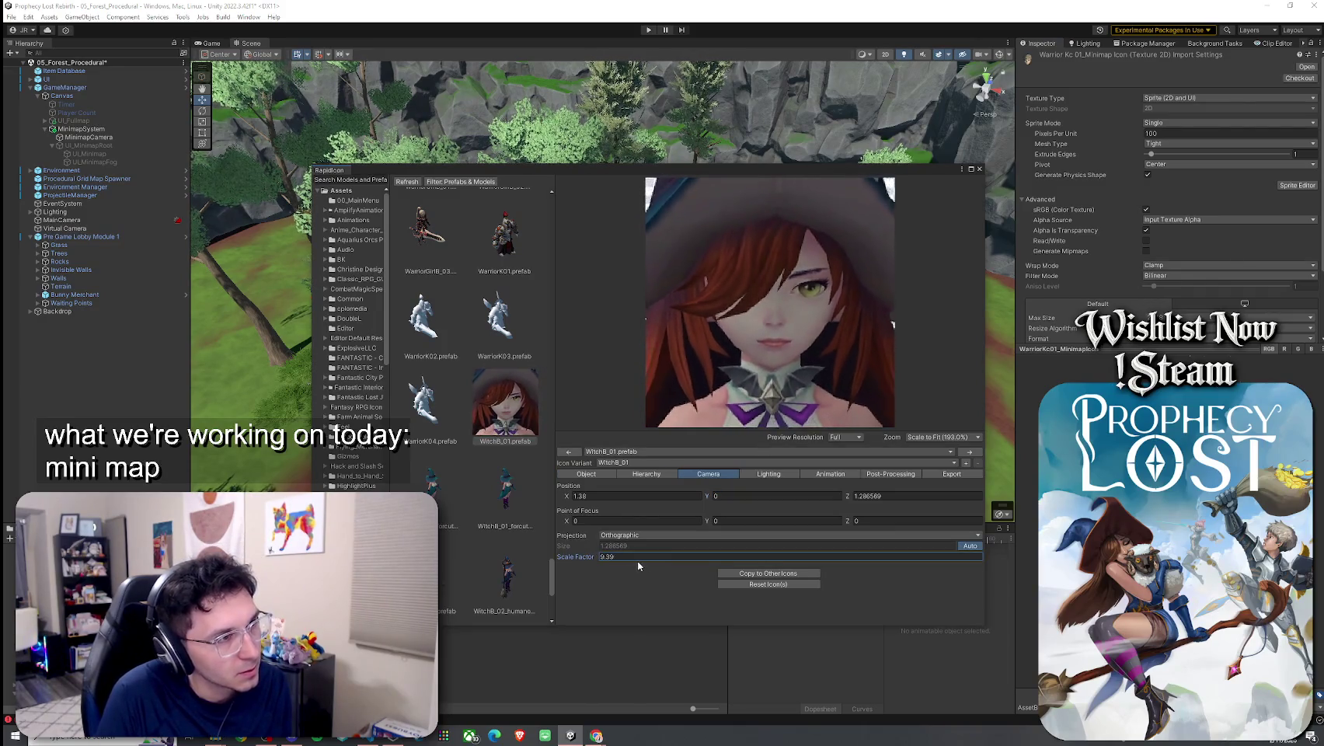
mouse_move(589, 557)
mouse_down()
mouse_move(564, 559)
mouse_move(626, 563)
mouse_up()
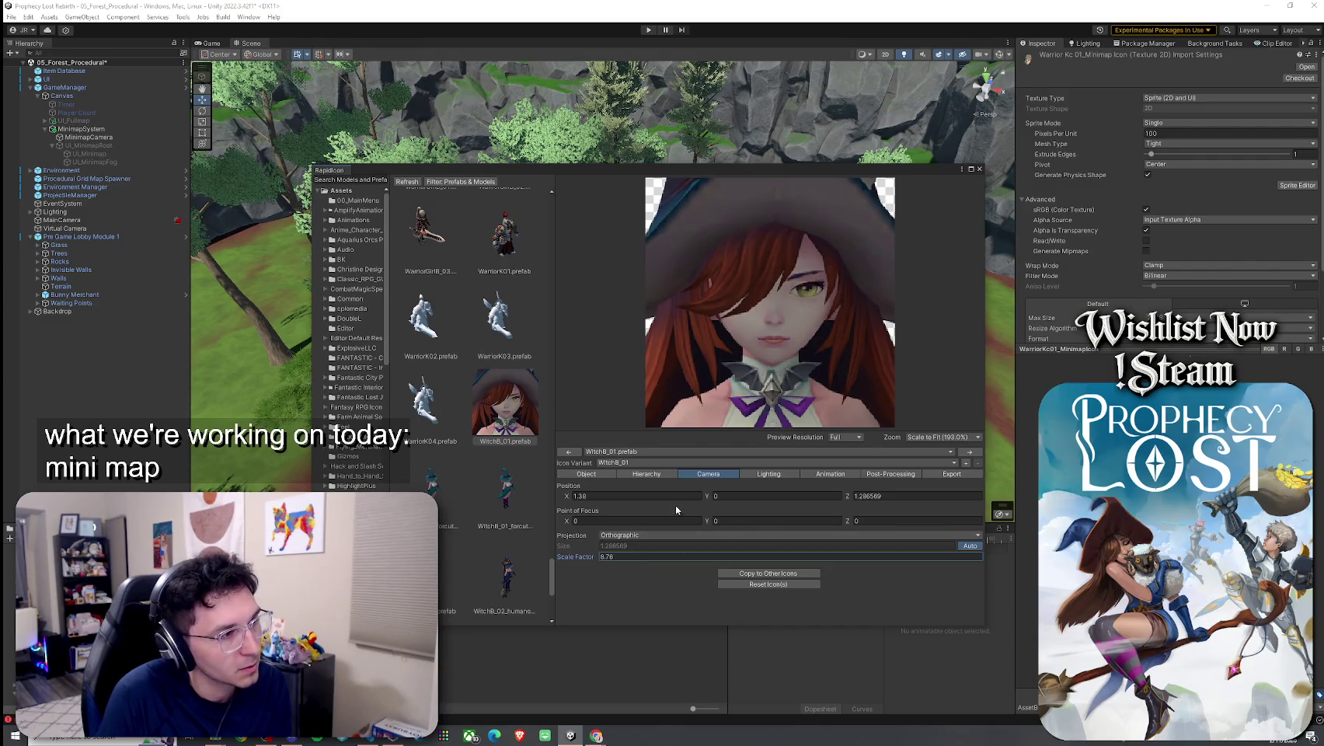
Lower the witch's Position Y to -1.385
click(587, 474)
drag(706, 495, 707, 498)
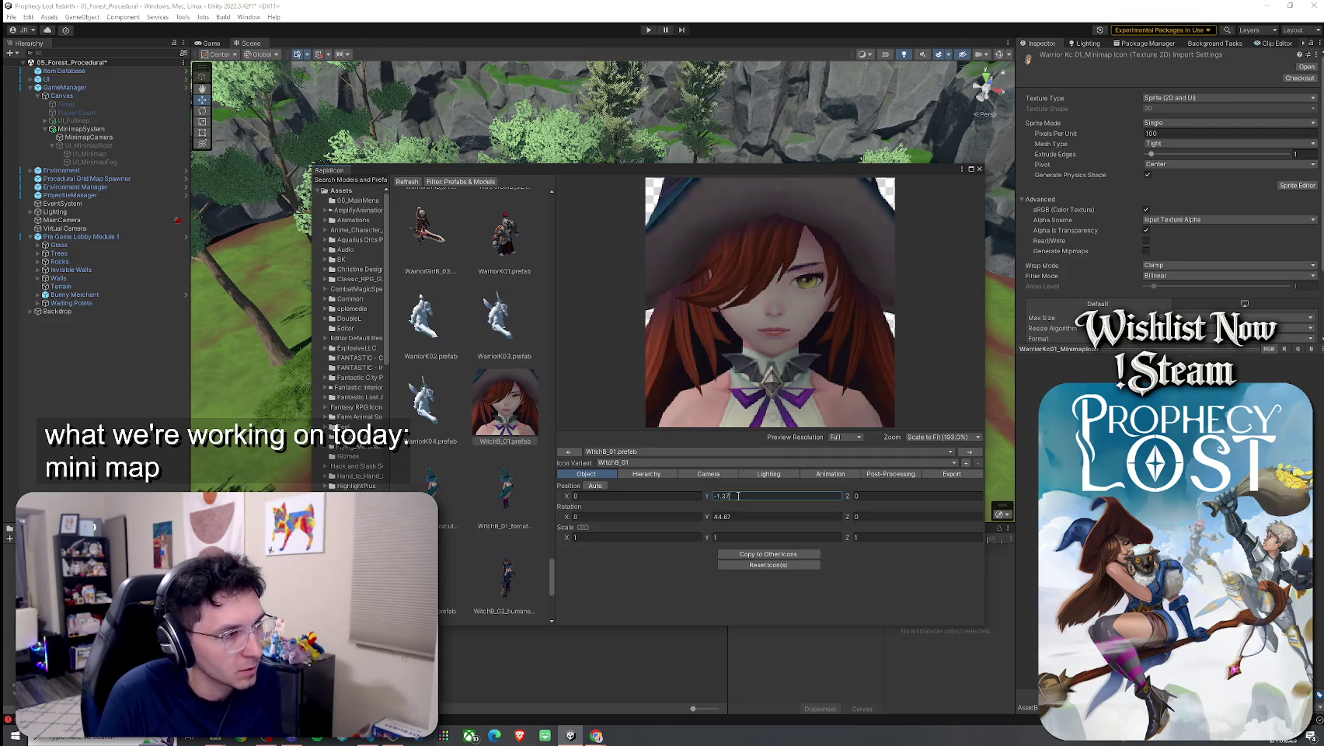
key(BackSpace)
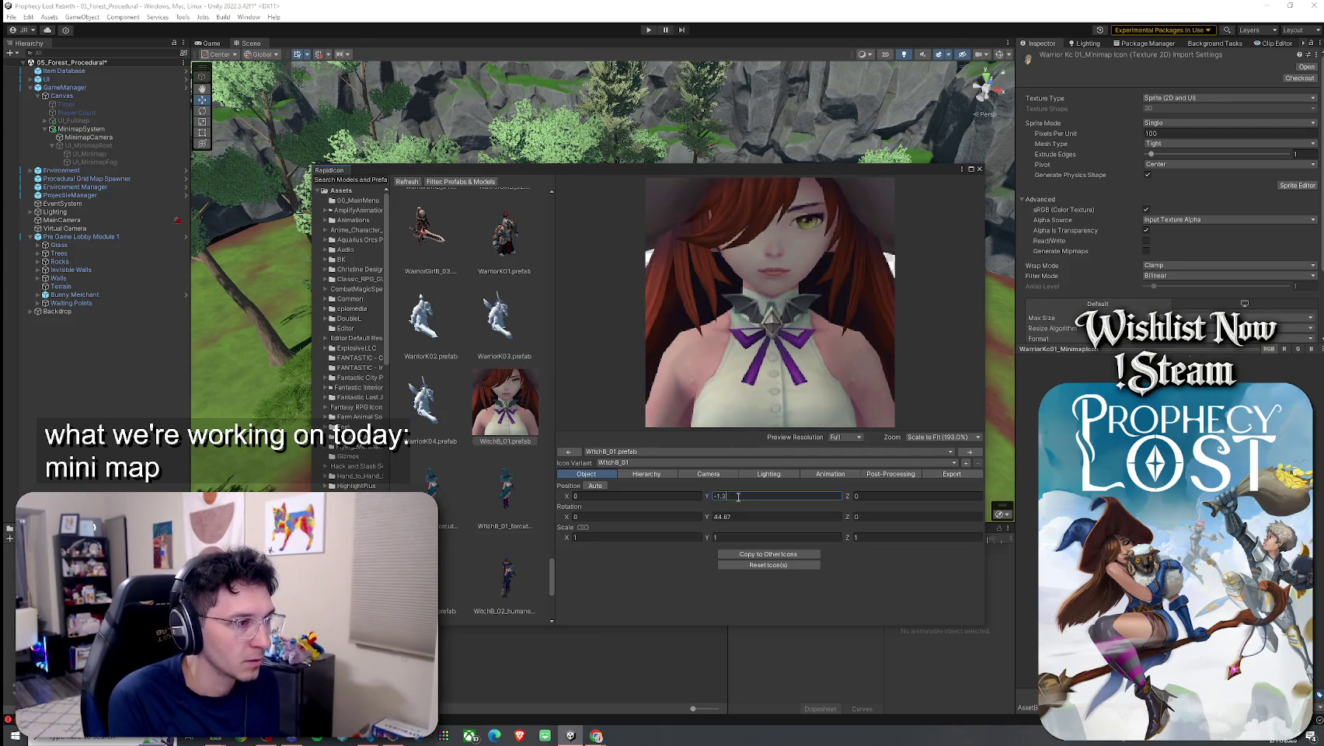
text(9)
key(BackSpace)
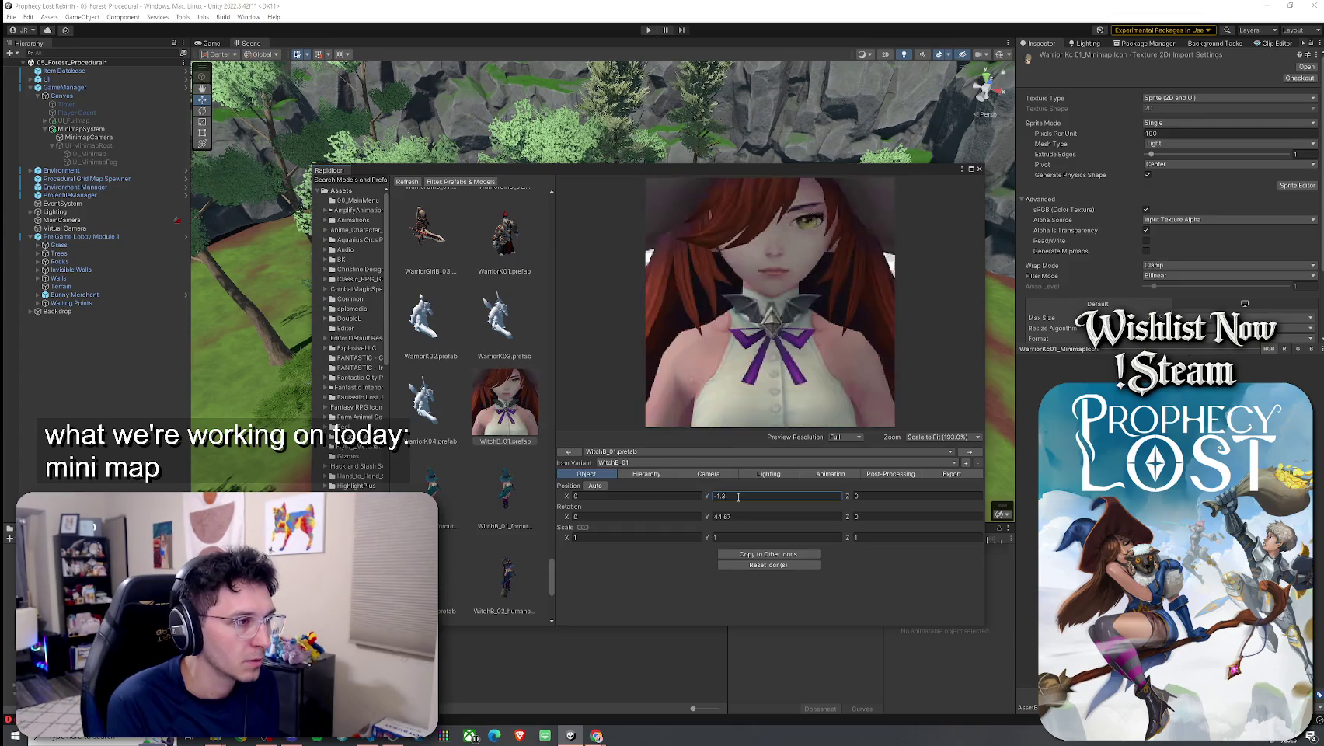
text(8)
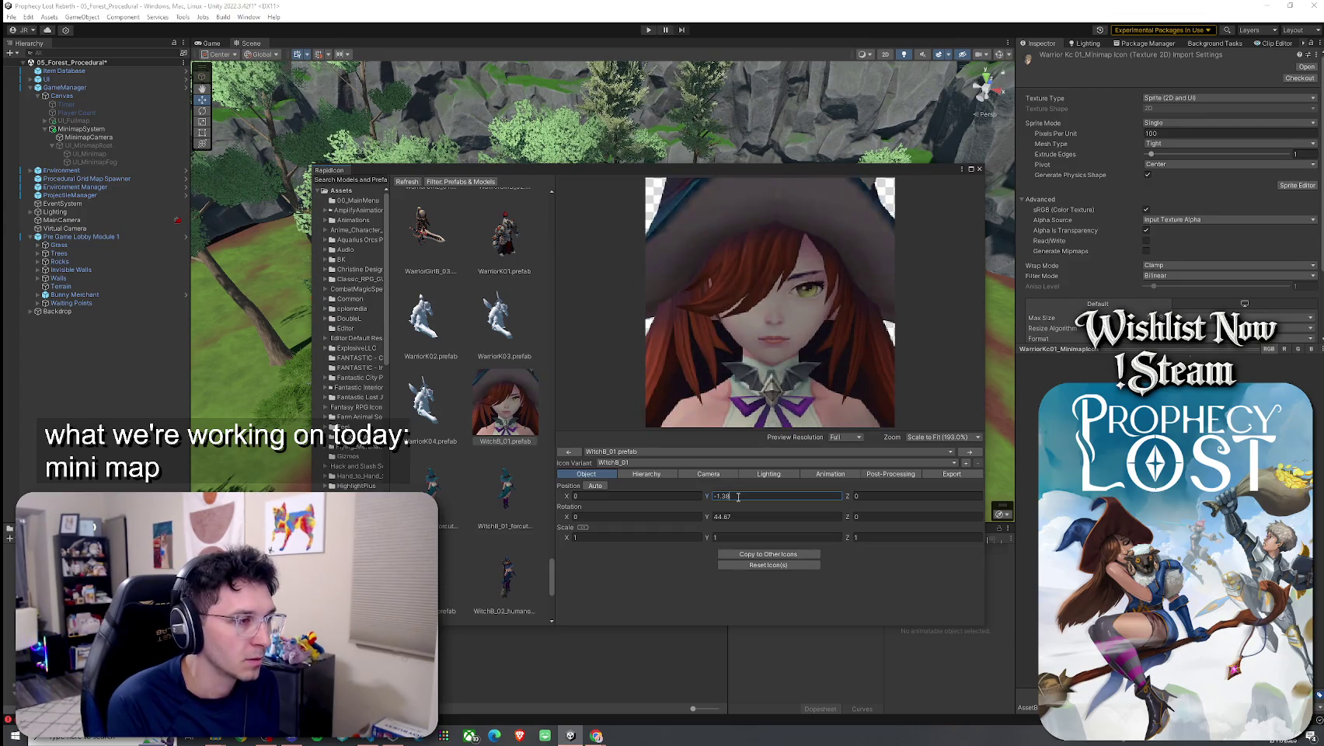
text(5)
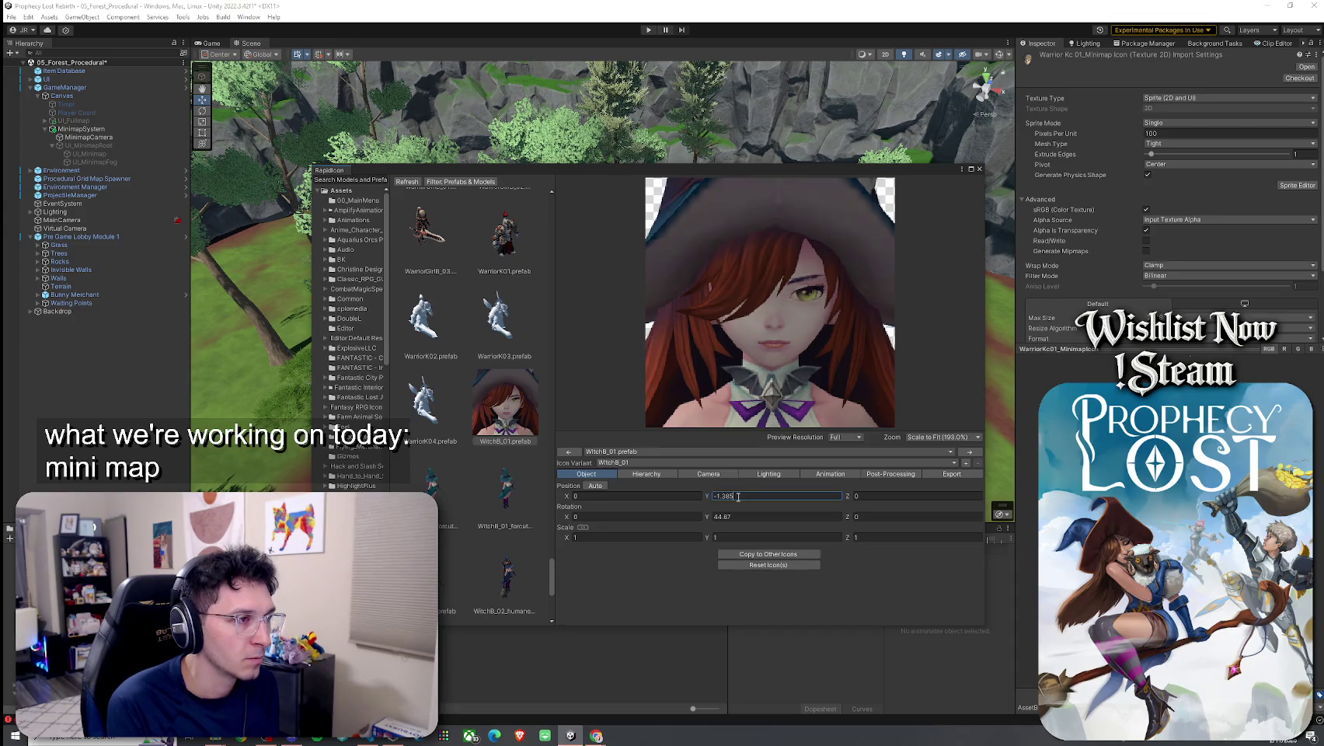
key(BackSpace)
key(BackSpace)
text(9)
key(BackSpace)
text(85)
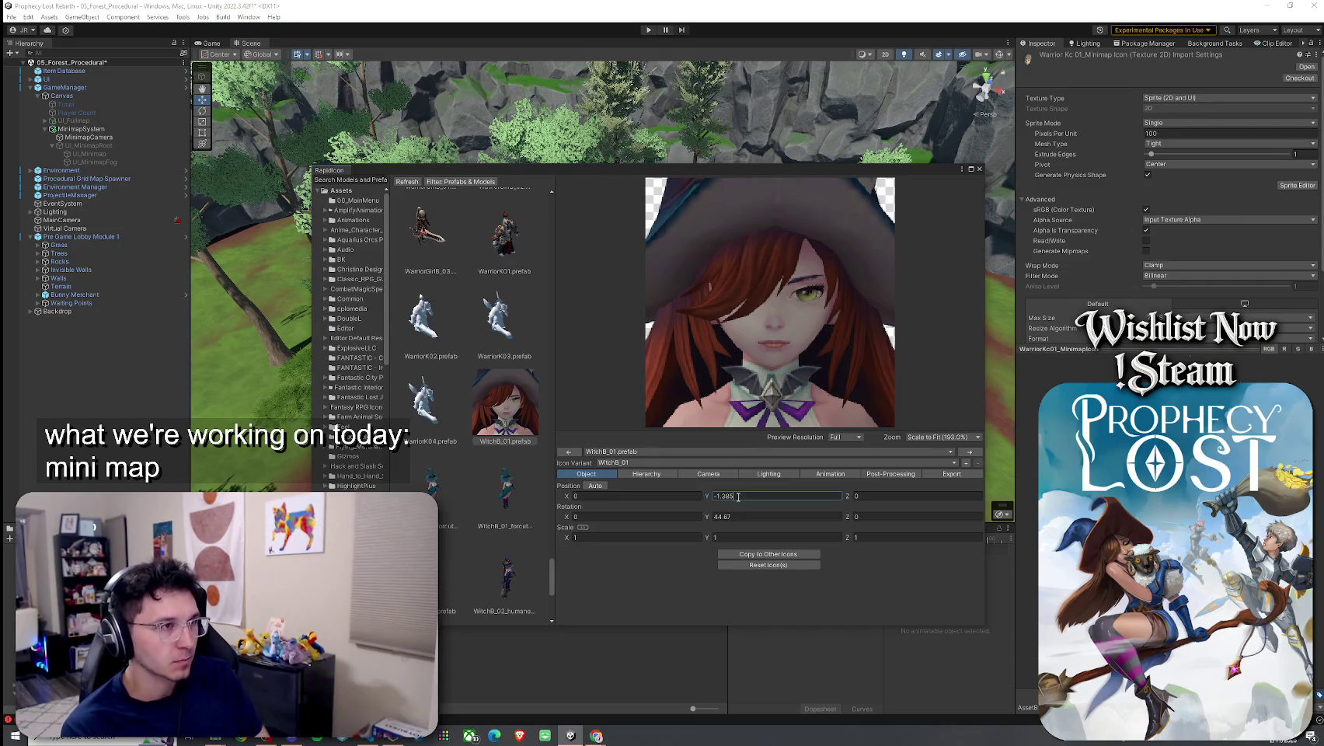
click(708, 473)
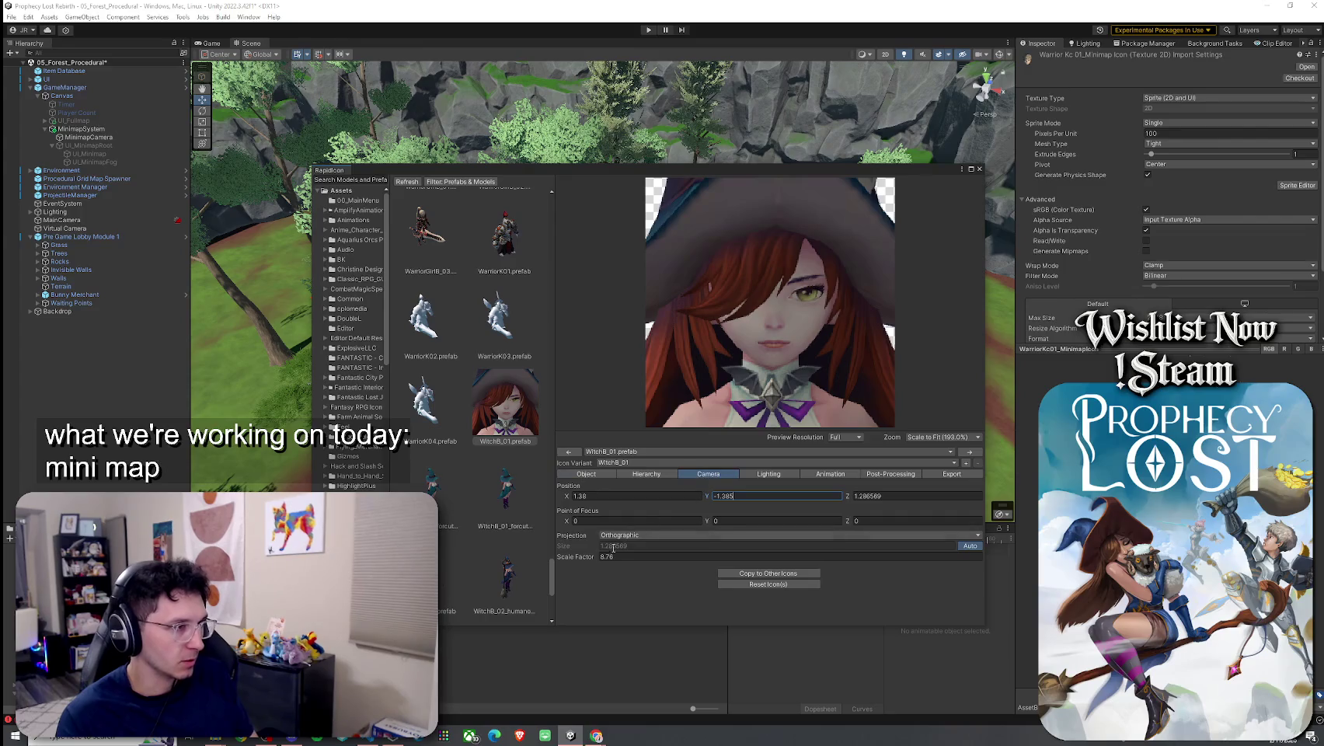
Zoom the portrait in slightly and set the witch's Position Y to -1.39
drag(589, 560, 596, 562)
drag(599, 562, 604, 566)
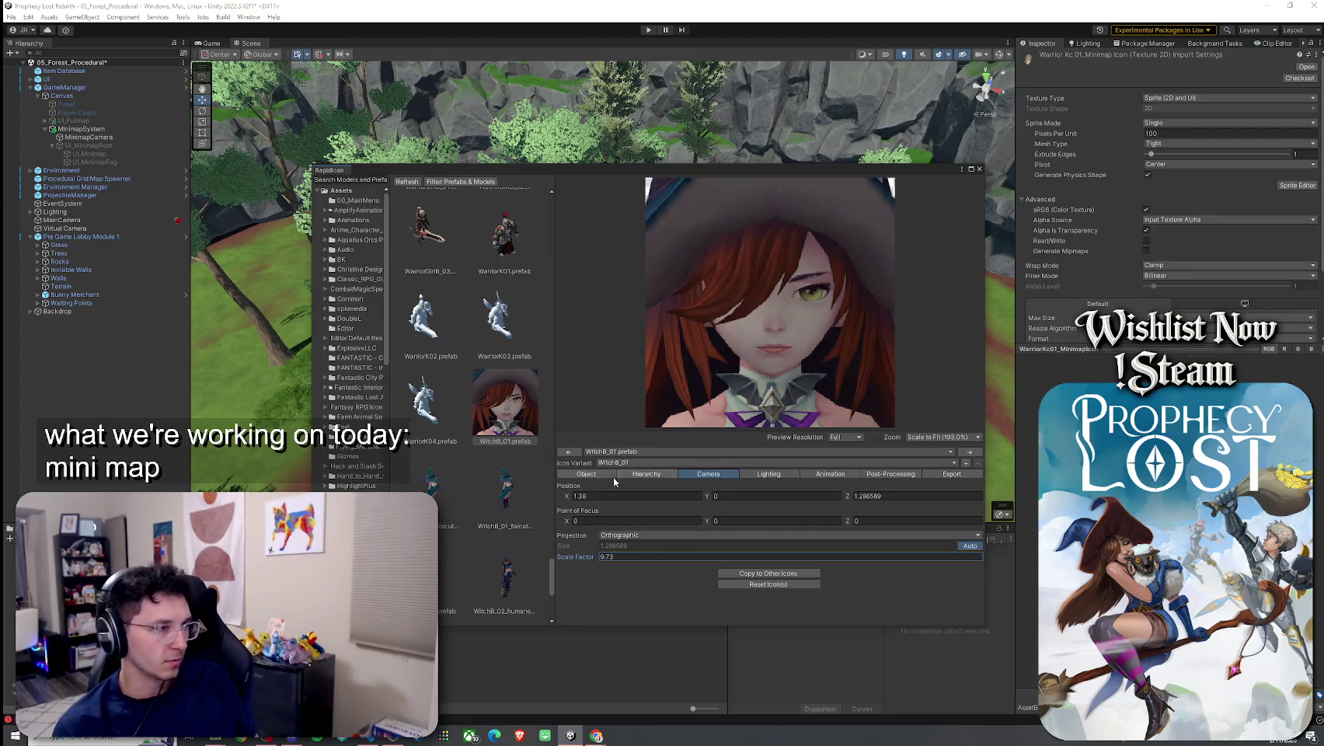
click(587, 473)
click(709, 499)
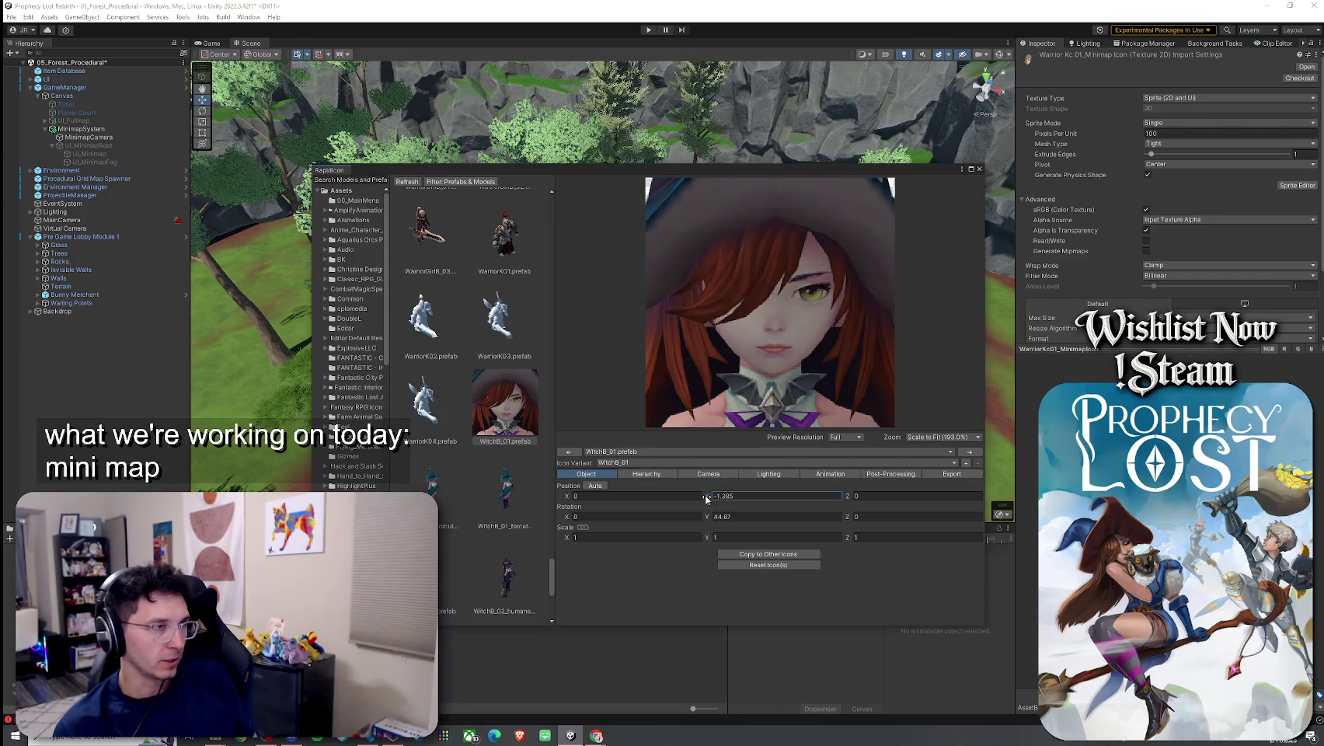
text(-1.74)
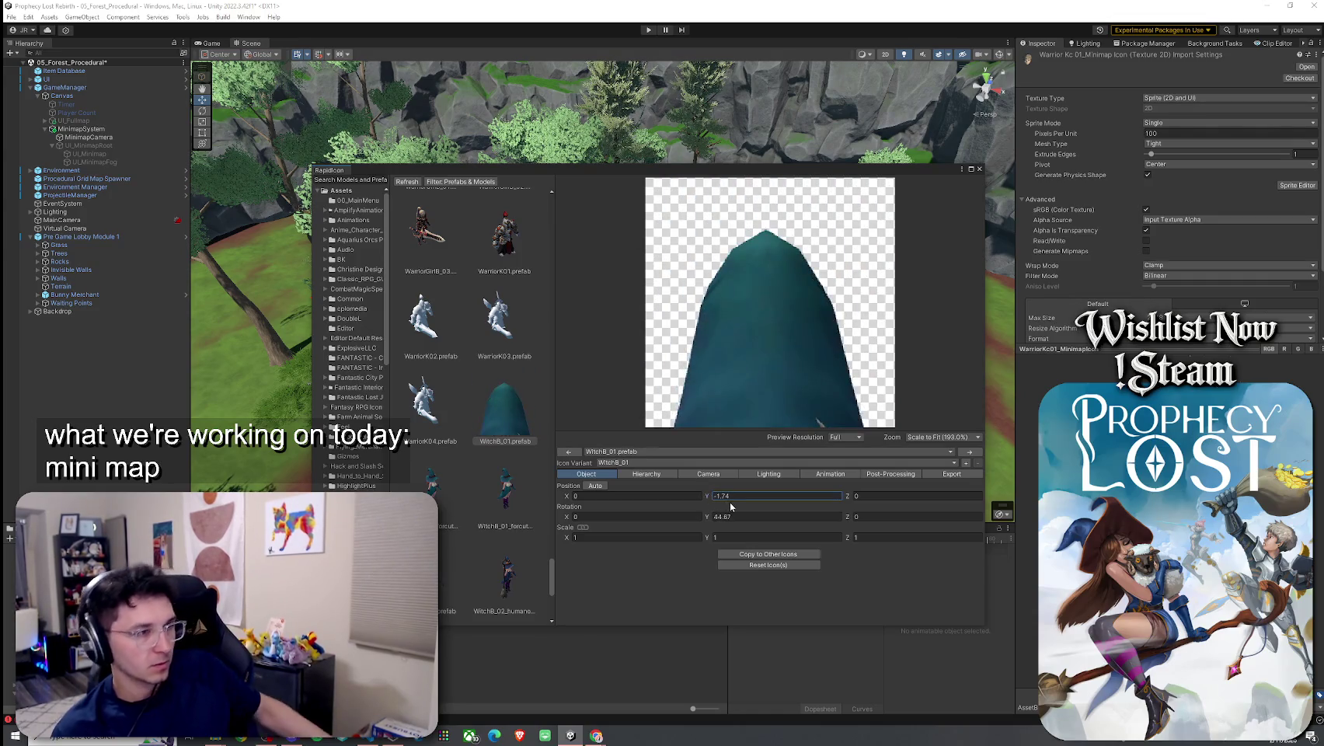
key(ctrl+z)
click(742, 495)
text(-1.38)
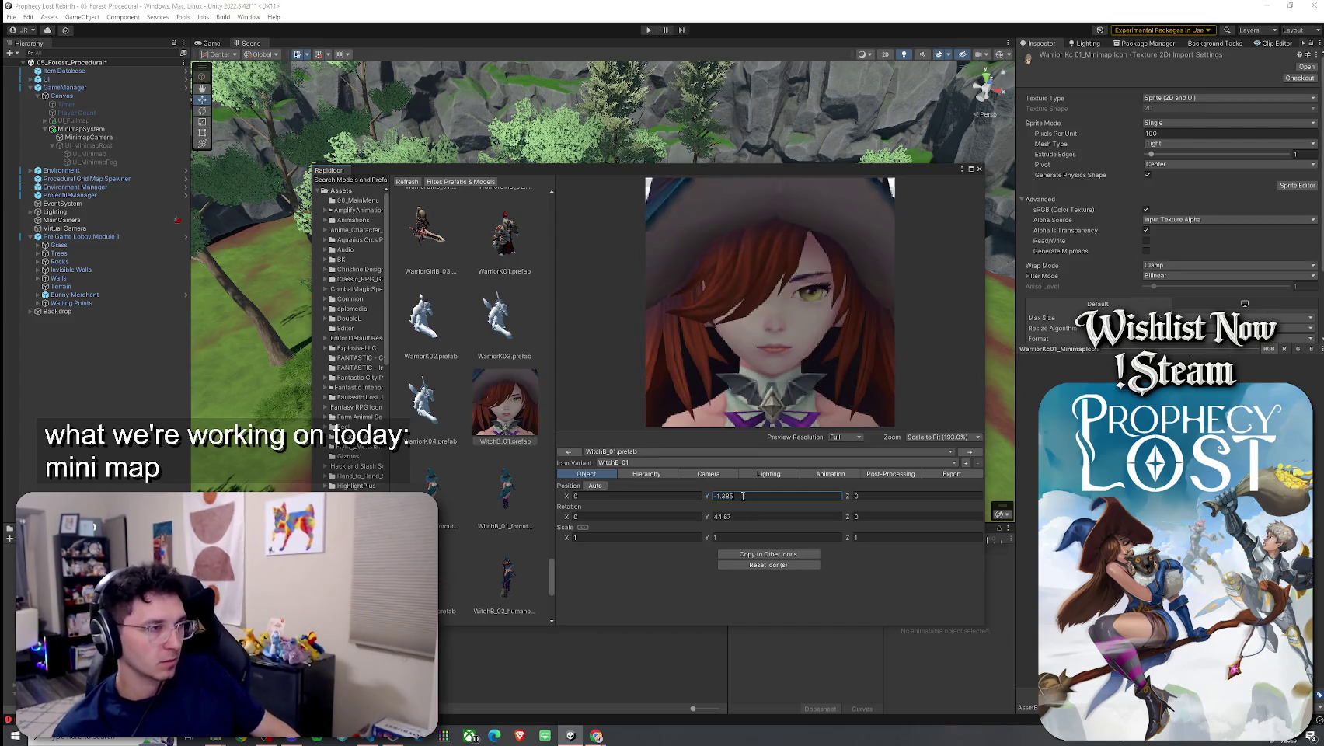
text(5)
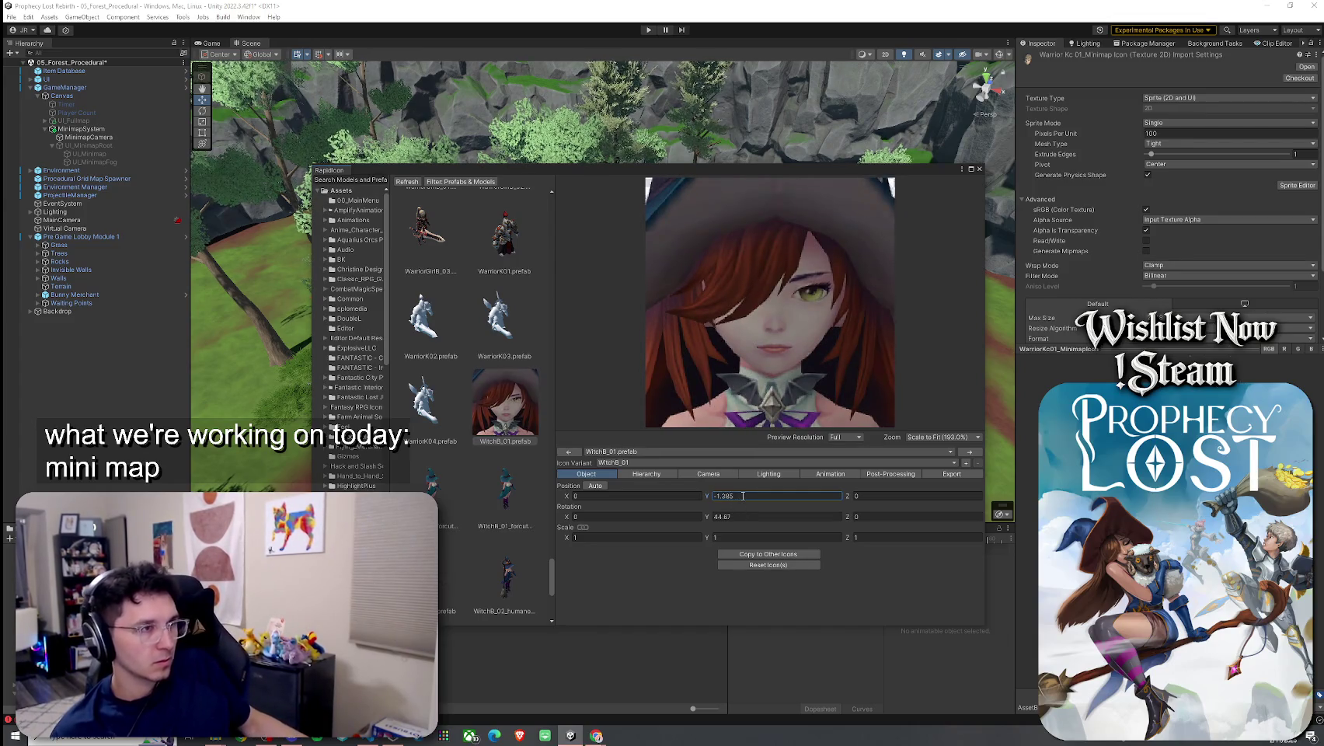
double_click(741, 498)
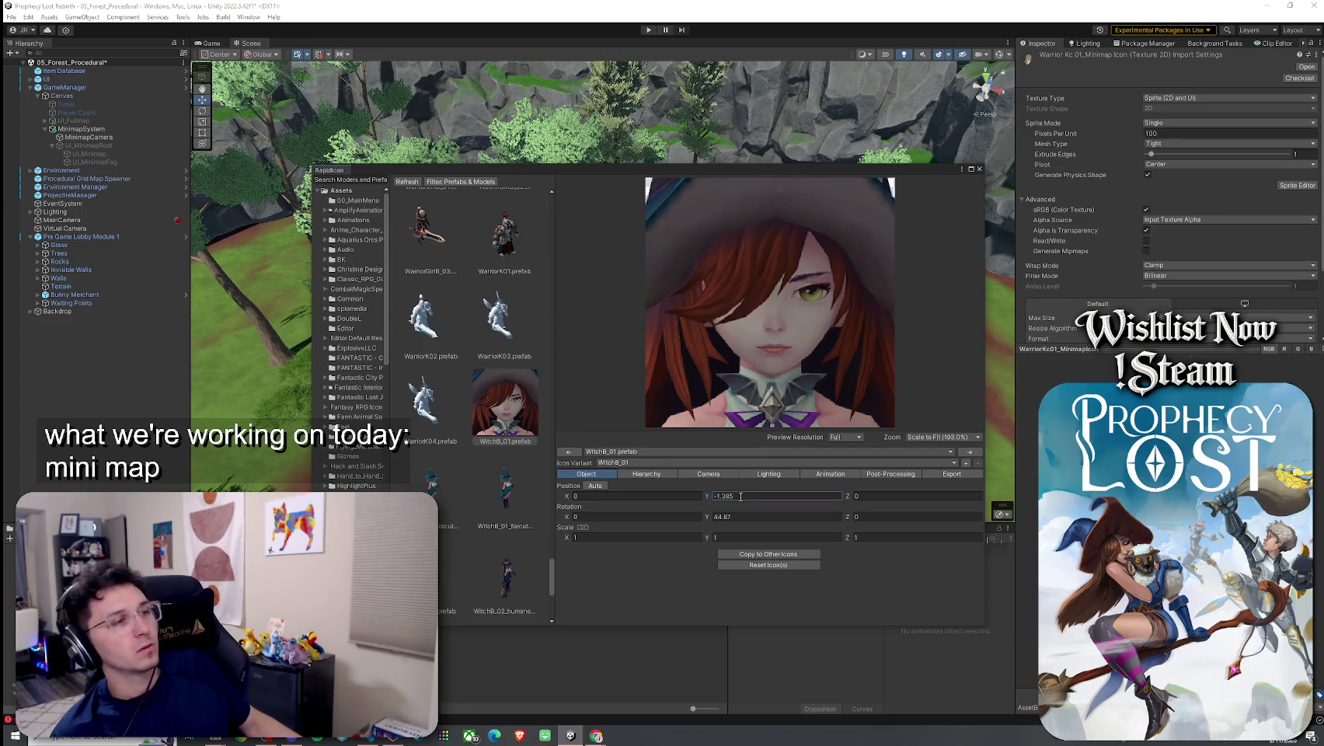
text(-1.39)
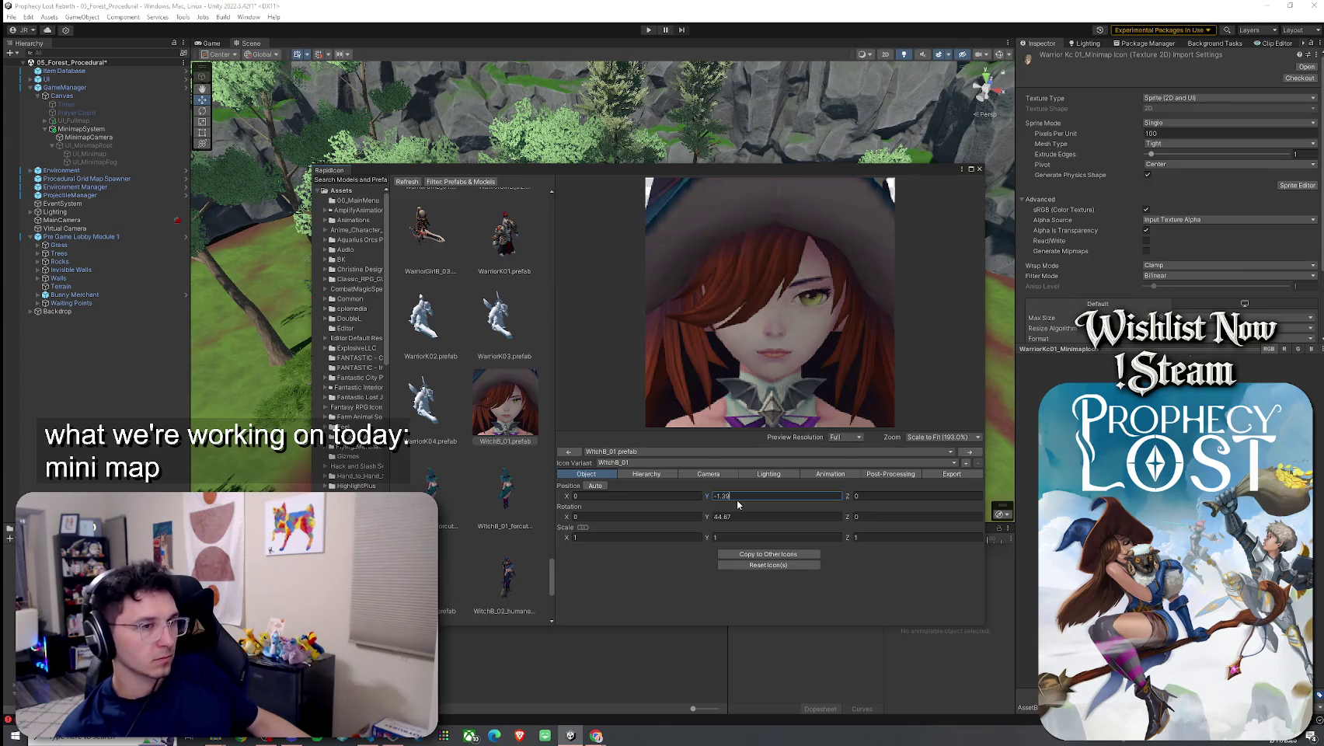
Raise the Scale Factor to about 9.66 for a closer view of her face
click(687, 474)
click(582, 558)
mouse_move(583, 558)
mouse_down()
mouse_move(608, 563)
mouse_move(582, 560)
mouse_up()
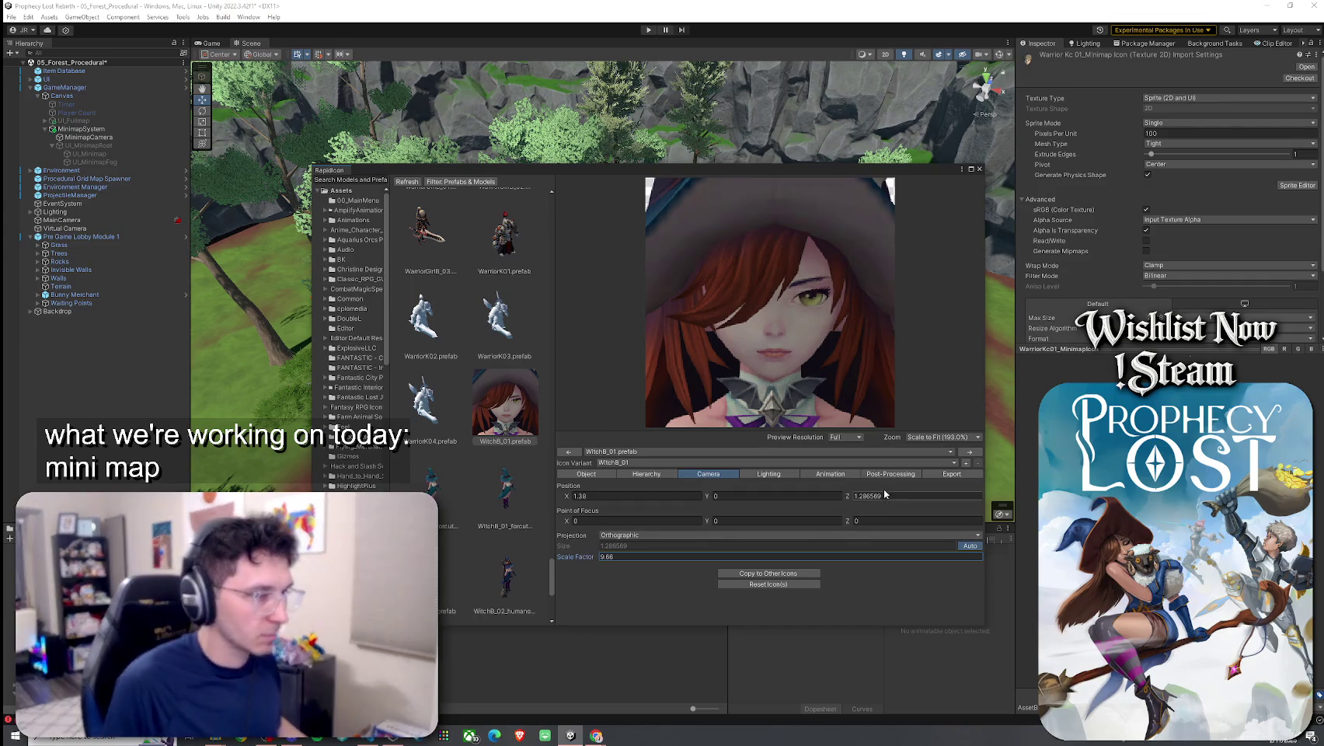
click(943, 474)
Export the currently selected variant as WitchB_01_MinimapIconPre.png
click(675, 563)
click(682, 564)
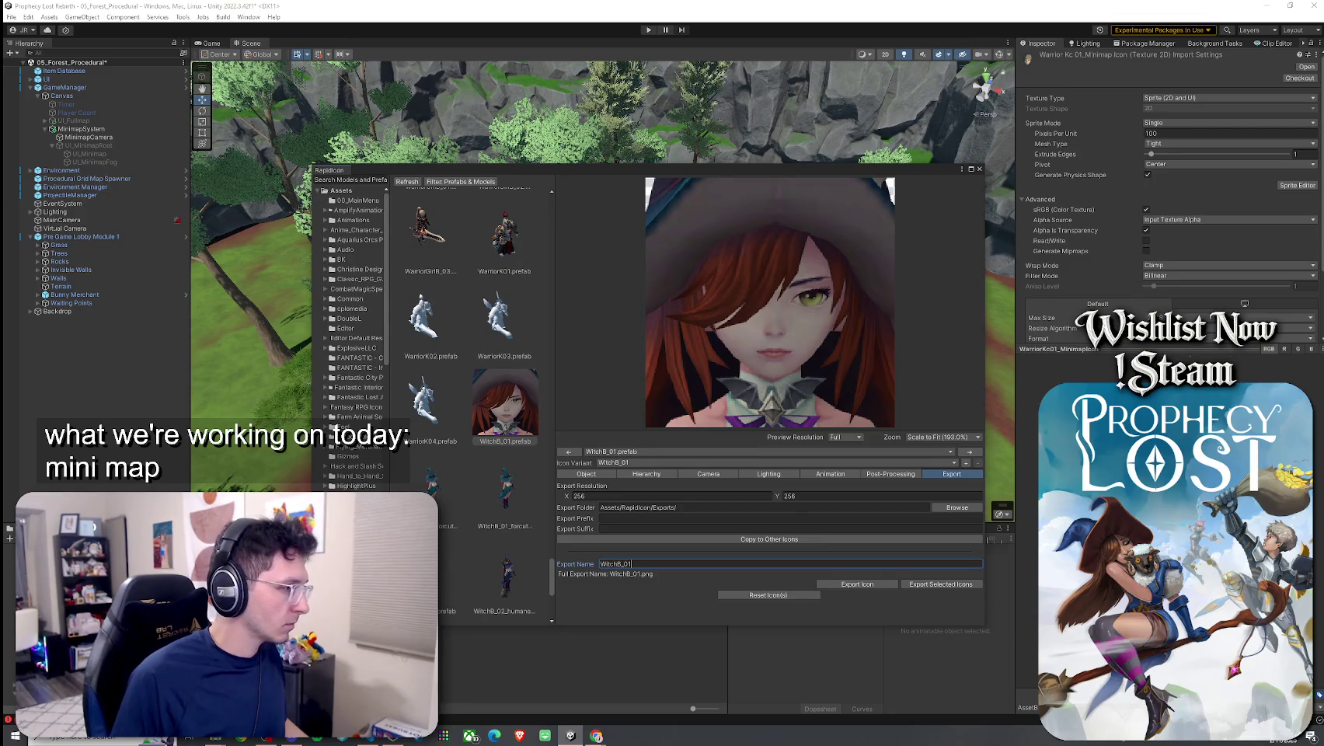
text(_)
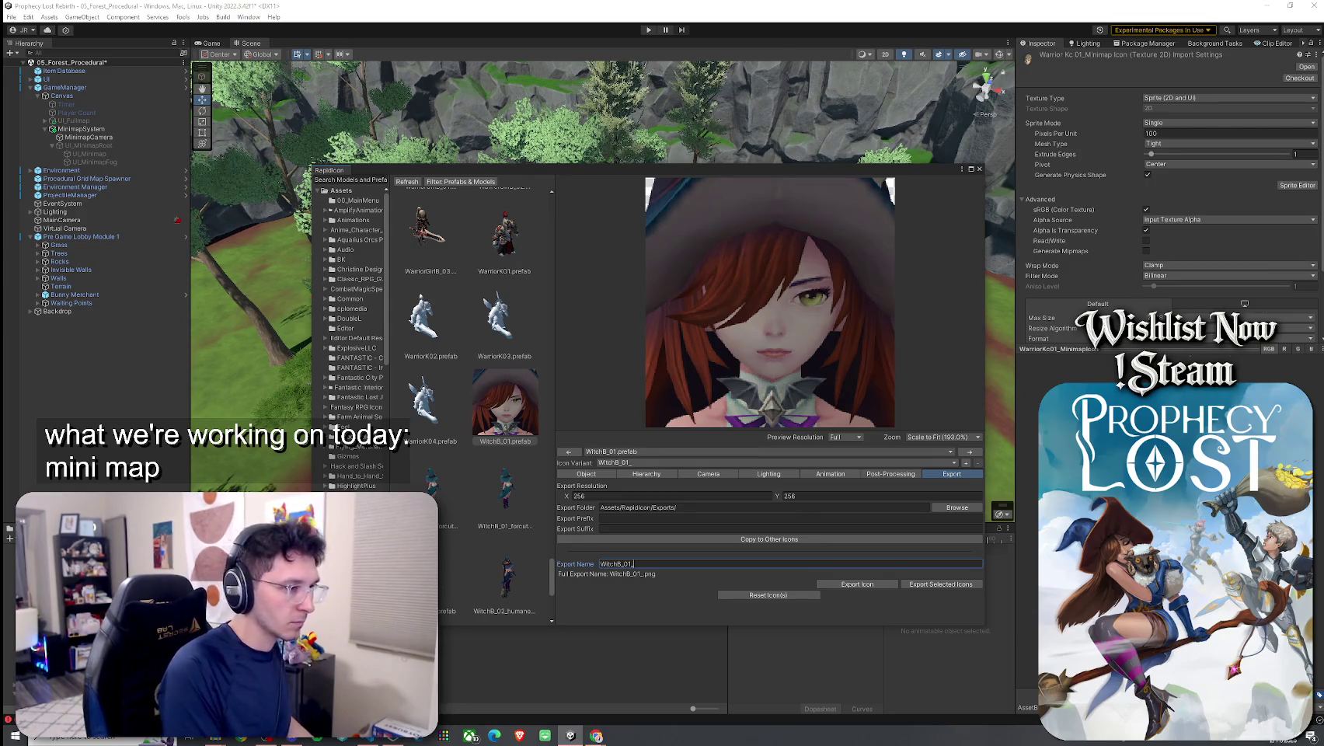
text(MinimapIconPre)
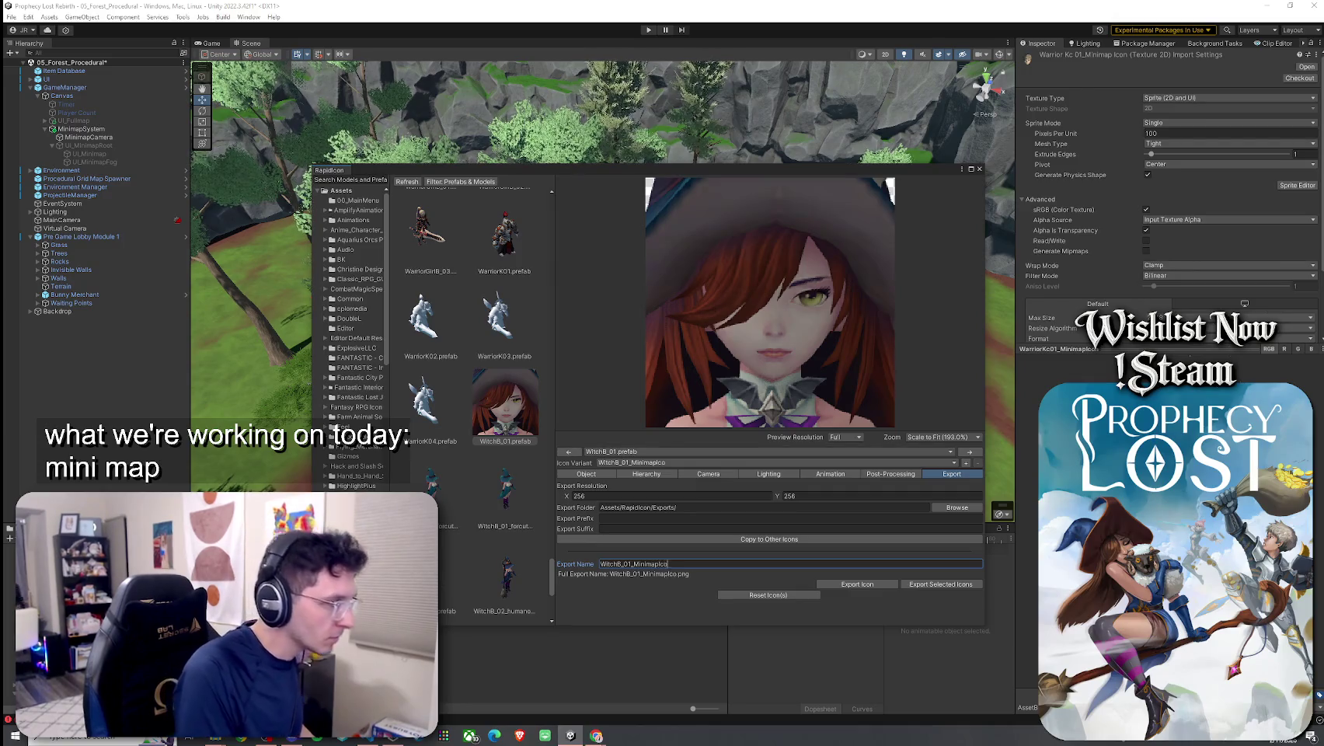
click(892, 584)
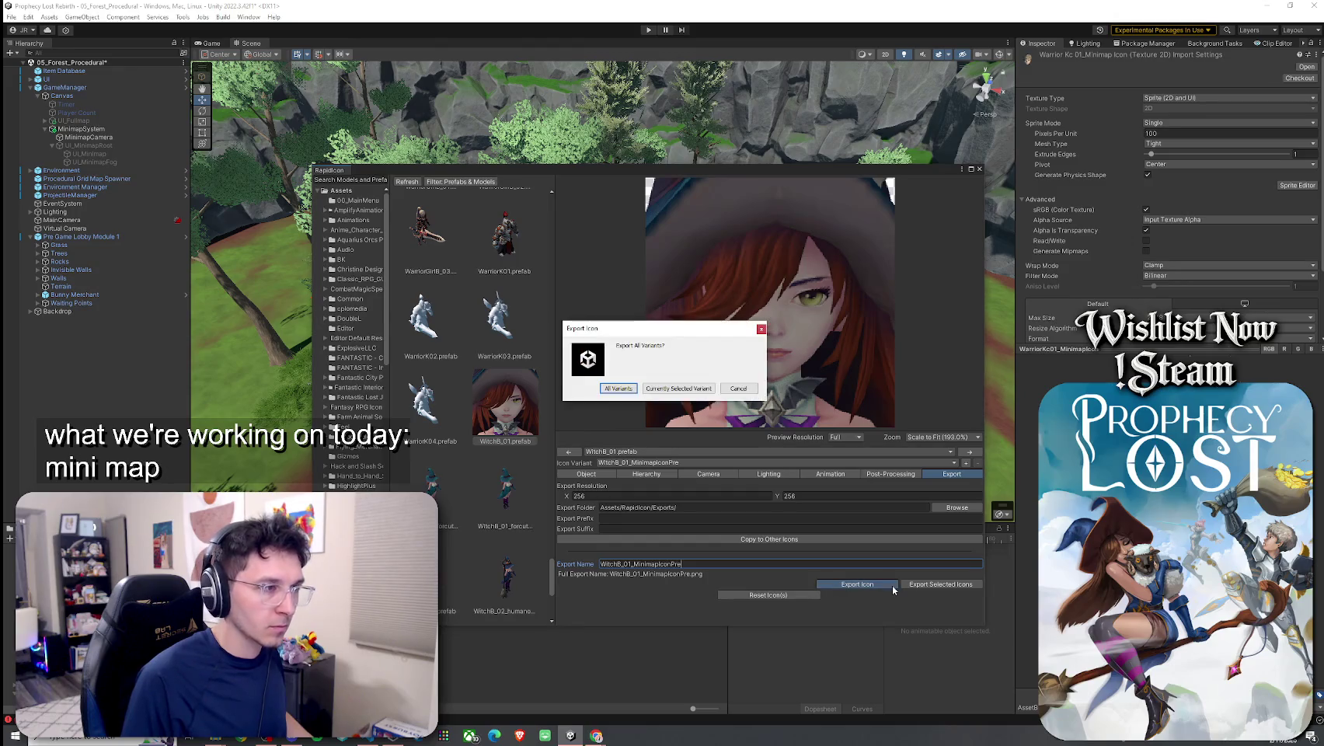
click(672, 389)
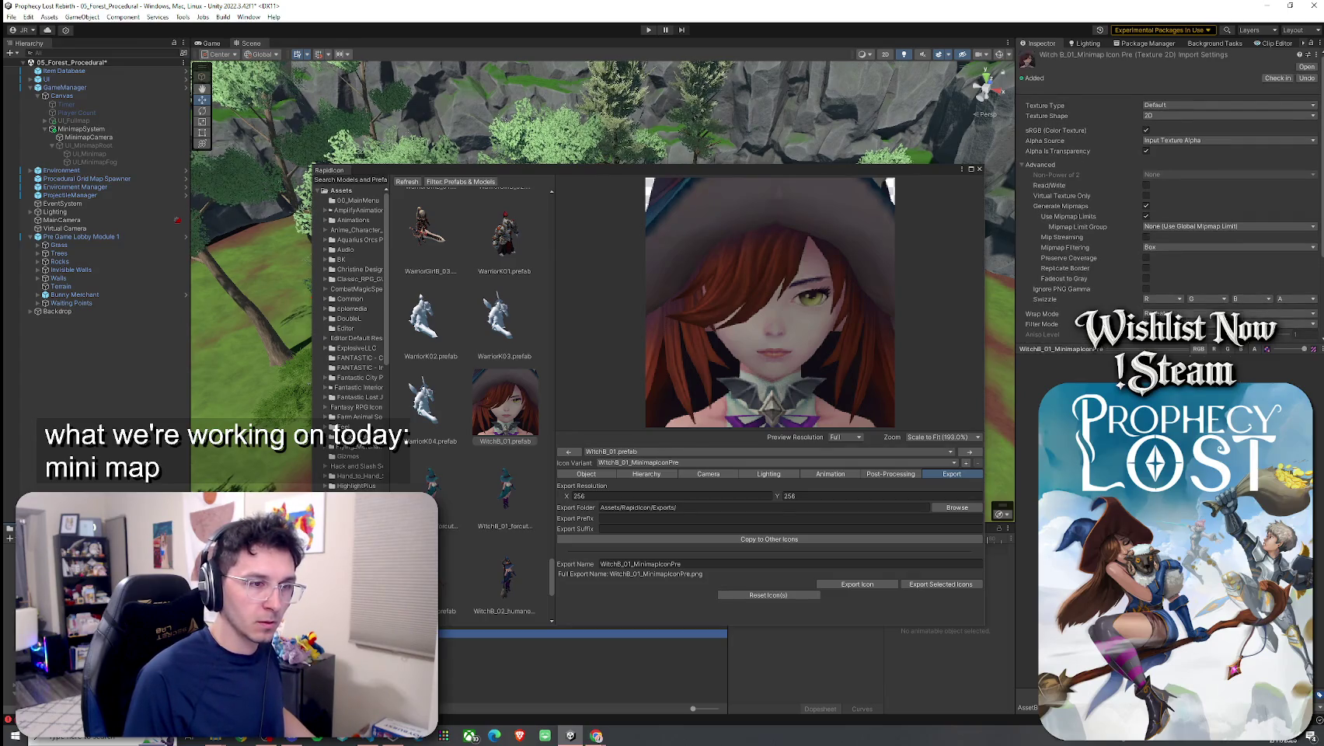
Lower the Scale Factor slightly so the witch's whole hat fits
click(649, 474)
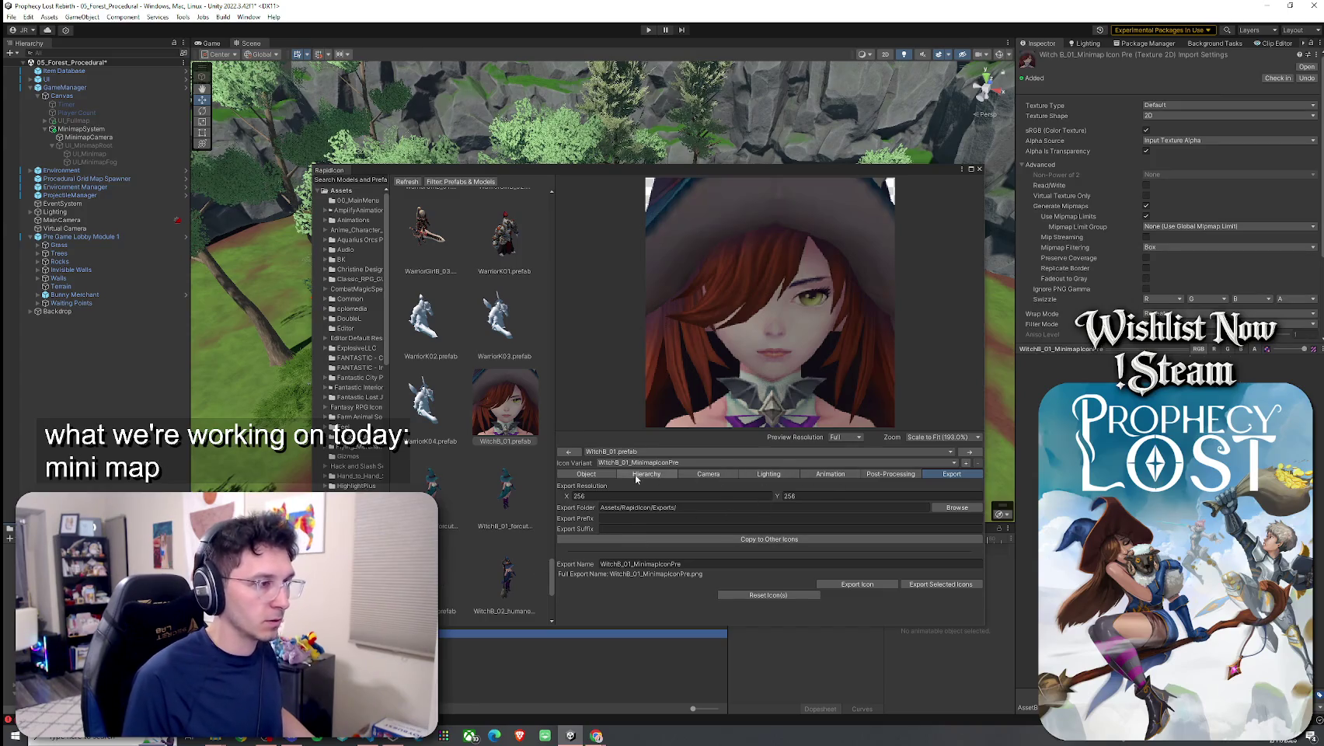
click(687, 475)
drag(591, 557, 579, 562)
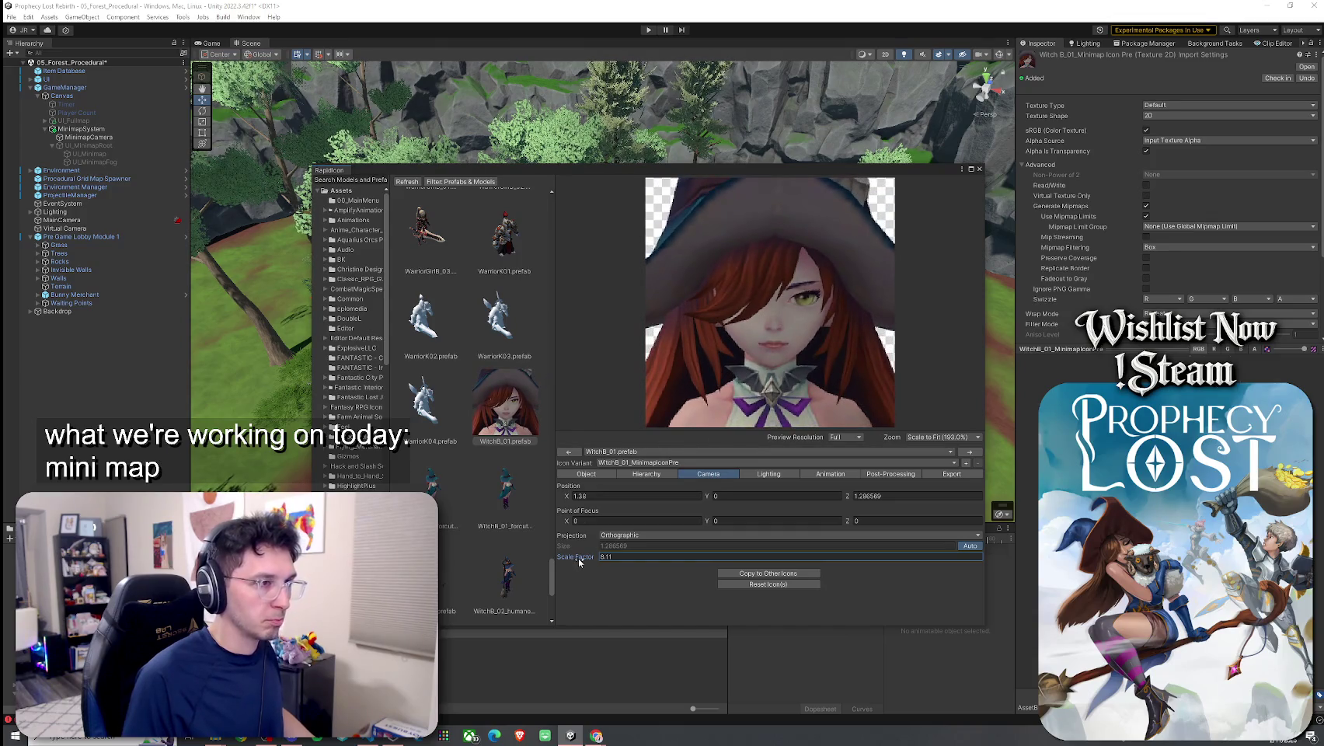
Re-export the selected variant, replace the old icon file, and enlarge the texture preview
click(942, 475)
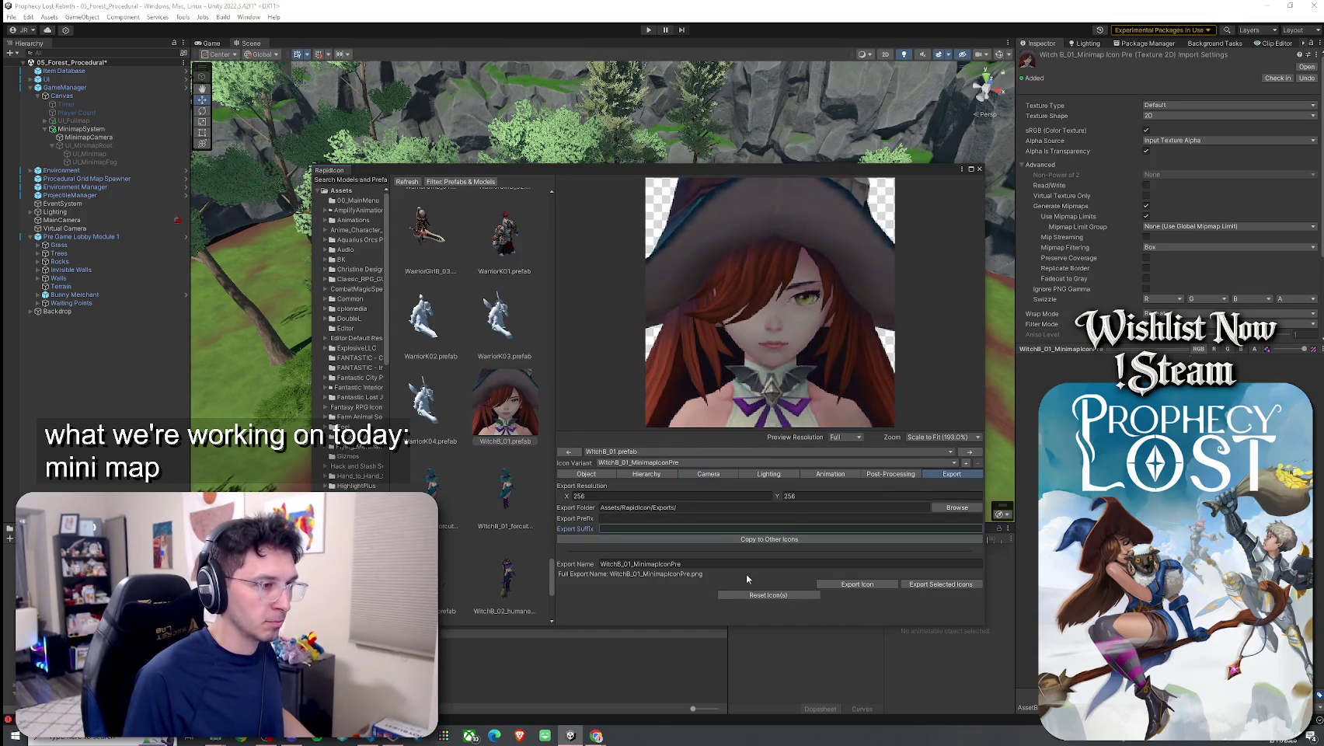
click(848, 587)
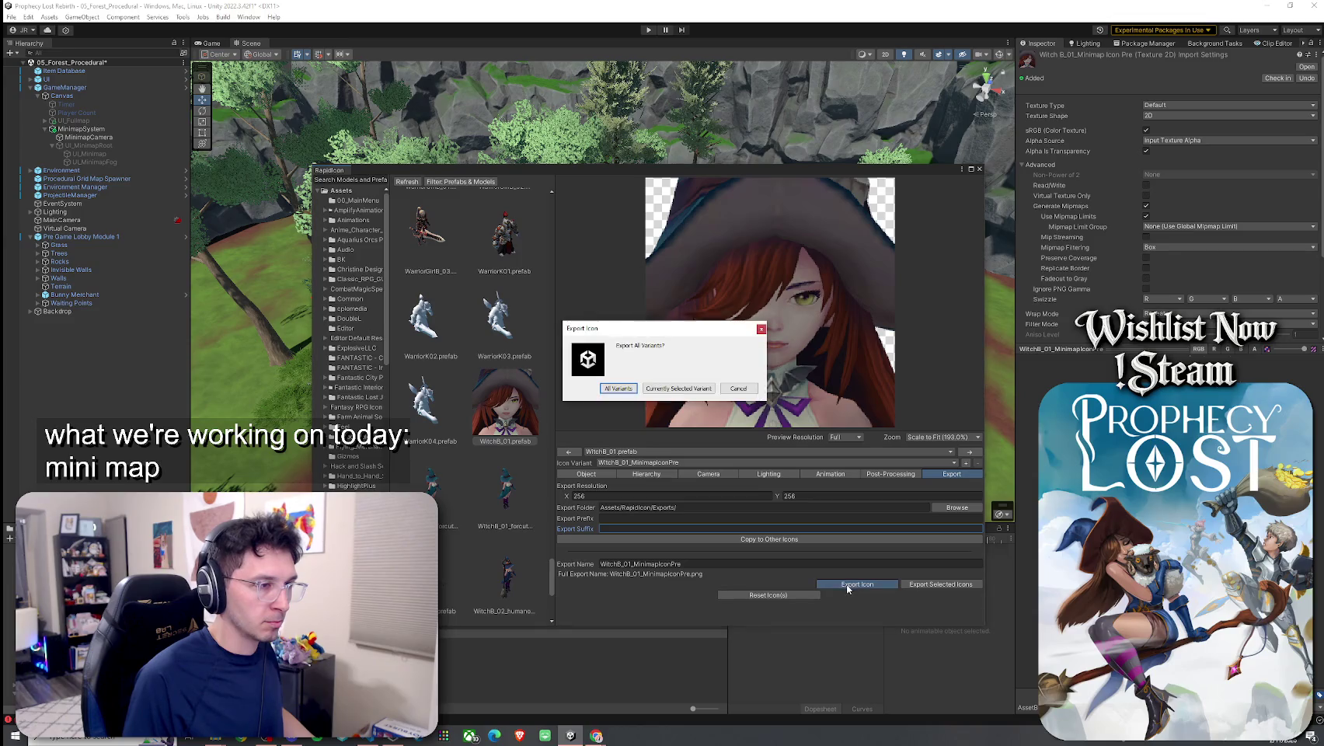
click(672, 389)
click(697, 391)
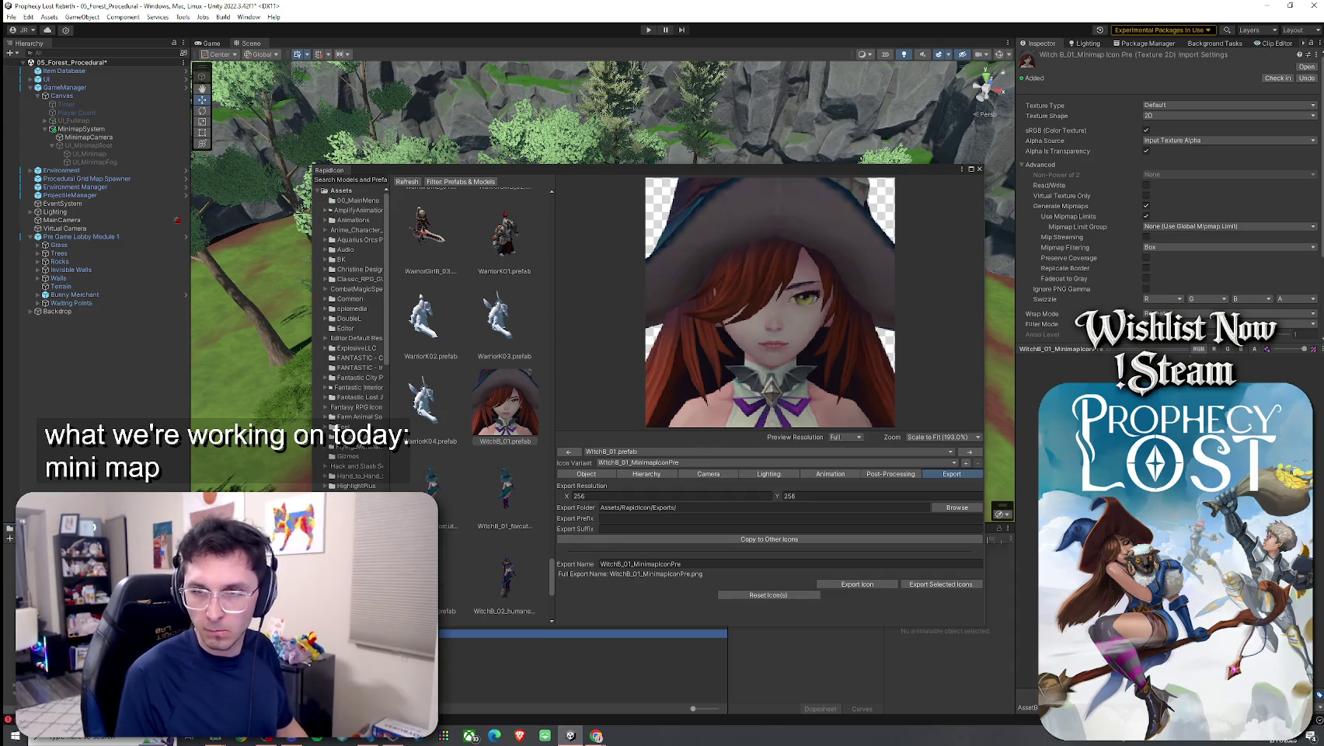
mouse_move(1015, 564)
mouse_down()
mouse_move(543, 555)
mouse_move(971, 552)
mouse_up()
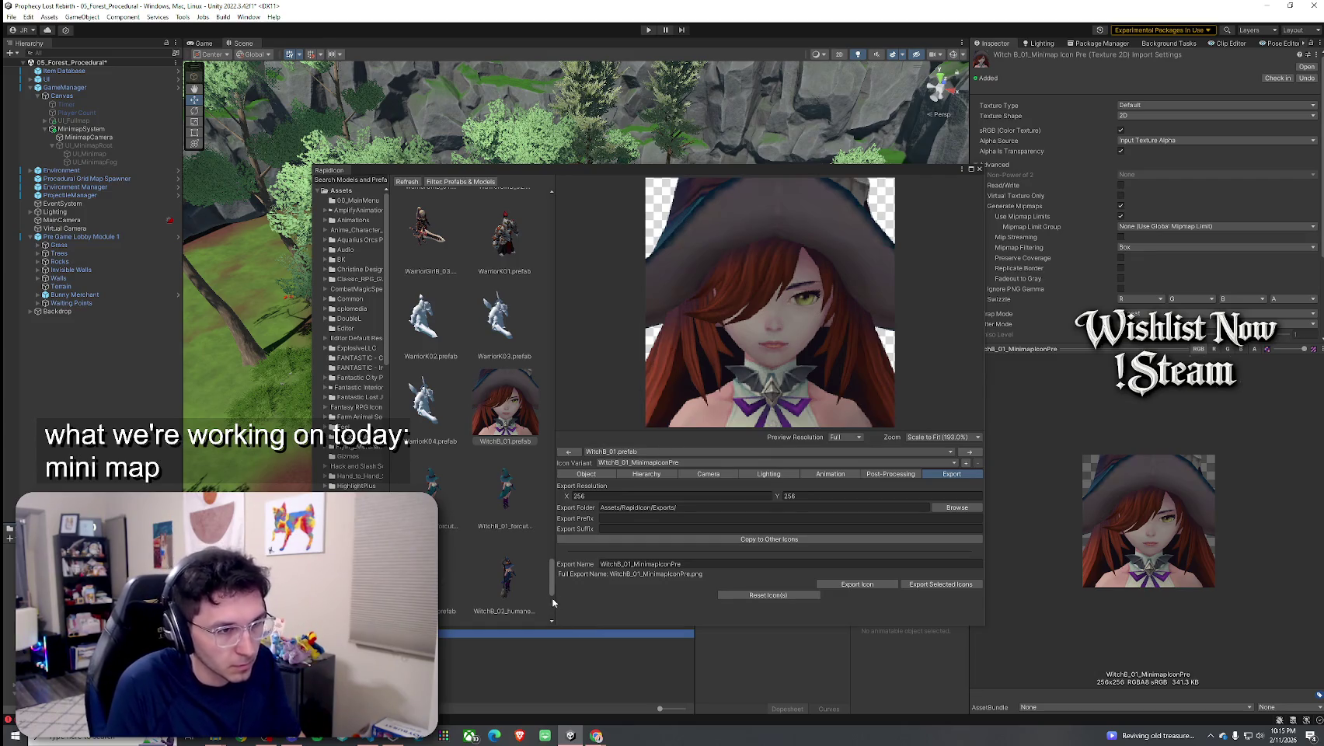
Set the camera Scale Factor to 8
click(656, 475)
click(691, 476)
click(607, 556)
text(8)
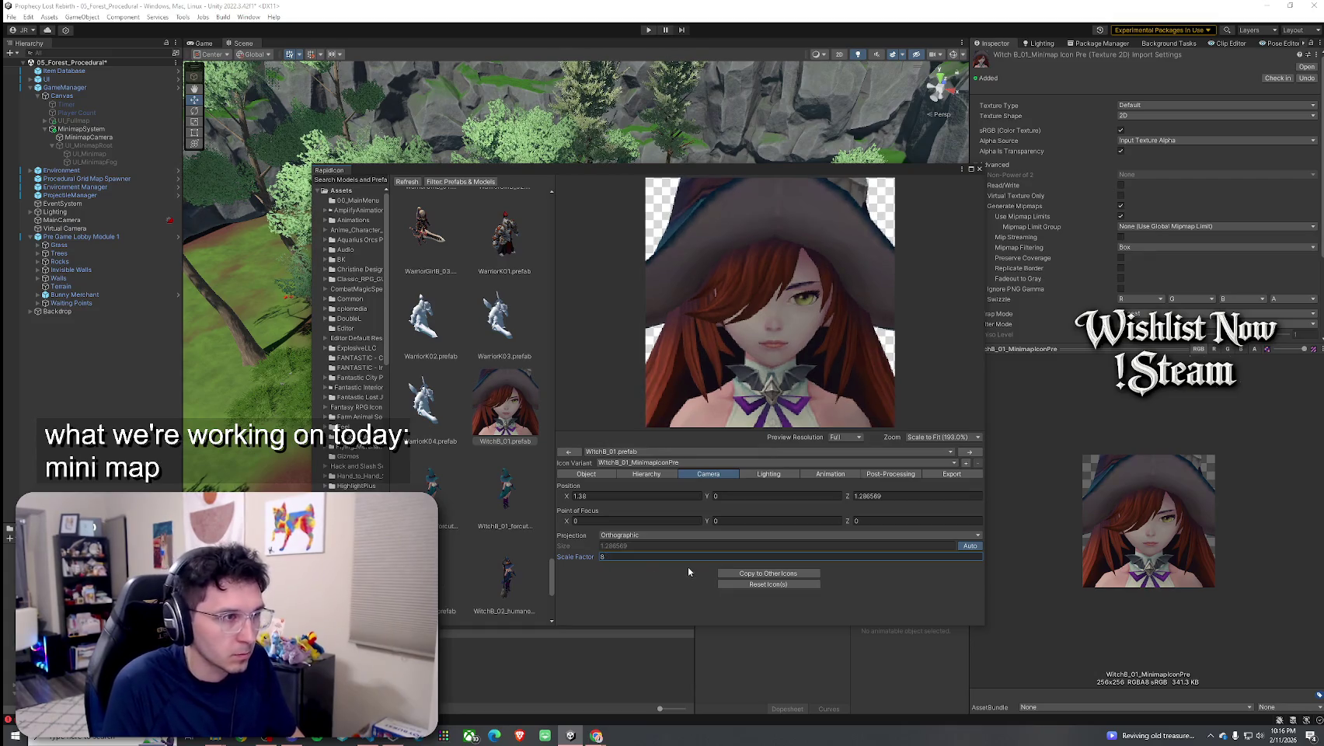
Re-export the selected variant over the existing icon and close RapidIcon
click(938, 476)
click(871, 584)
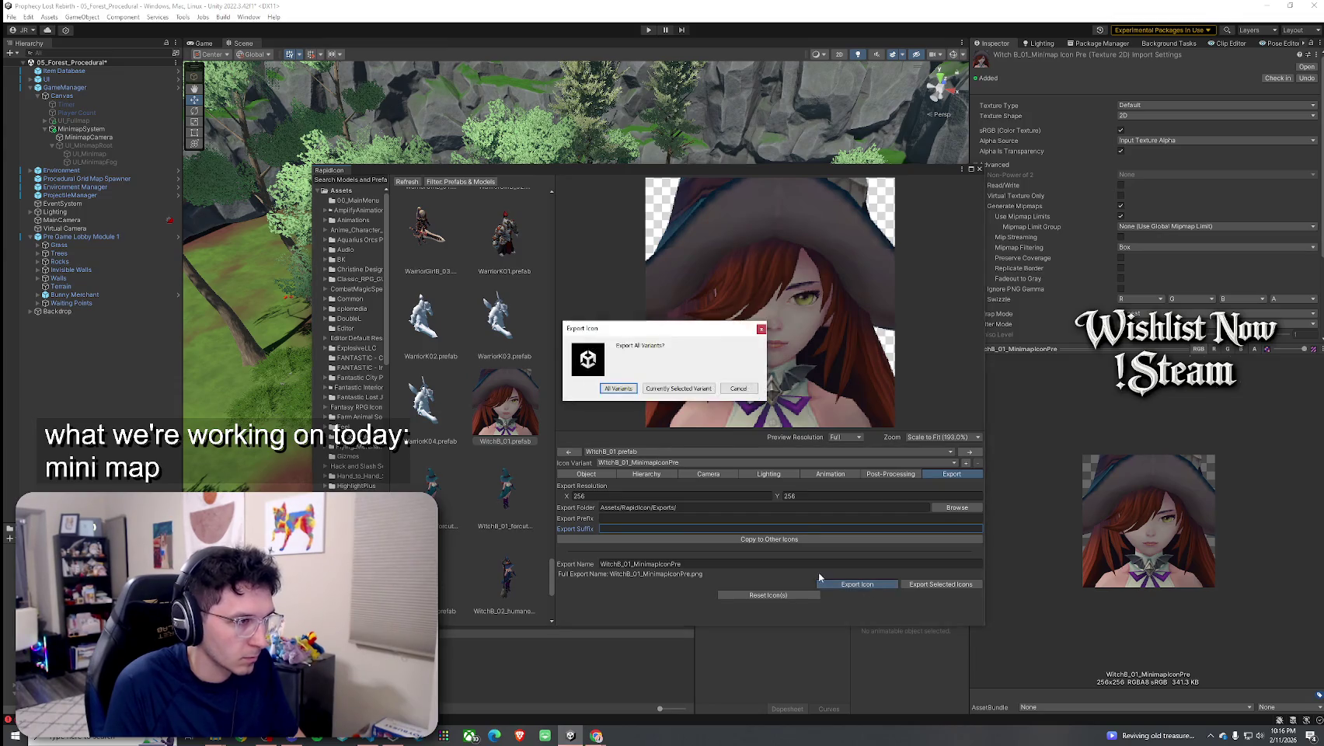
click(676, 388)
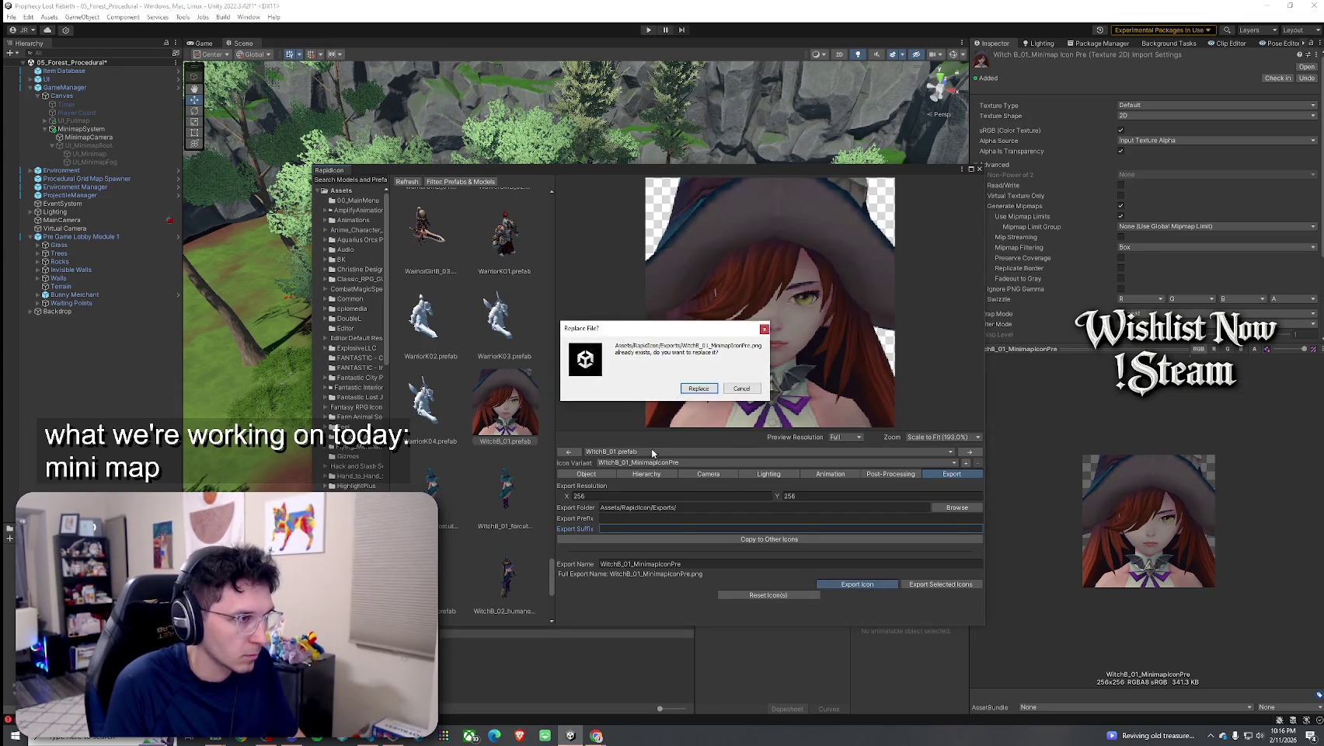
click(698, 388)
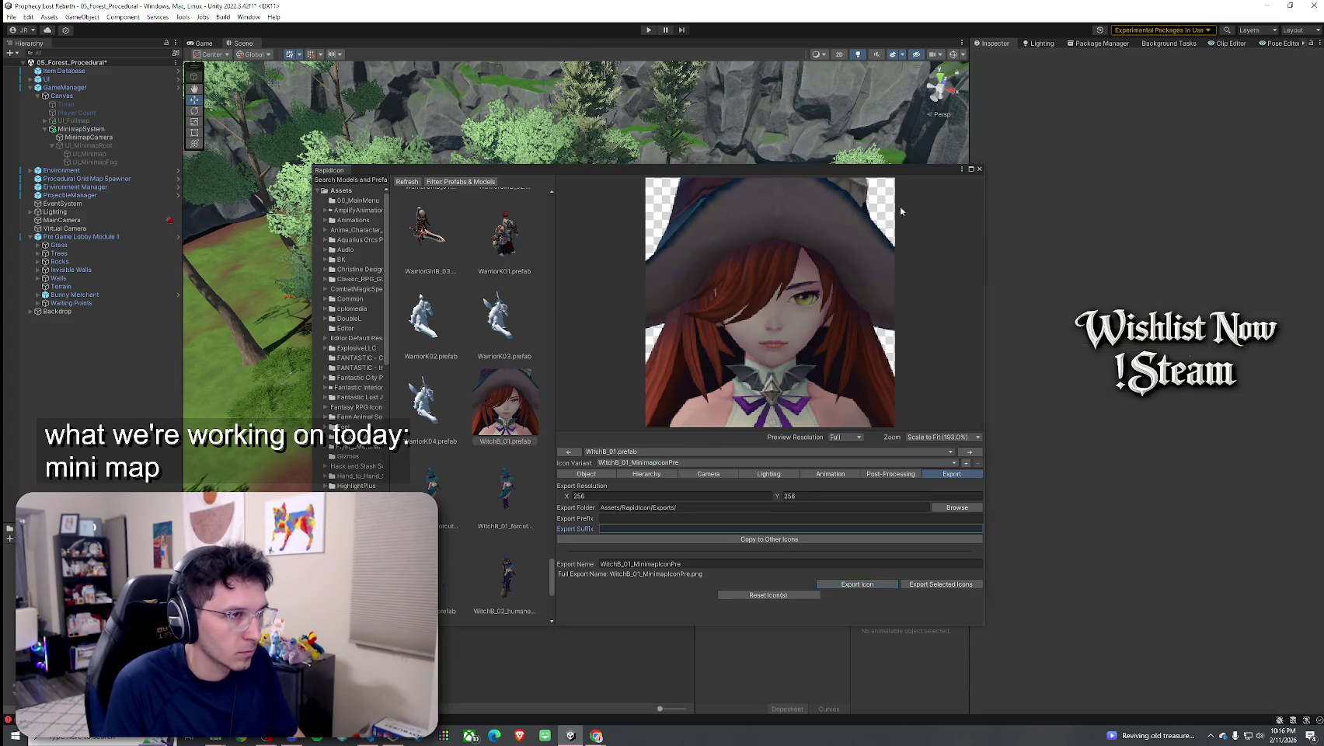
click(979, 169)
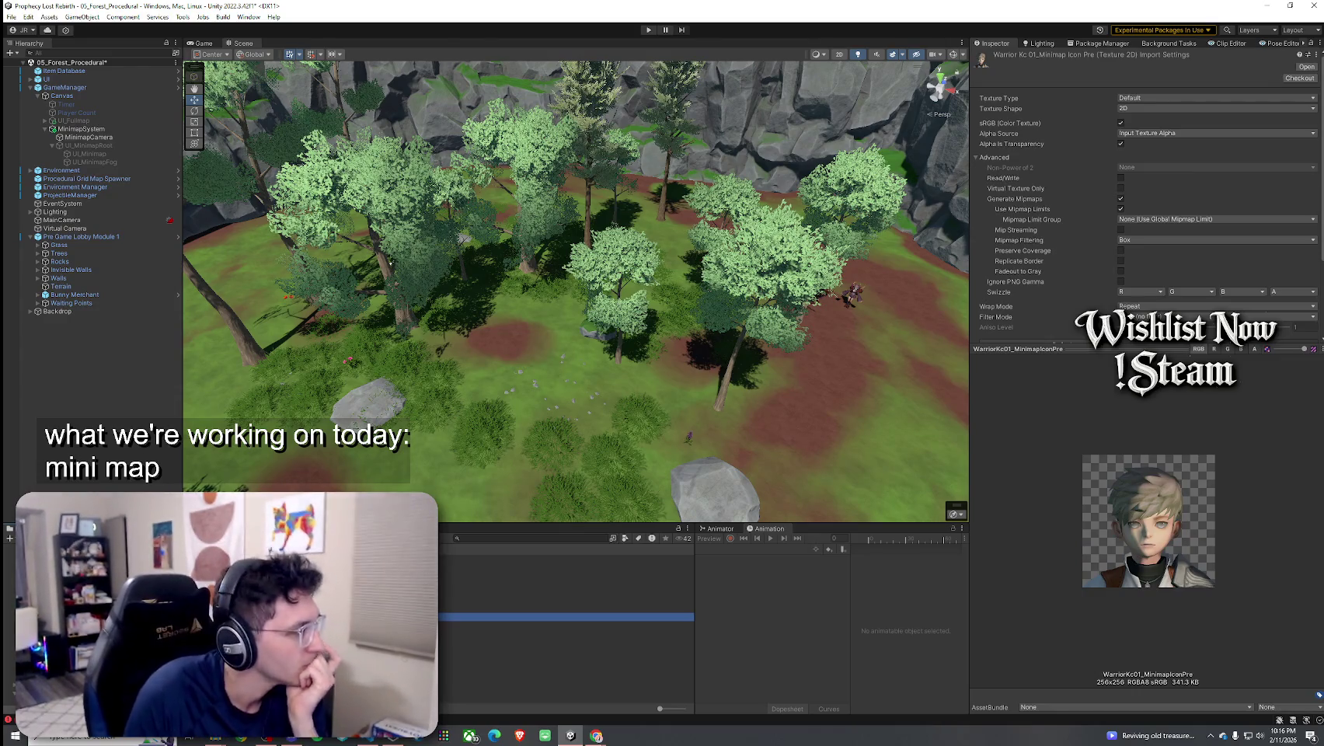
Reopen RapidIcon from the Tools menu to regenerate the icon previews
click(202, 17)
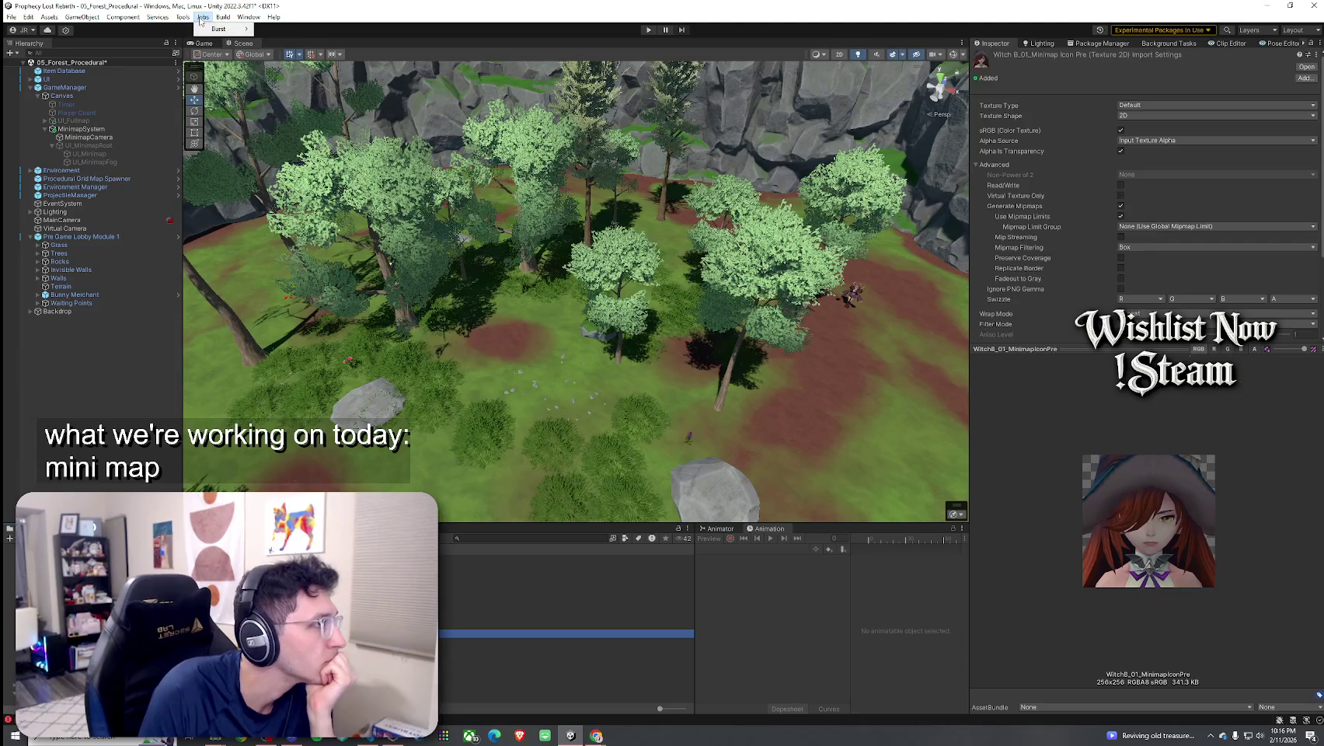
mouse_move(184, 17)
mouse_move(214, 104)
click(372, 104)
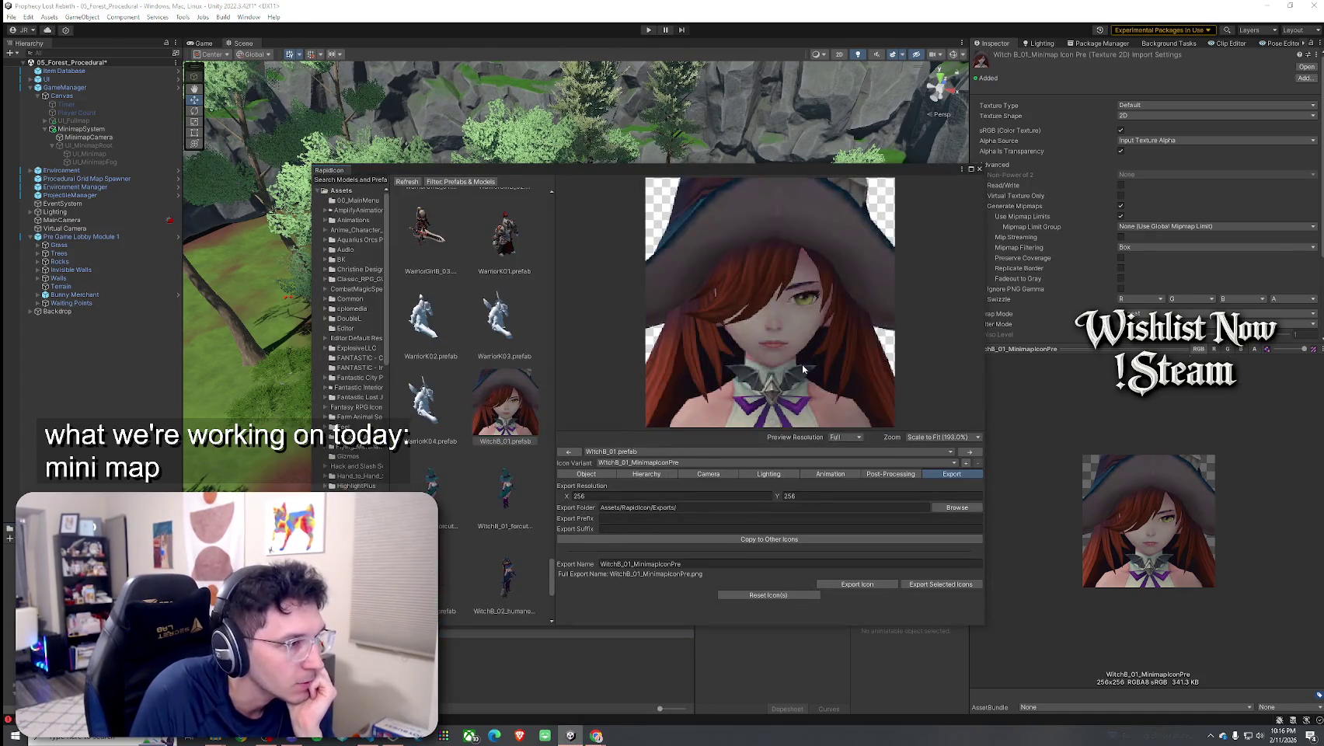
Set the directional light to rotation X 0, Y about -183.2, intensity 1
click(751, 474)
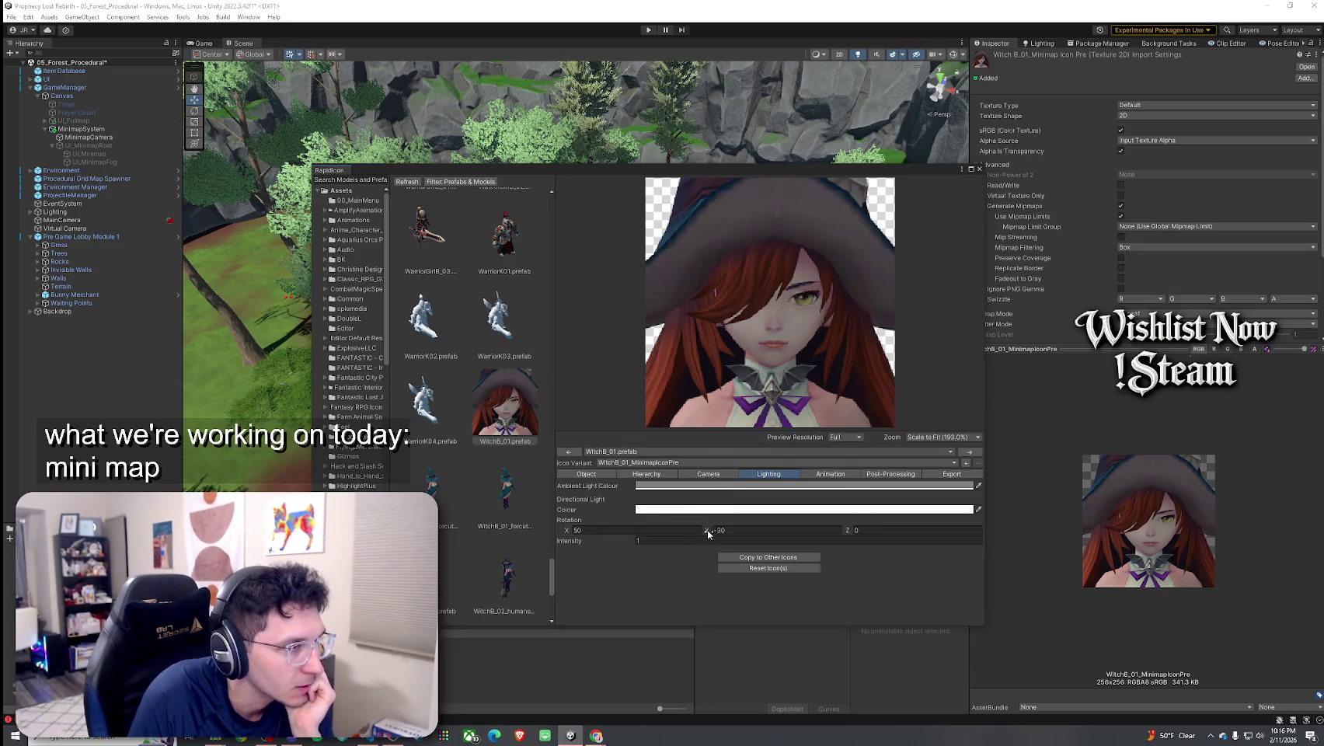
mouse_move(791, 535)
mouse_down()
mouse_move(892, 533)
mouse_move(12, 504)
mouse_up()
click(600, 530)
text(0)
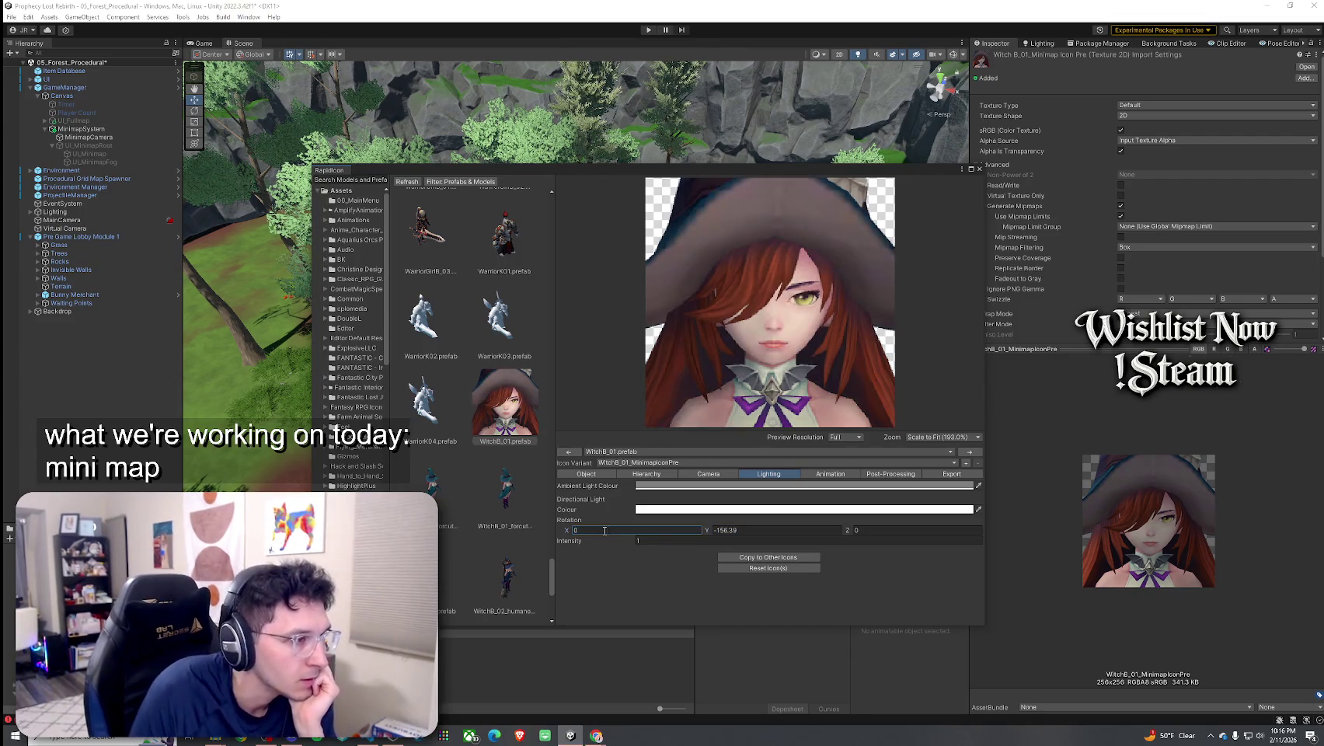
mouse_move(714, 527)
mouse_down()
mouse_move(493, 548)
mouse_move(725, 555)
mouse_move(629, 553)
mouse_up()
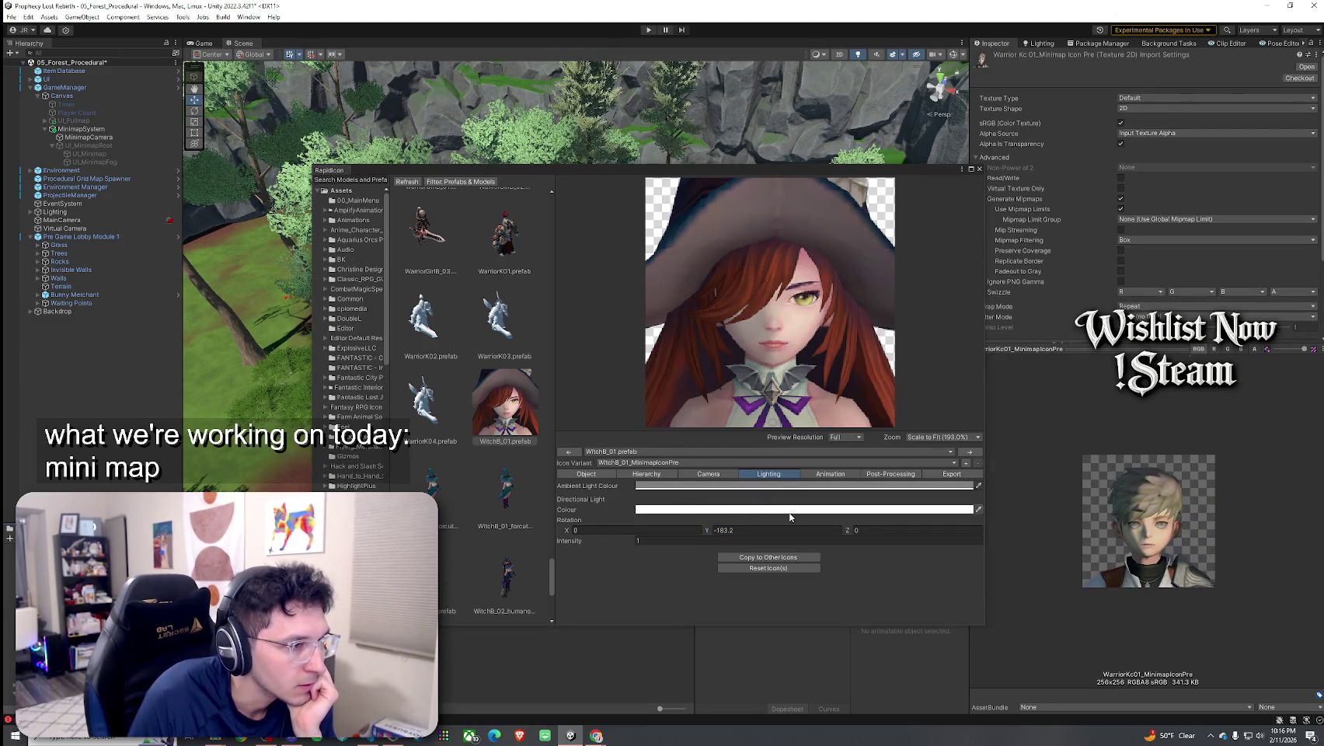
drag(620, 544, 699, 544)
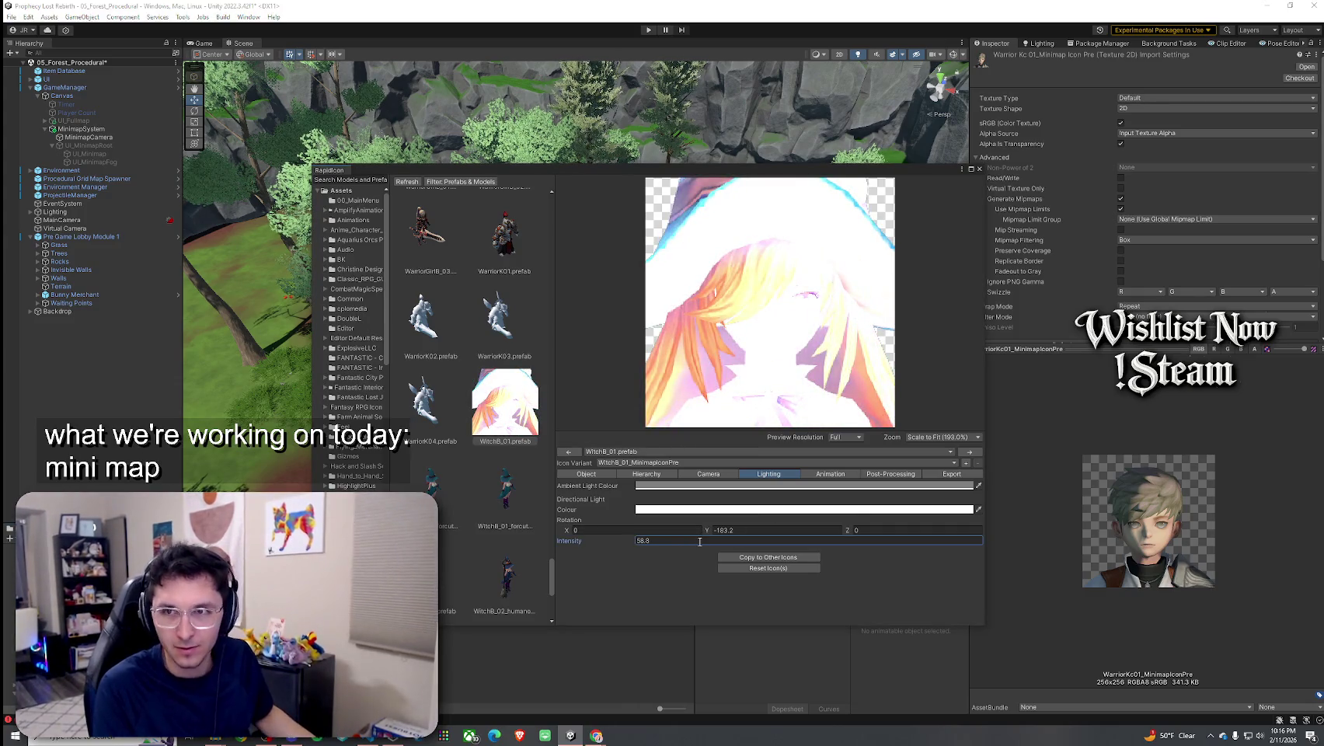
click(698, 540)
text(1)
click(706, 474)
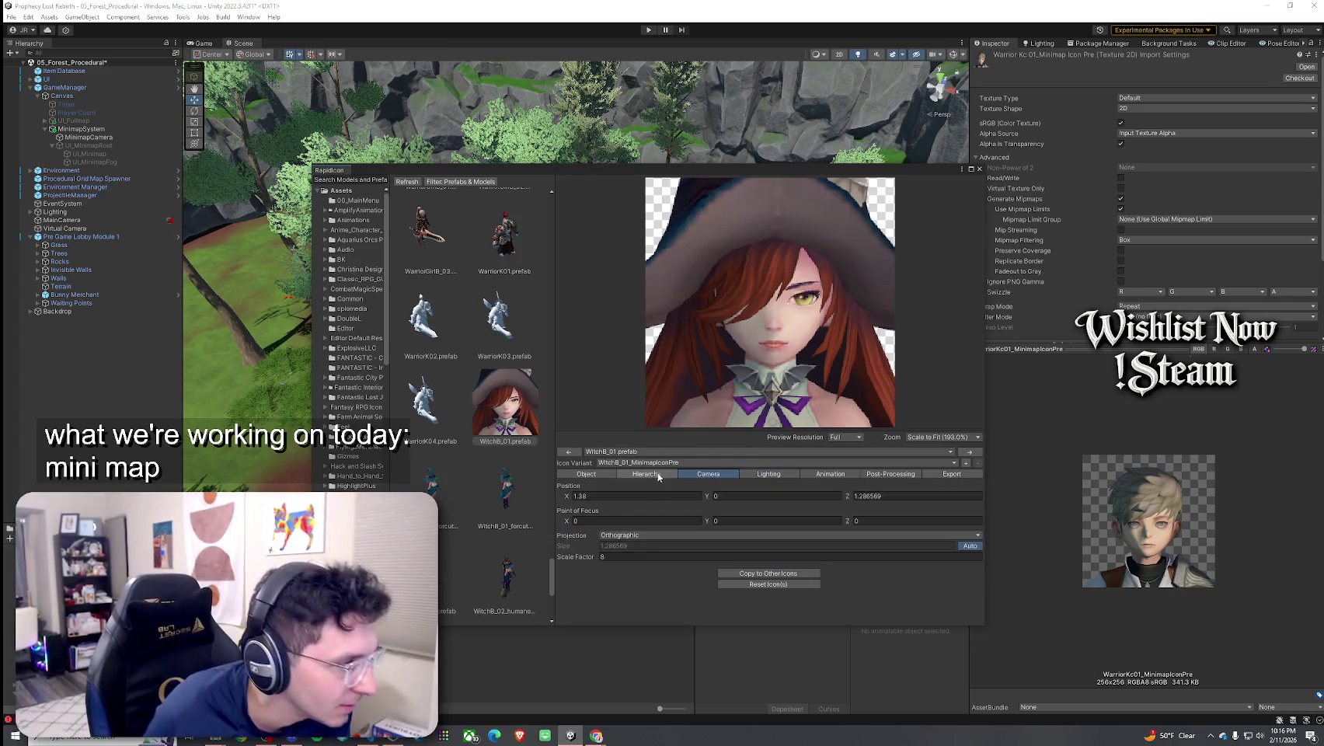
Switch the icon camera projection from Orthographic to Perspective, field of view 60
click(638, 471)
click(681, 473)
click(662, 536)
click(661, 546)
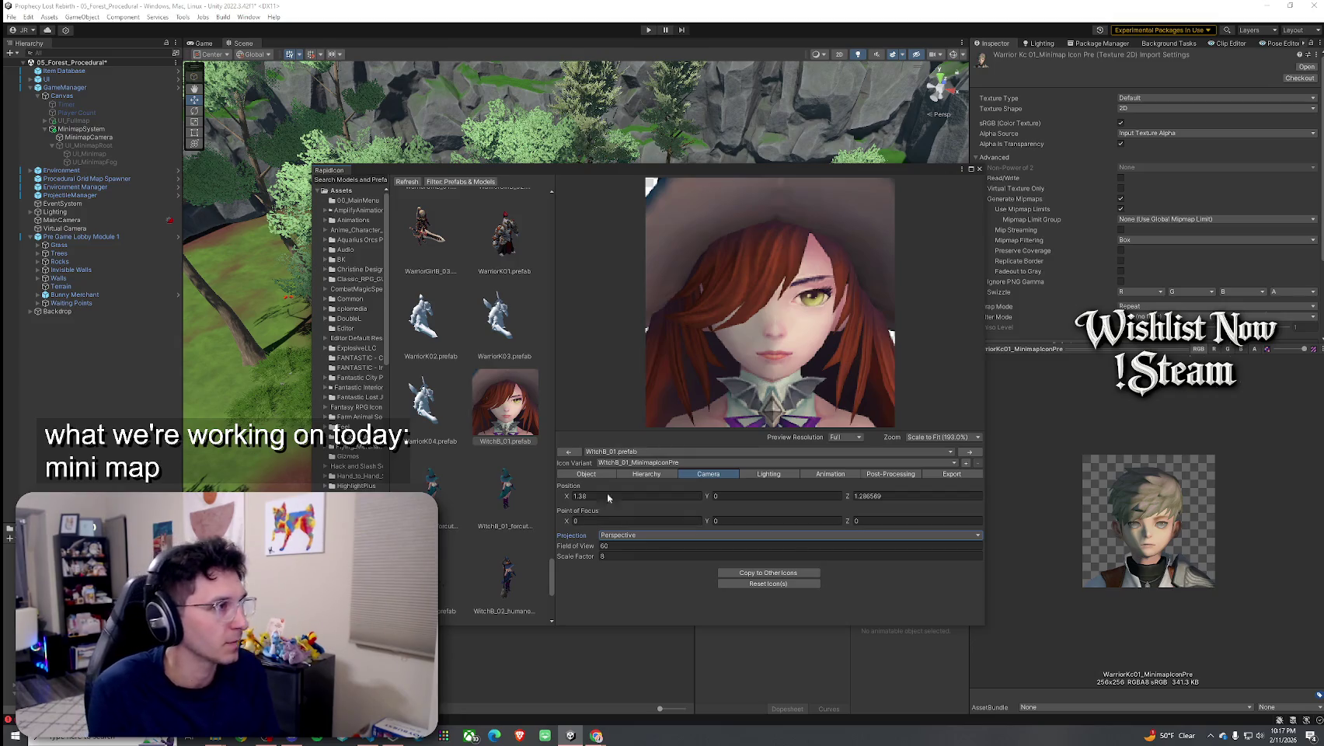
scroll(446, 271, up, 5)
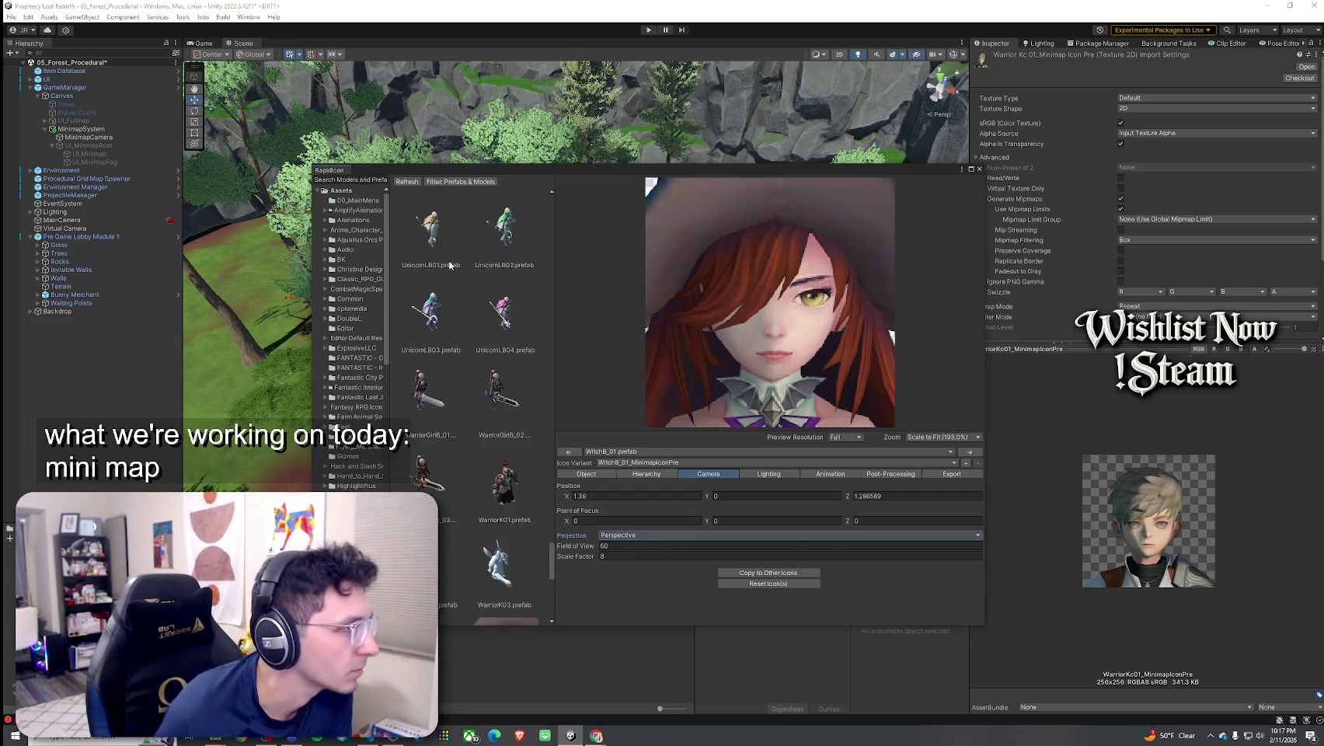
scroll(446, 270, up, 3)
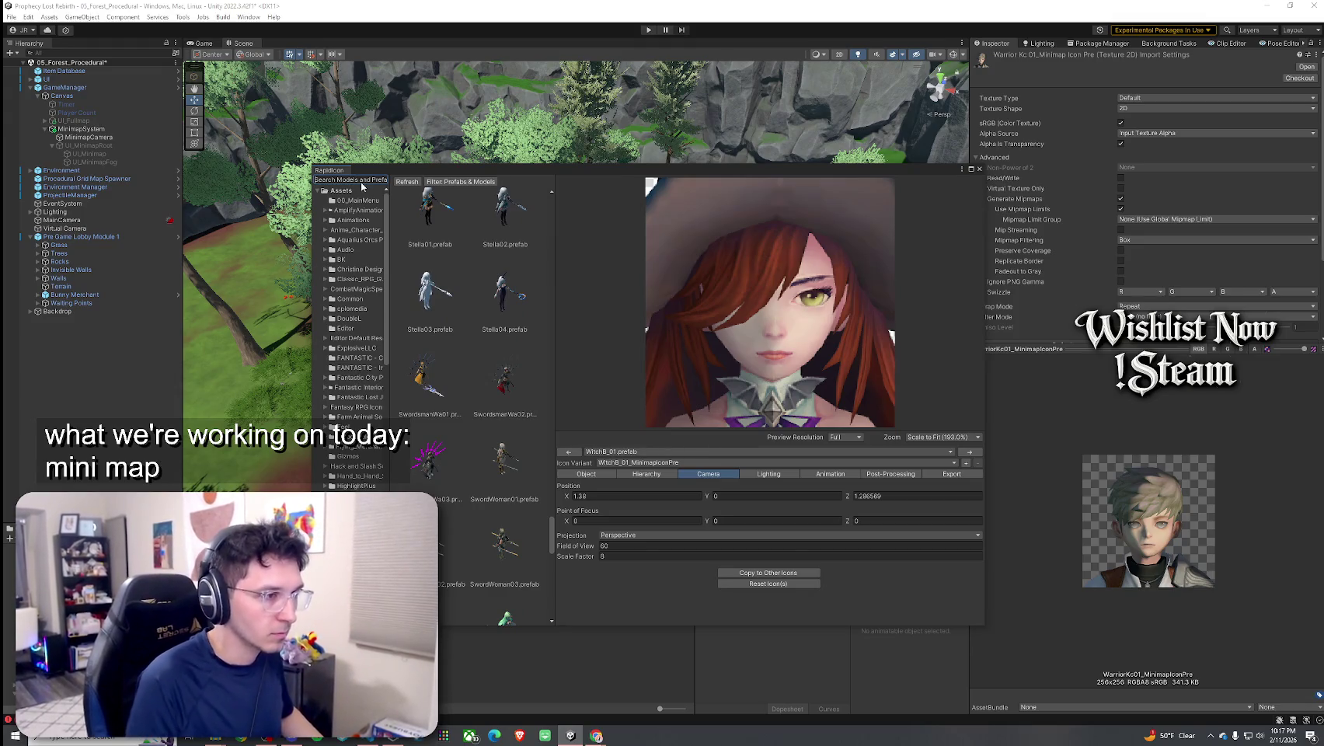
scroll(453, 386, down, 8)
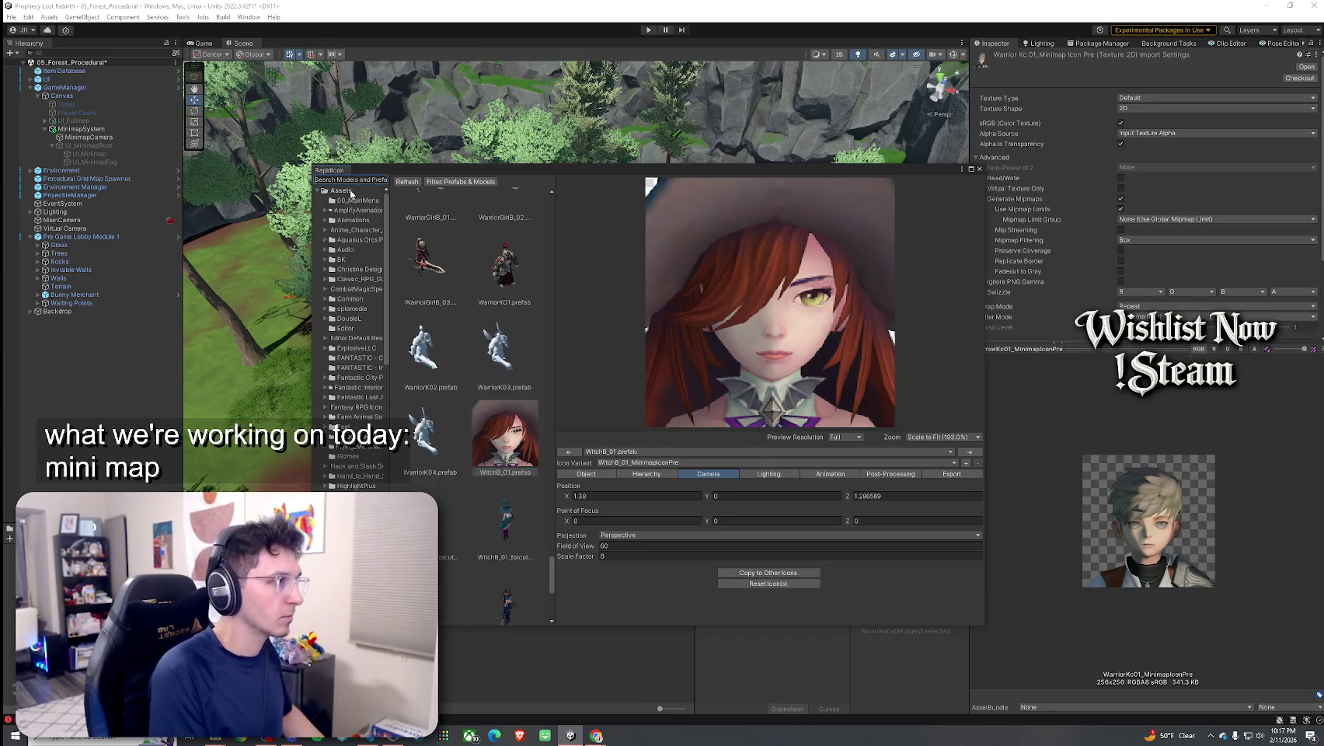
Search RapidIcon for 'Warrior' and browse the Assets and Hit folders
text(Warrior)
scroll(471, 435, up, 5)
scroll(468, 332, down, 4)
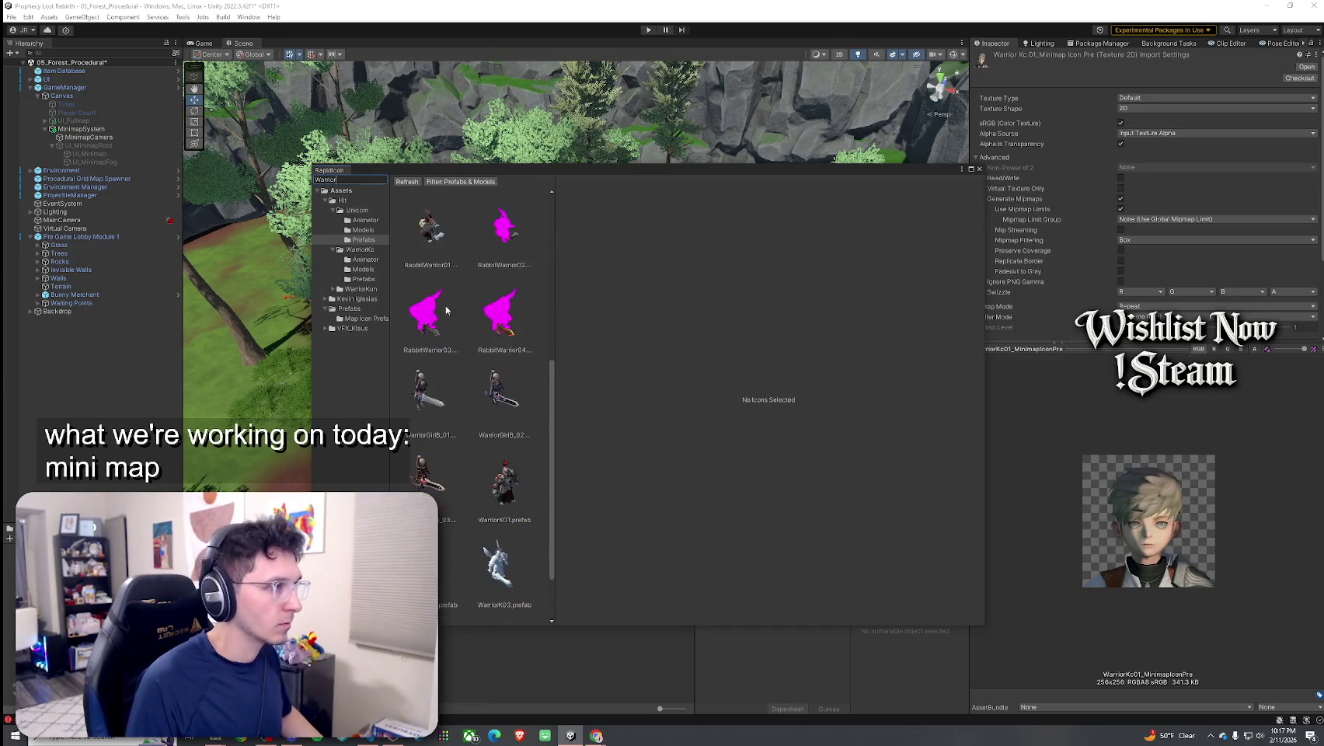
click(388, 191)
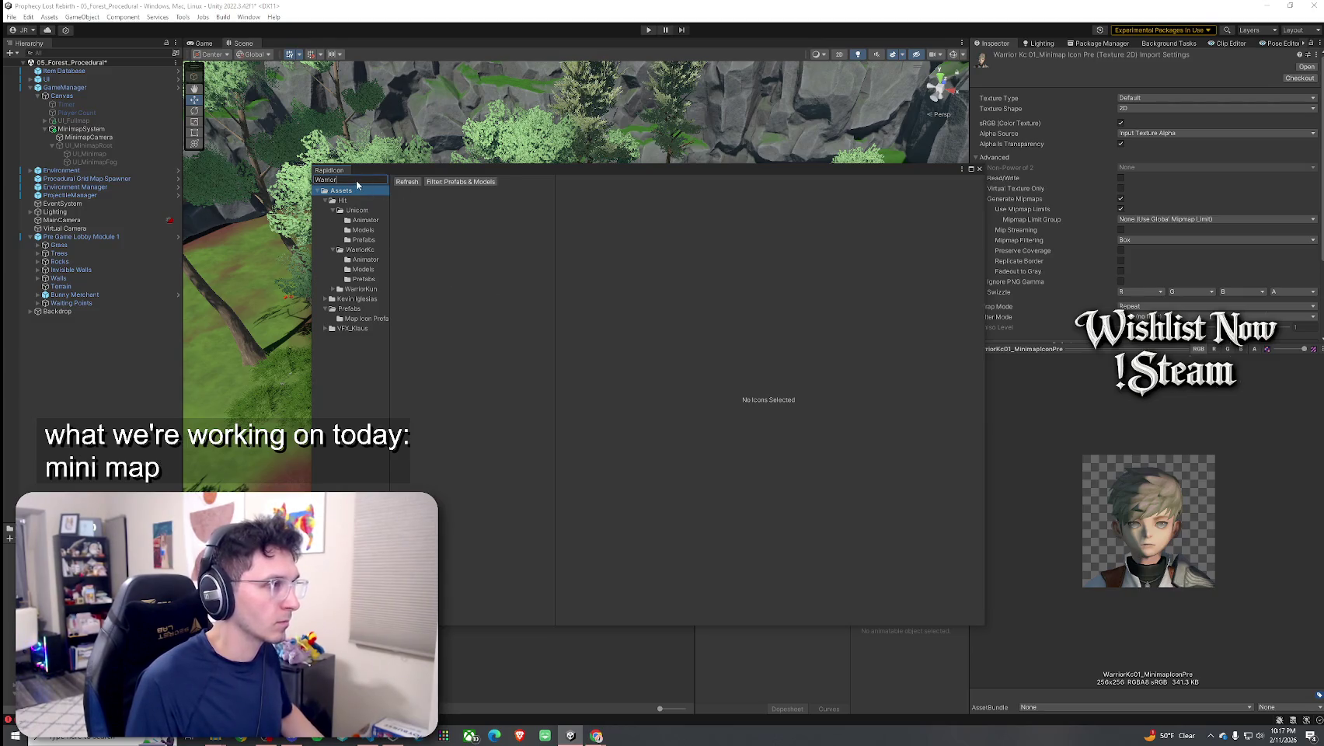
click(336, 200)
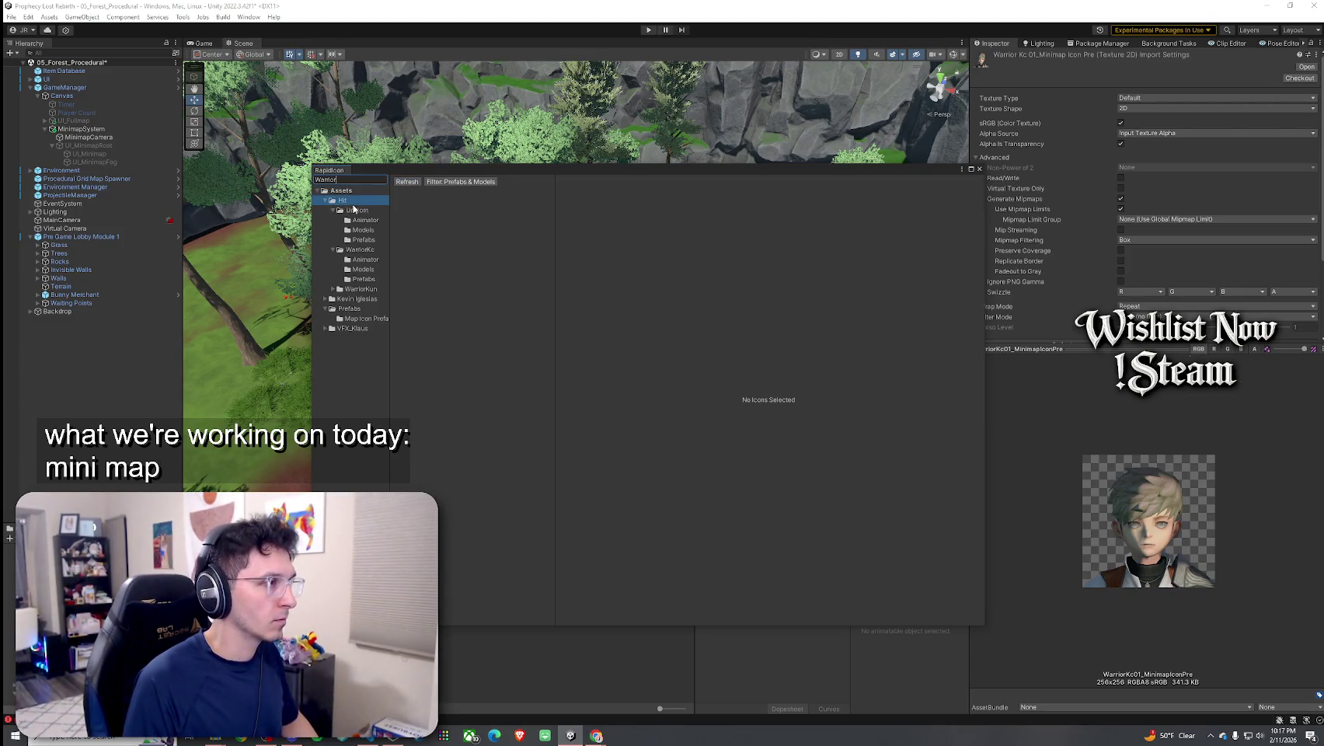
click(416, 183)
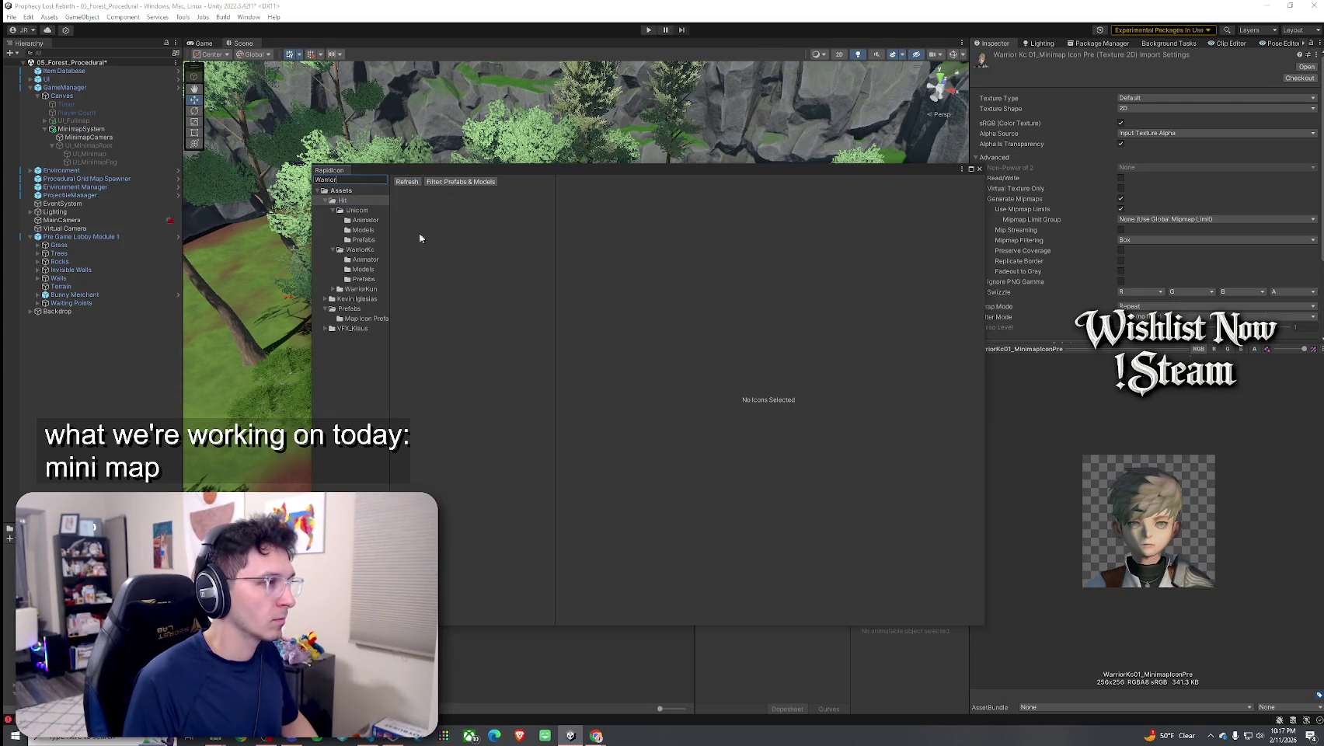
Filter RapidIcon by 'Kc' and preview WarriorKc01 from WarriorKc > Prefabs
key(BackSpace)
key(BackSpace)
key(BackSpace)
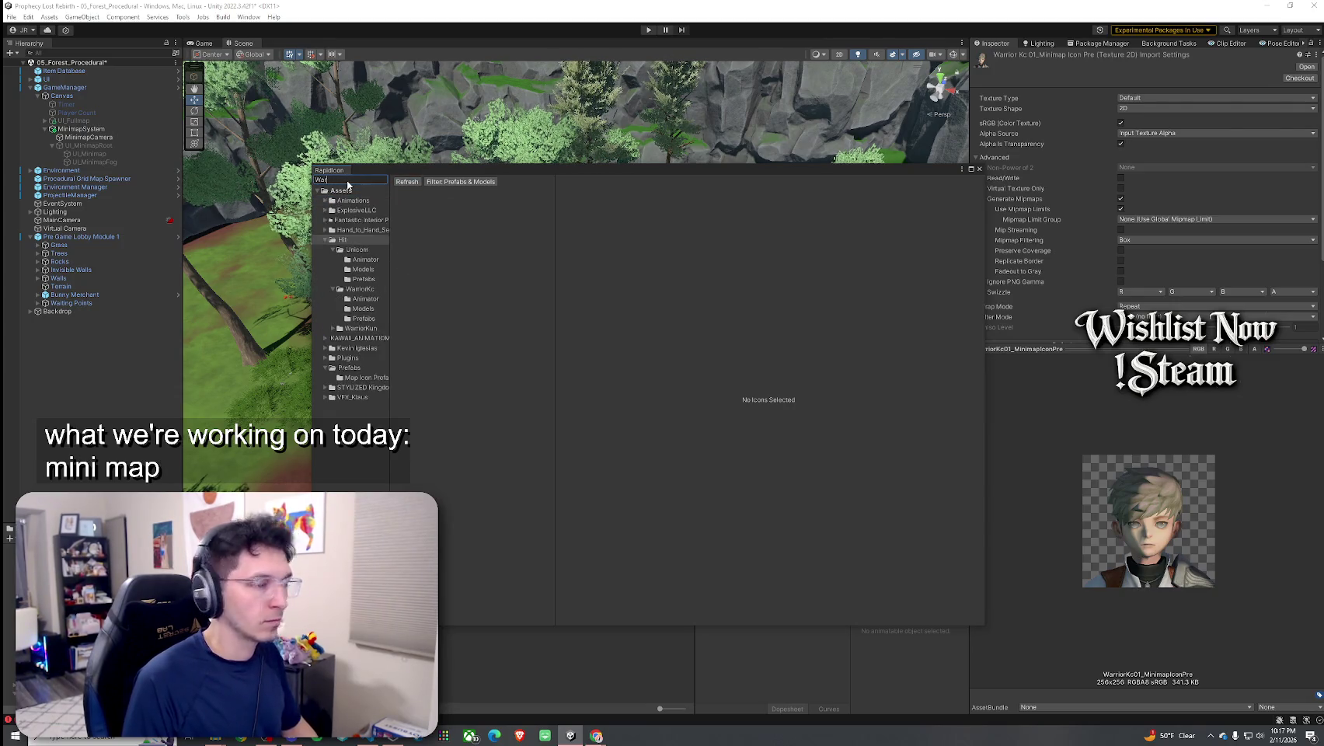
text(Kc)
click(414, 185)
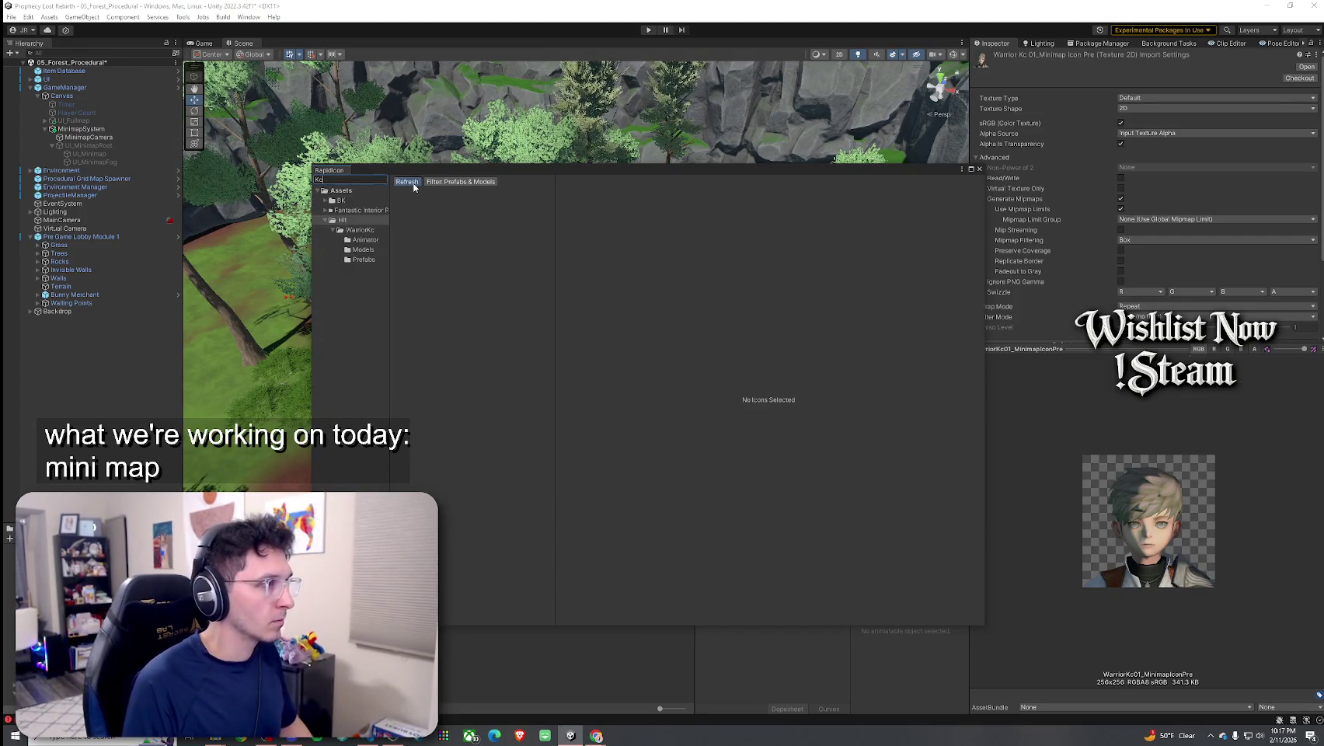
click(365, 232)
click(370, 250)
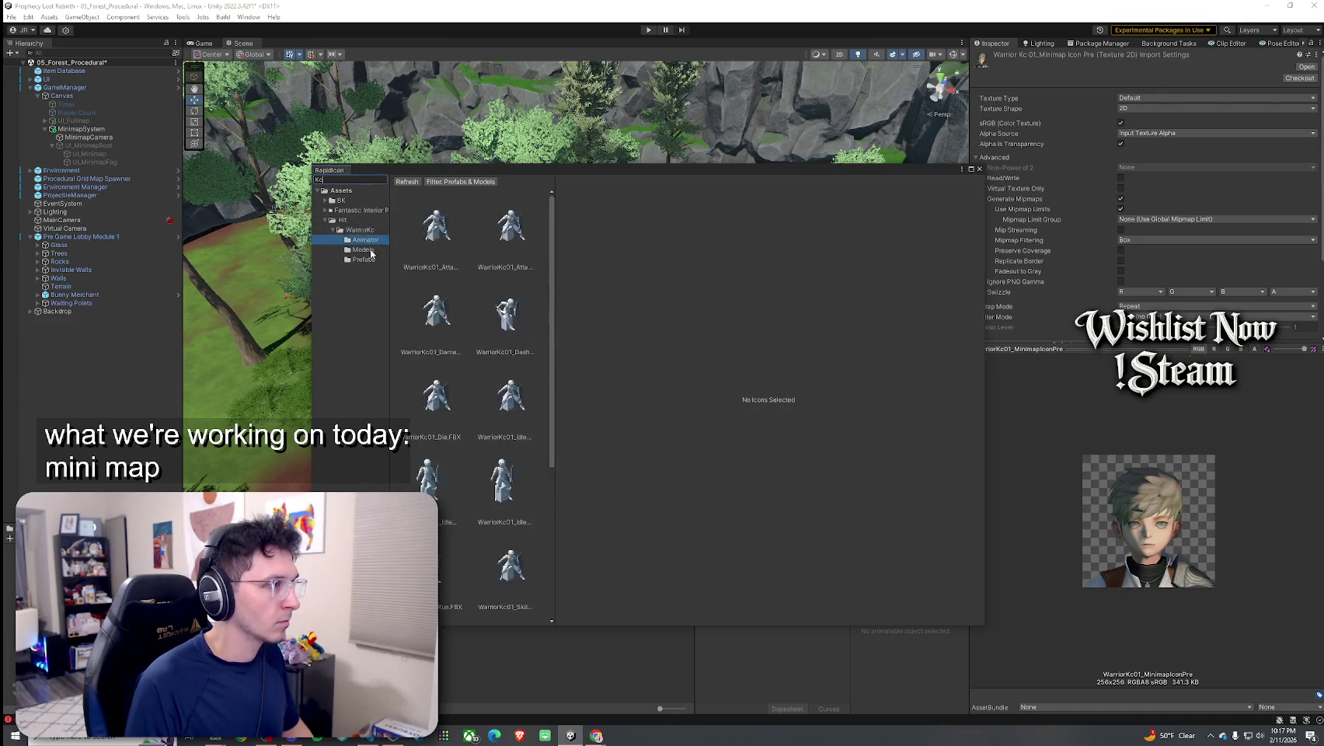
click(366, 260)
click(431, 256)
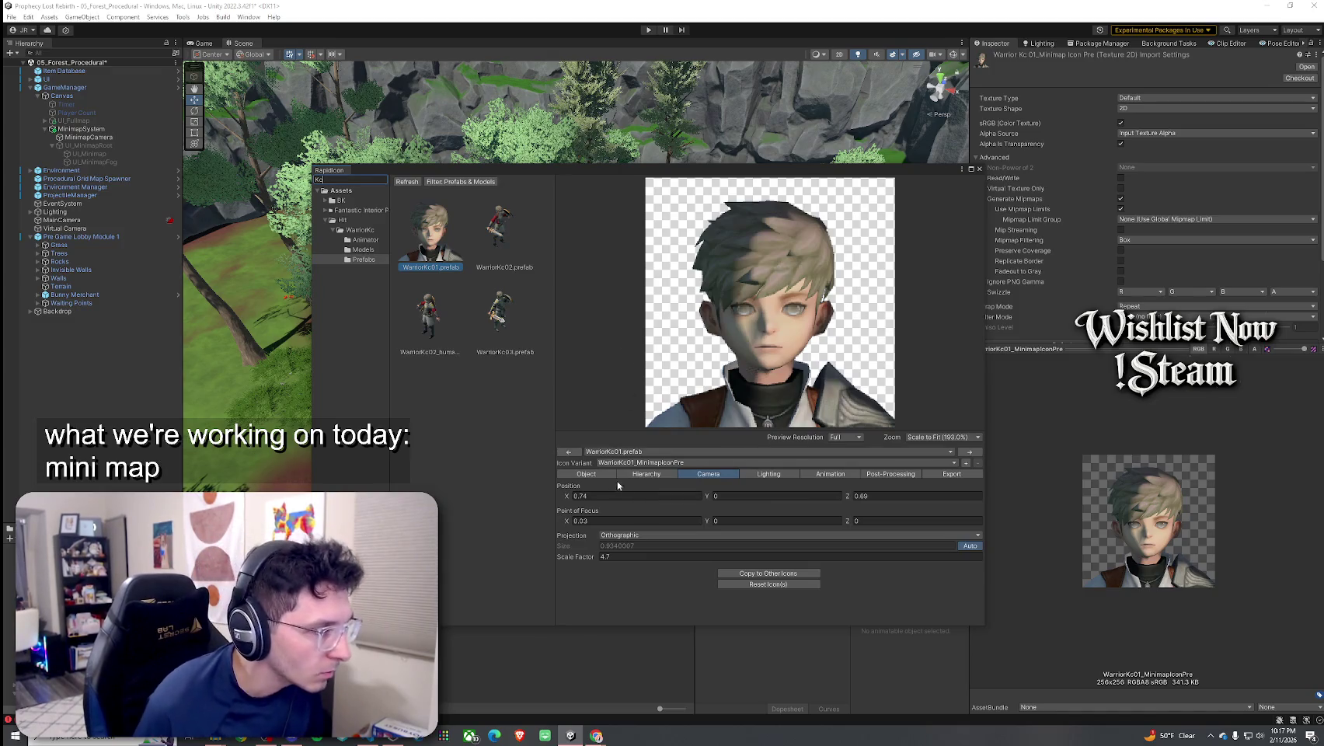
Capture WarriorKc01's Object position and rotation panel with Snipping Tool
click(650, 475)
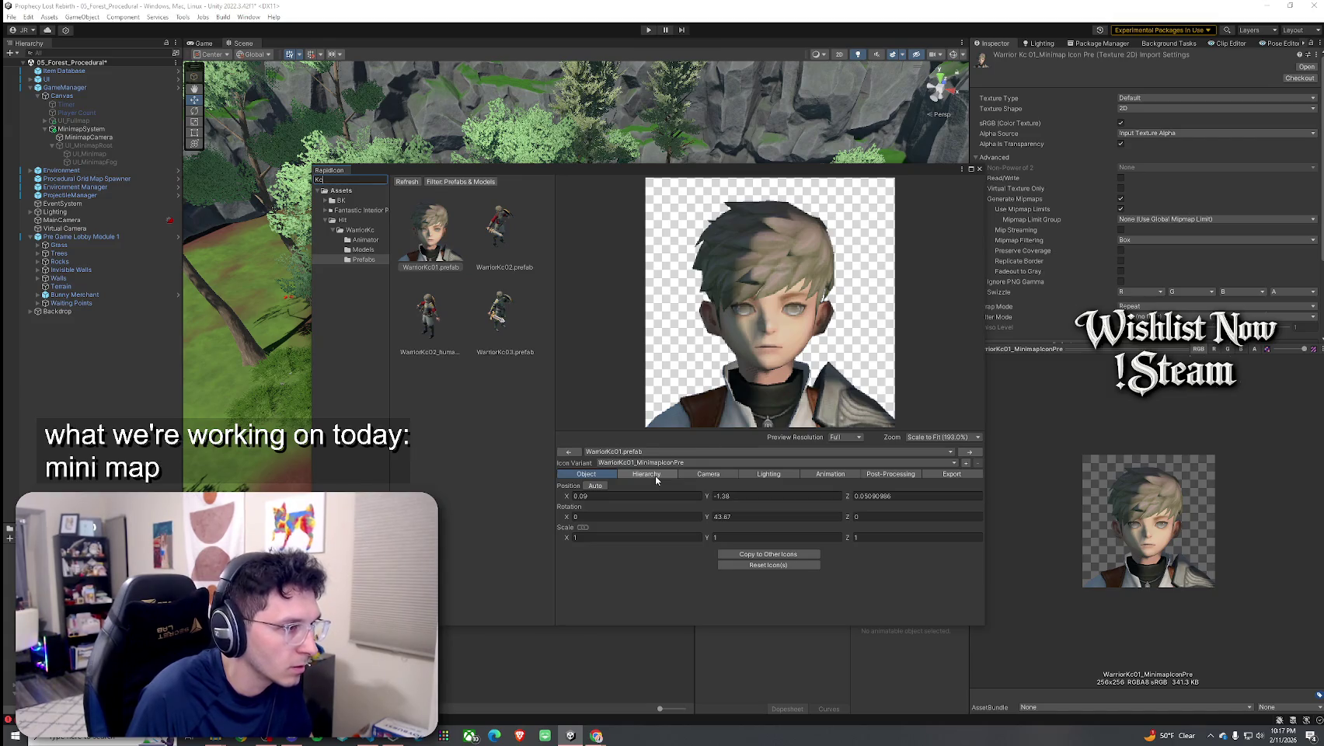
key(super)
text(snip)
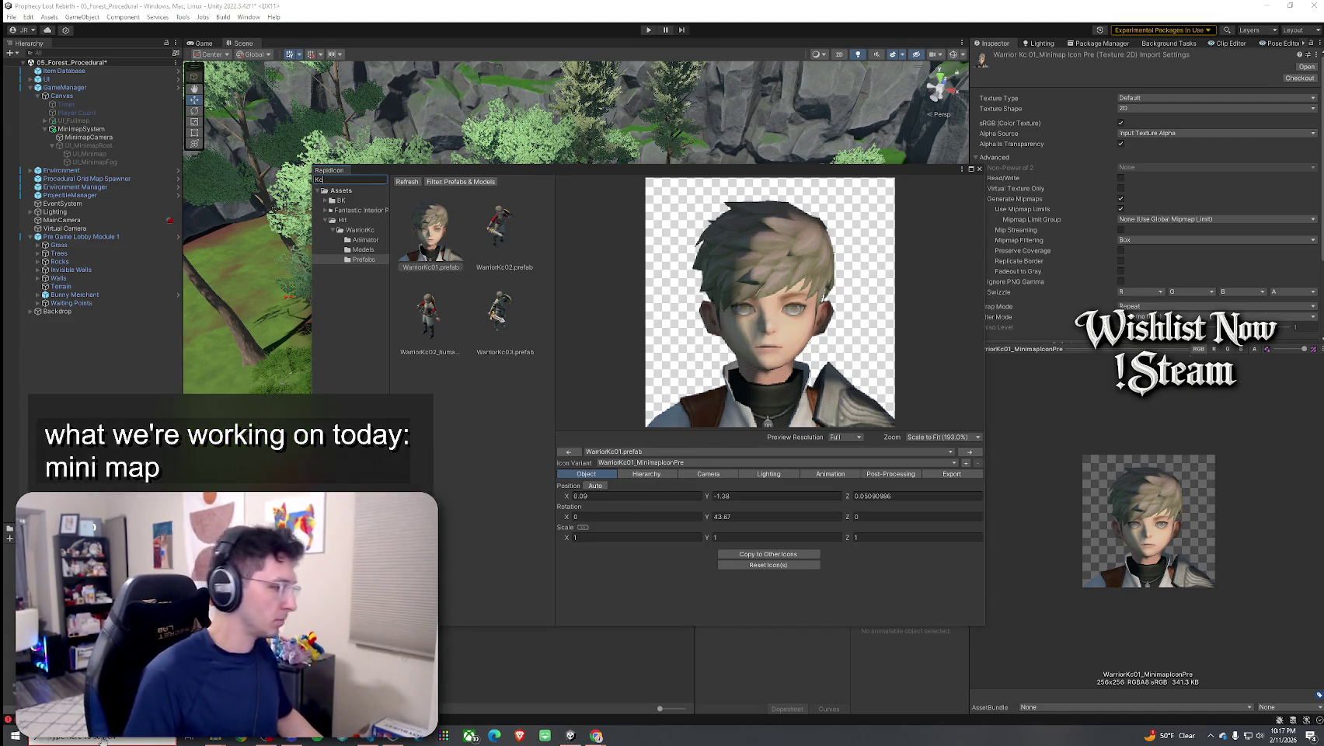
key(Return)
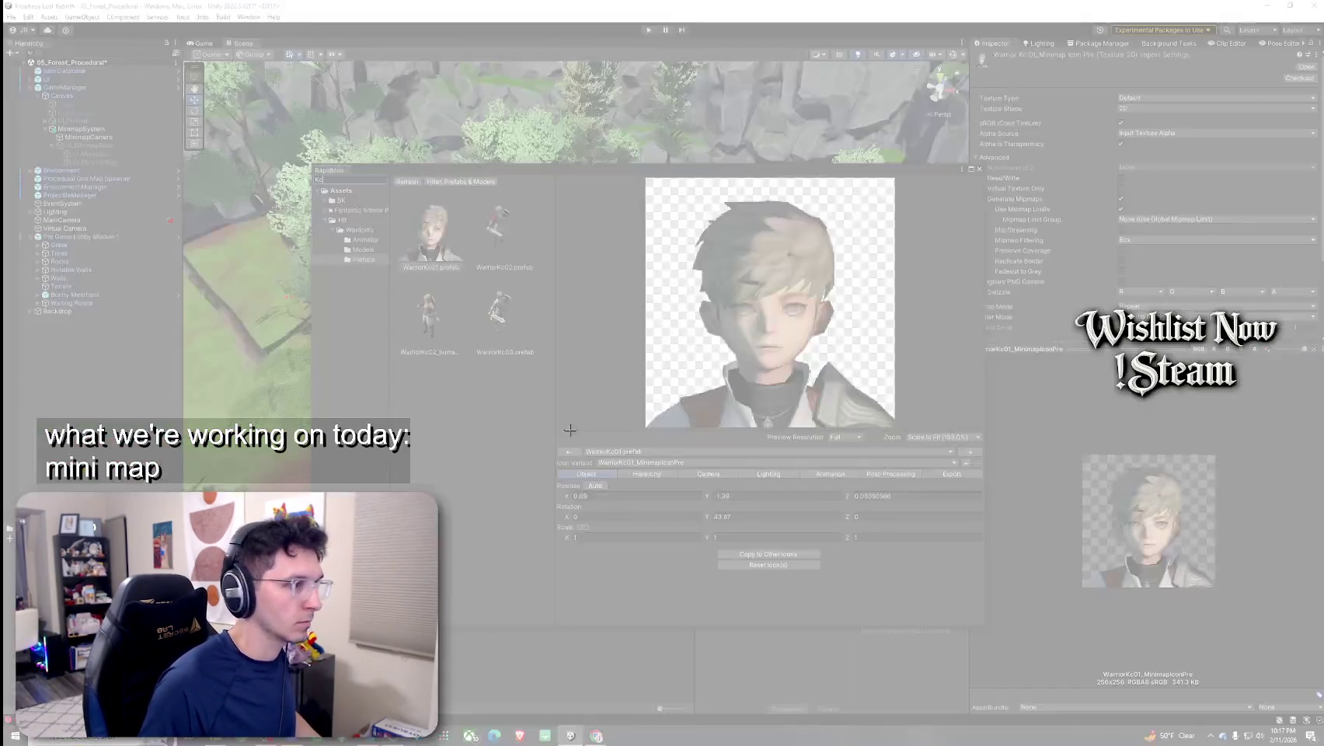
mouse_move(534, 437)
mouse_down()
mouse_move(925, 583)
mouse_move(1001, 579)
mouse_up()
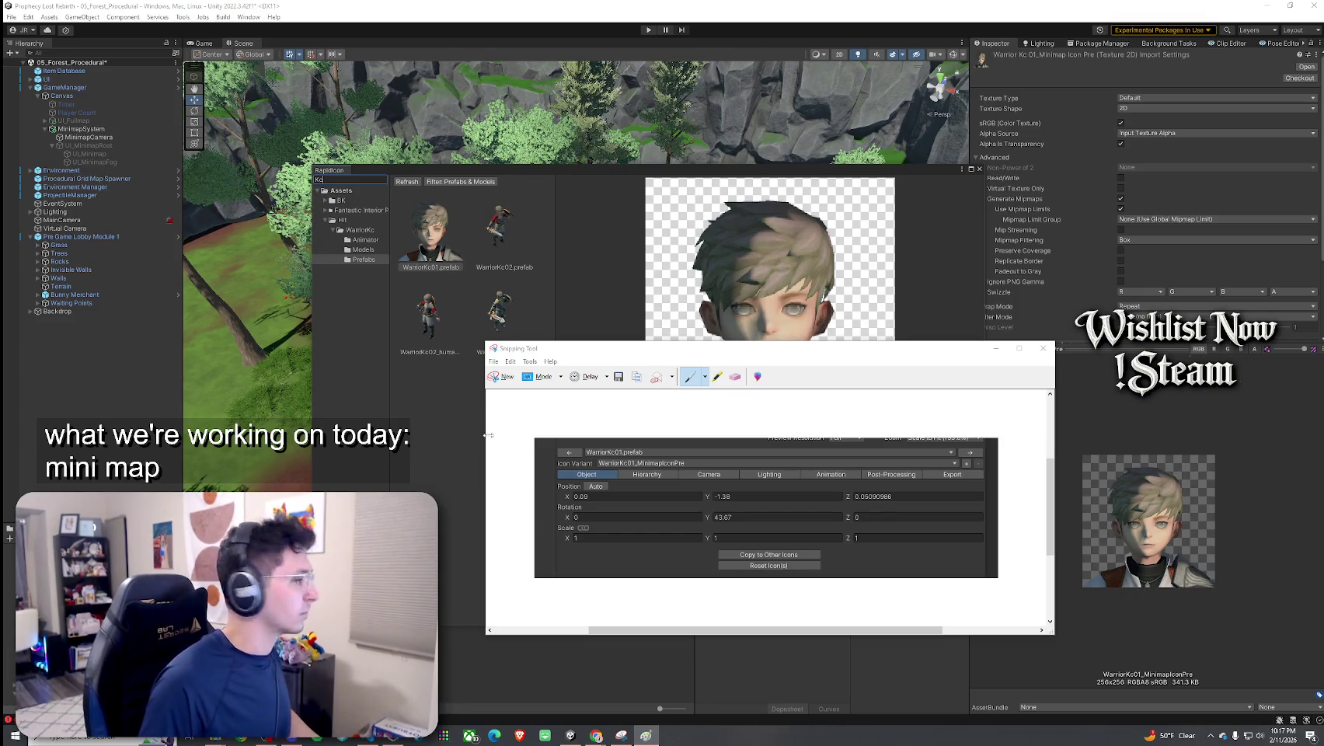
Discard the Object-panel snip and bring up WarriorKc01's camera settings
click(1046, 351)
click(774, 500)
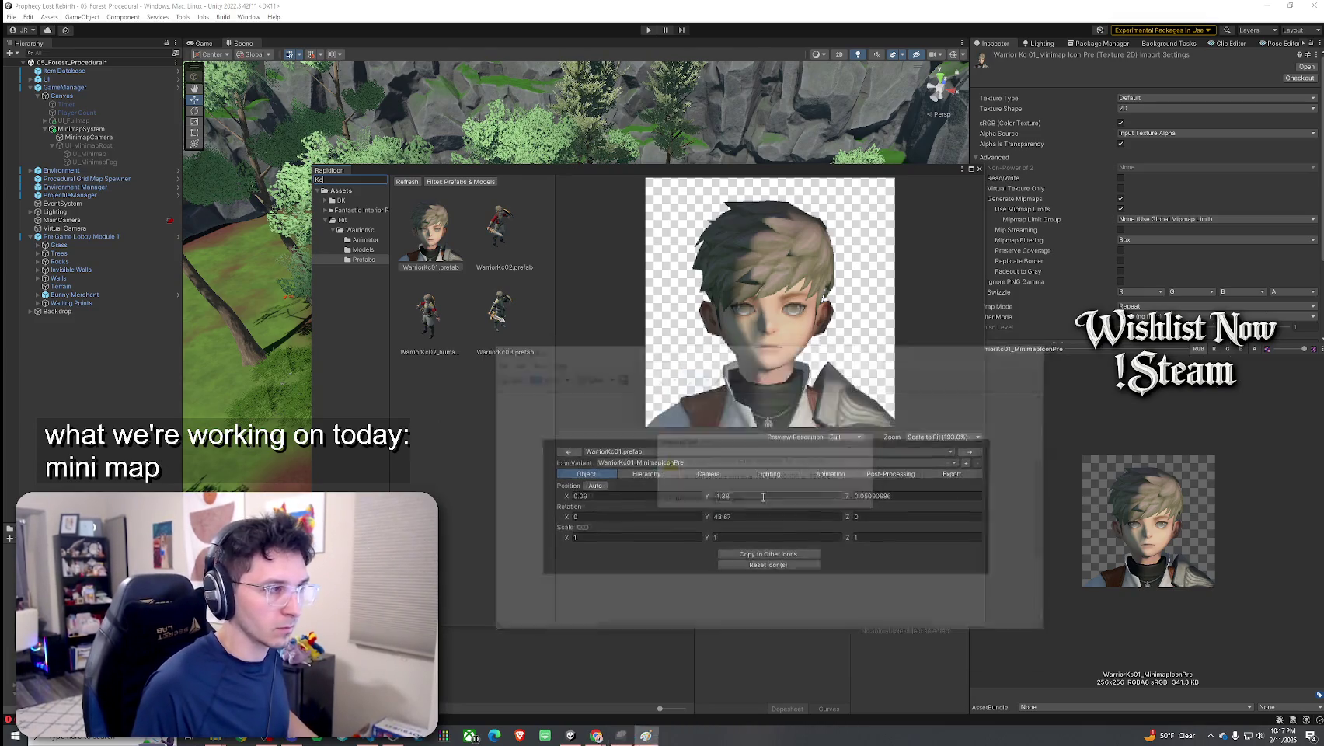
click(654, 475)
click(701, 474)
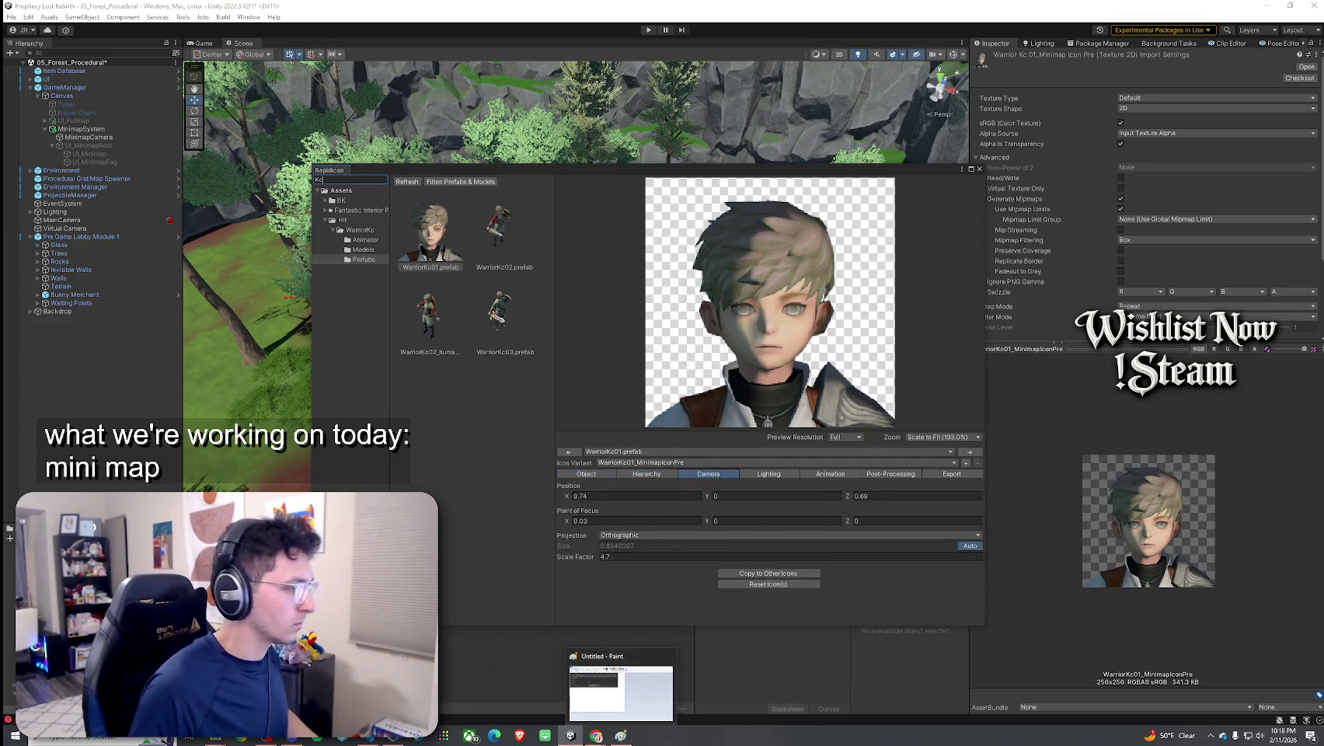
Snip the camera settings panel, then close the snip without saving
key(super+shift+s)
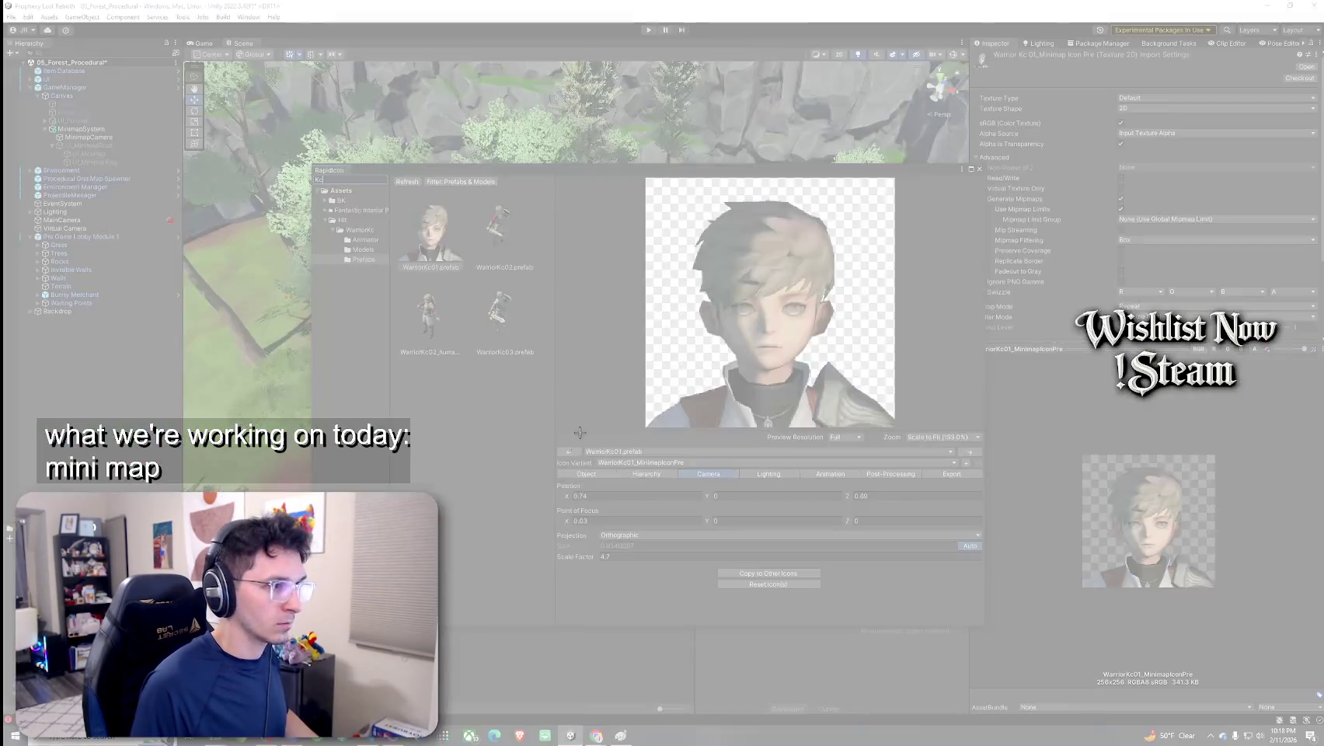
mouse_move(546, 481)
mouse_down()
mouse_move(984, 583)
mouse_move(990, 566)
mouse_up()
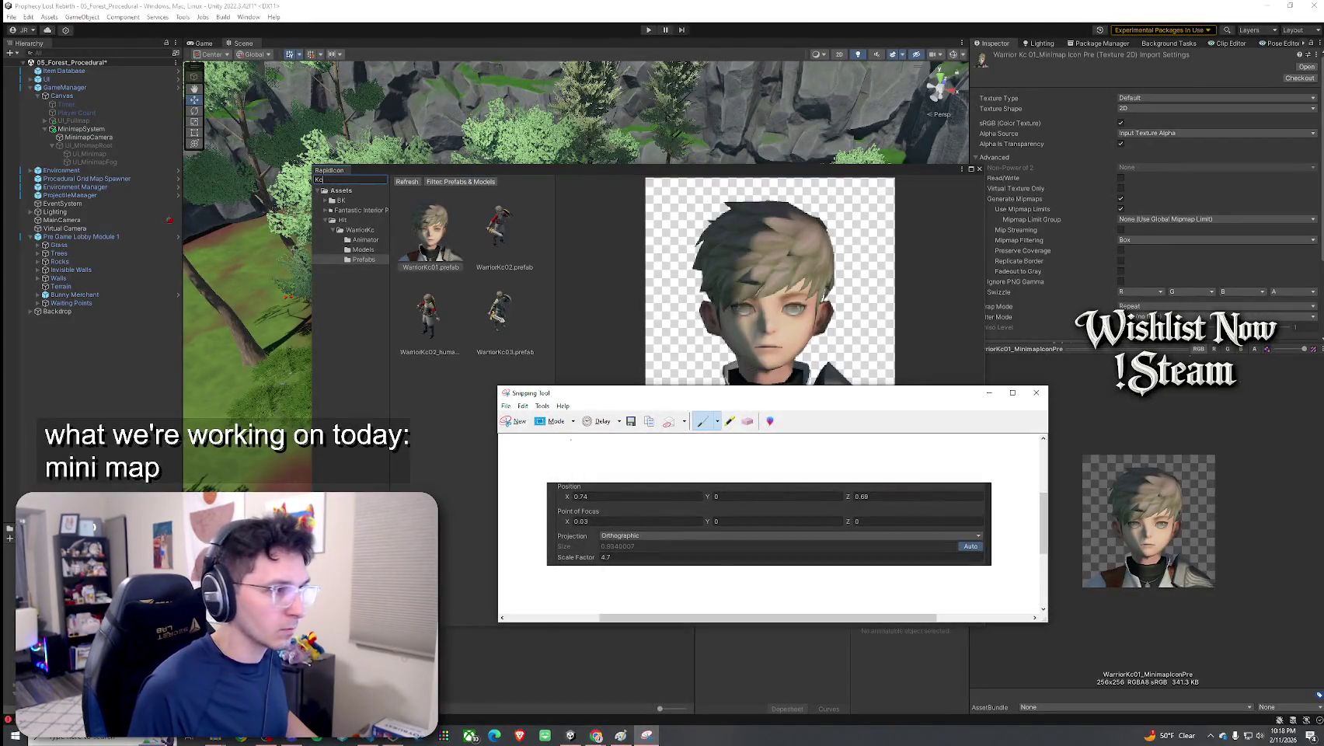
click(572, 421)
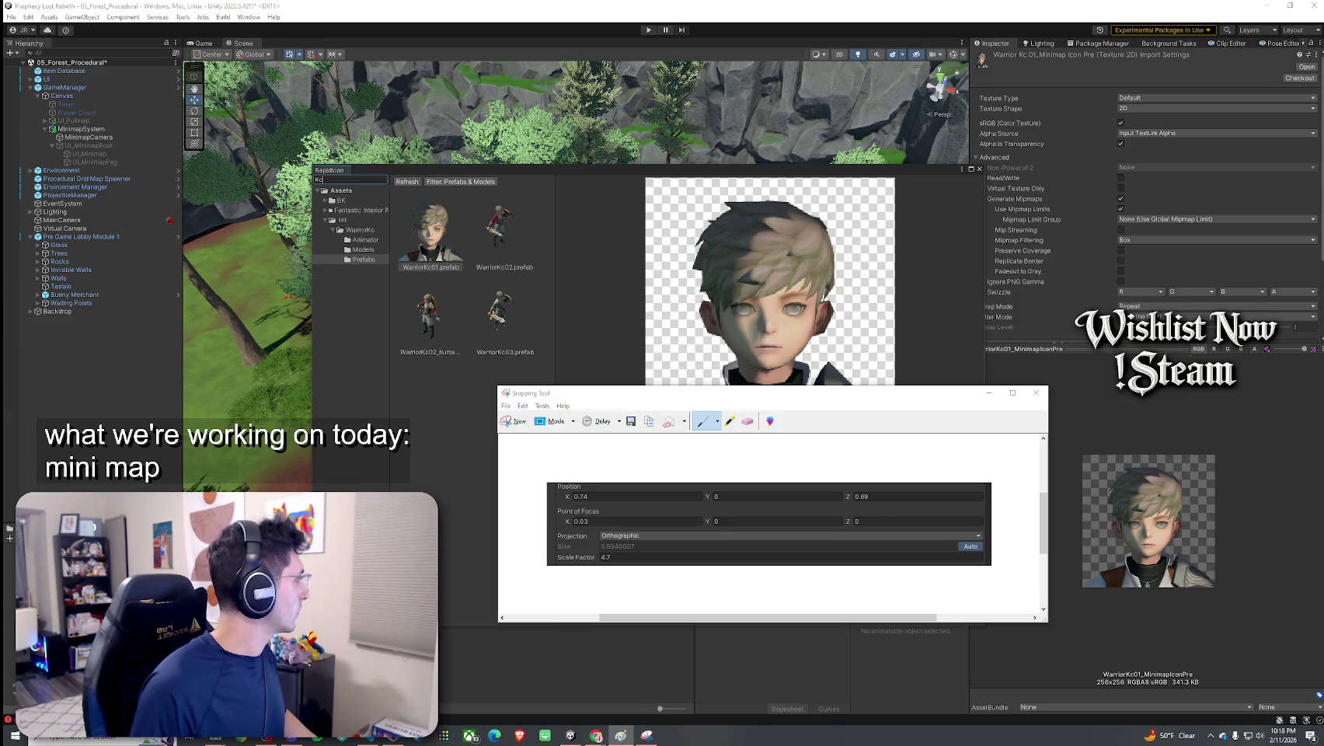
click(1036, 392)
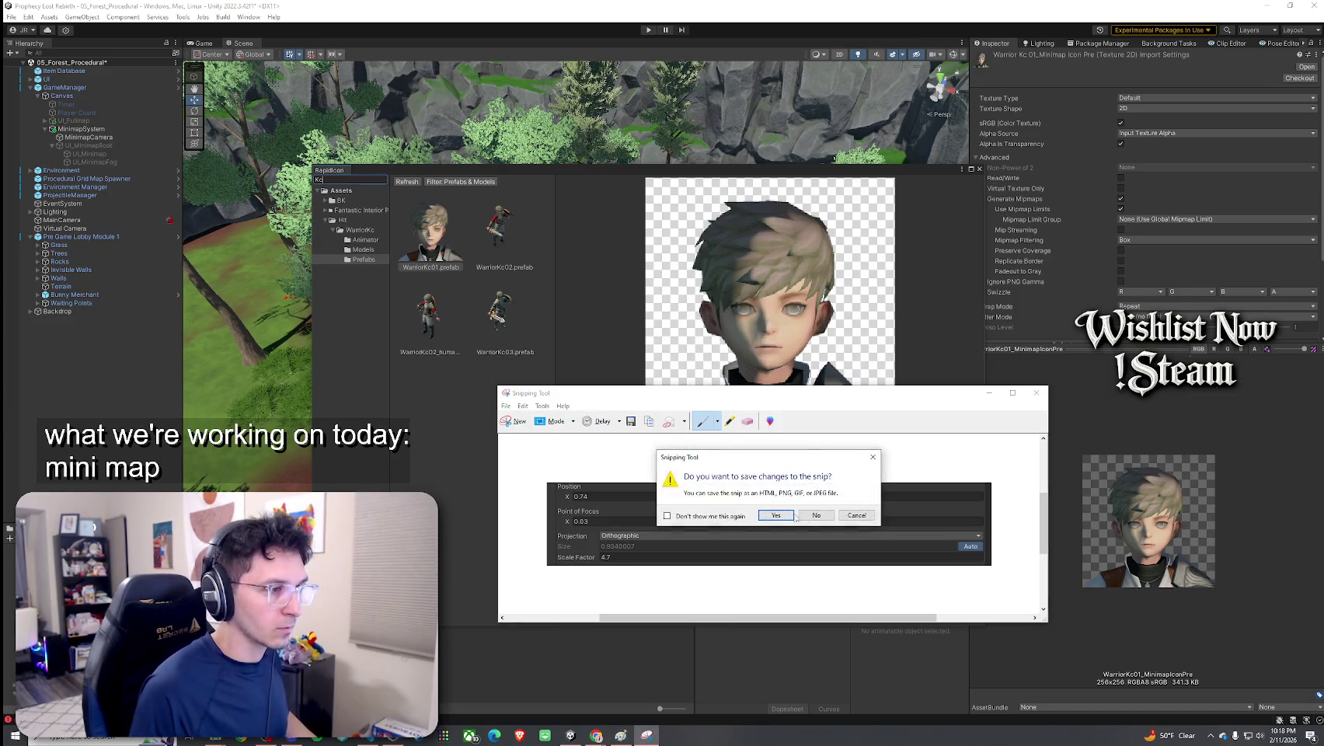
key(n)
Snip the Lighting settings panel and discard it without saving
click(766, 474)
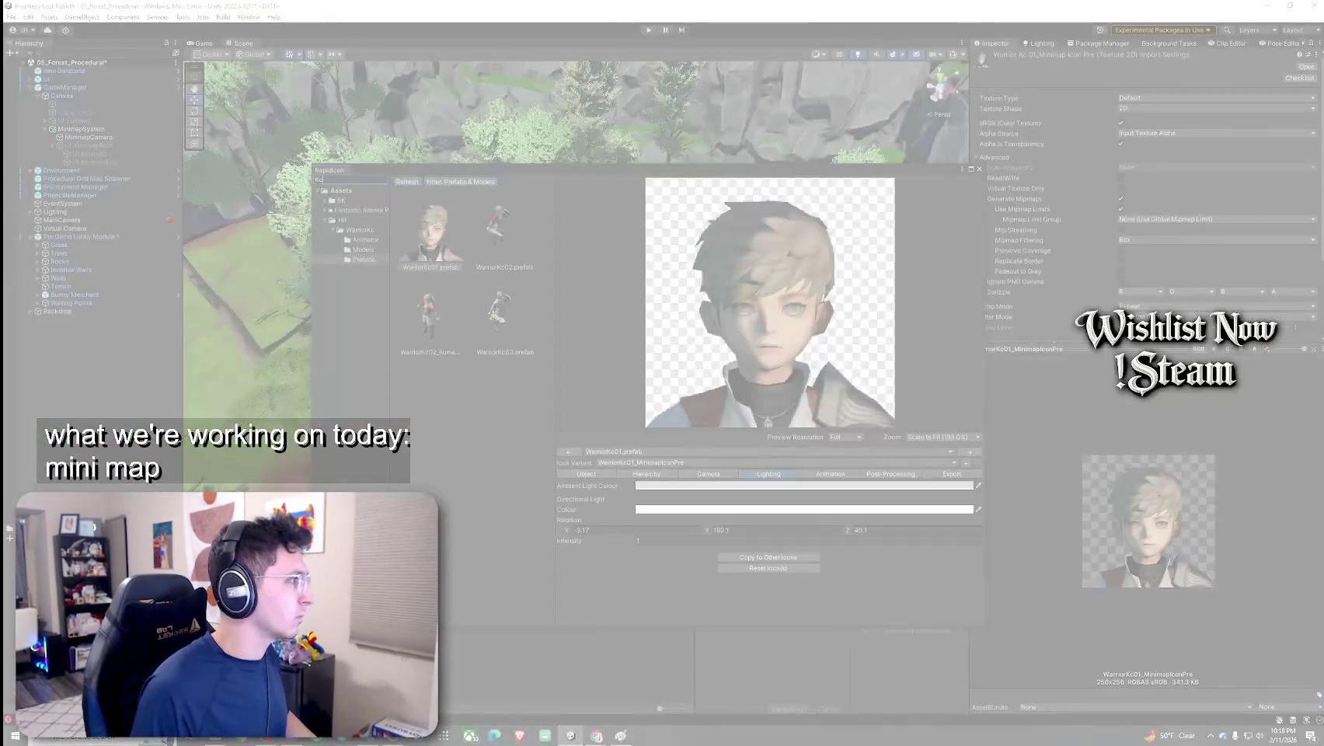
mouse_move(542, 434)
mouse_down()
mouse_move(946, 594)
mouse_move(1005, 598)
mouse_up()
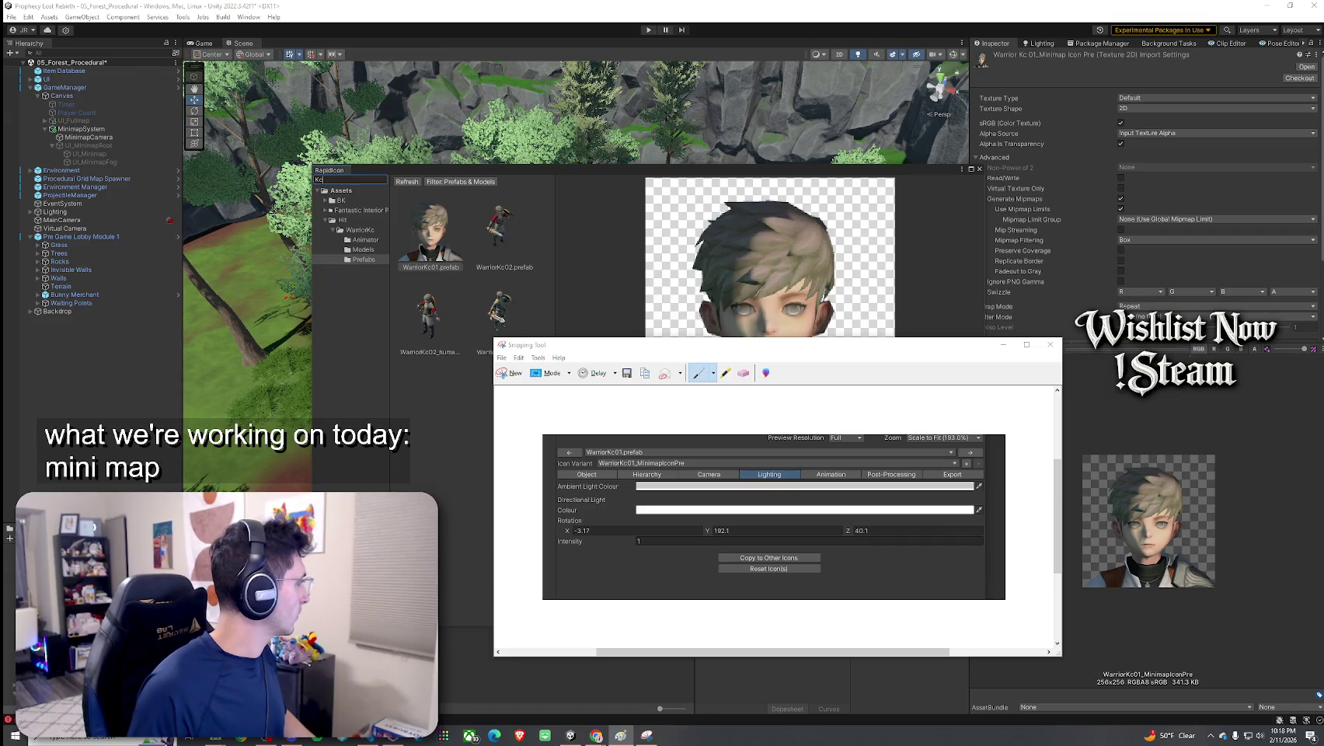
click(1049, 345)
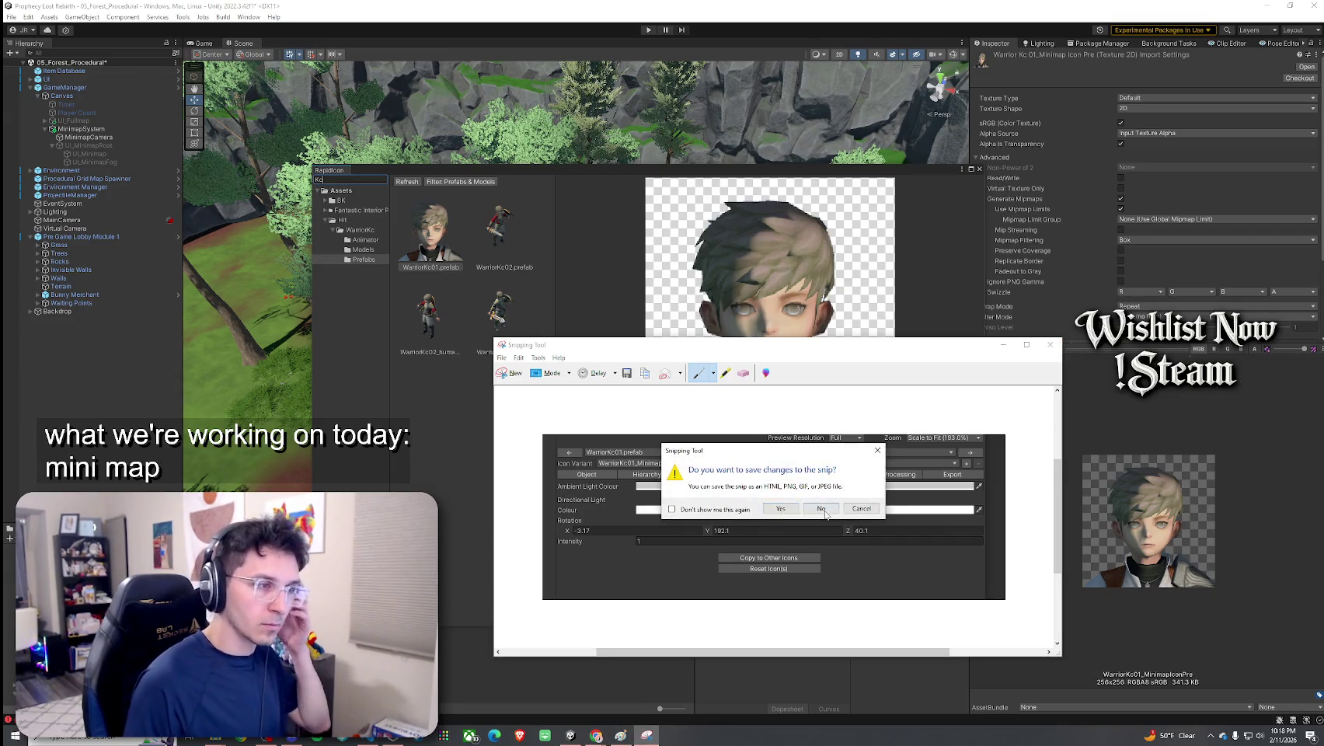
click(780, 509)
Look through the Animation, Post-Processing and Export tabs, then select the Assets folder
click(843, 474)
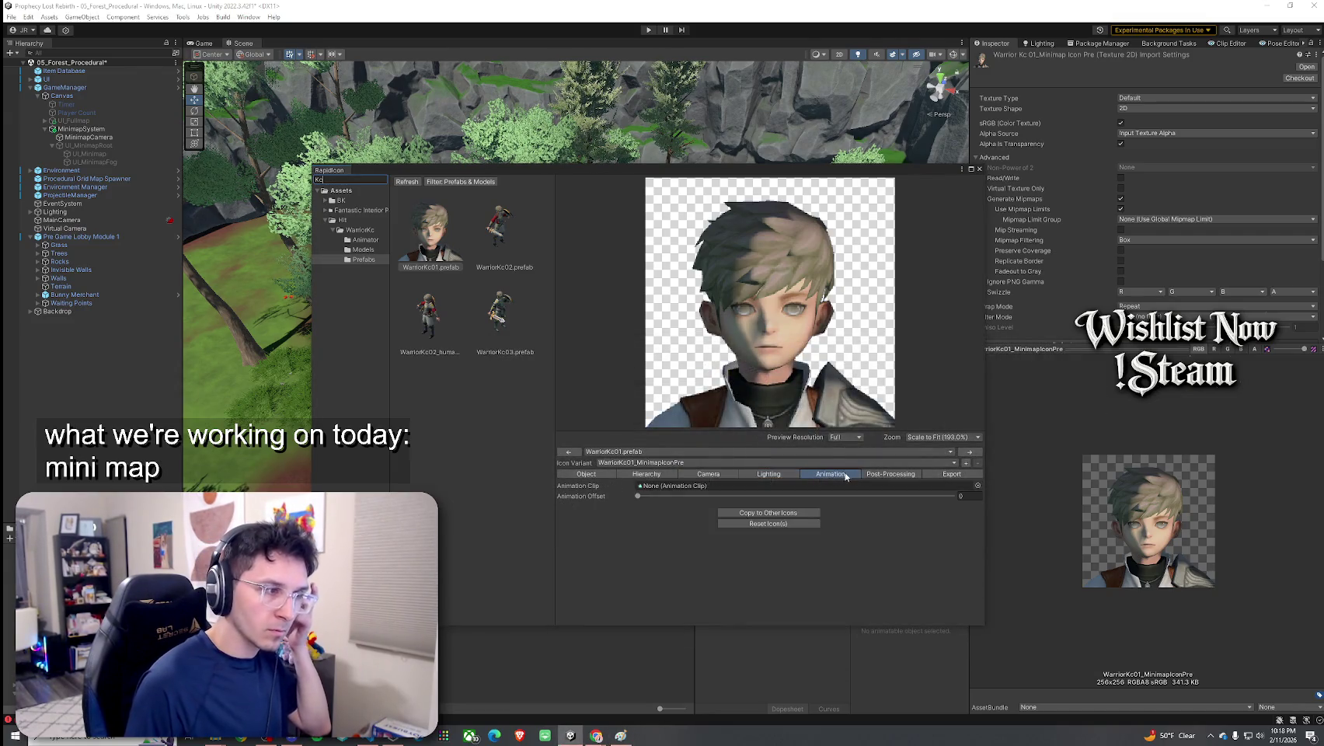
click(915, 472)
click(942, 473)
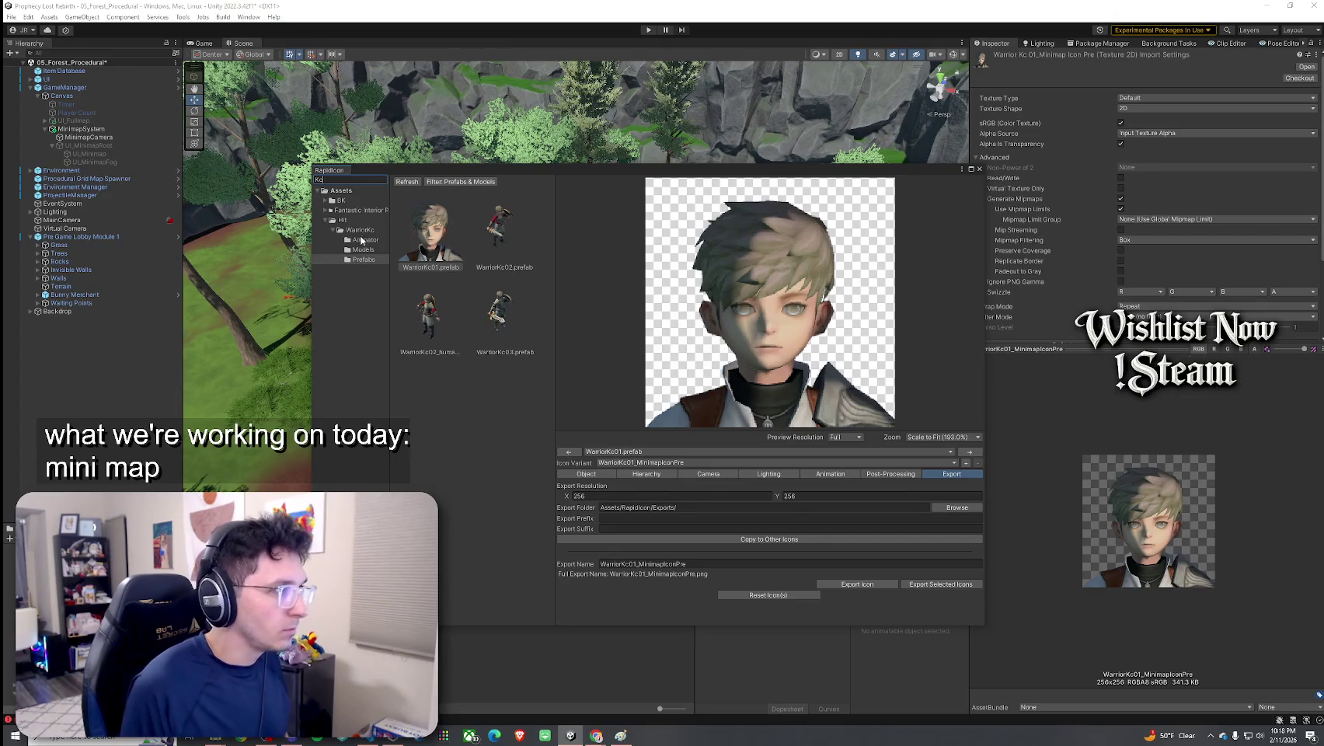
click(339, 189)
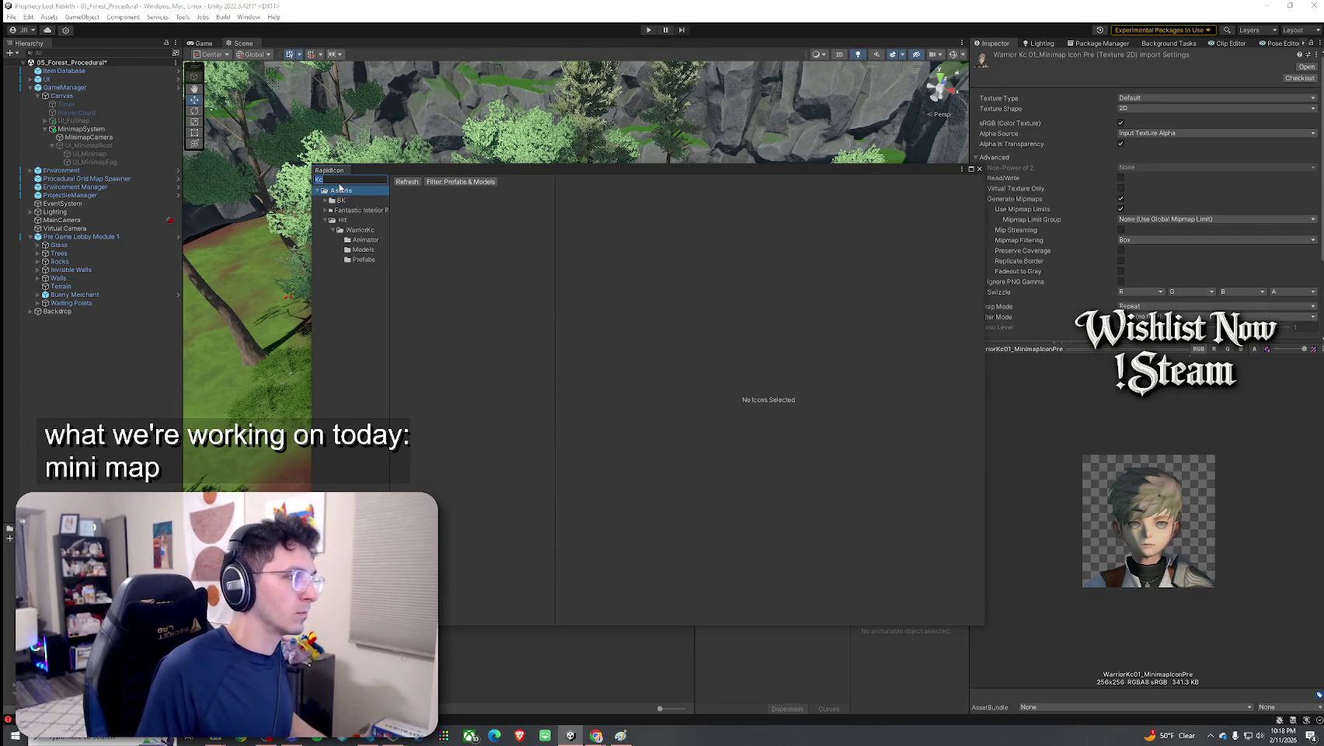
Search RapidIcon for 'Witch' and preview WitchB_01.prefab from Unicorn > Prefabs
text(W)
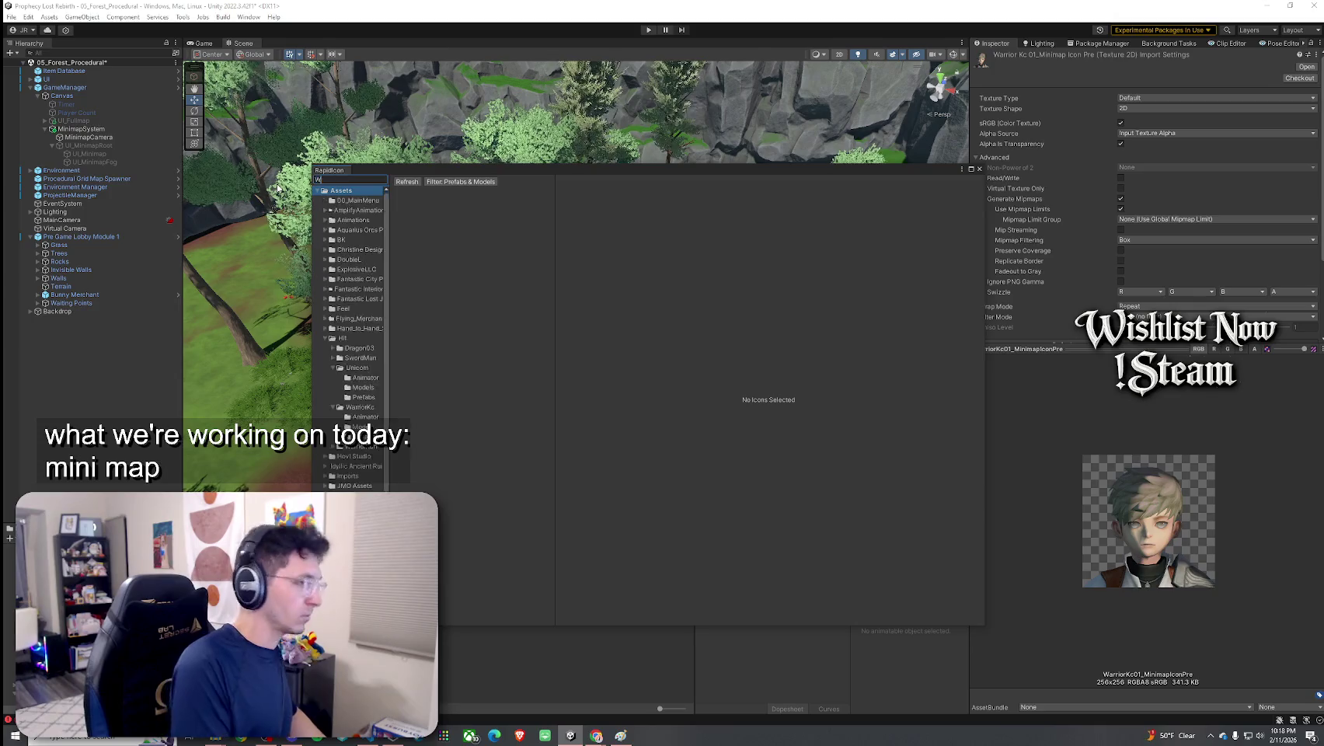
text(itch)
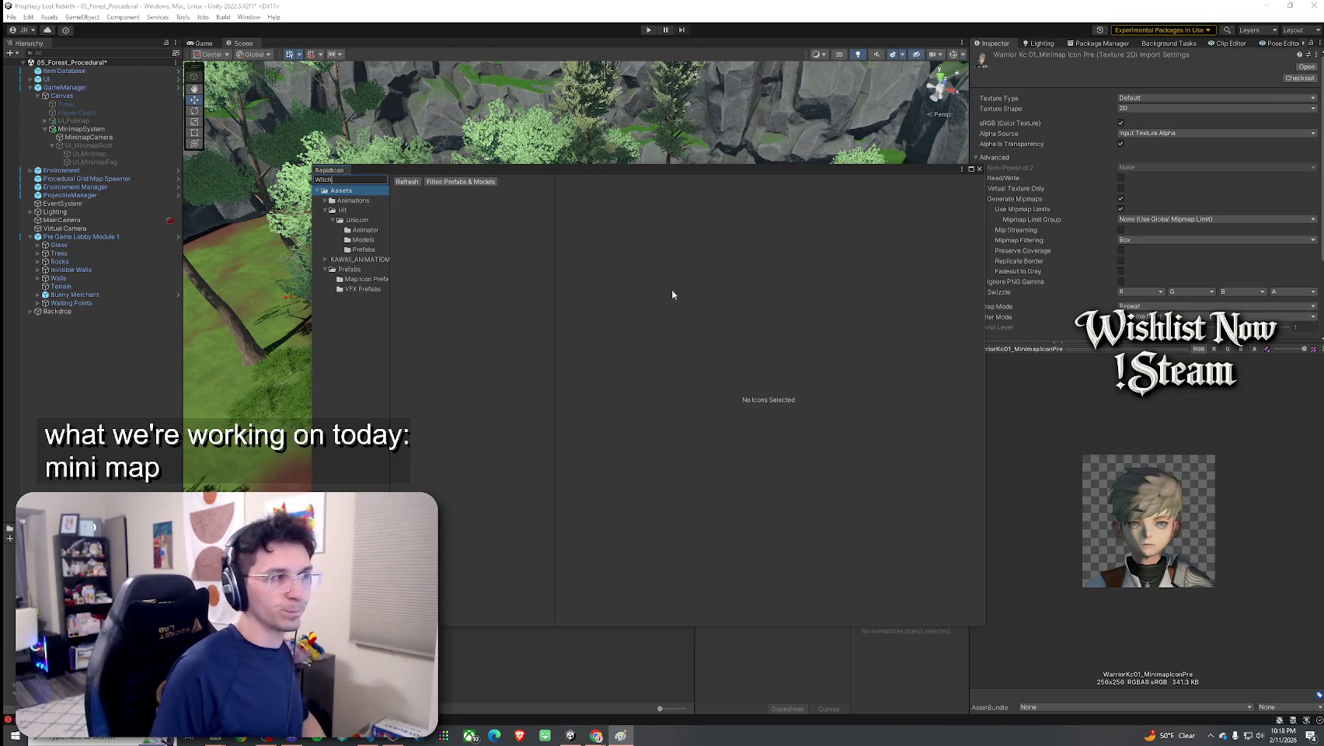
click(377, 250)
click(399, 246)
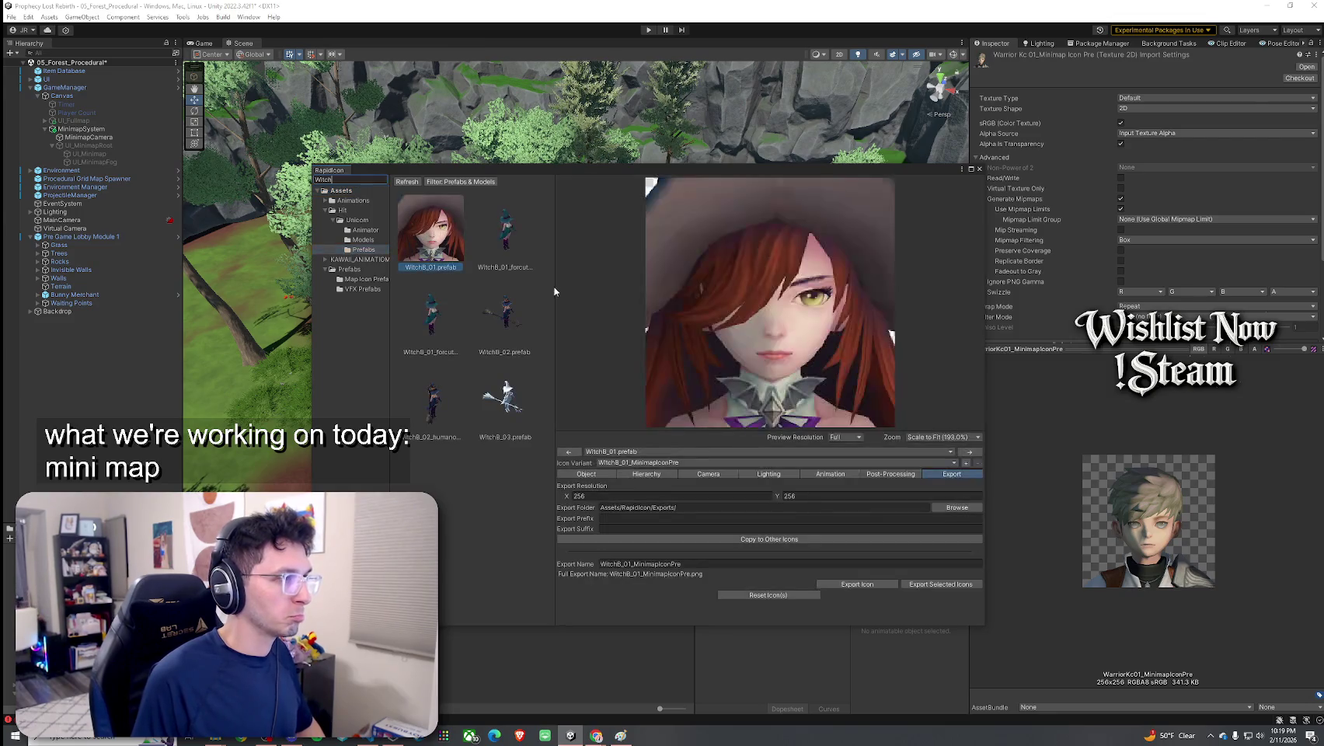
Review the Witch model's Object position and rotation, then its camera settings
click(594, 474)
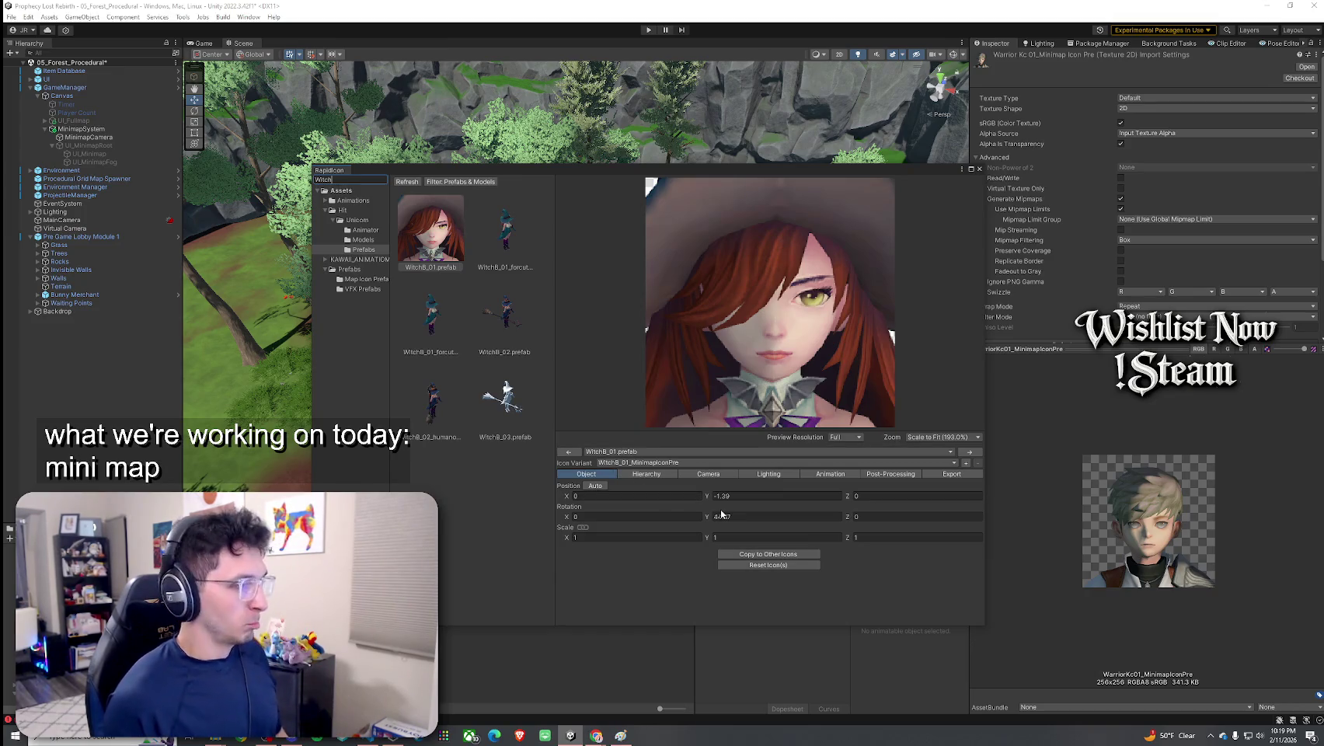
click(662, 518)
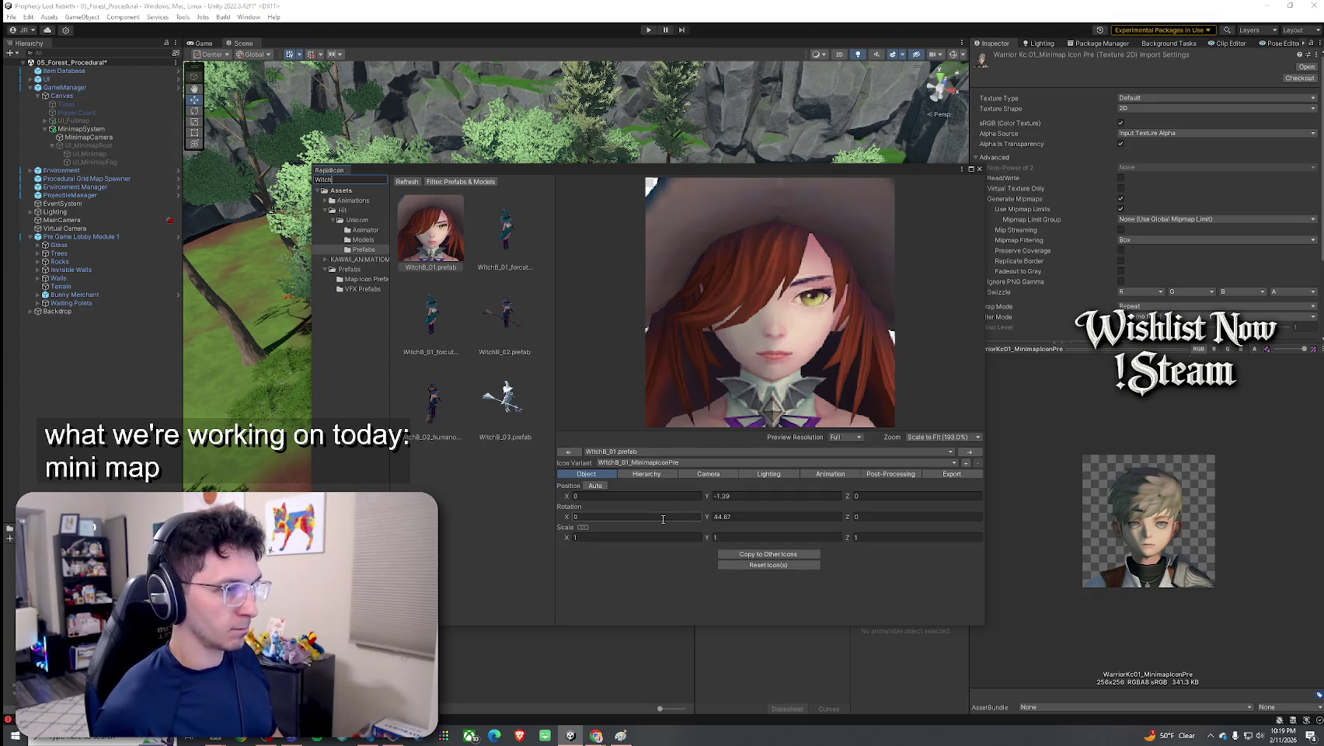
click(650, 475)
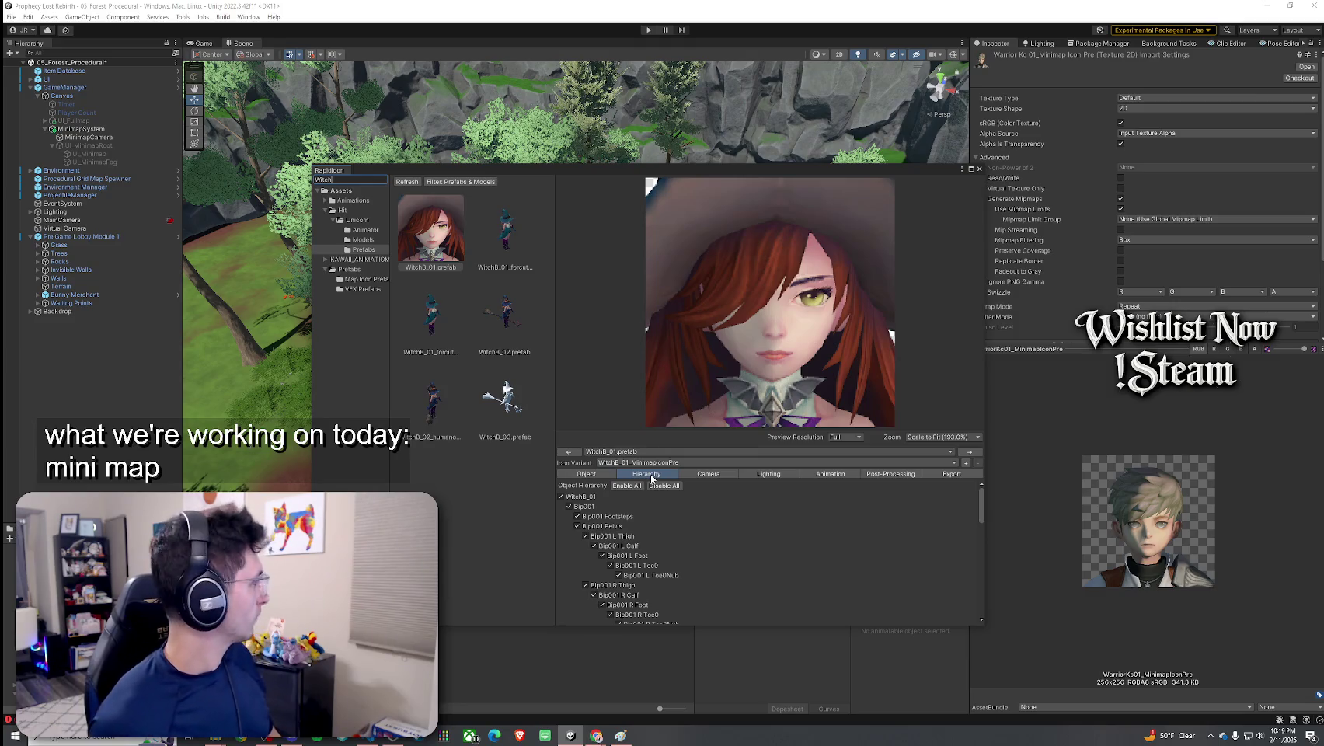
click(691, 475)
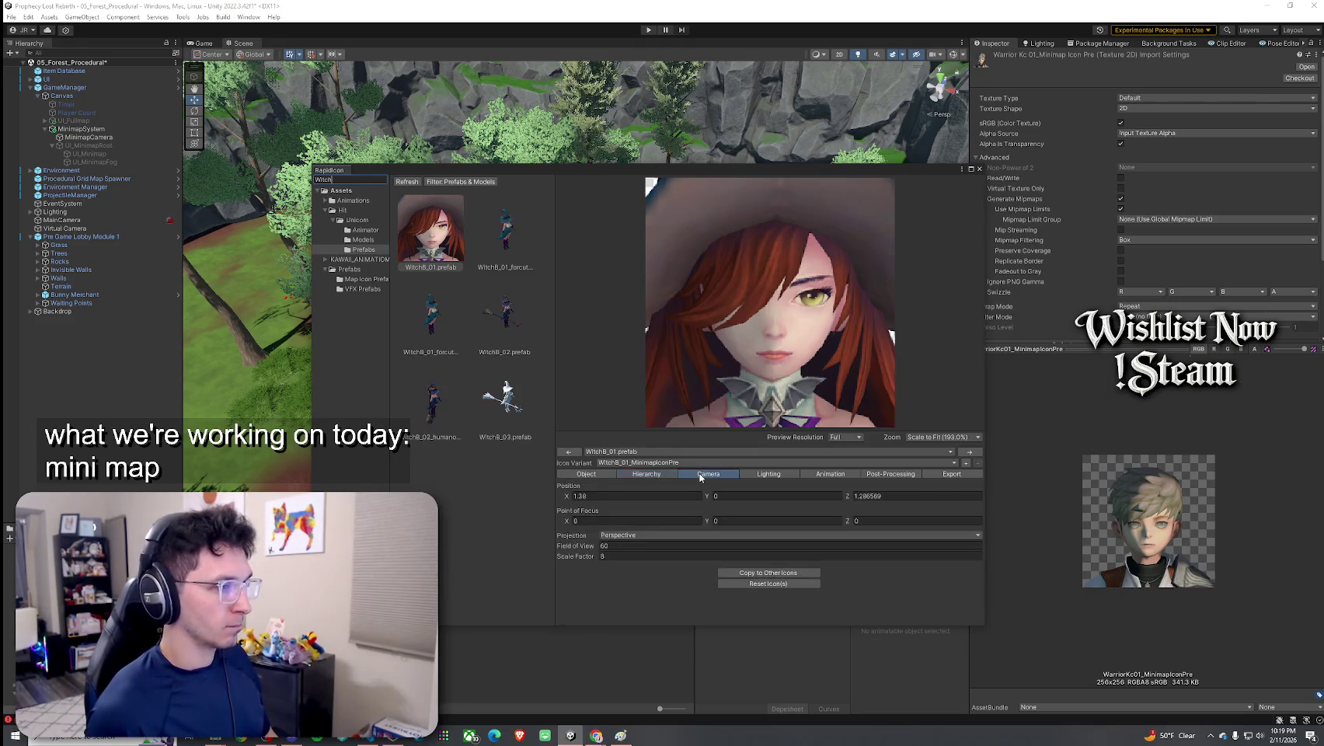
Try camera Position X 0.4174 and Z 0.05, then undo the changes
click(678, 495)
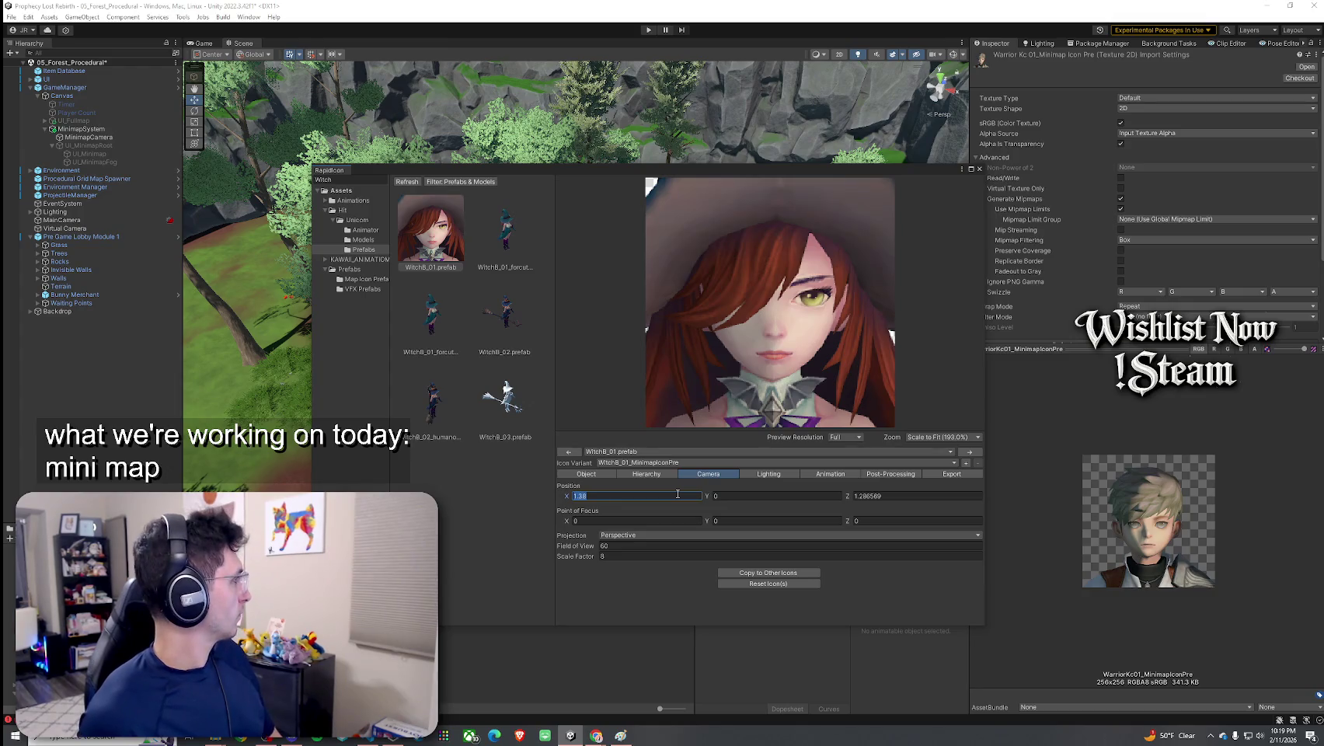
text(.41)
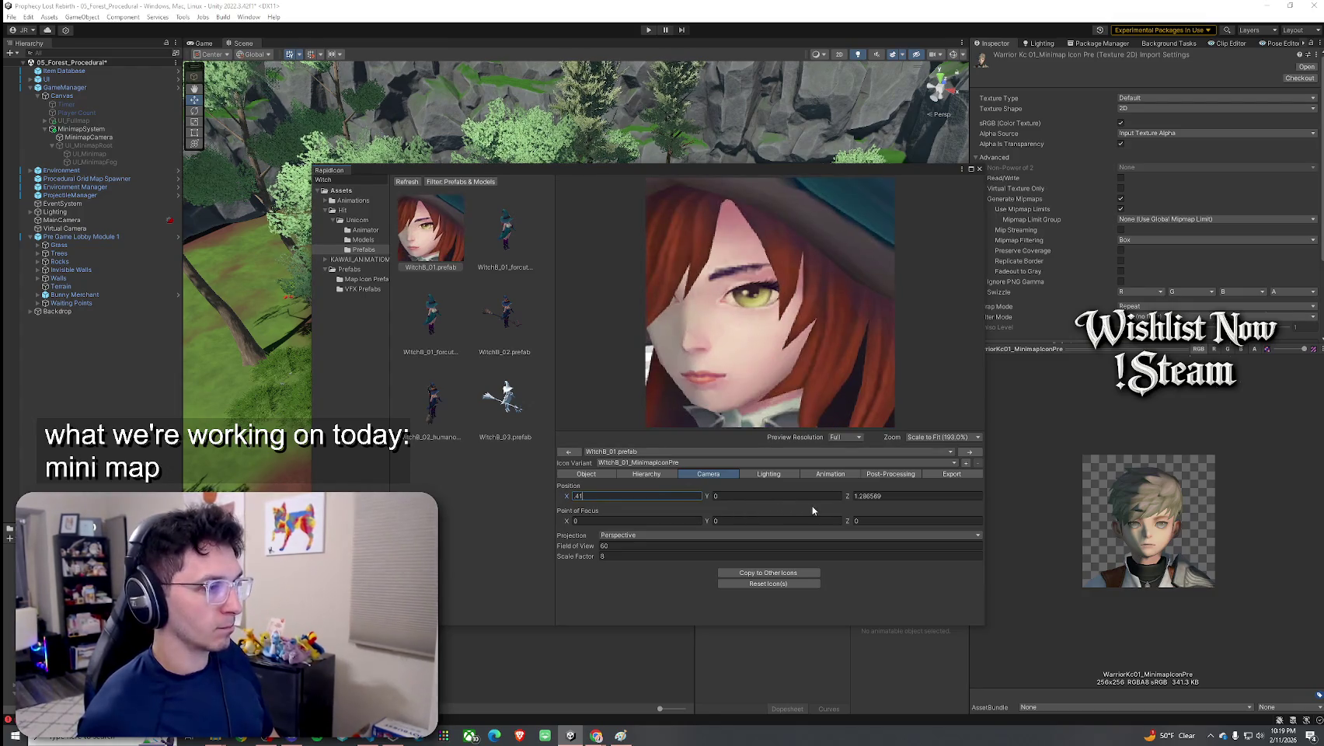
text(74)
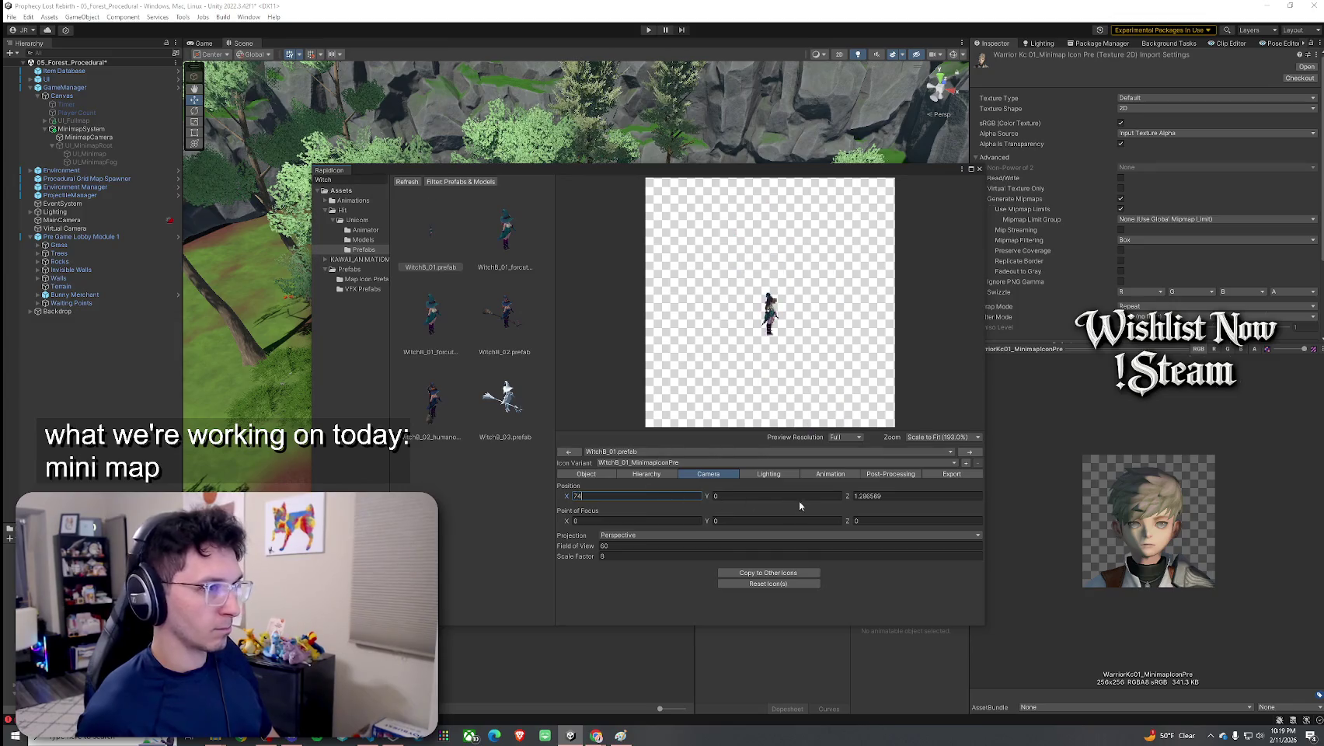
key(Home)
text(0.)
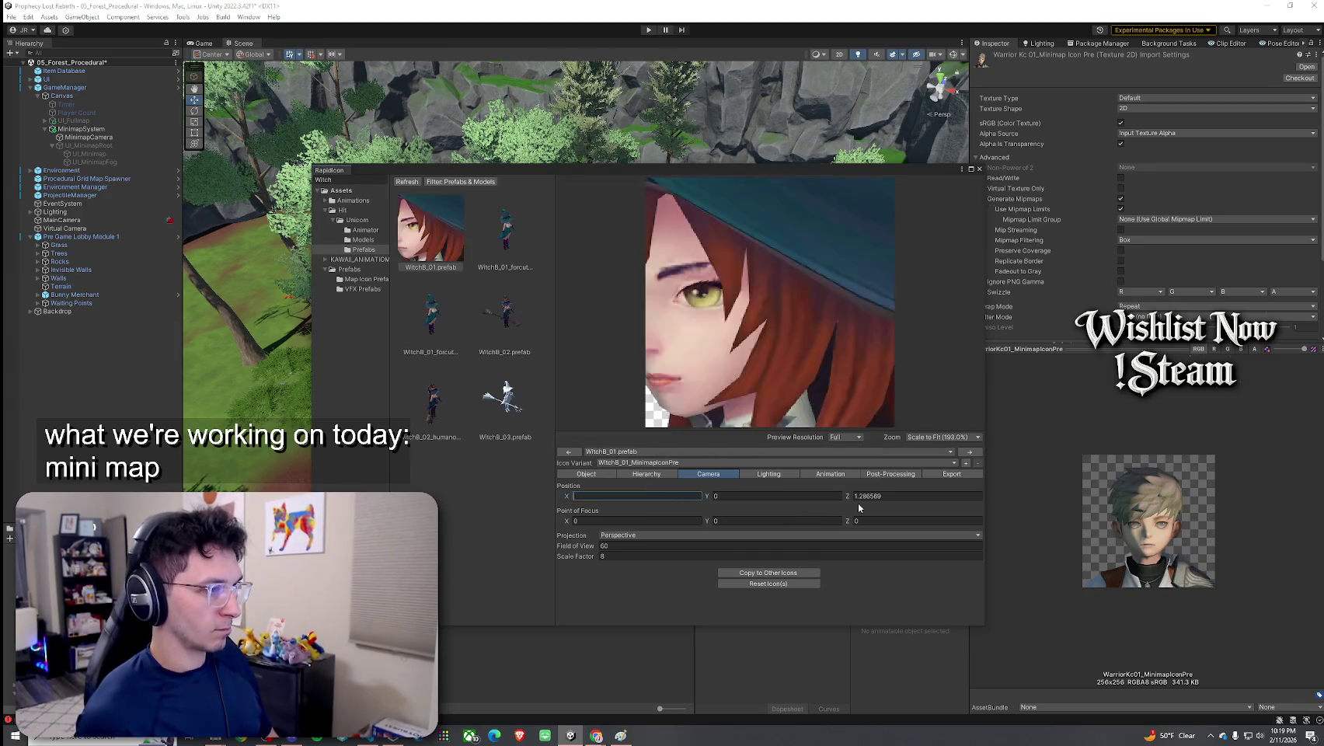
click(885, 496)
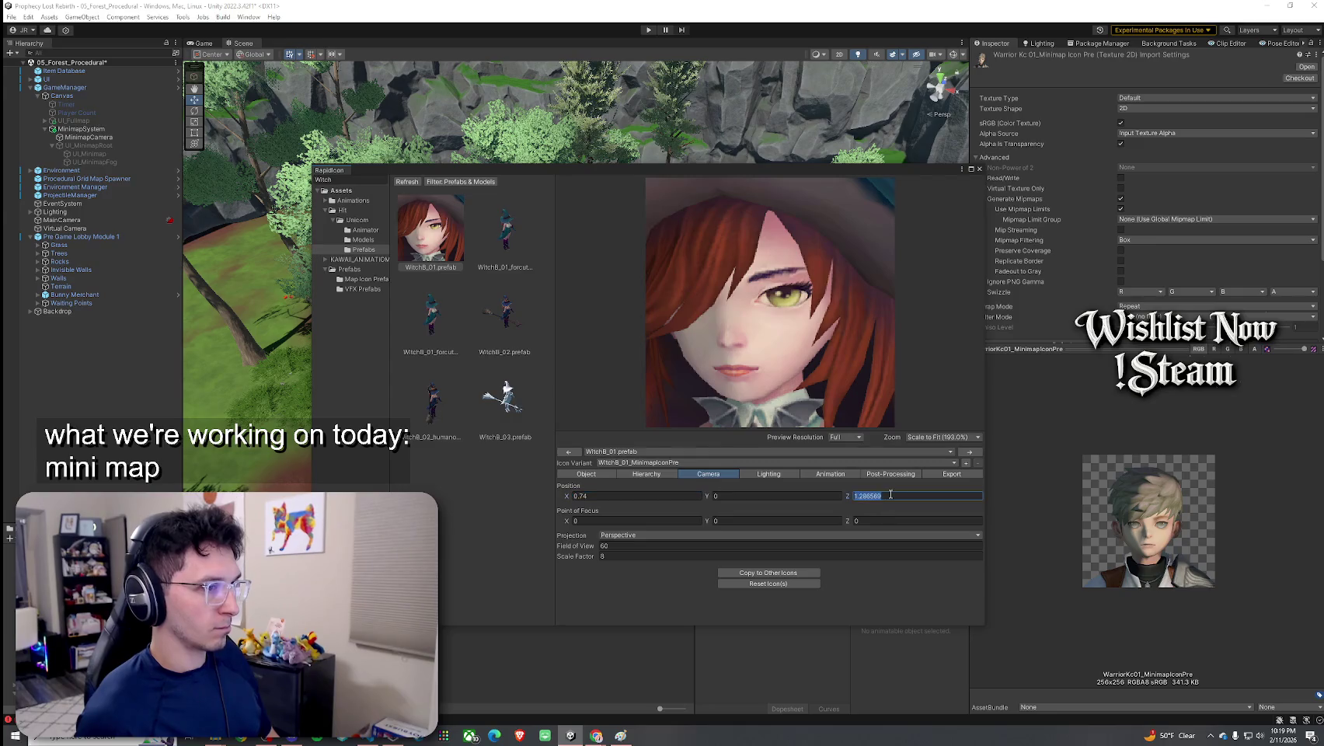
text(0.05)
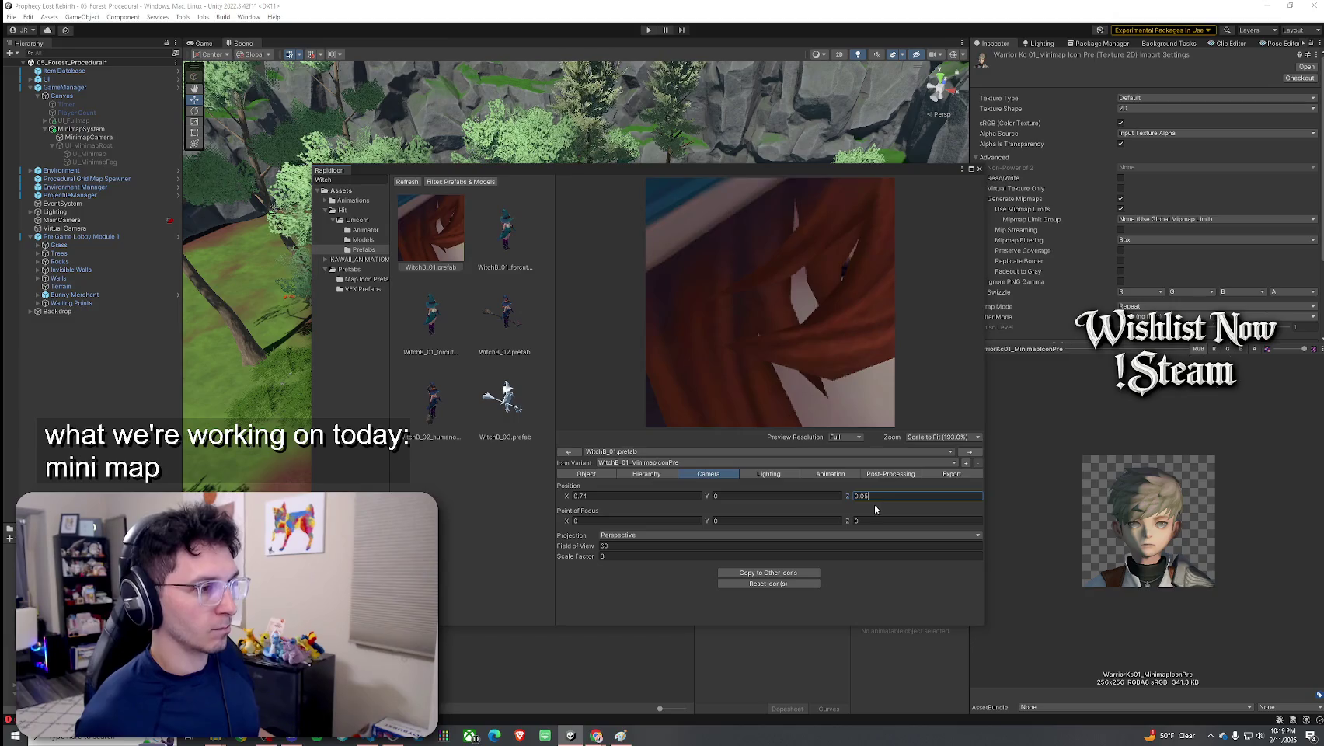
key(ctrl+z)
key(ctrl+z)
key(ctrl+z)
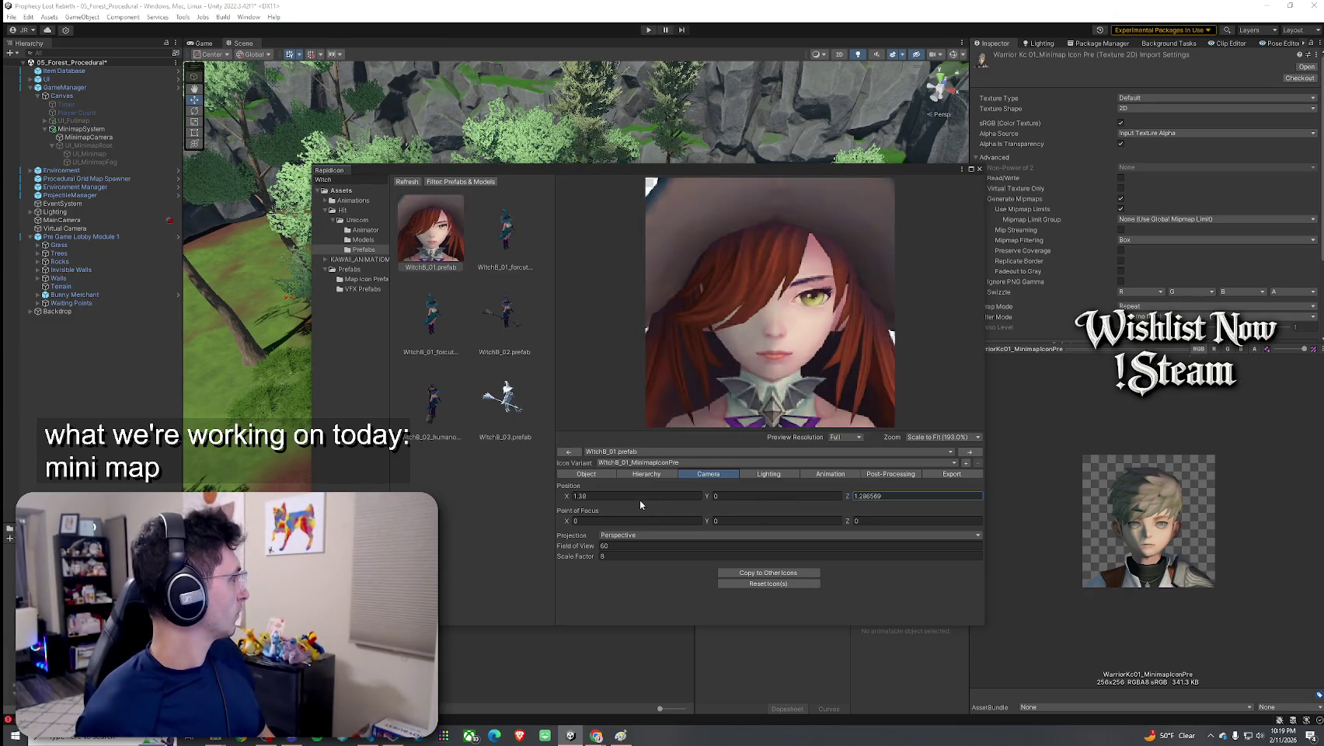
Switch the icon camera's Projection to Orthographic and select its scale factor field
click(641, 534)
click(641, 556)
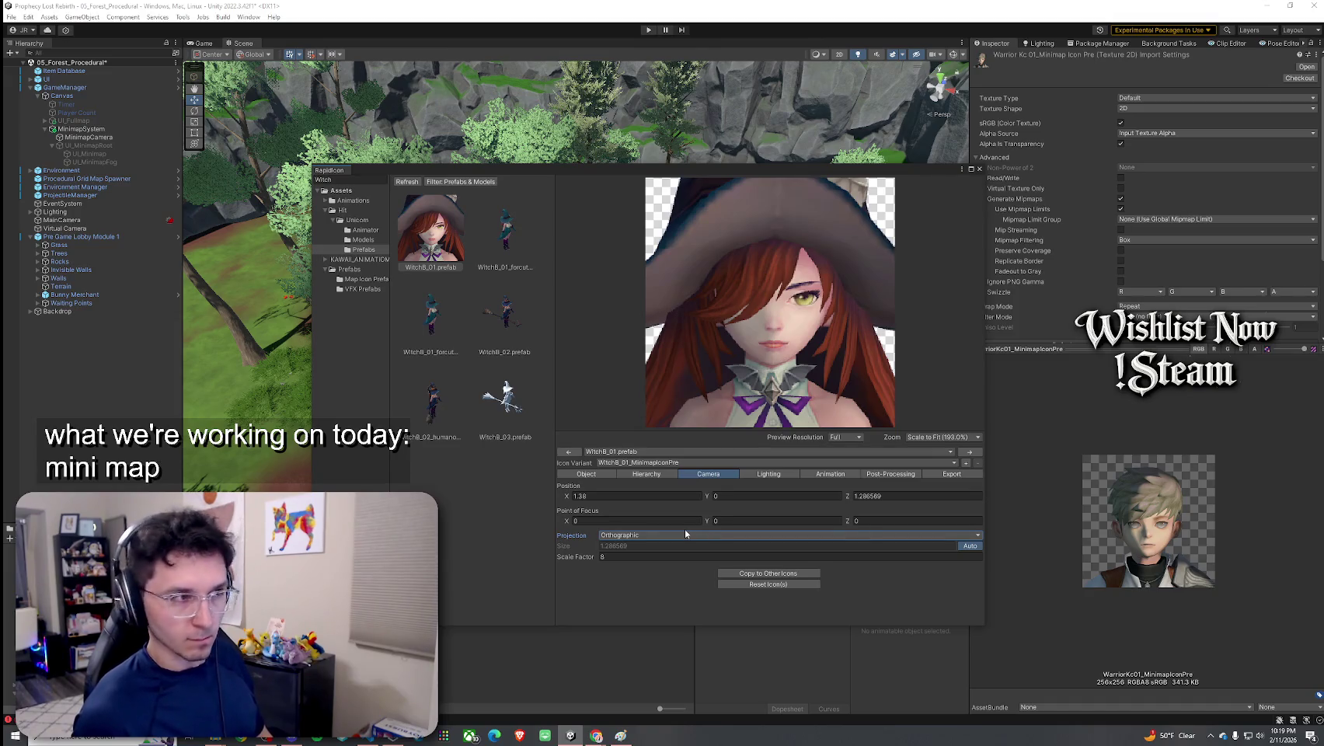
click(612, 473)
click(708, 474)
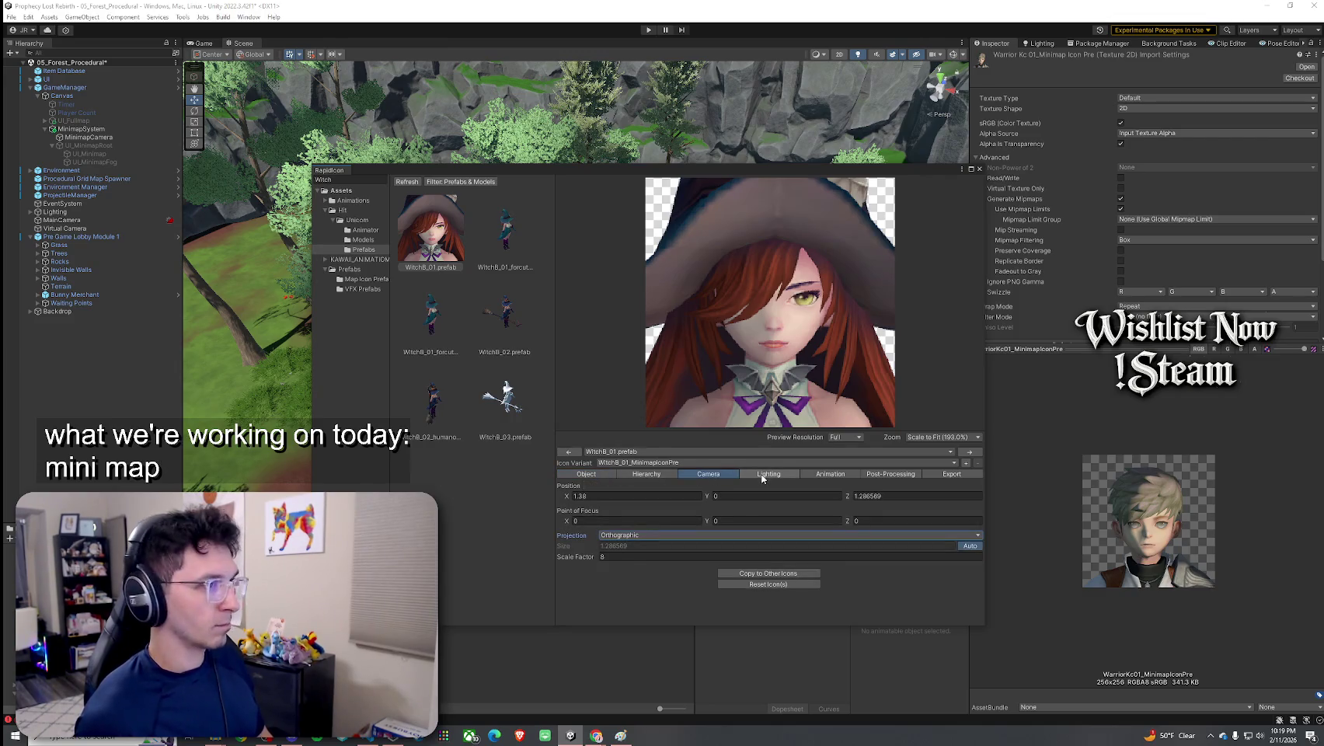
click(642, 556)
Enter camera scale factor 4.7 then 8, and try Witch Position Y -1.4 and -1.39
text(4.7)
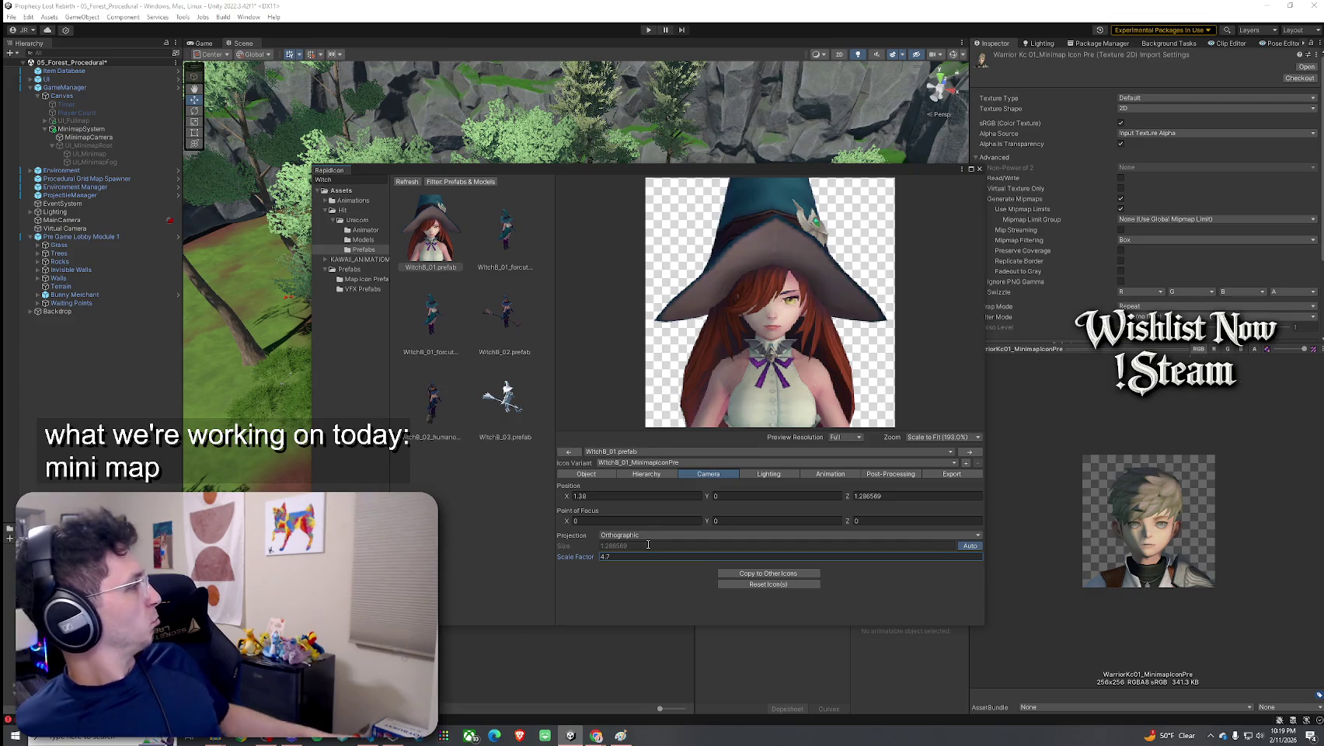
text(8)
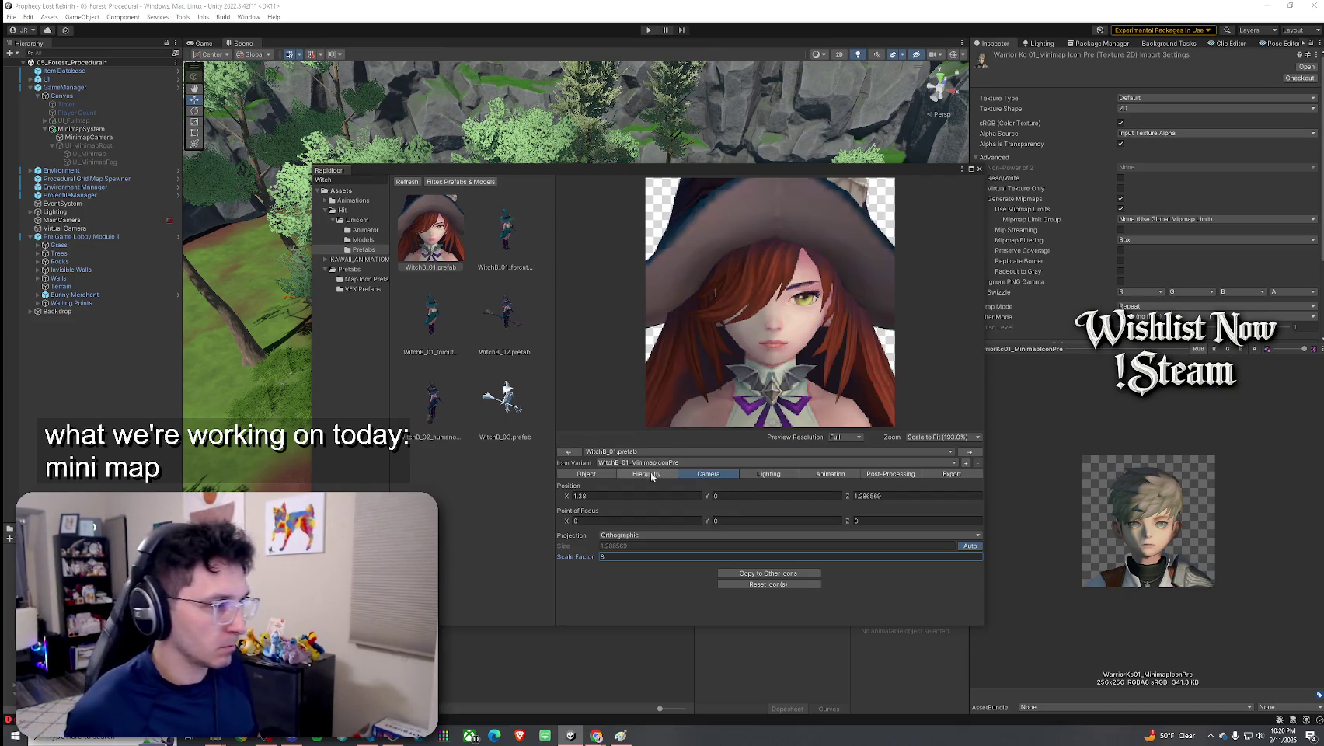
click(606, 474)
click(731, 495)
text(-1)
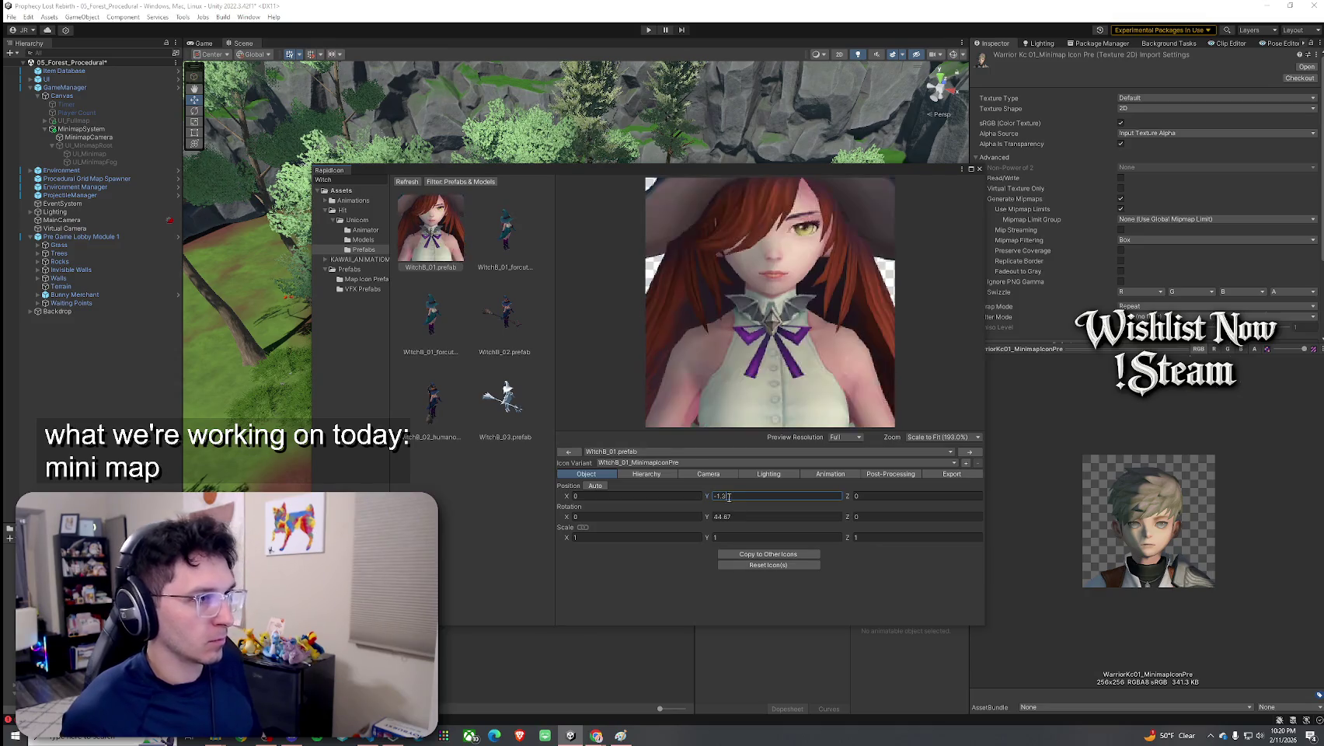
text(.4)
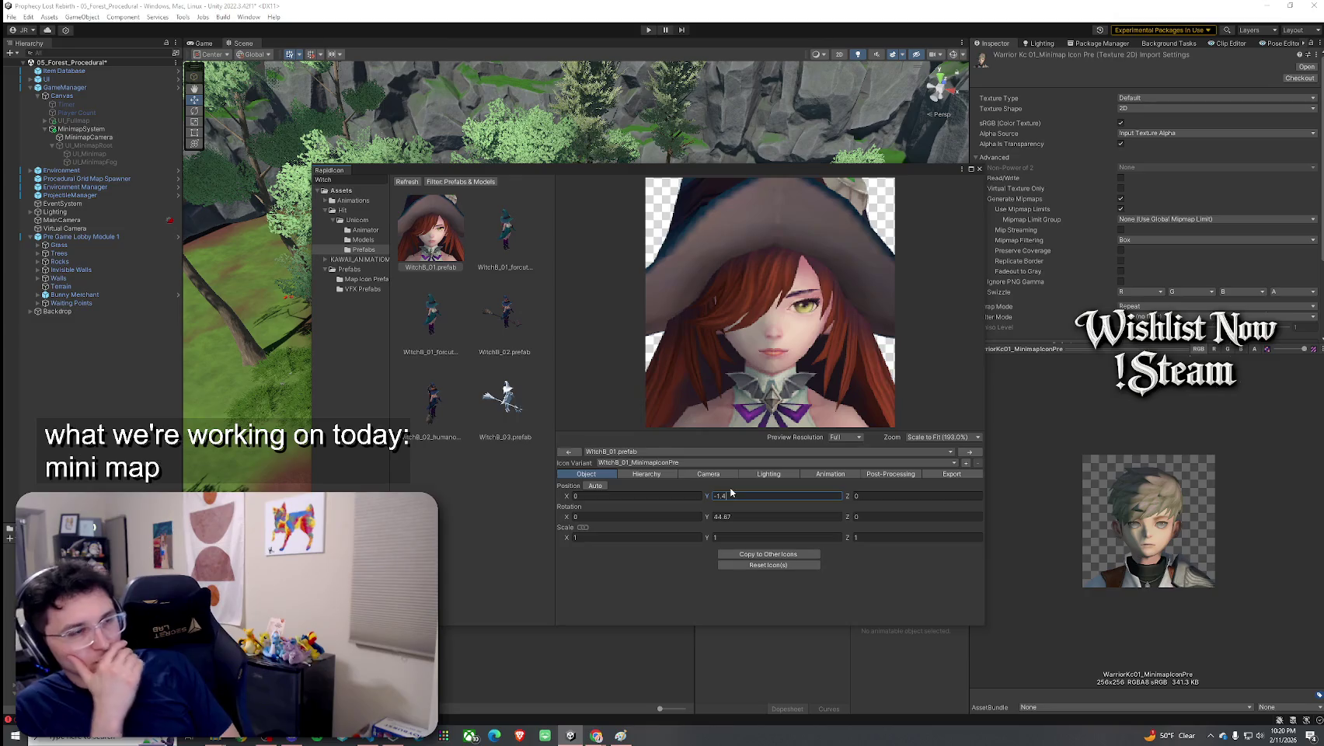
key(BackSpace)
text(39)
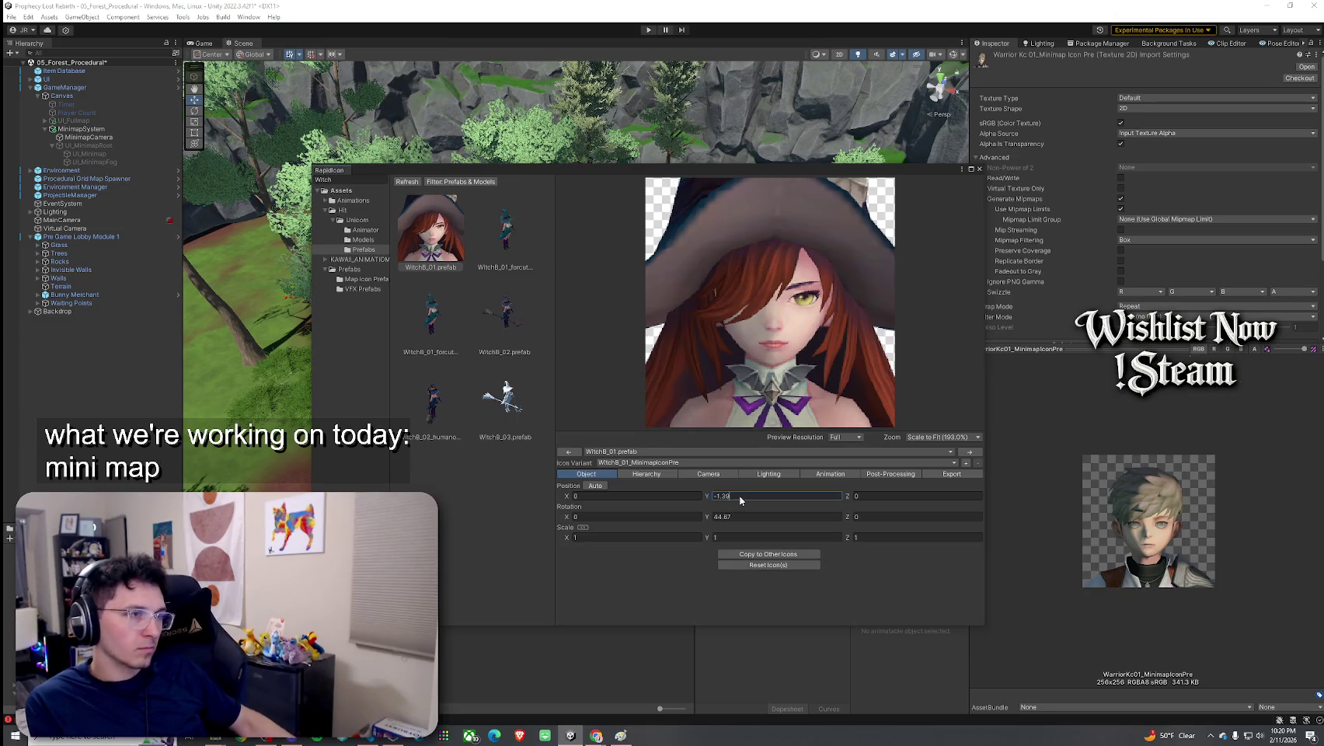
Retype the Witch model's Position Y, settling on -1.38
double_click(746, 497)
text(-1.38)
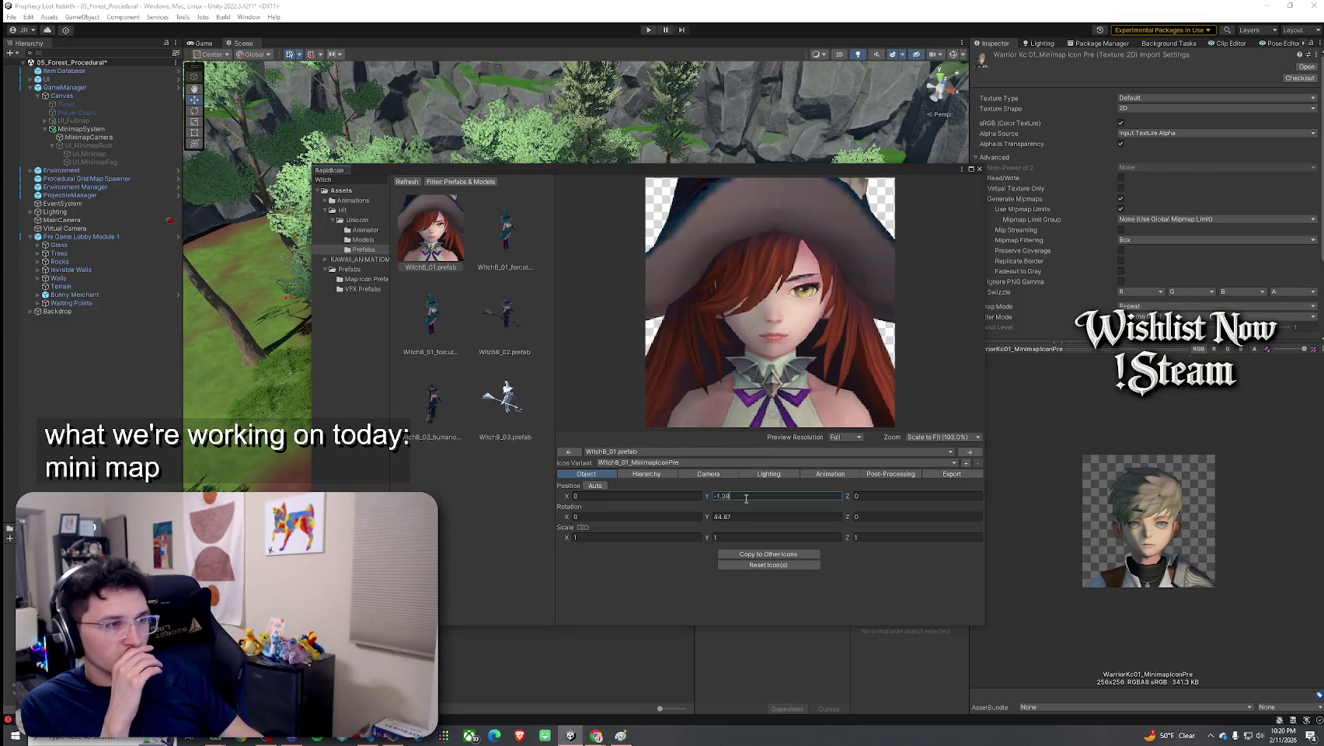
key(BackSpace)
text(75)
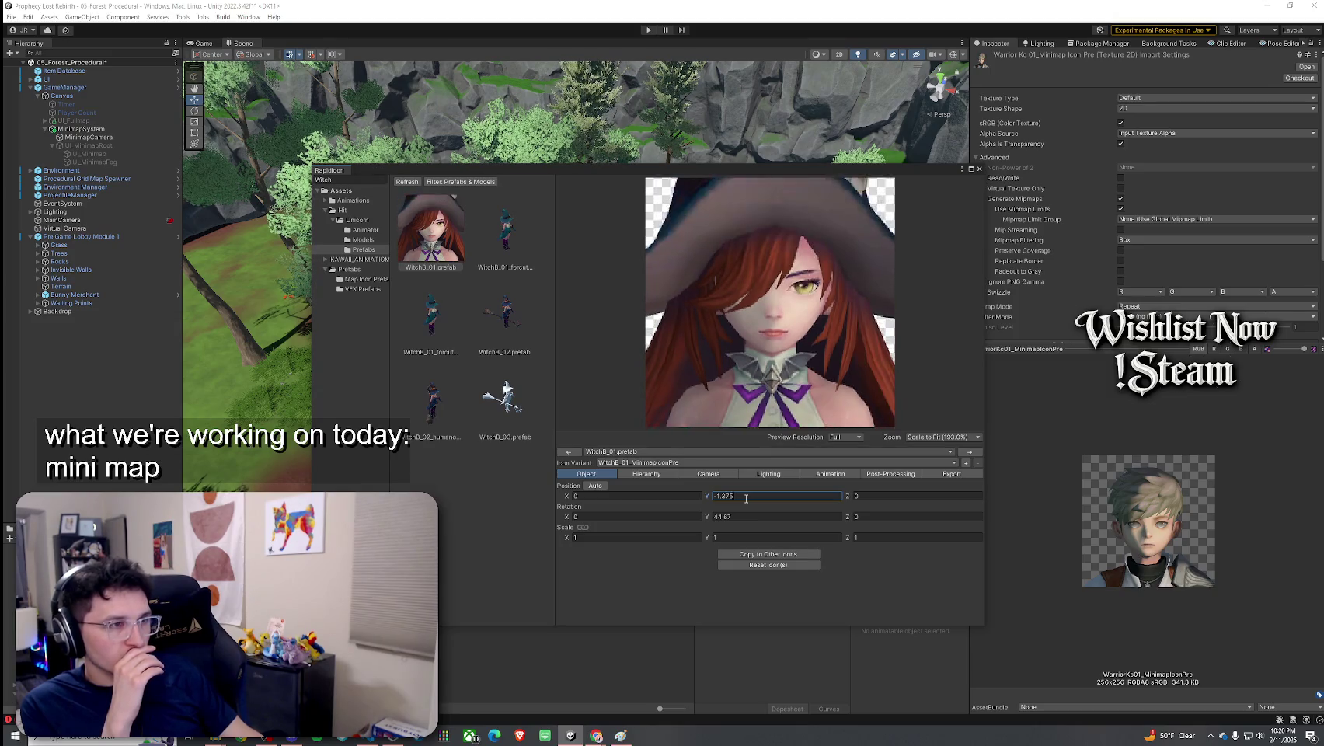
key(BackSpace)
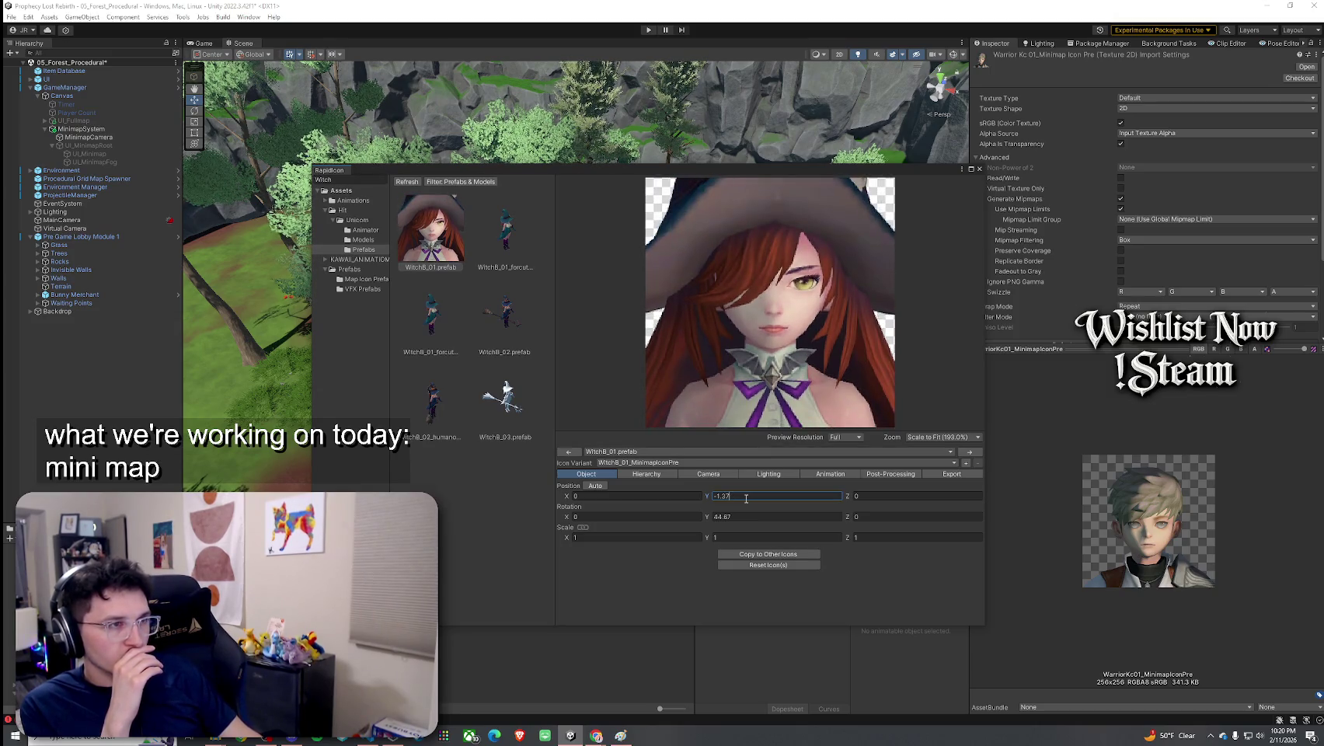
key(BackSpace)
text(8)
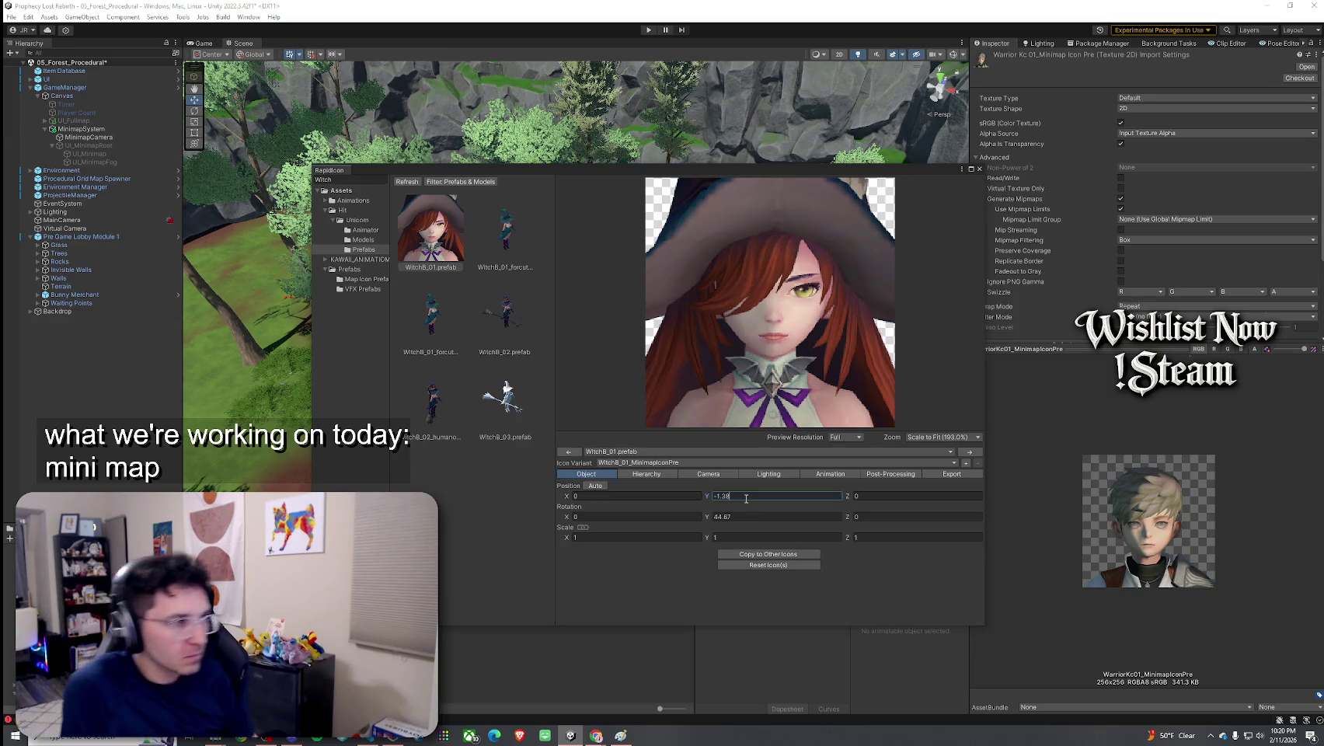
Try camera scale factors 8.1, 8.3 and 8.5 before setting it back to 8
click(708, 473)
click(630, 556)
text(8.1)
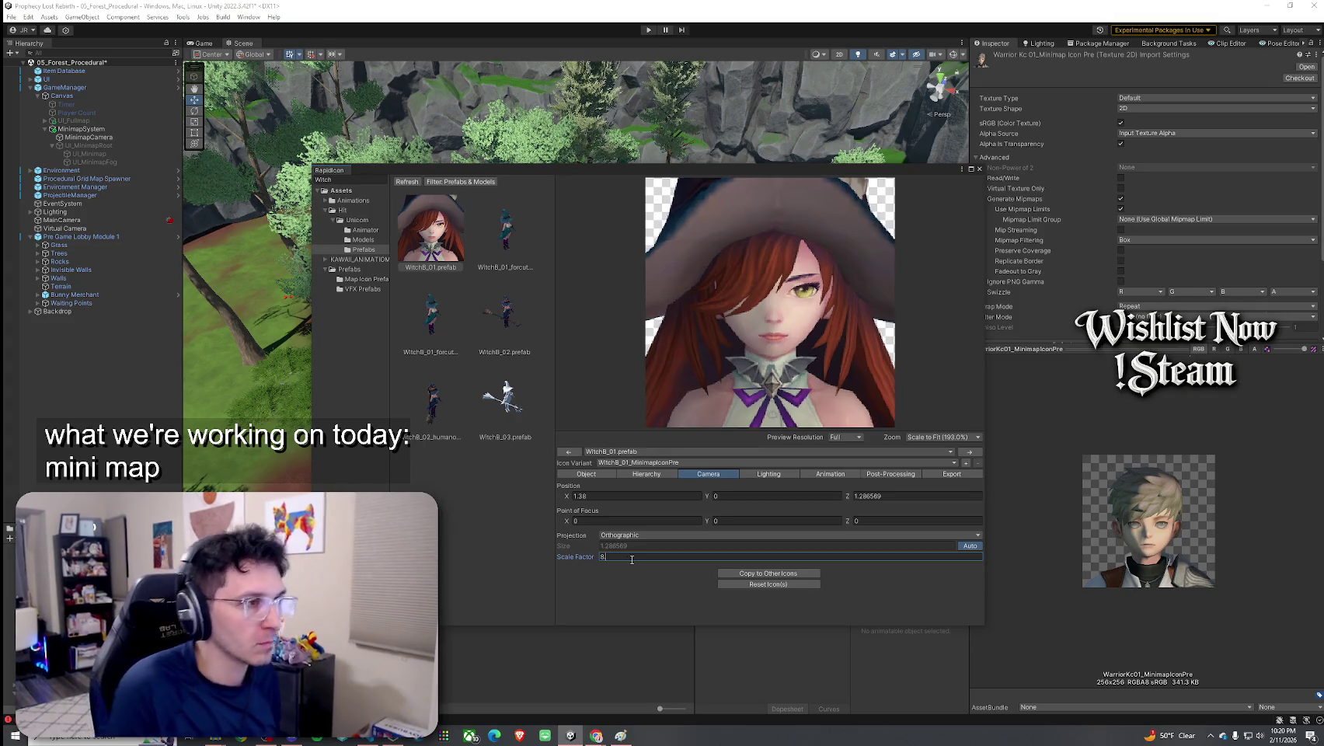
key(BackSpace)
text(3)
key(BackSpace)
text(5)
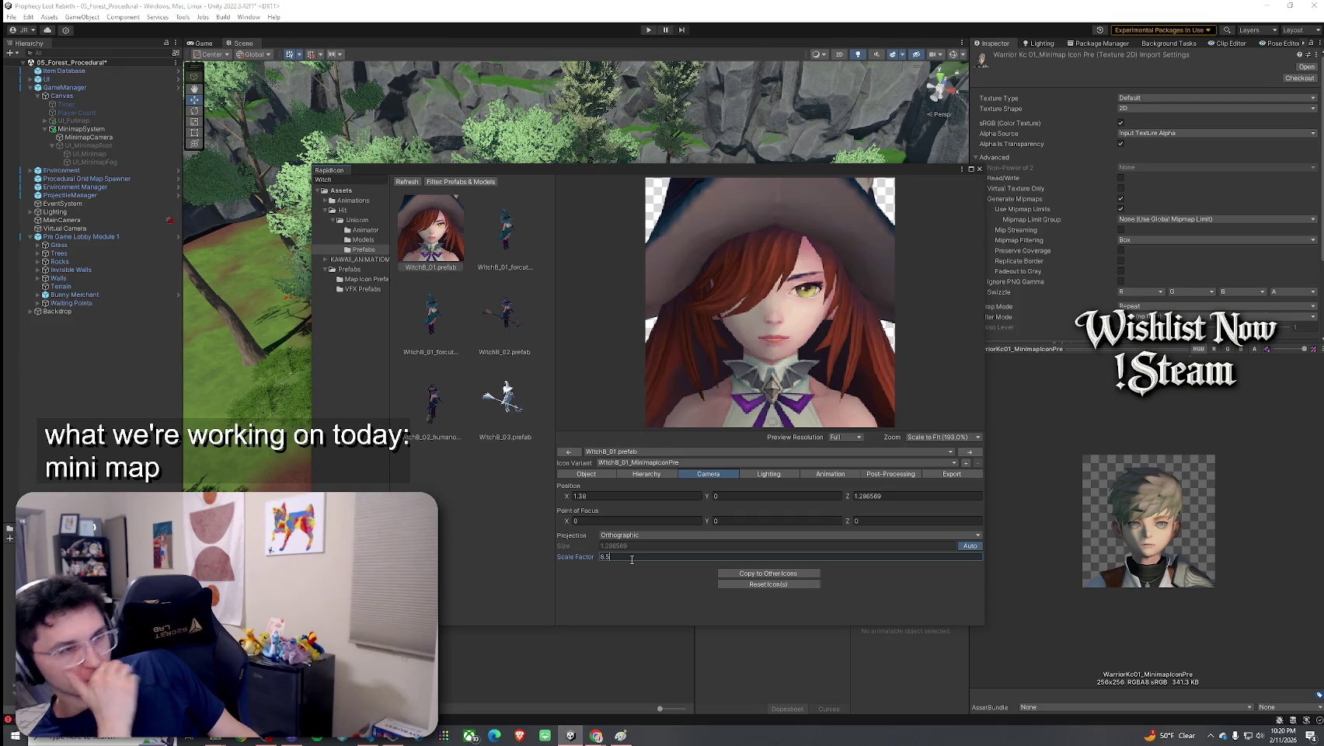
drag(907, 587, 724, 388)
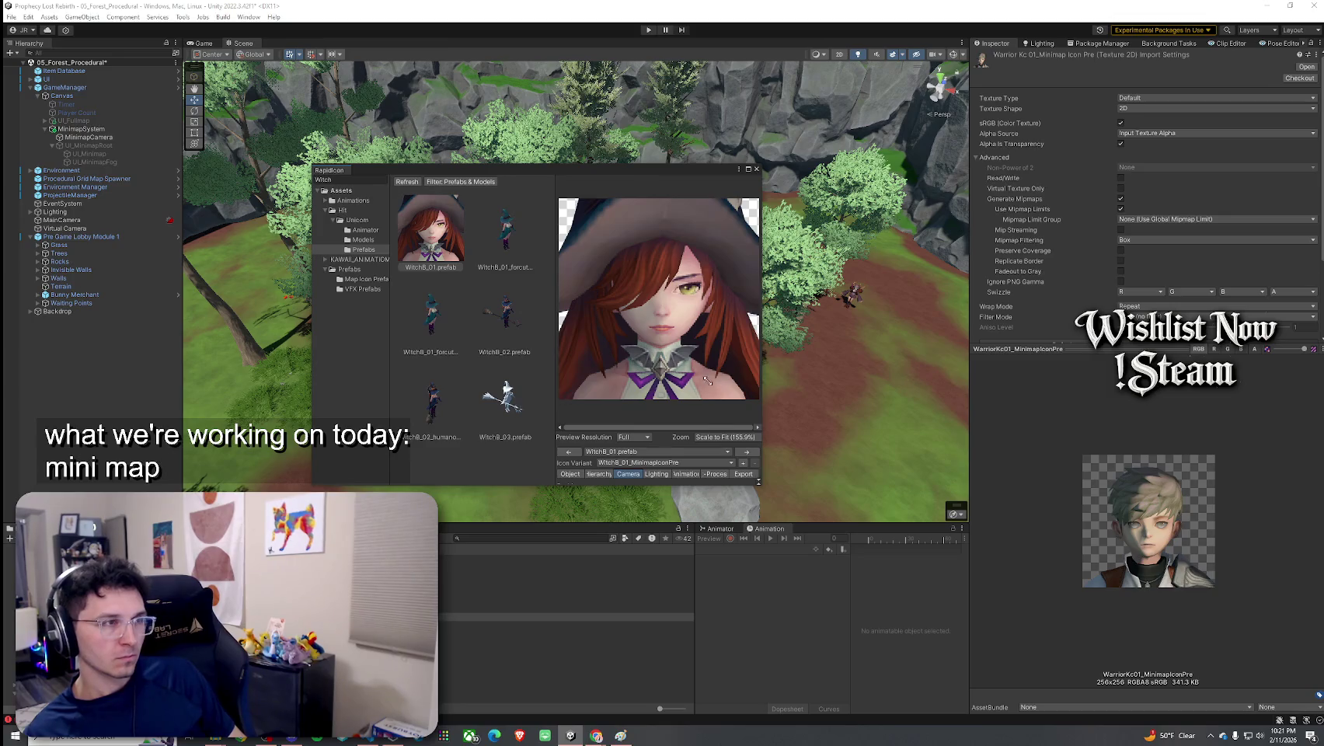
mouse_move(759, 482)
mouse_down()
mouse_move(893, 544)
mouse_move(932, 587)
mouse_up()
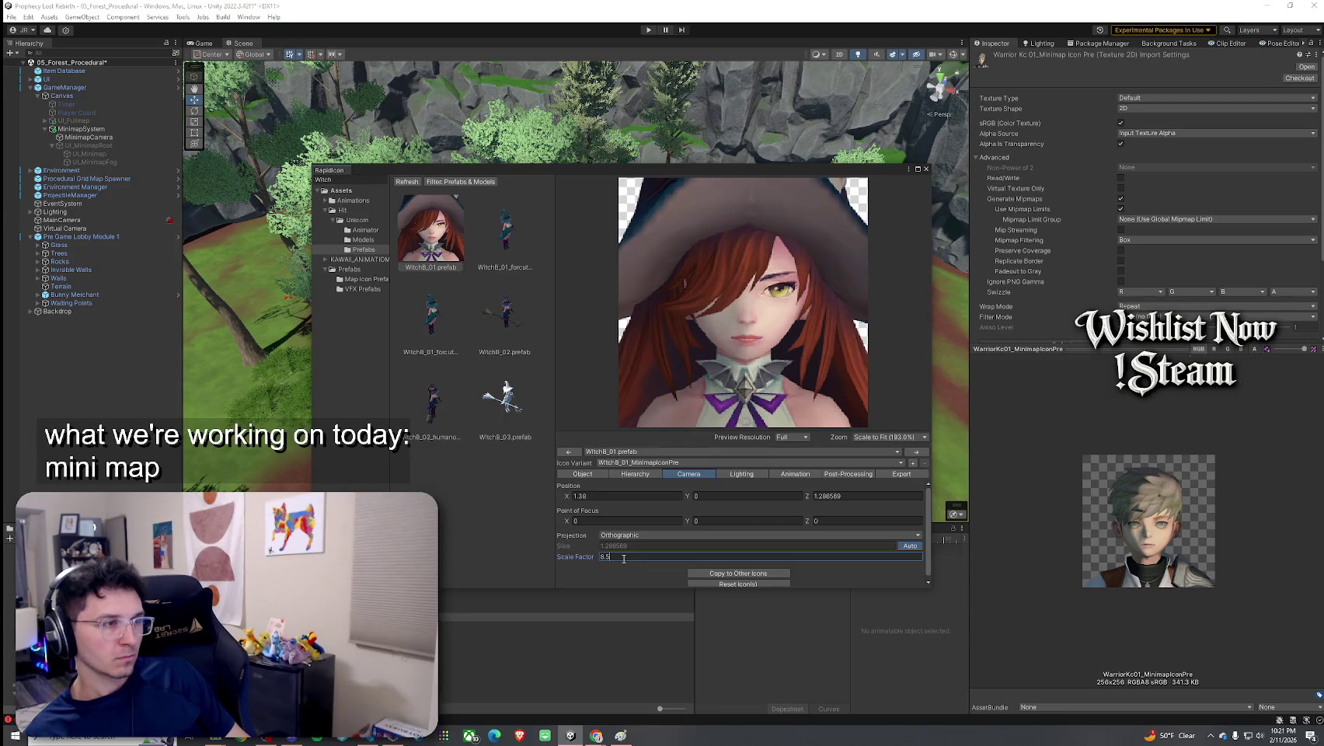
key(BackSpace)
key(BackSpace)
Resize the RapidIcon window and check the Export and Lighting tabs
drag(932, 584, 686, 424)
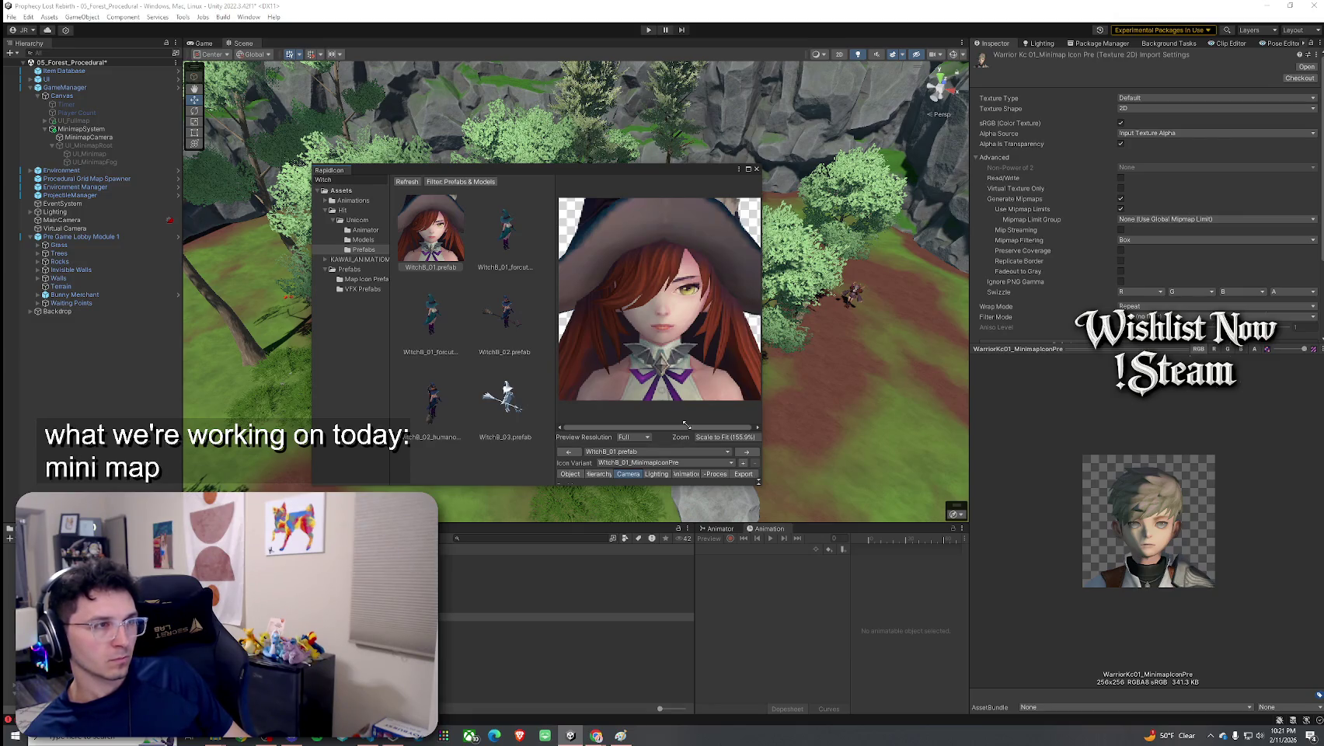
drag(758, 482, 924, 559)
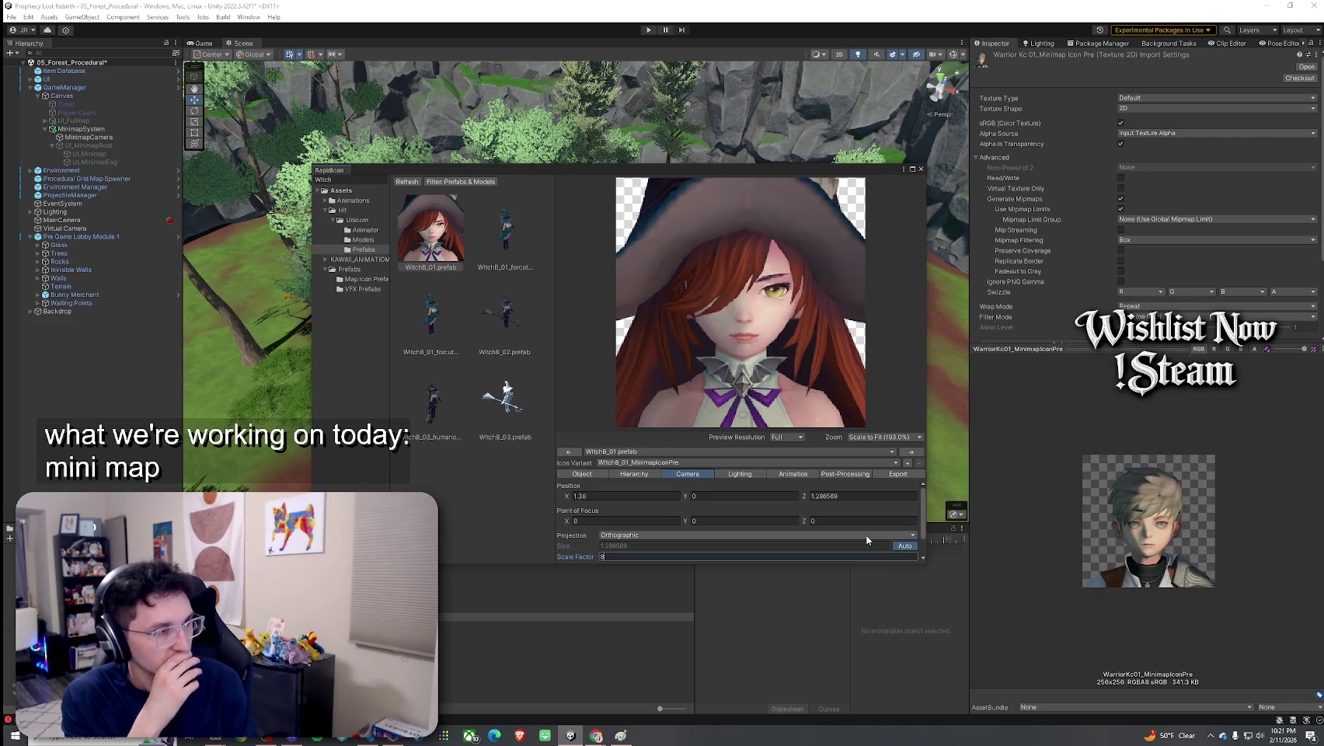
click(893, 473)
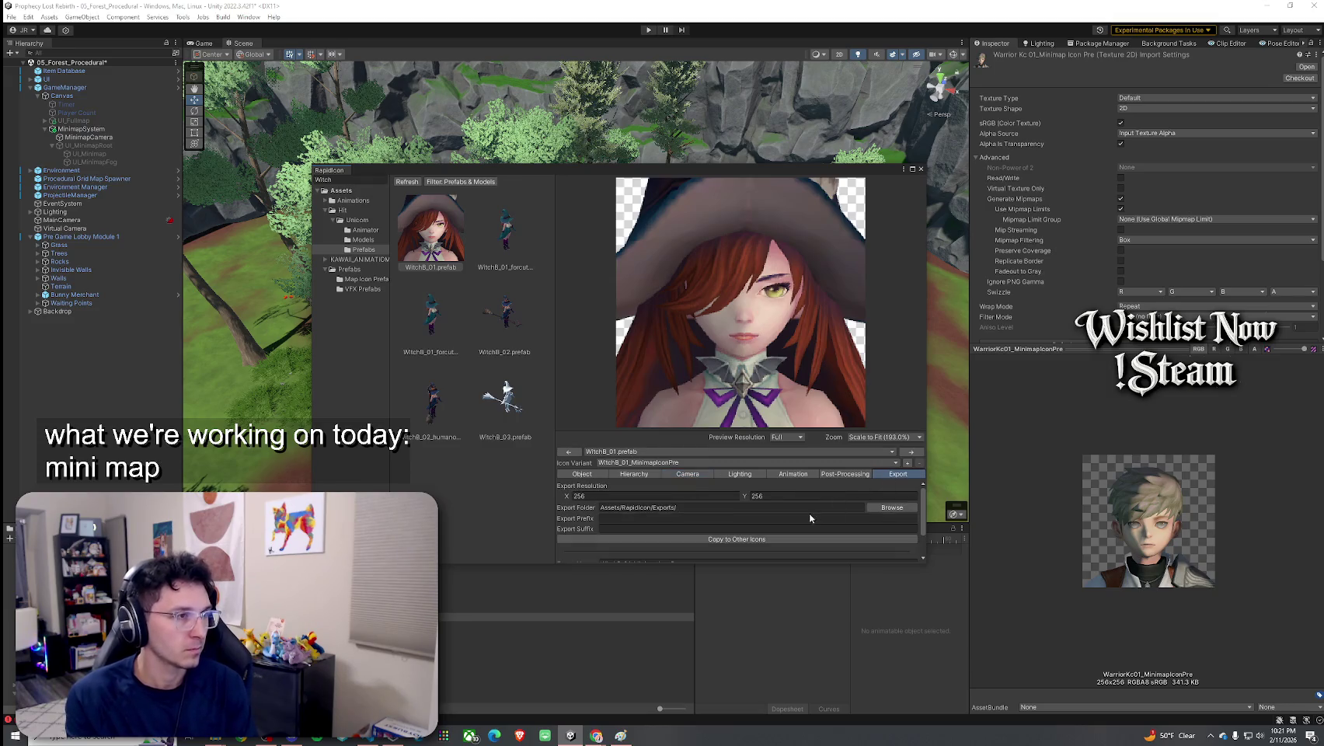
scroll(753, 524, down, 2)
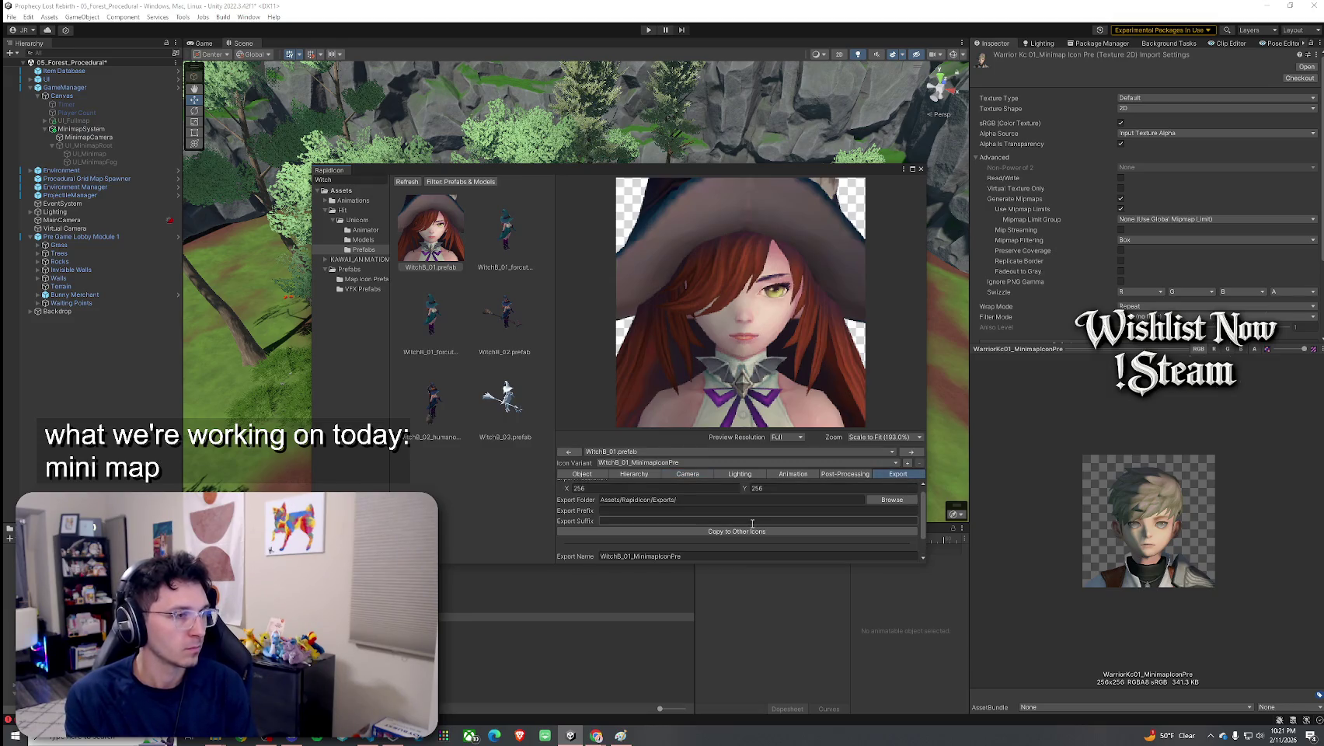
click(723, 475)
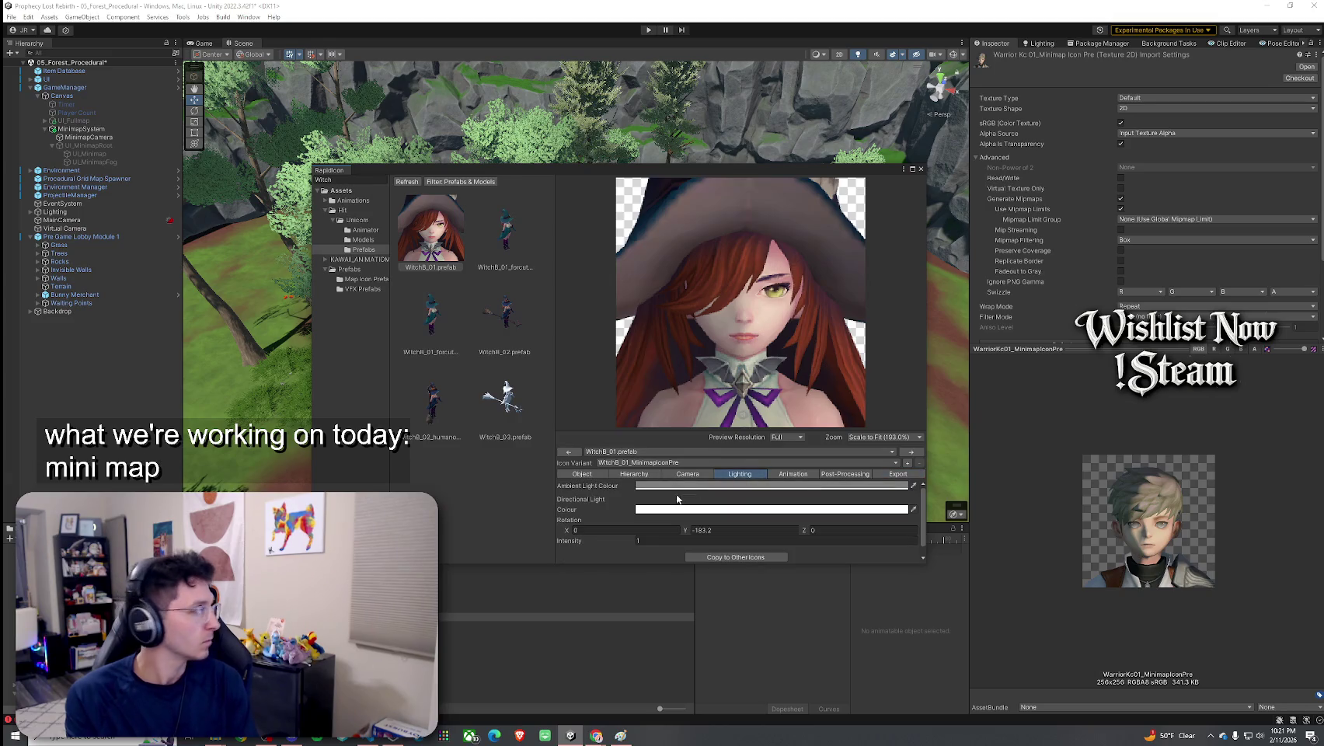
Set the Ambient Light Colour to near-white with the color picker
drag(931, 567, 968, 637)
click(715, 474)
click(743, 474)
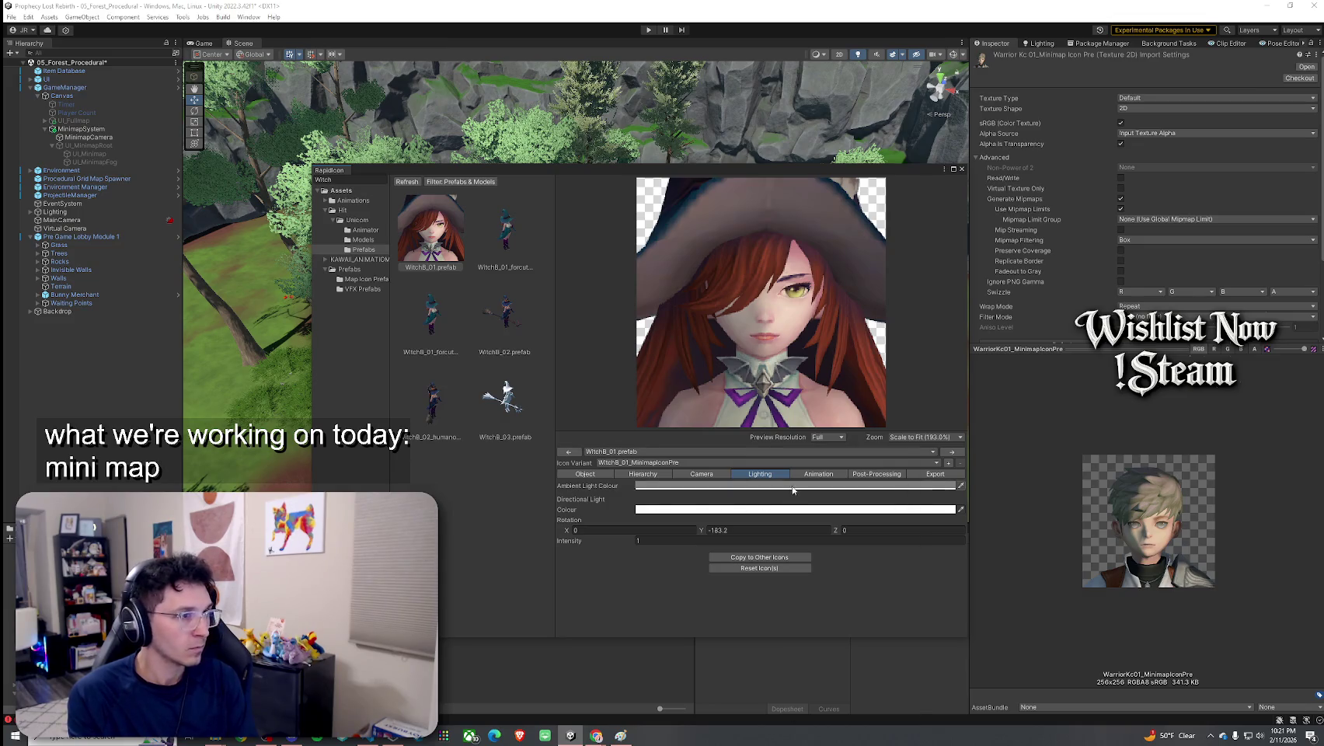
click(683, 485)
drag(823, 553, 825, 531)
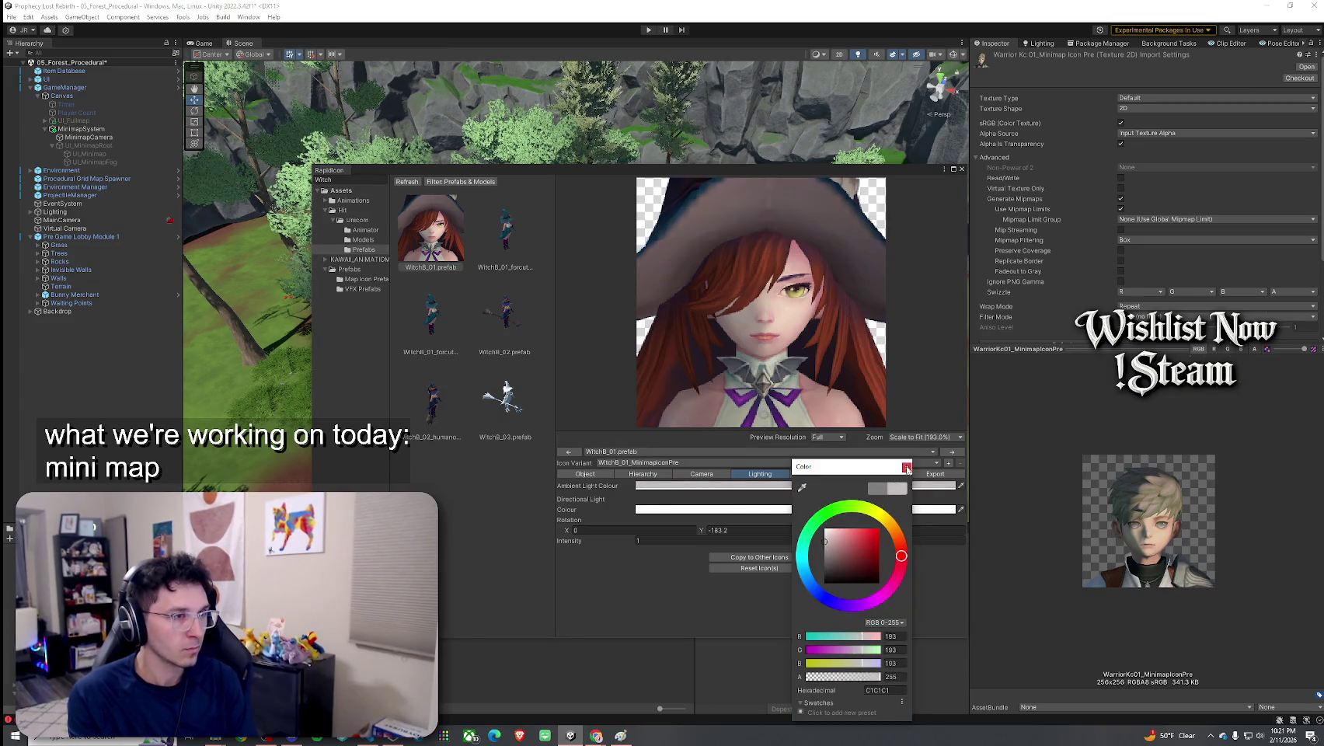
click(702, 528)
Set the directional light rotation to X -3.17, Y 192, Z 40
click(654, 529)
text(-3.17)
click(734, 531)
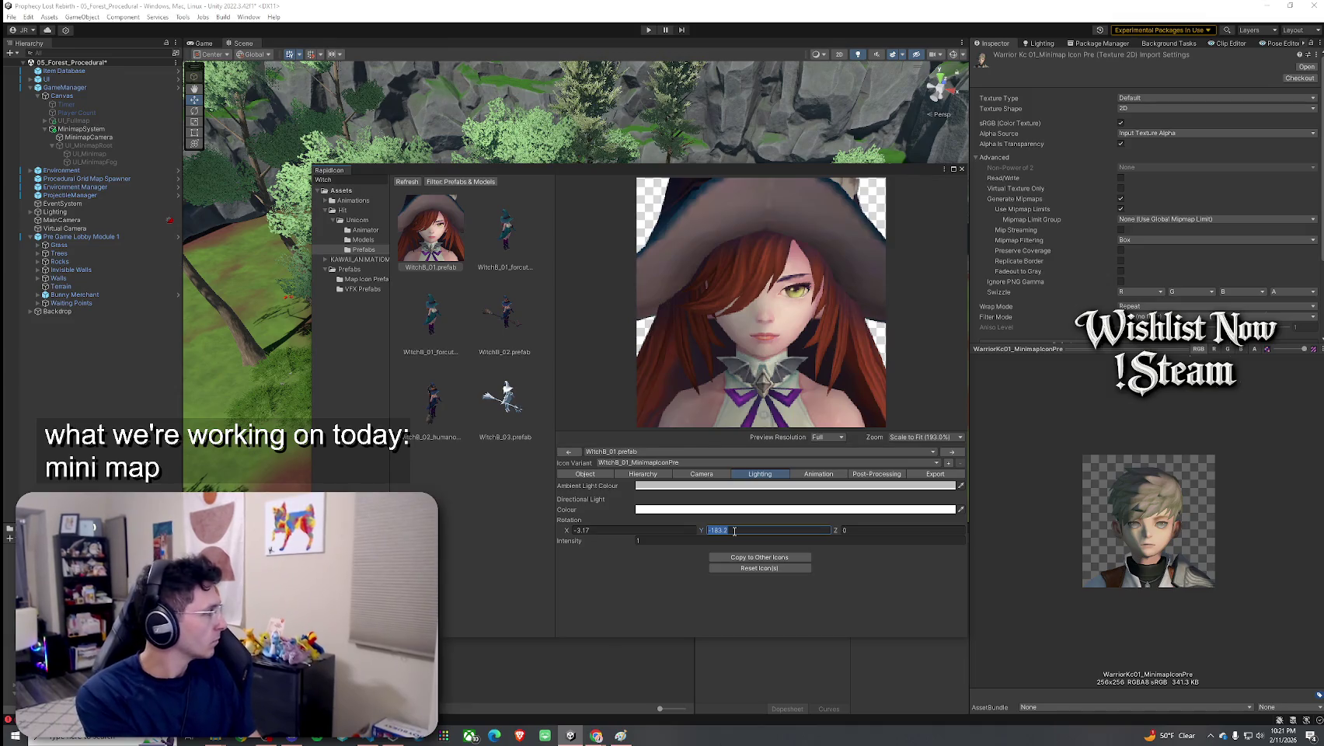
text(192)
click(867, 531)
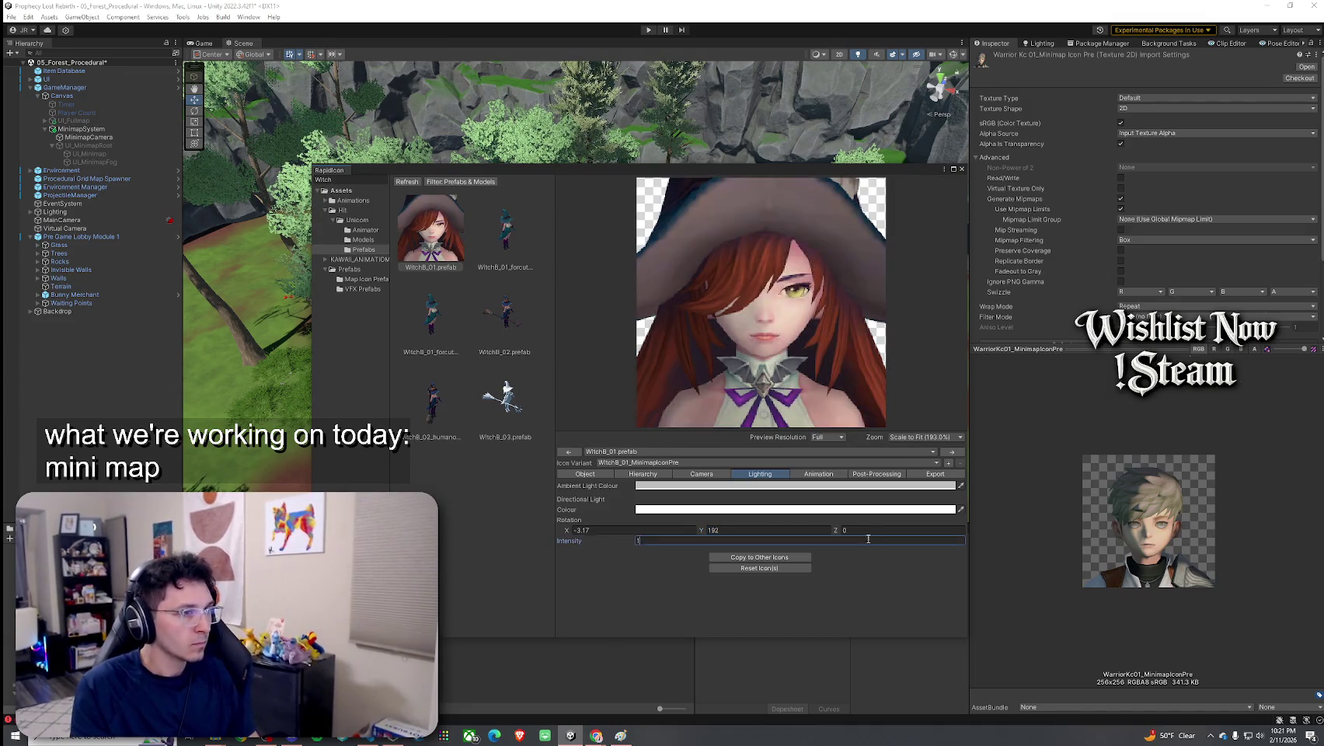
text(40)
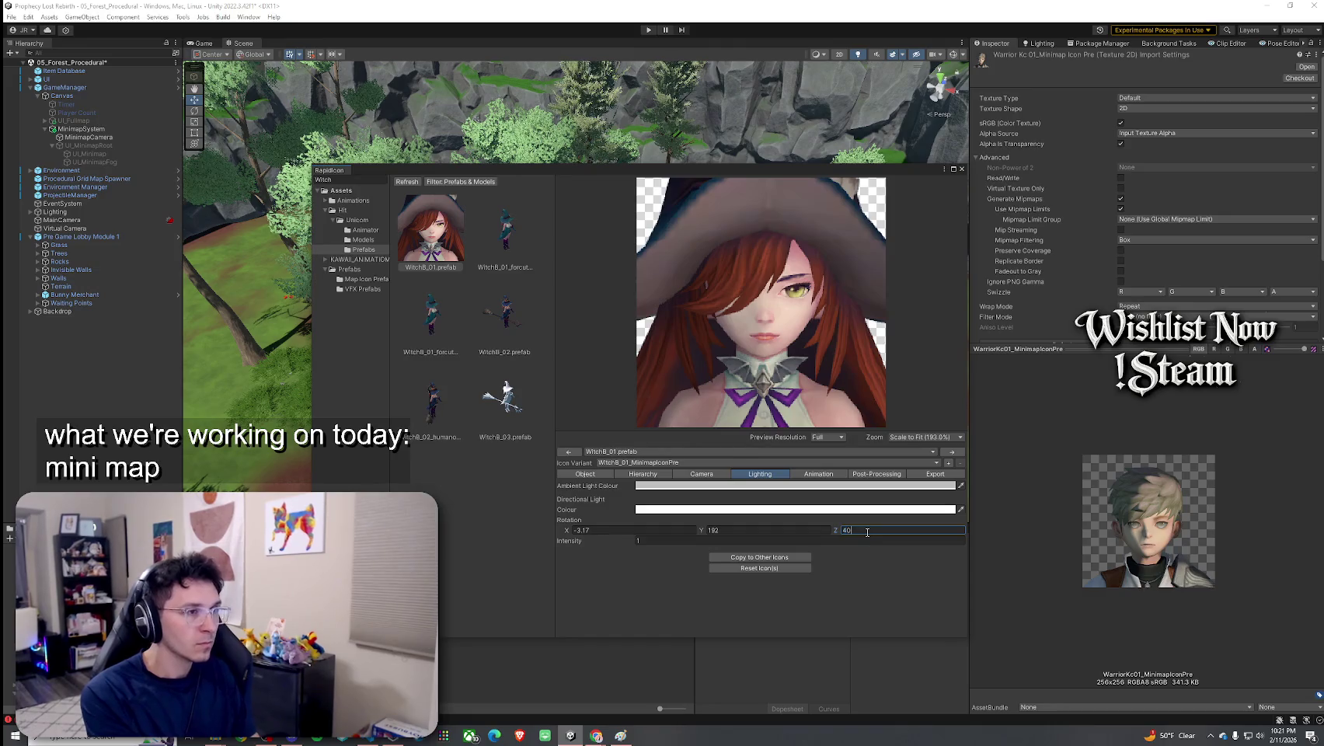
mouse_move(839, 533)
mouse_down()
mouse_move(881, 531)
mouse_move(658, 550)
mouse_move(699, 527)
mouse_move(517, 540)
mouse_move(998, 544)
mouse_move(870, 546)
mouse_move(1034, 556)
mouse_move(1009, 561)
mouse_up()
key(ctrl+z)
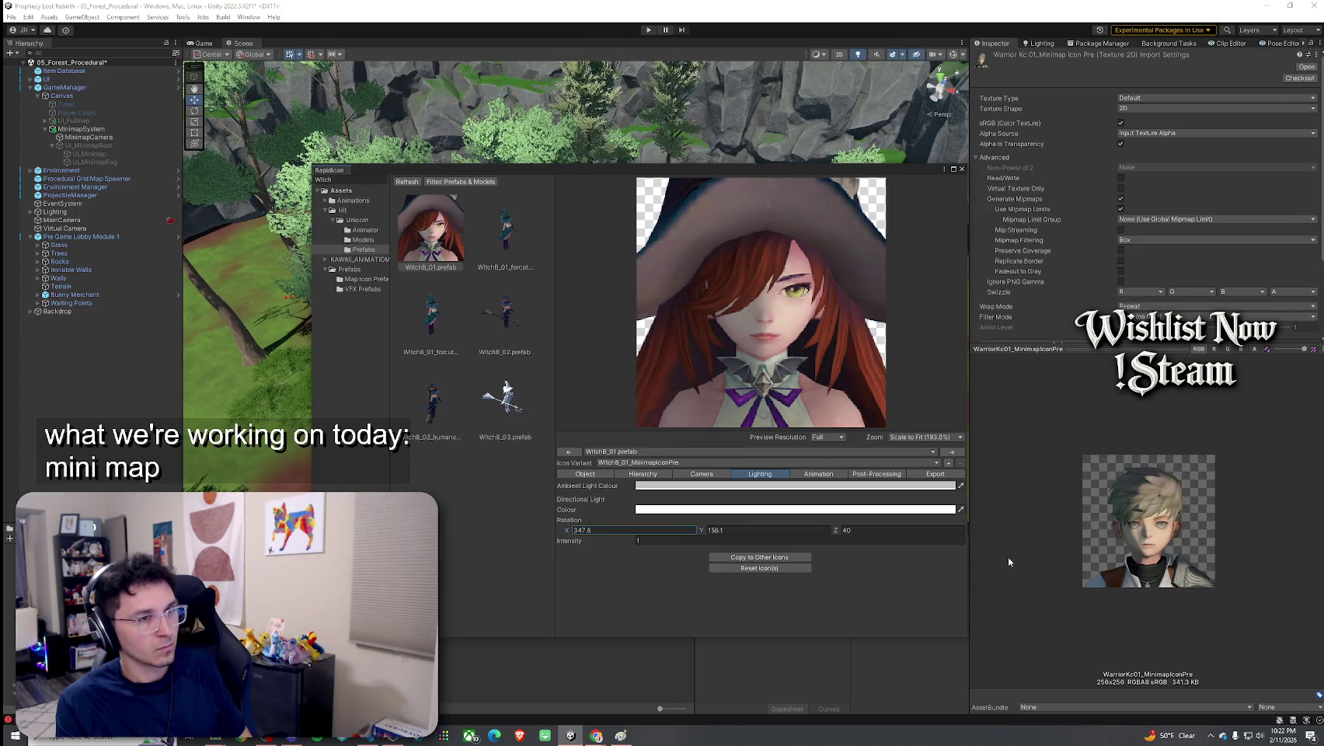
Sweep the light's Y rotation to about 185.28, set X to -3 and keep Z at 40
mouse_move(702, 531)
mouse_down()
mouse_move(1058, 543)
mouse_move(606, 553)
mouse_up()
mouse_move(482, 561)
mouse_down()
mouse_move(913, 564)
mouse_move(787, 570)
mouse_move(850, 677)
mouse_up()
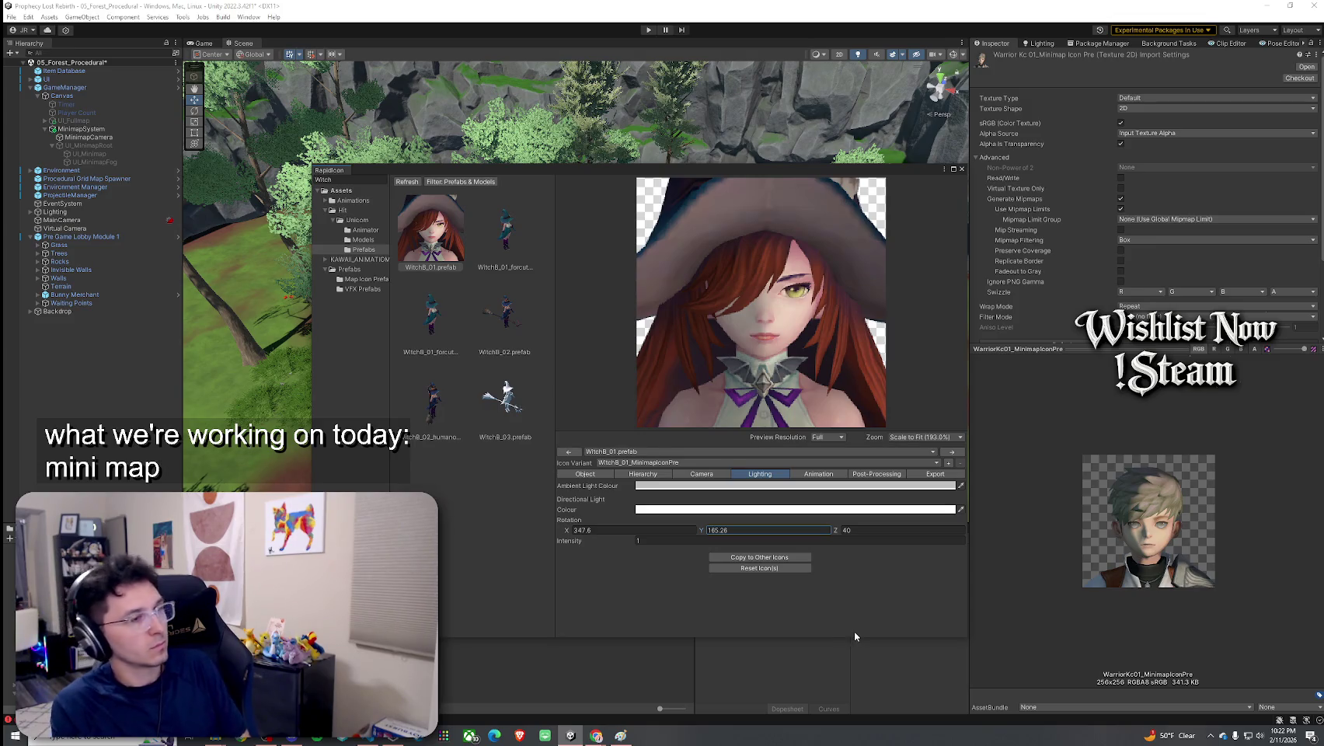
click(622, 530)
text(-3)
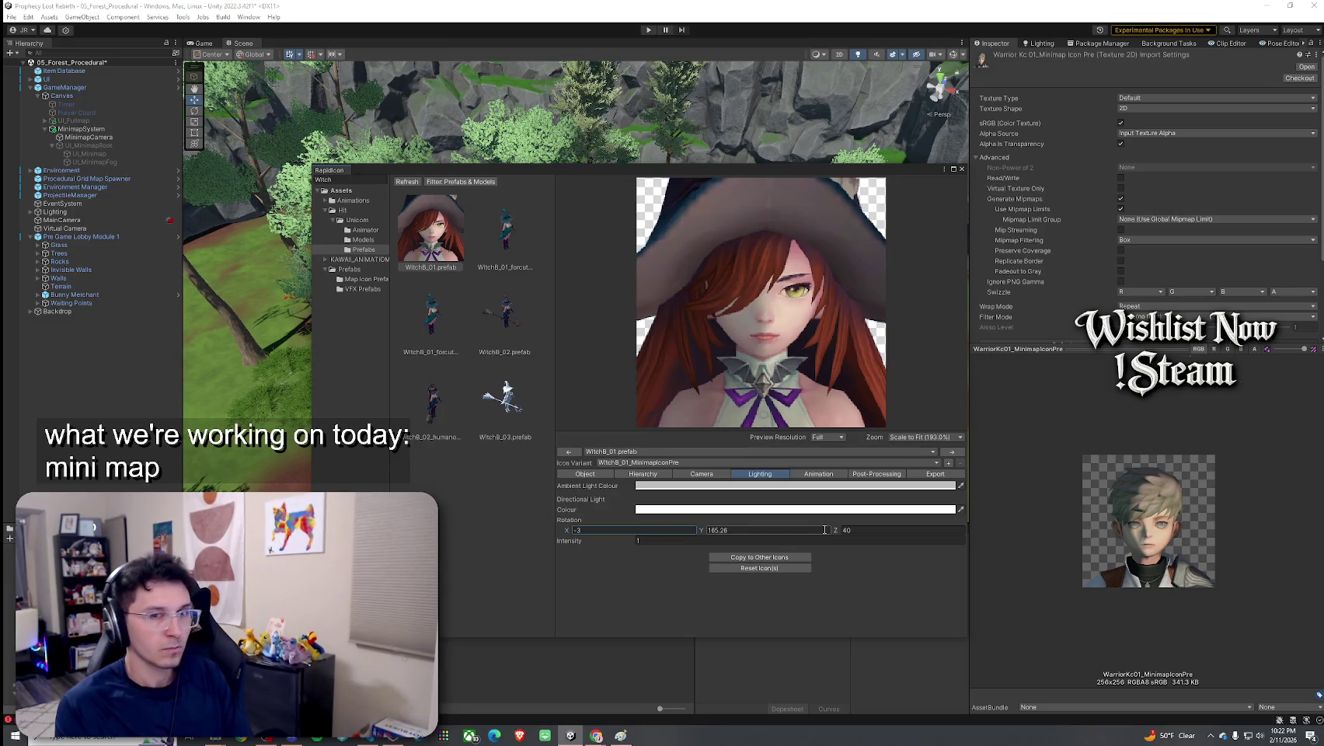
click(874, 529)
text(0)
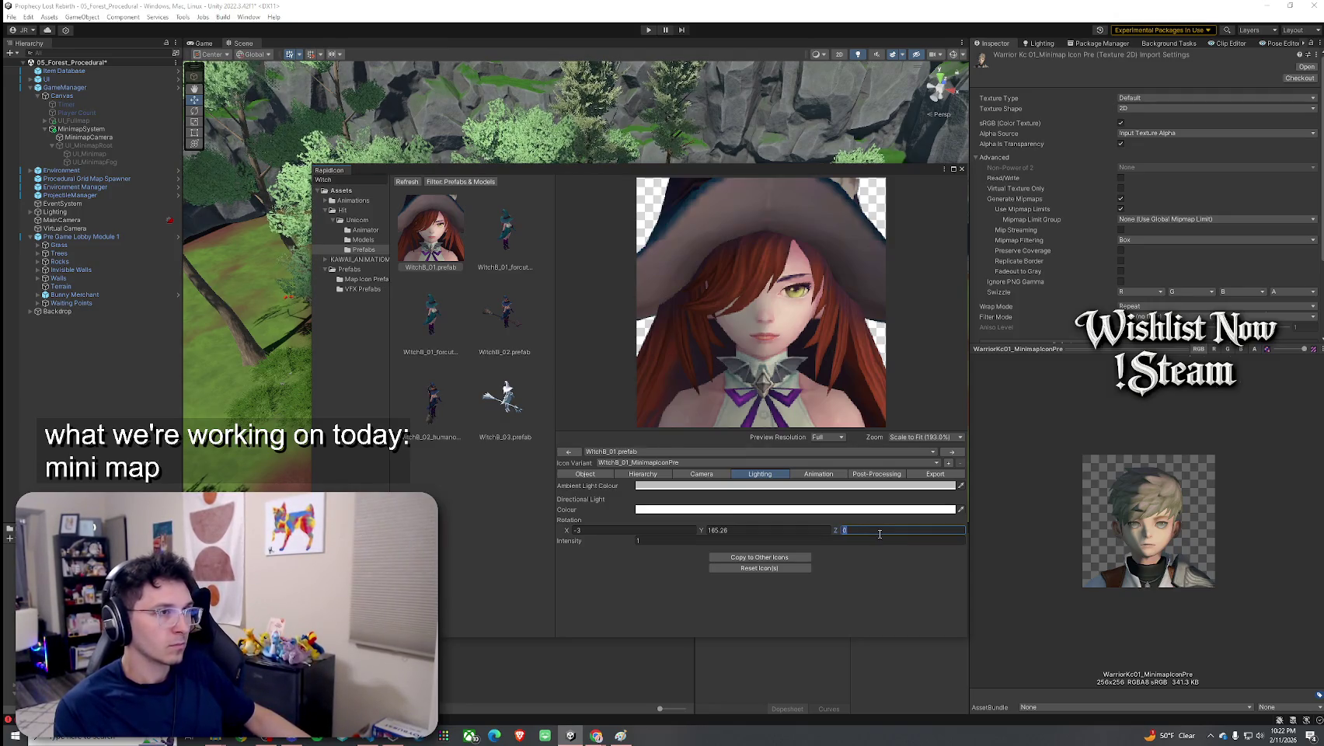
key(BackSpace)
Confirm light Z rotation 40, then export the WitchB_01 icon and answer the variants prompt
text(40)
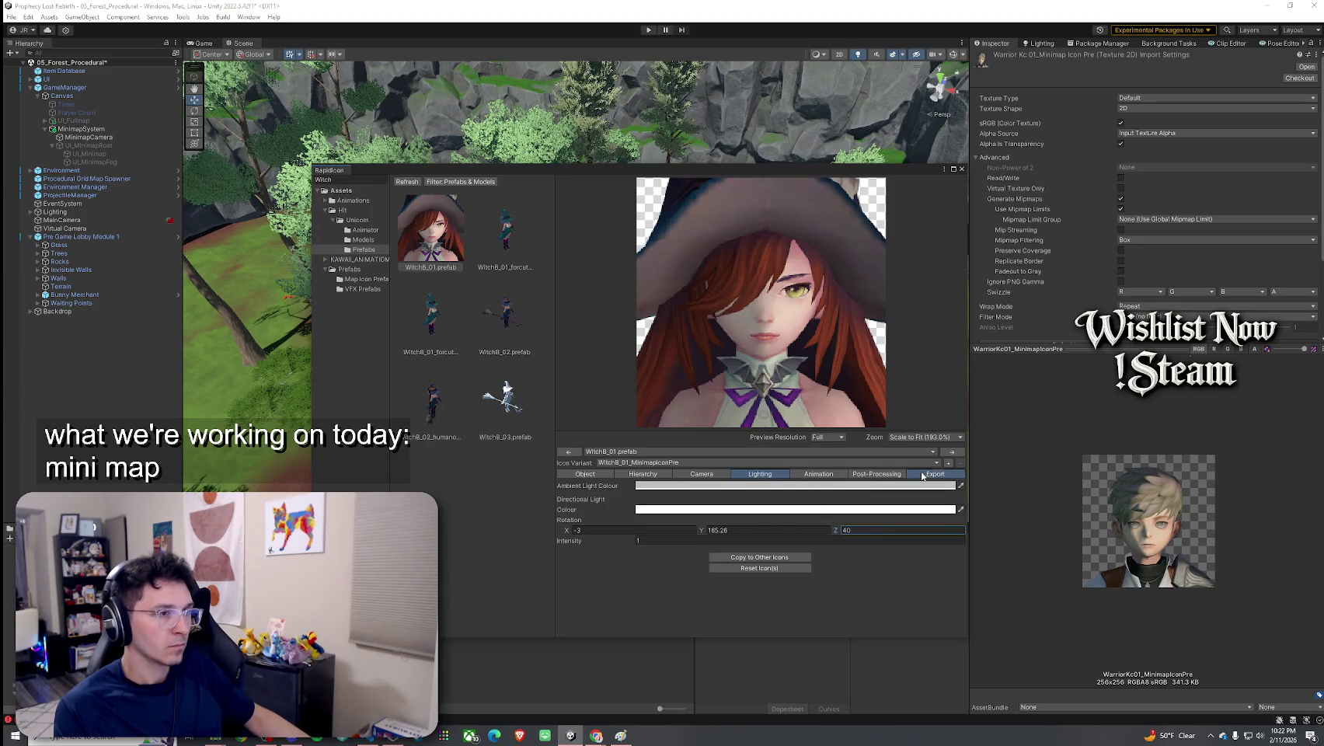
click(932, 474)
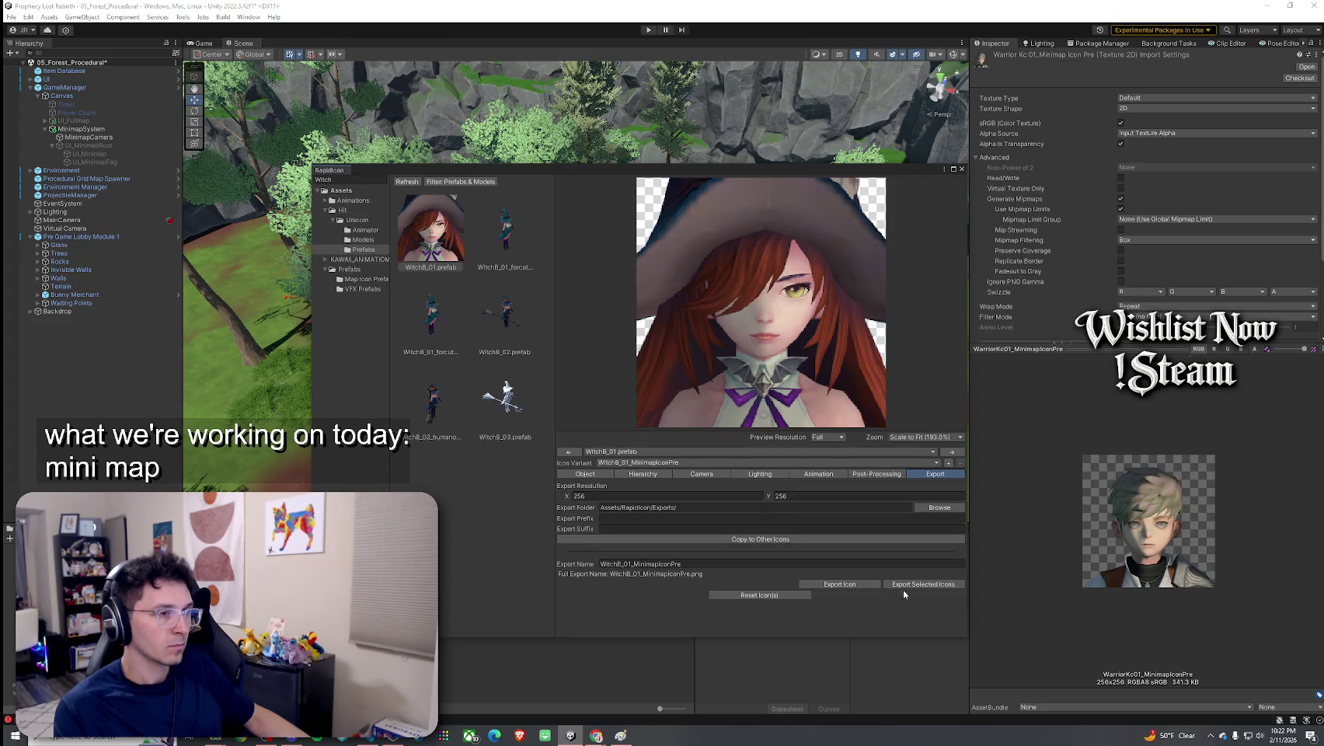
click(864, 583)
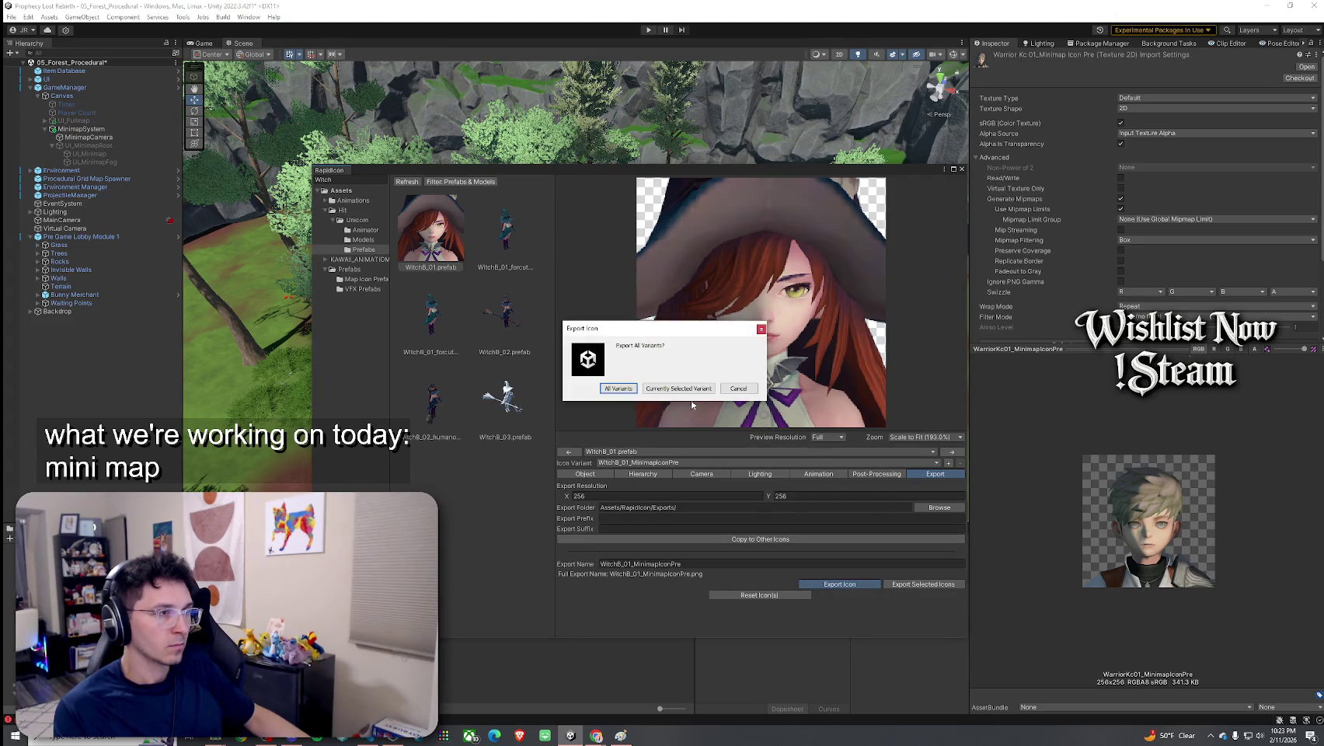
click(678, 388)
click(698, 388)
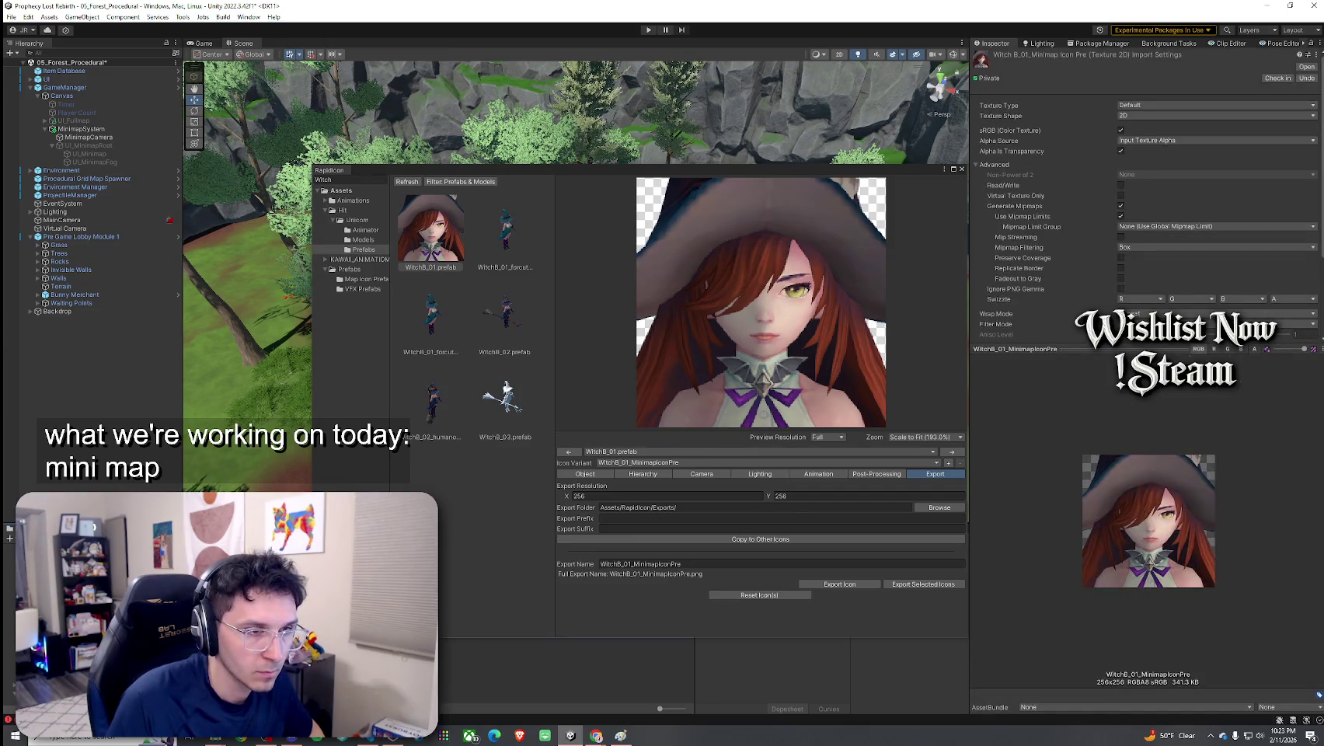
Compare the exported Witch minimap icon texture against the Warrior icon texture
key(Down)
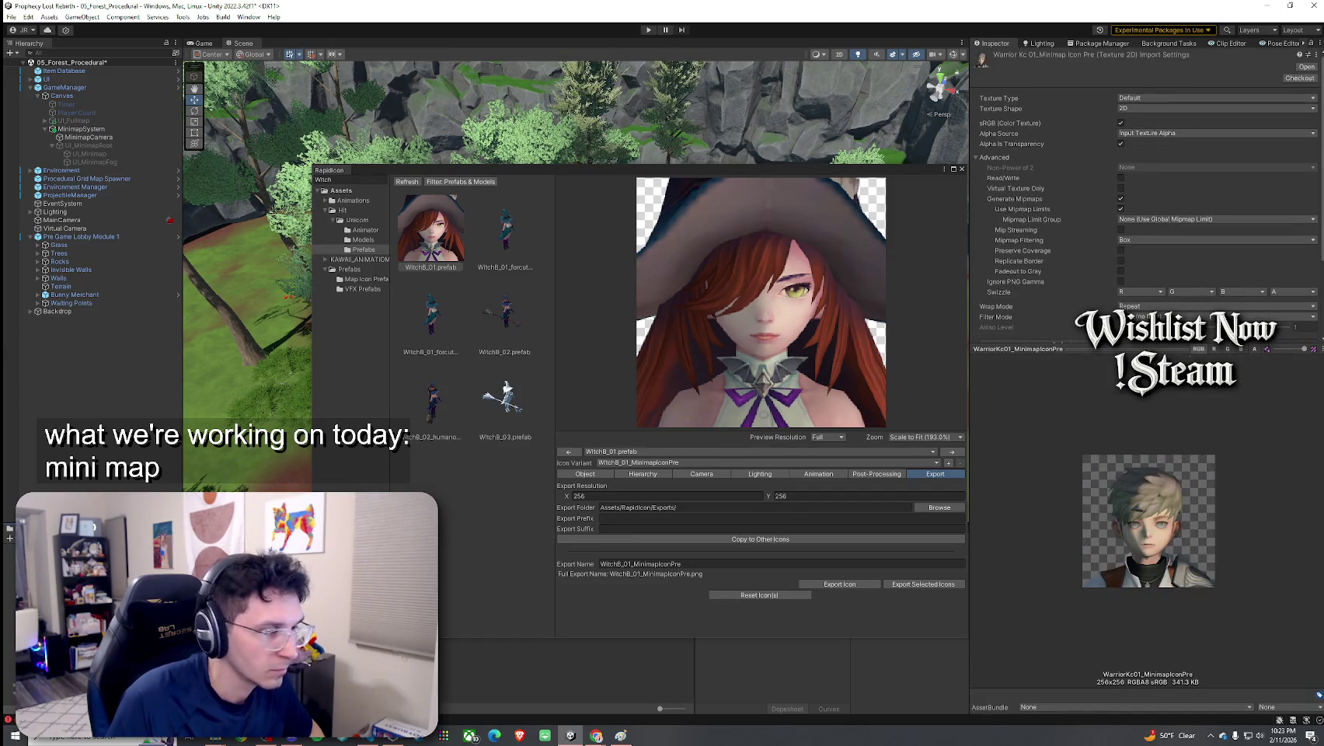
key(Up)
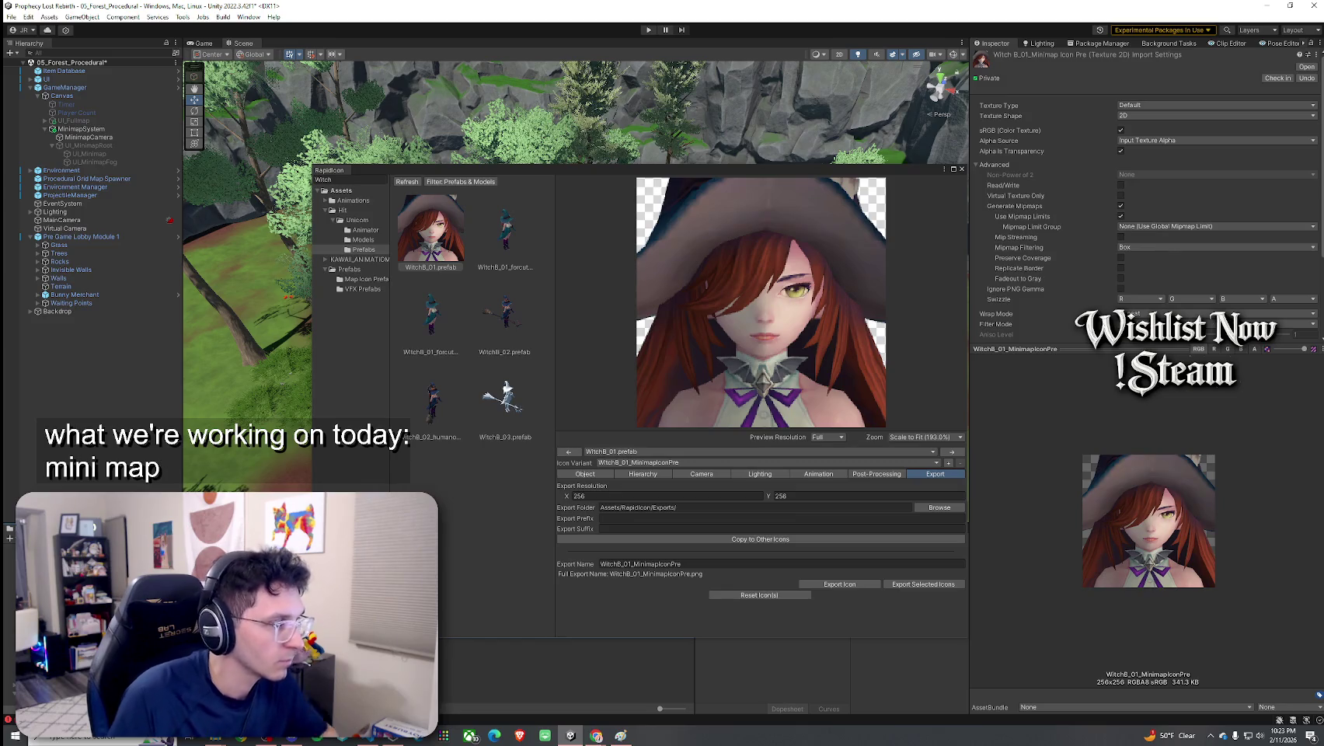
key(Down)
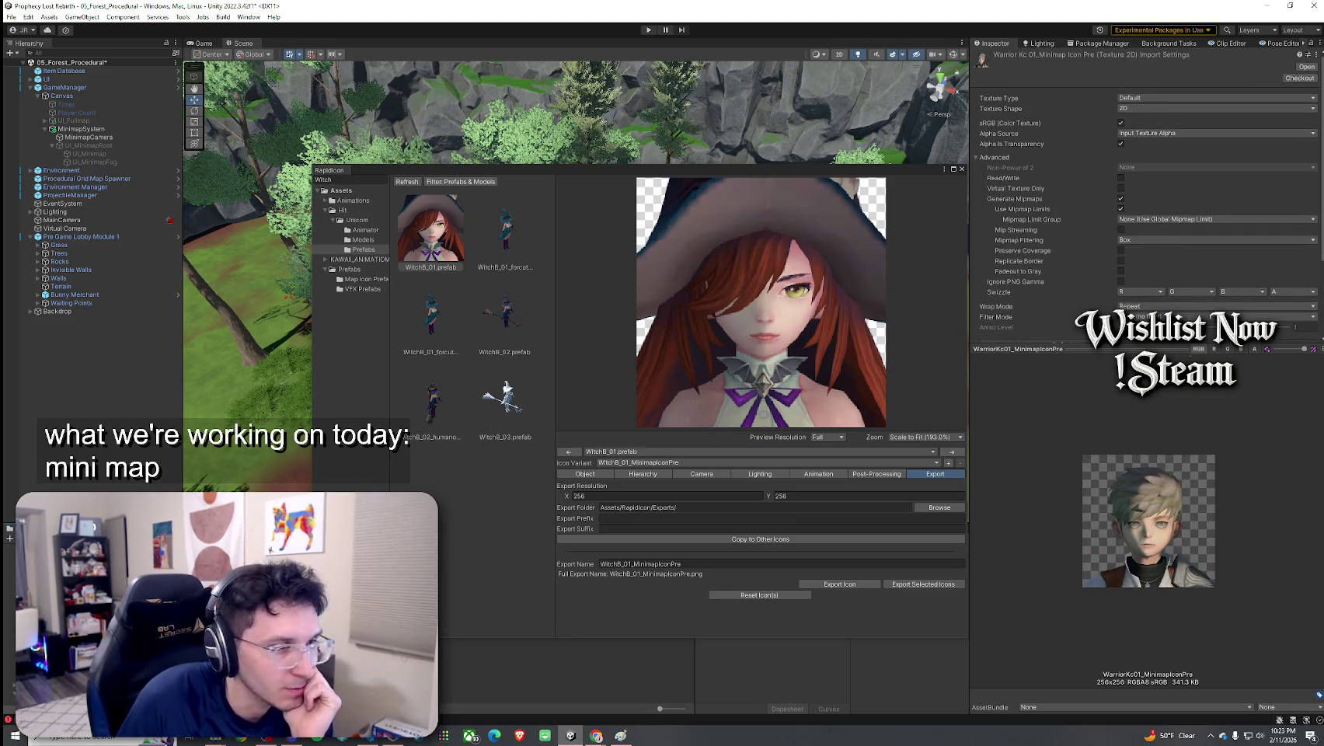
key(Up)
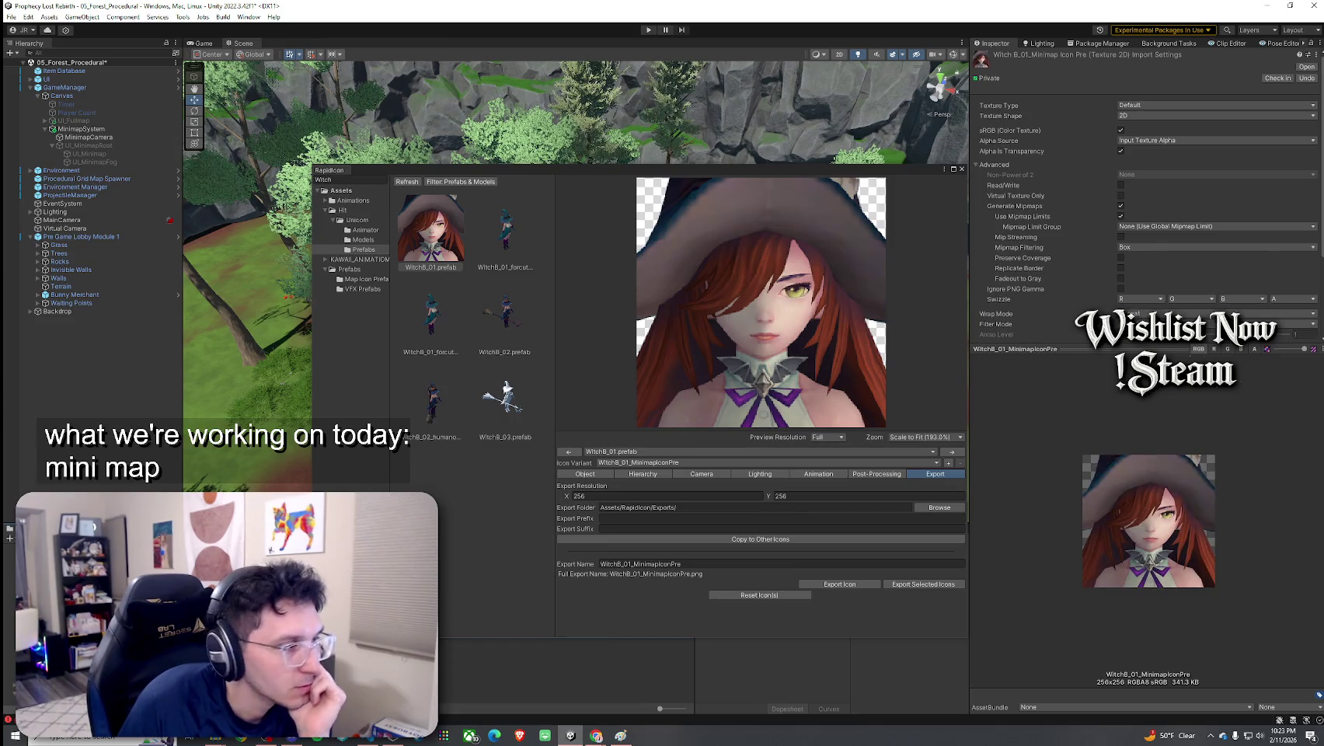
key(Down)
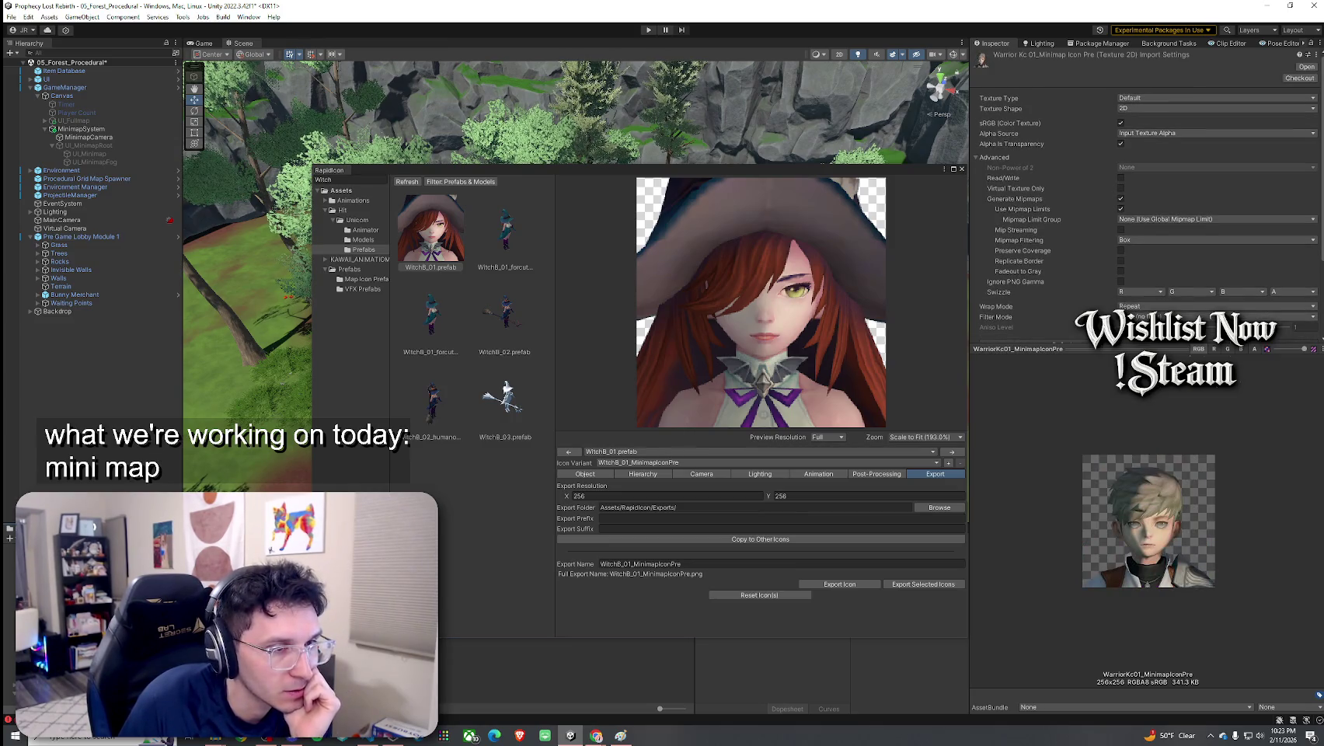
key(Up)
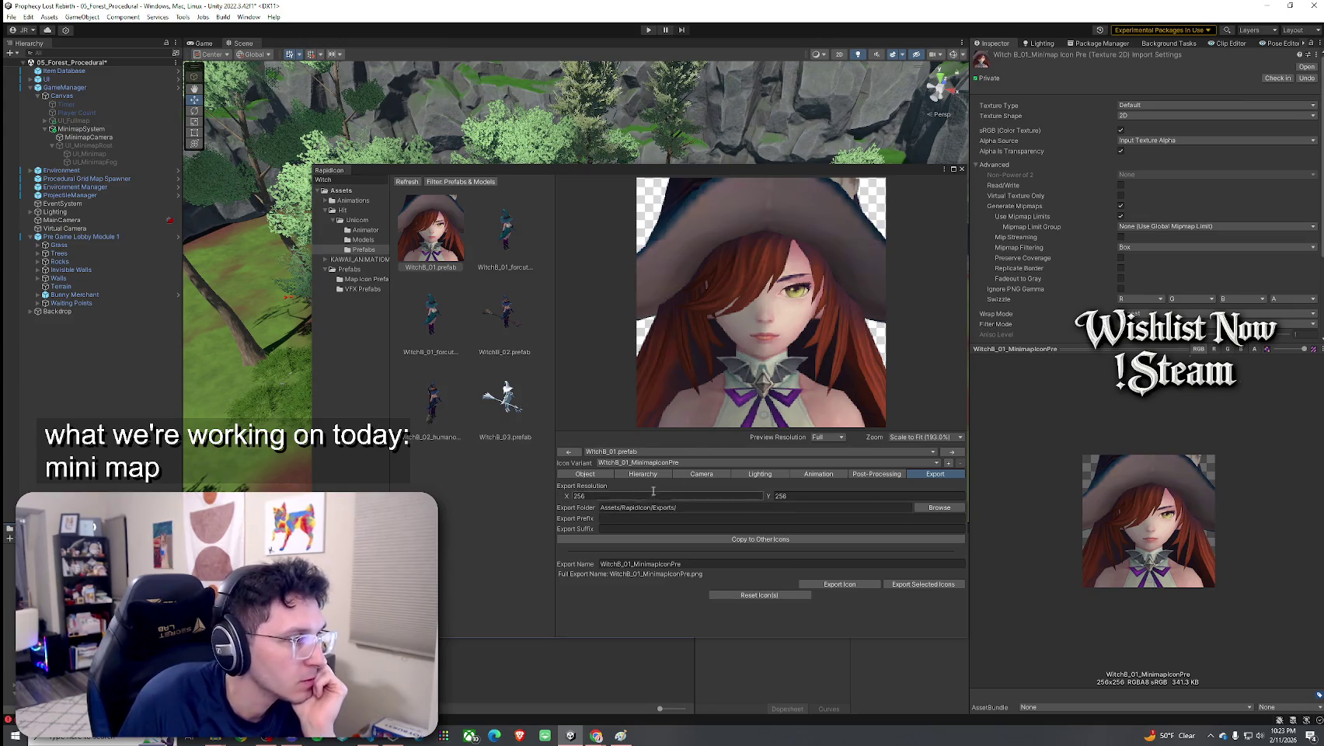
Lower the Witch model's Position Y to -1.39
click(586, 474)
click(732, 496)
key(BackSpace)
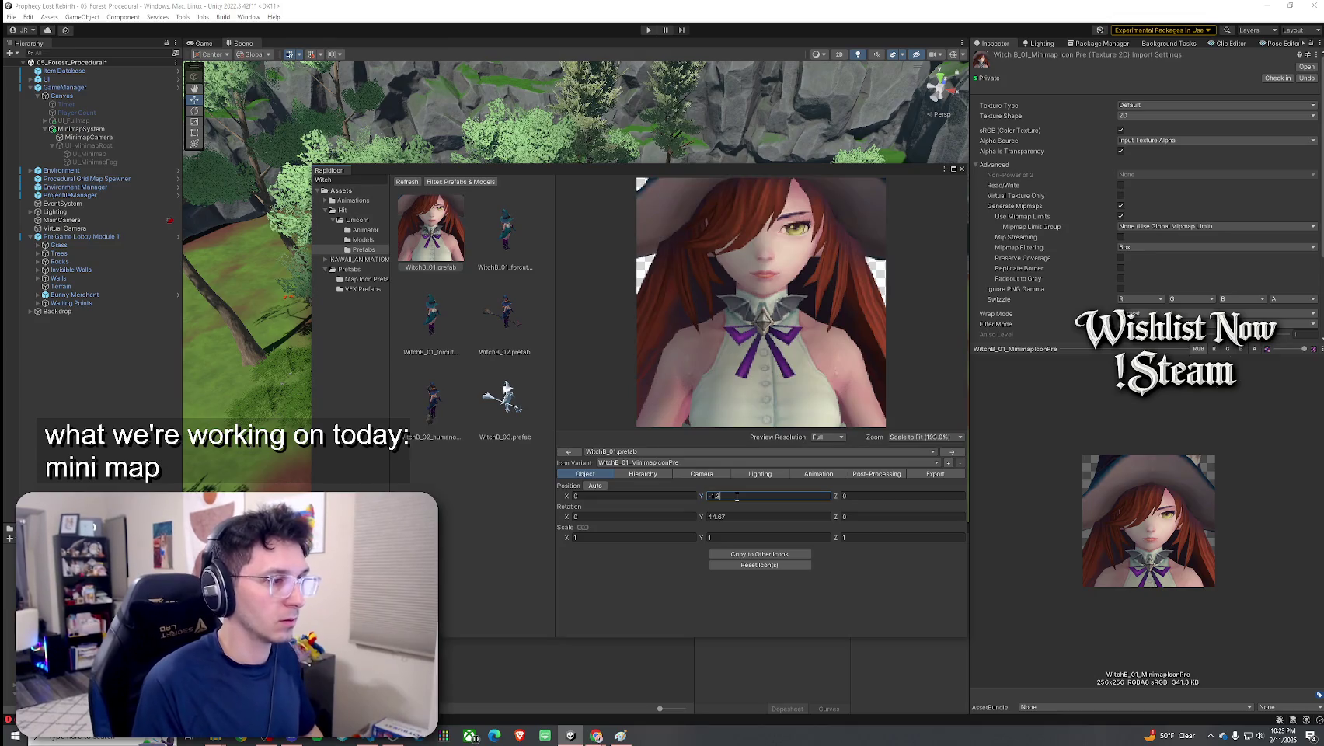
key(BackSpace)
text(4)
key(BackSpace)
text(39)
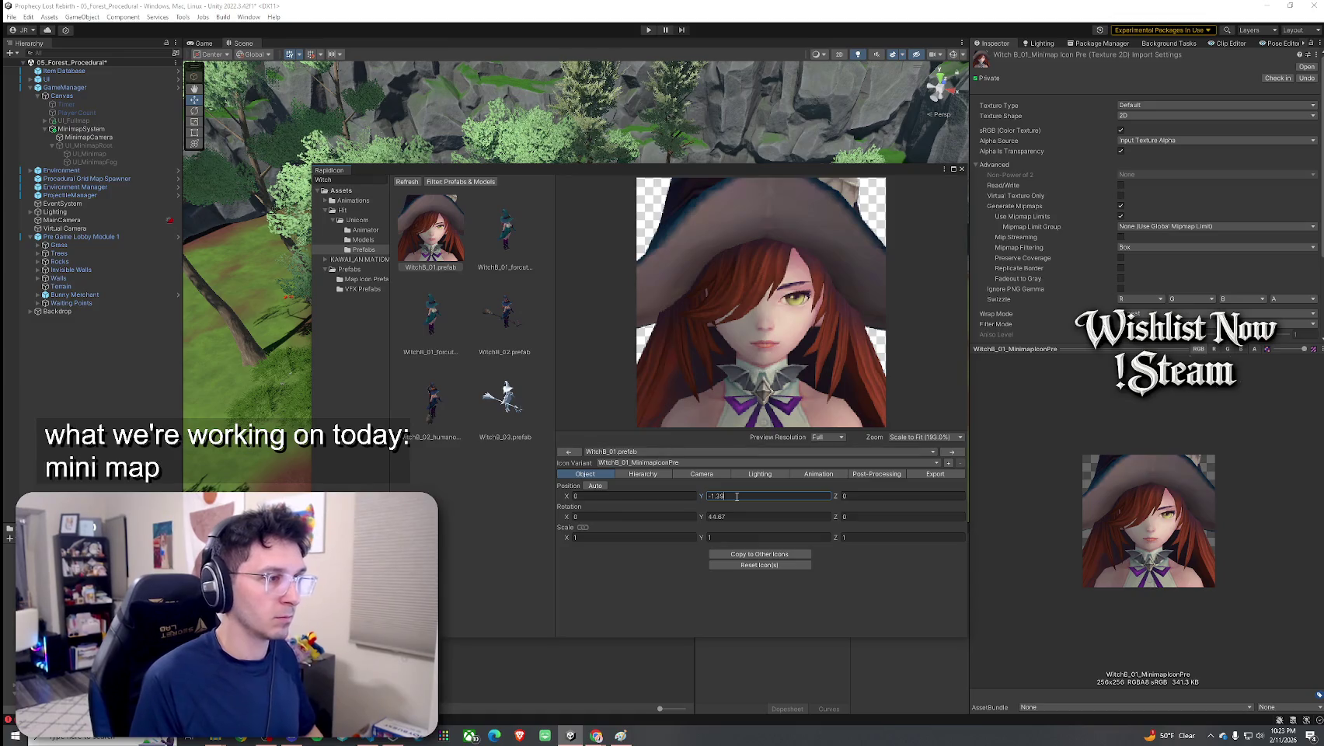
Re-export only the Currently Selected Variant, then view the witch's object hierarchy
click(920, 474)
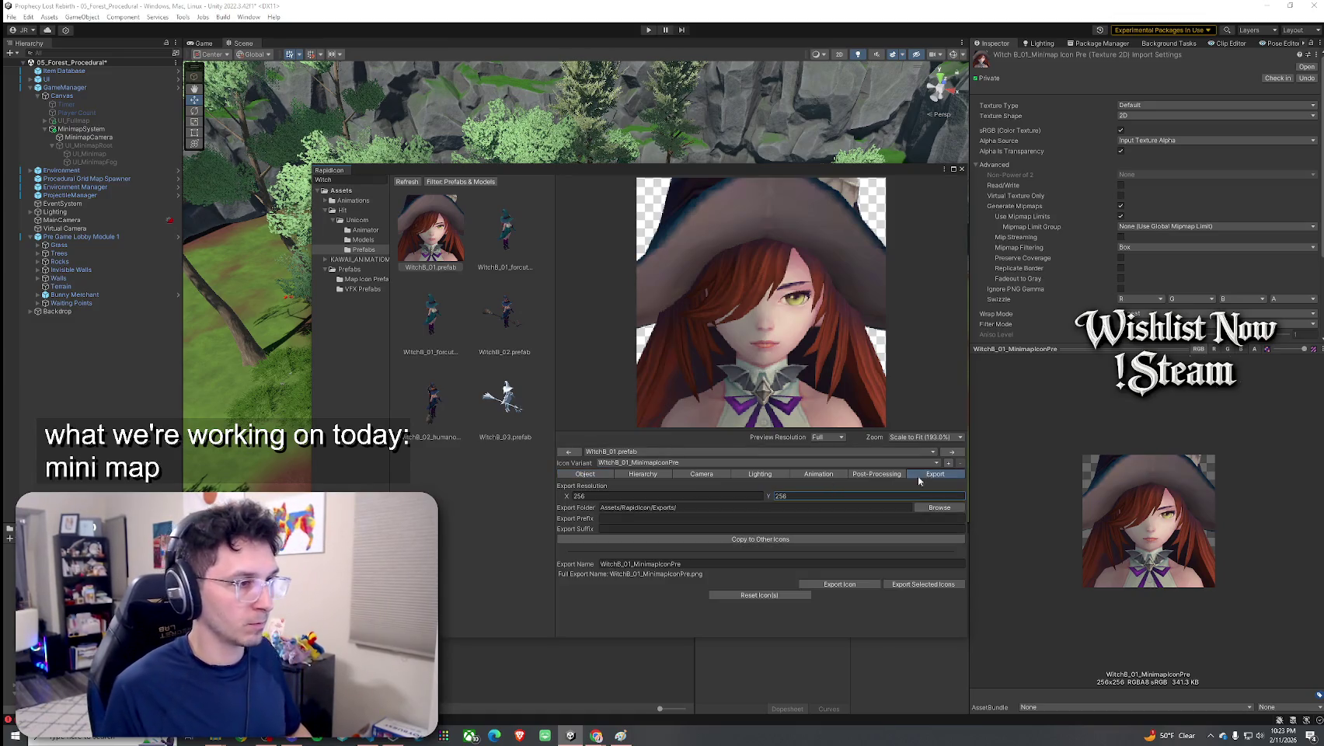
click(870, 583)
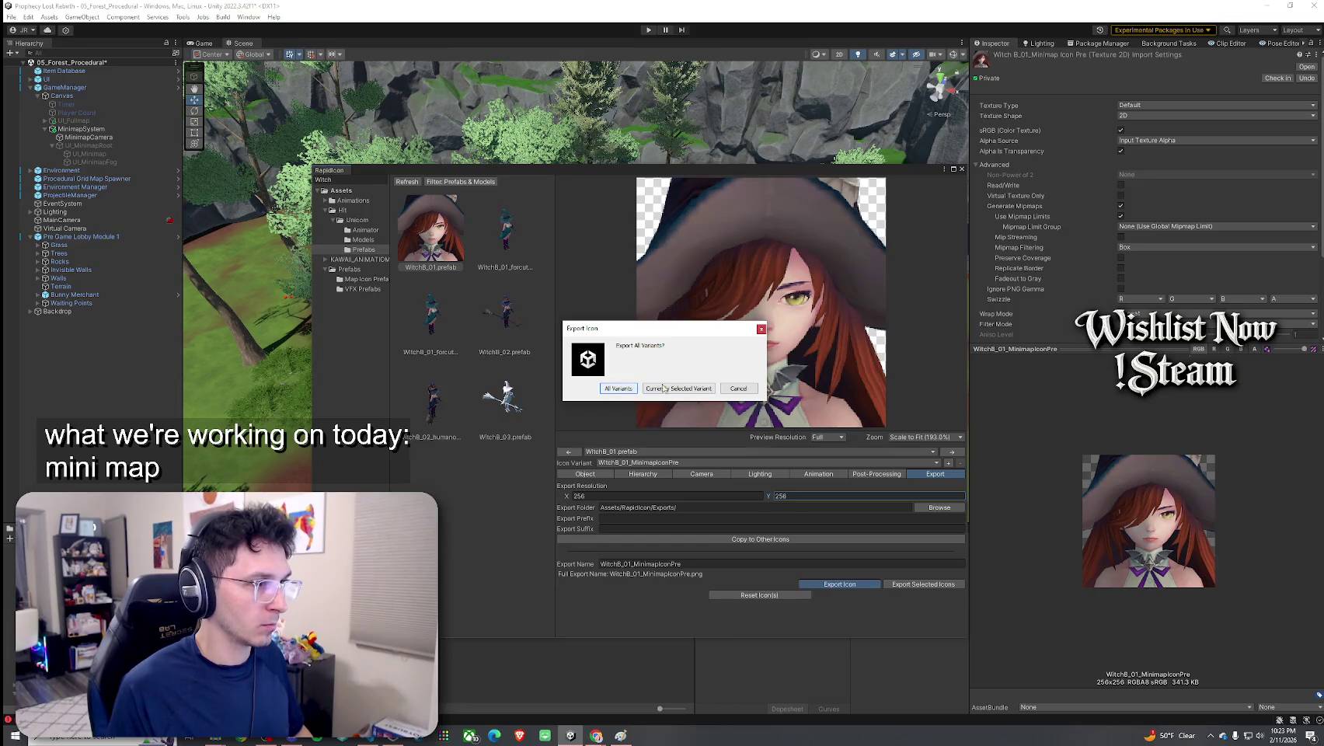
click(694, 389)
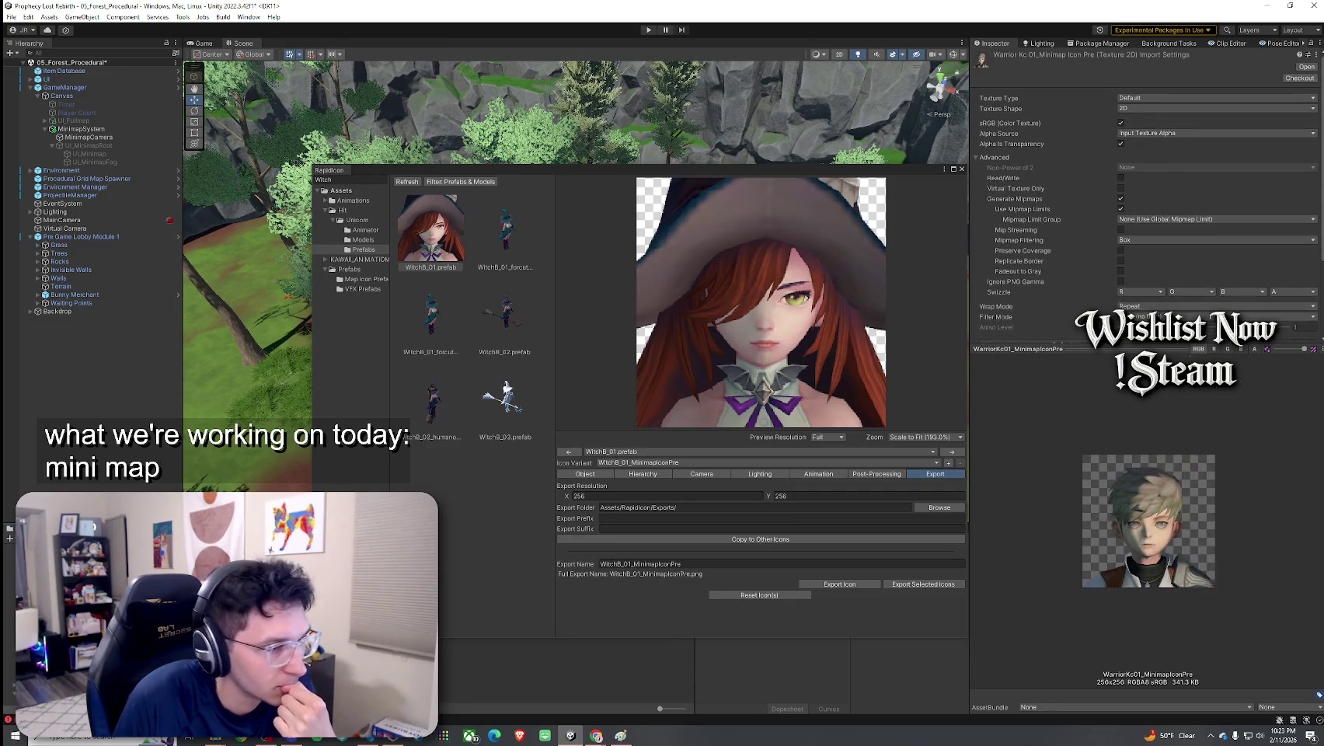
click(655, 477)
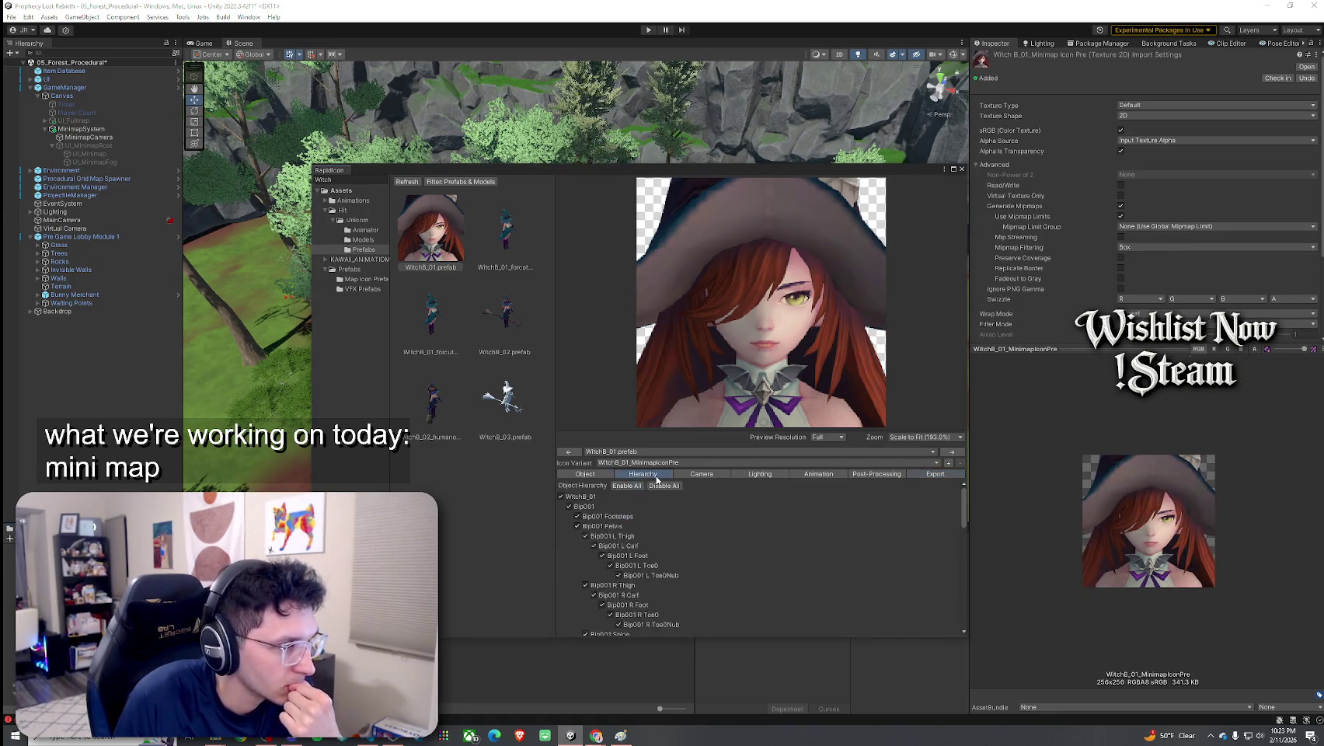
Set the RapidIcon camera's scale factor to 7
click(685, 475)
click(623, 561)
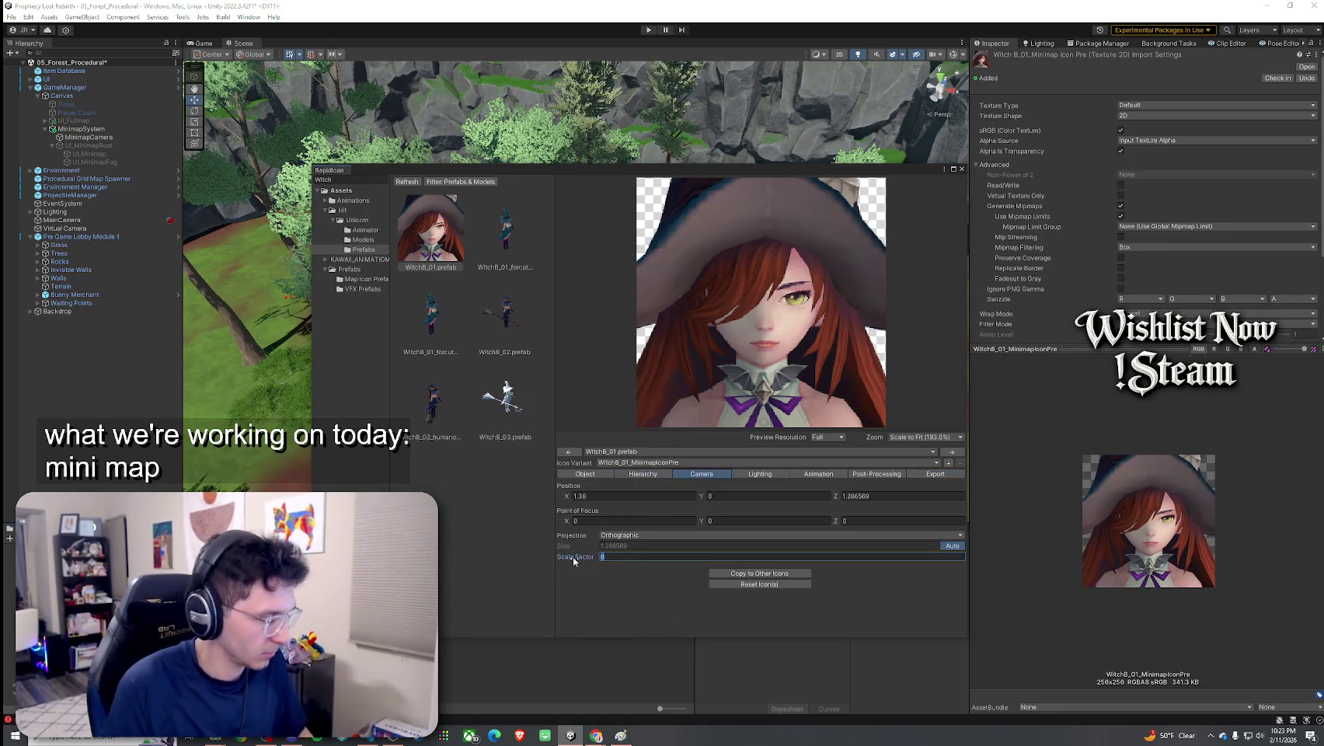
text(7)
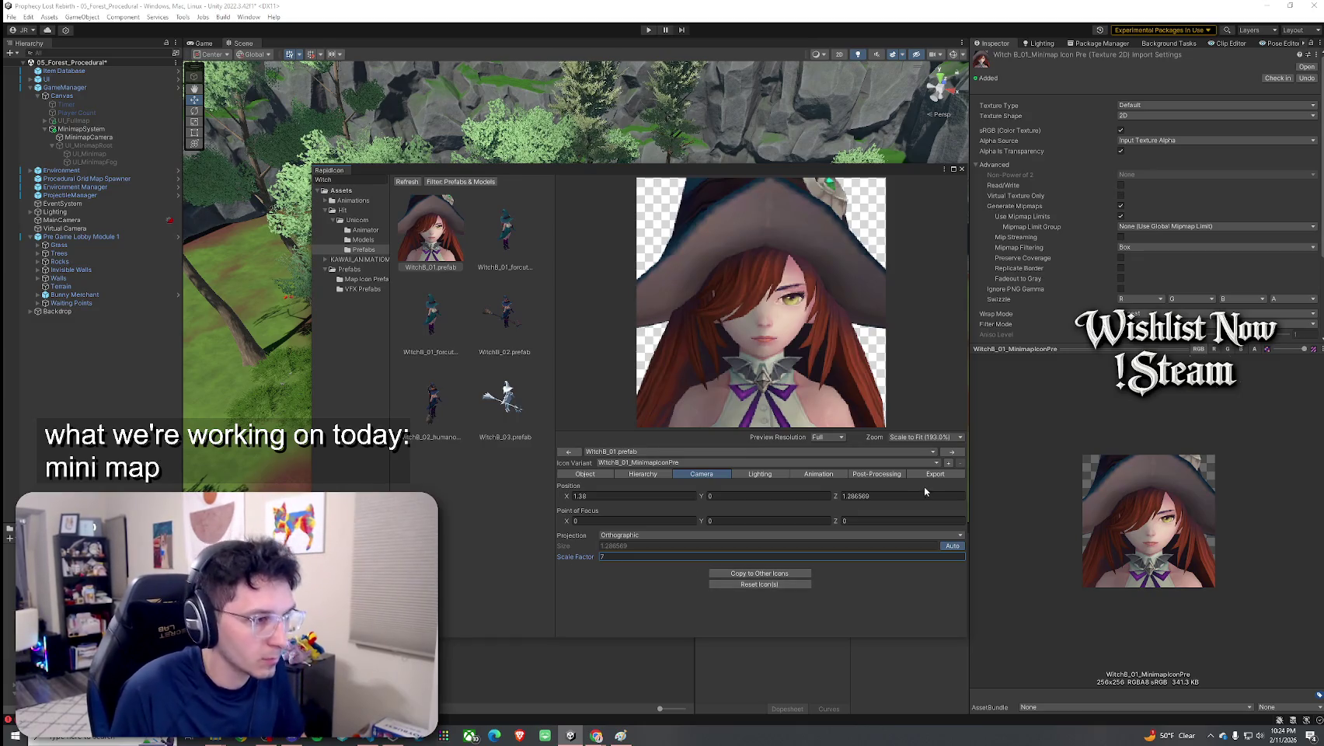
click(936, 475)
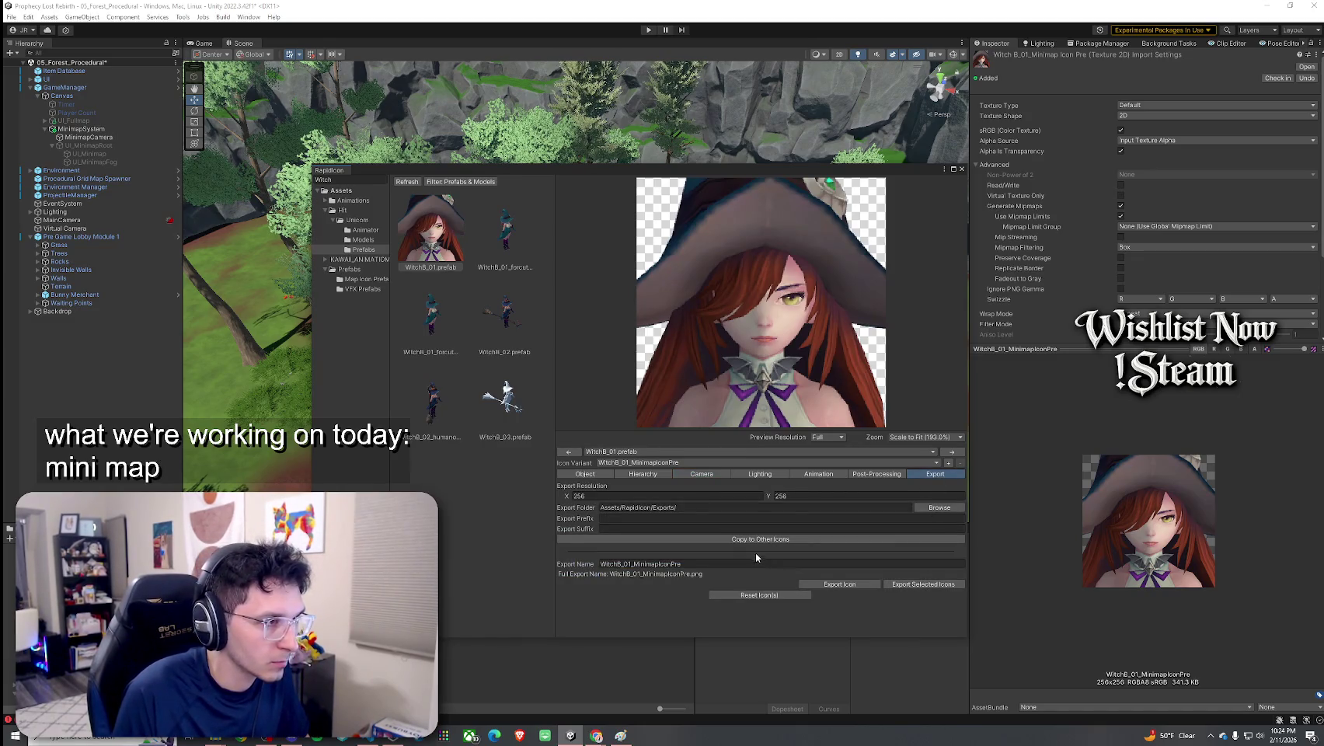
Try Witch Position Y values -1.4, -2.2, -1.35 and -1.39, landing on -1.38
click(715, 476)
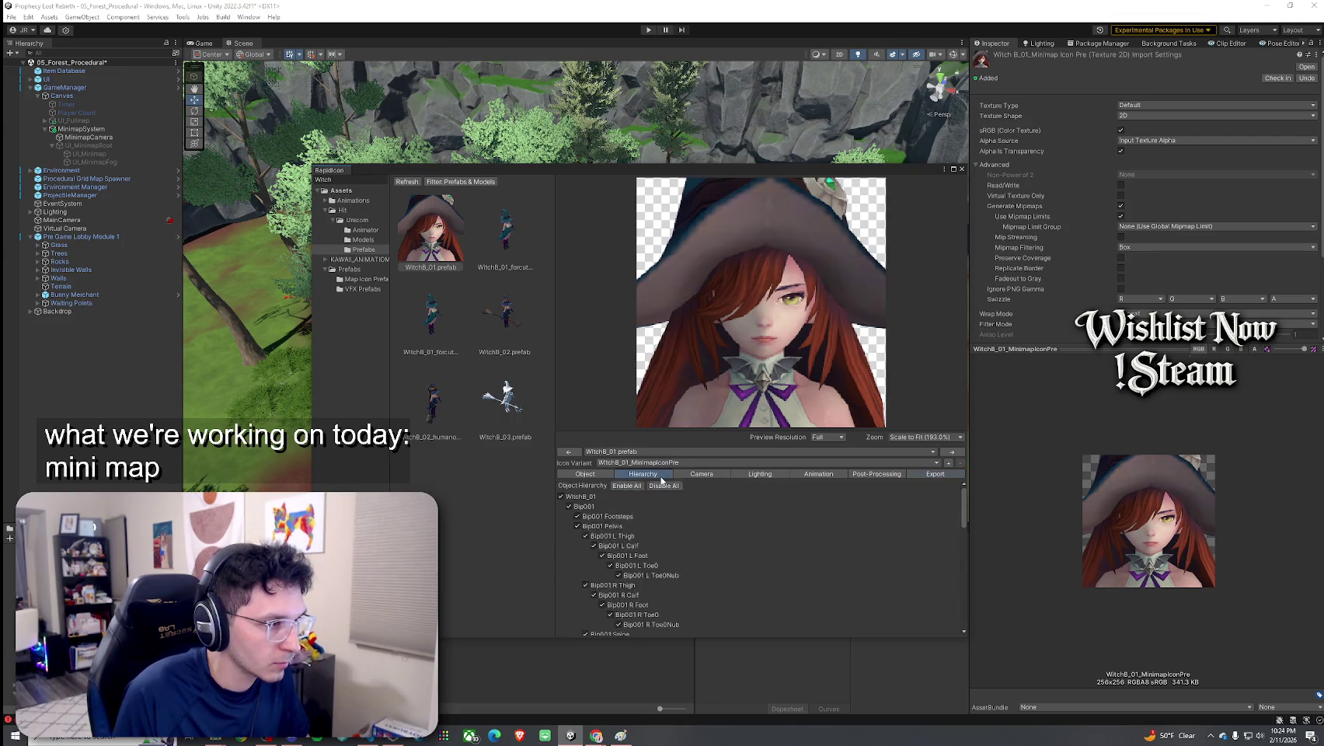
click(585, 474)
text(-1.4)
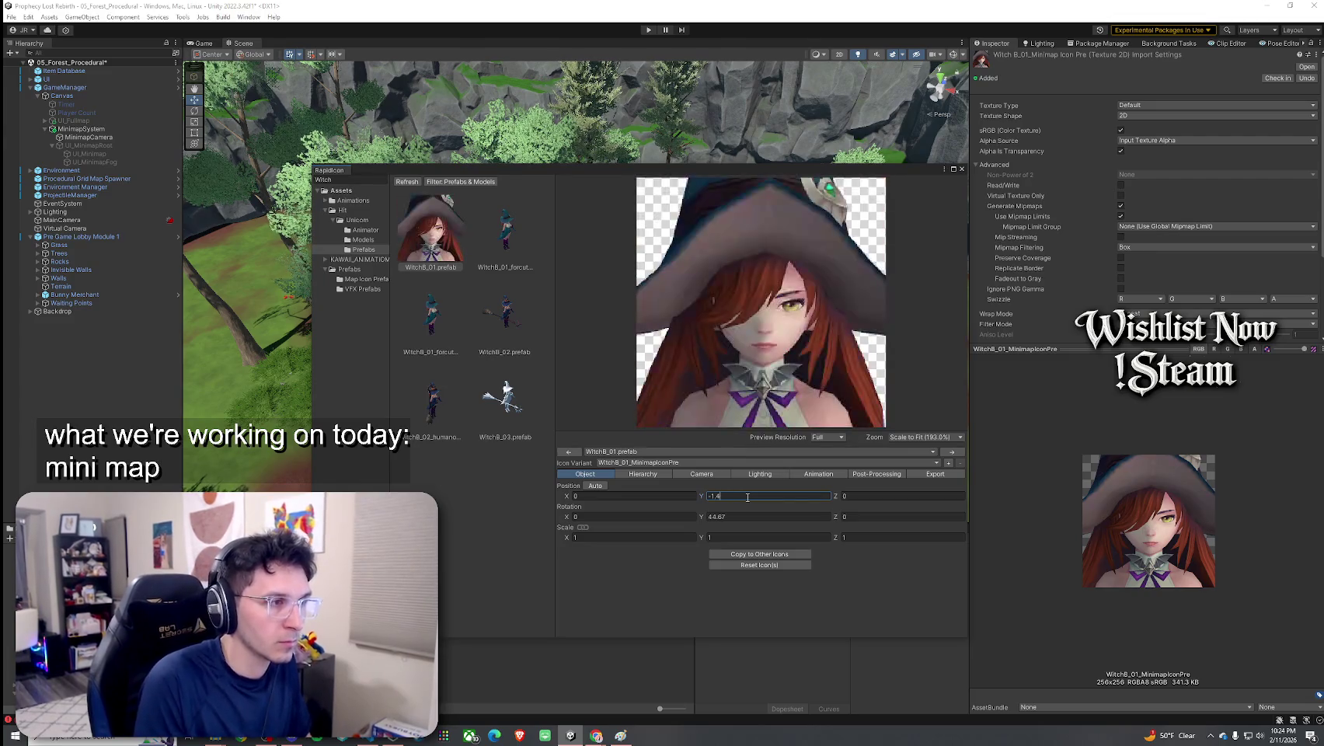
key(ctrl+z)
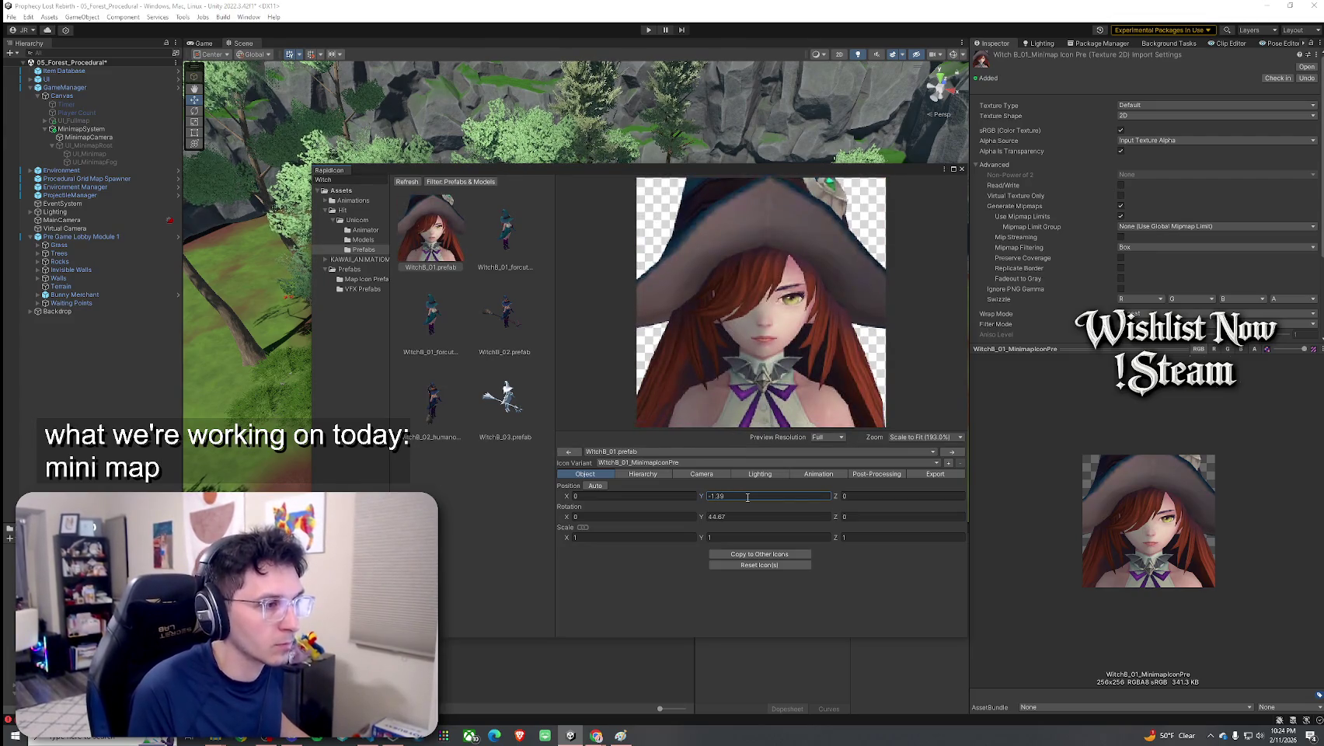
text(-2.2)
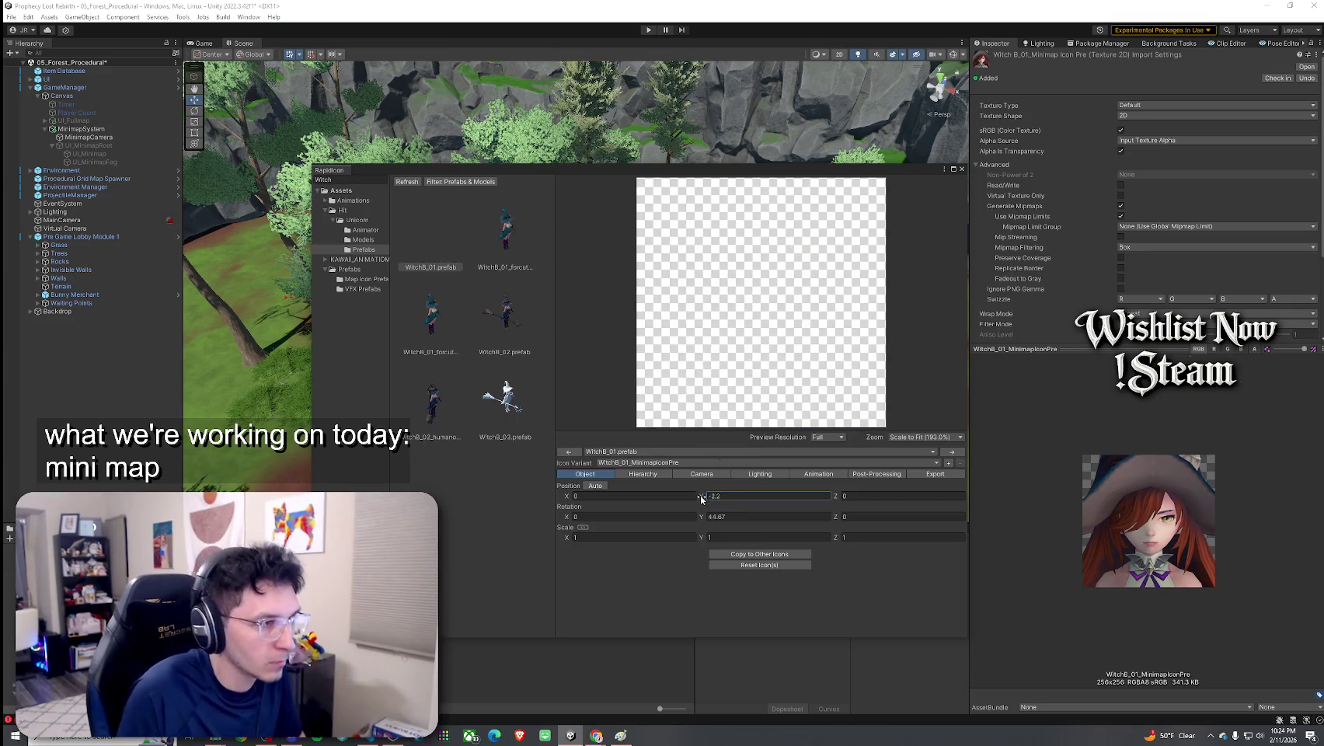
key(ctrl+z)
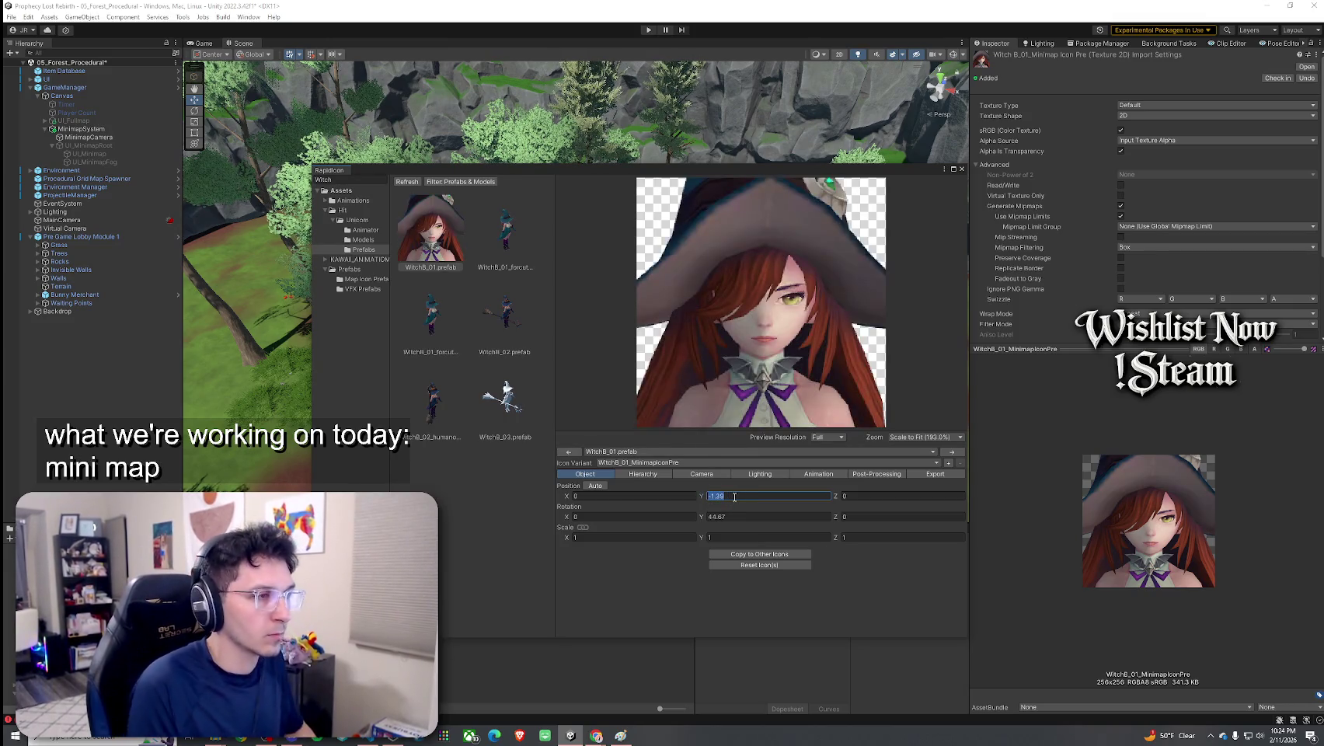
text(-1.35)
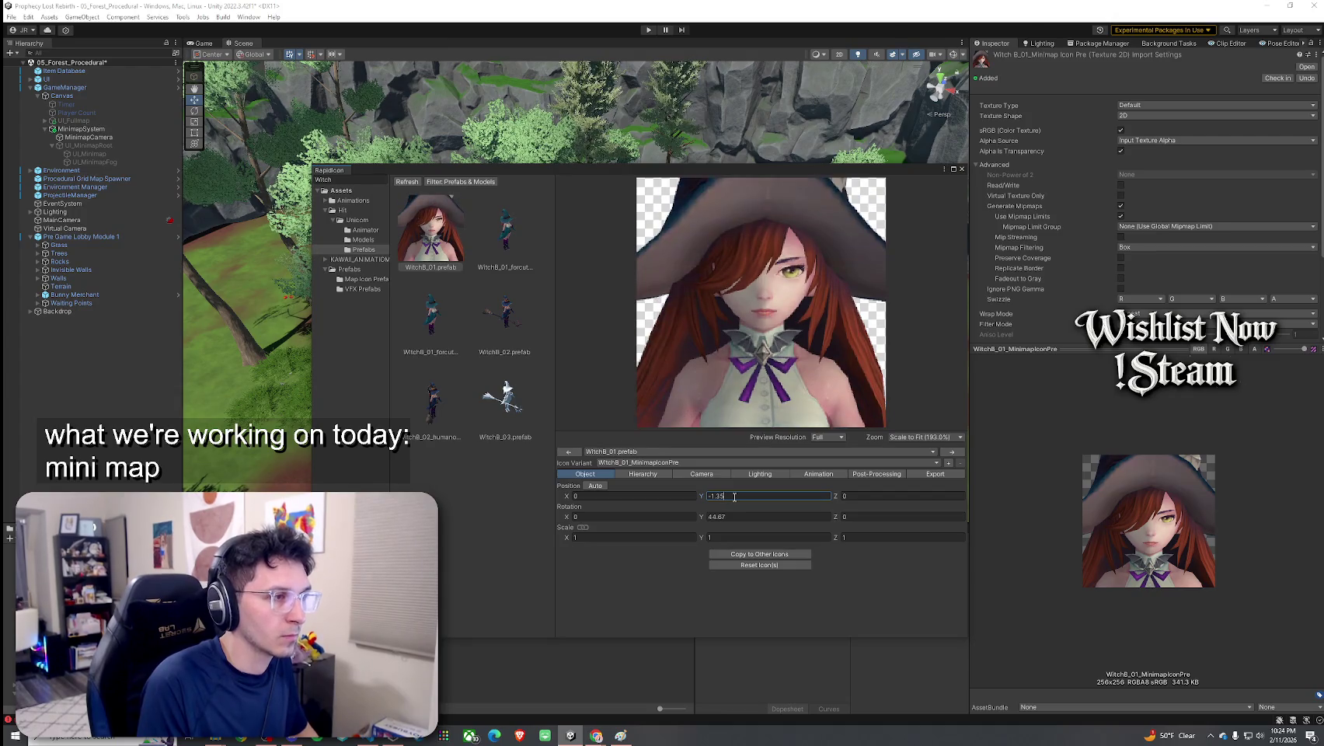
key(BackSpace)
key(BackSpace)
text(4)
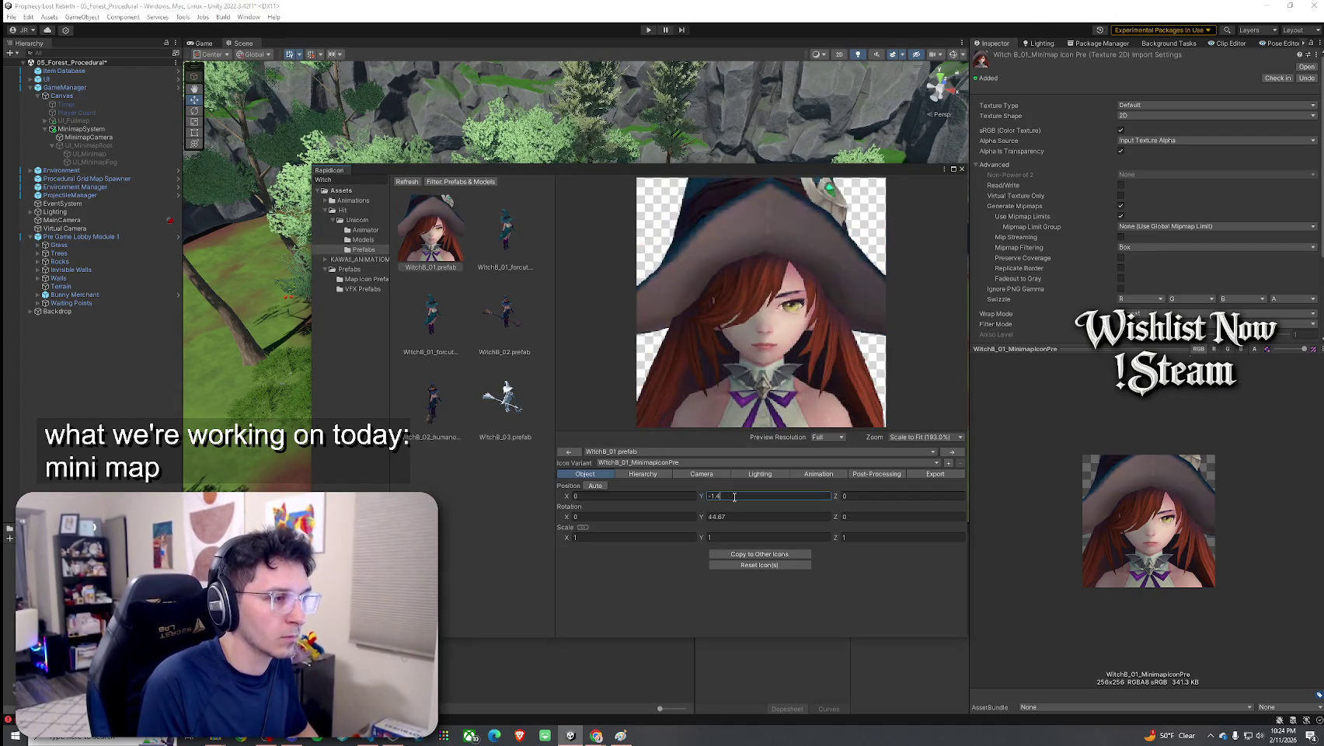
key(BackSpace)
text(39)
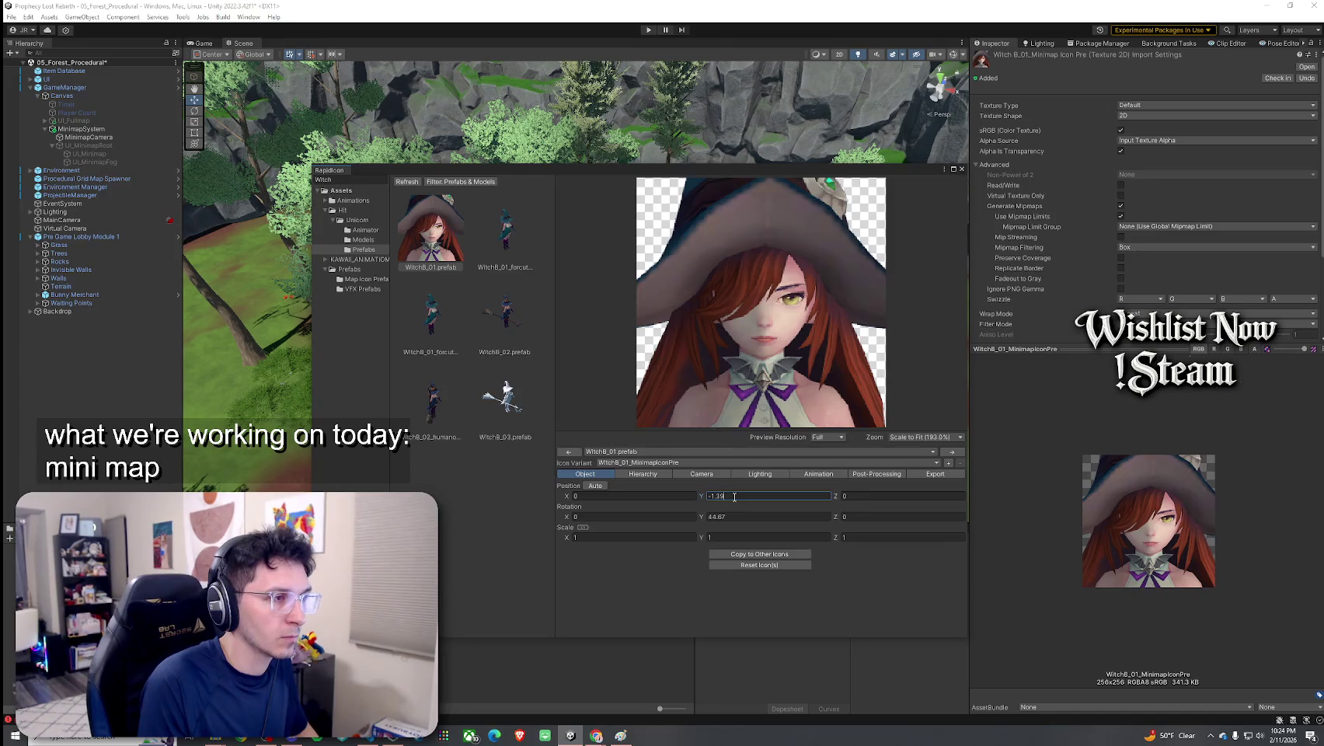
key(BackSpace)
text(8)
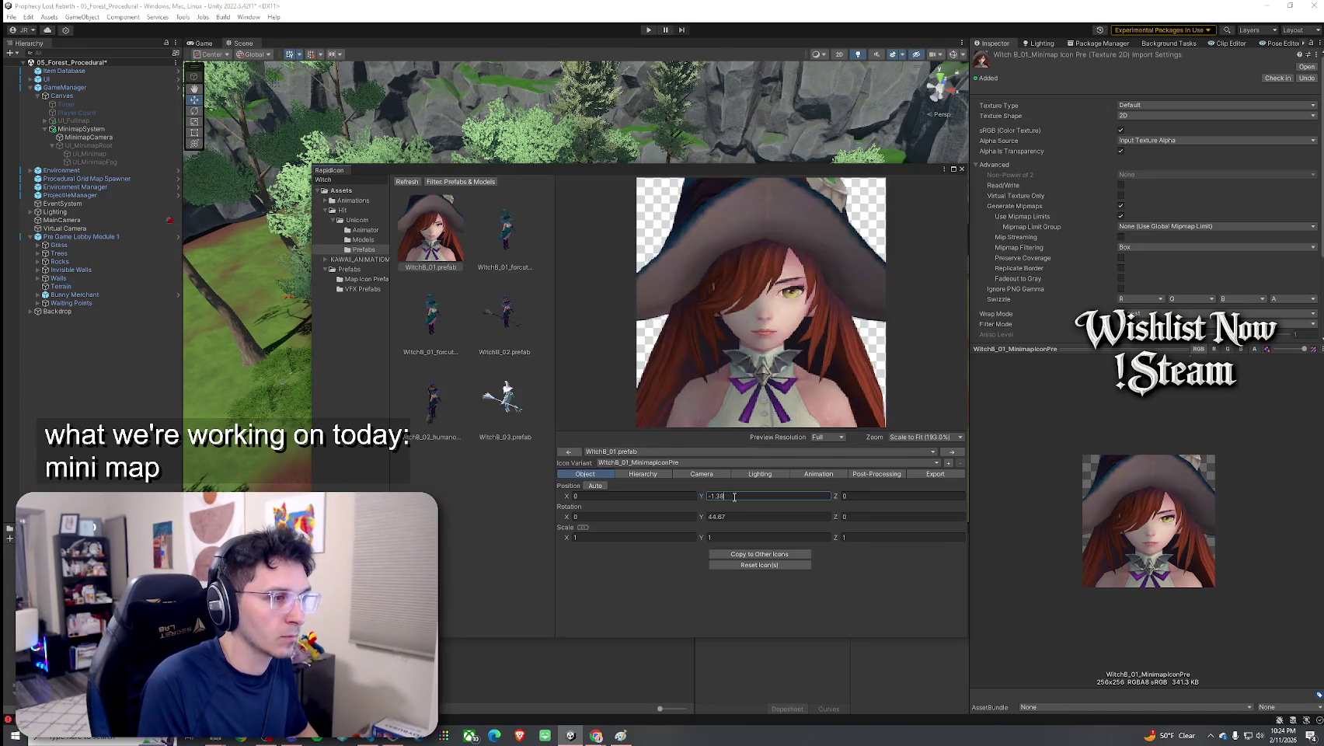
Test Position Y -1.45, -1.42, -1.4 and -1.39, then return to -1.38
key(BackSpace)
key(BackSpace)
text(4)
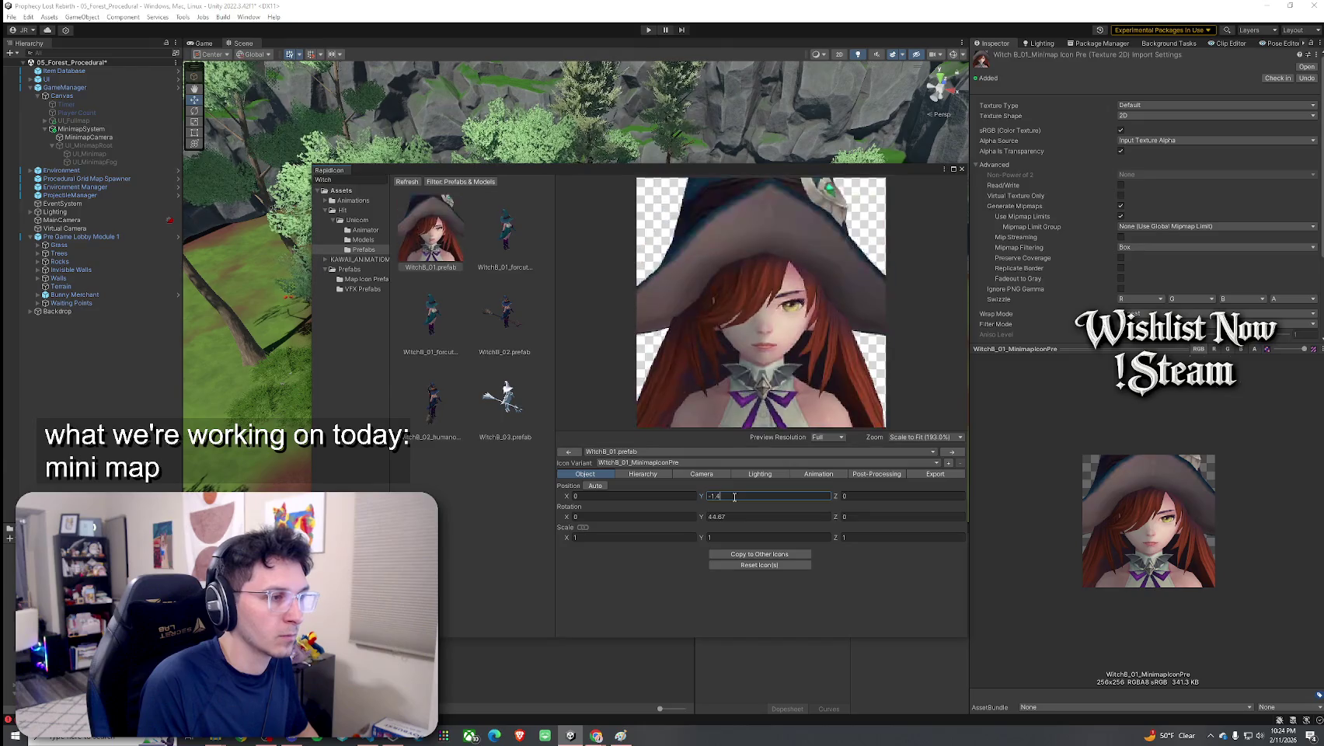
text(5)
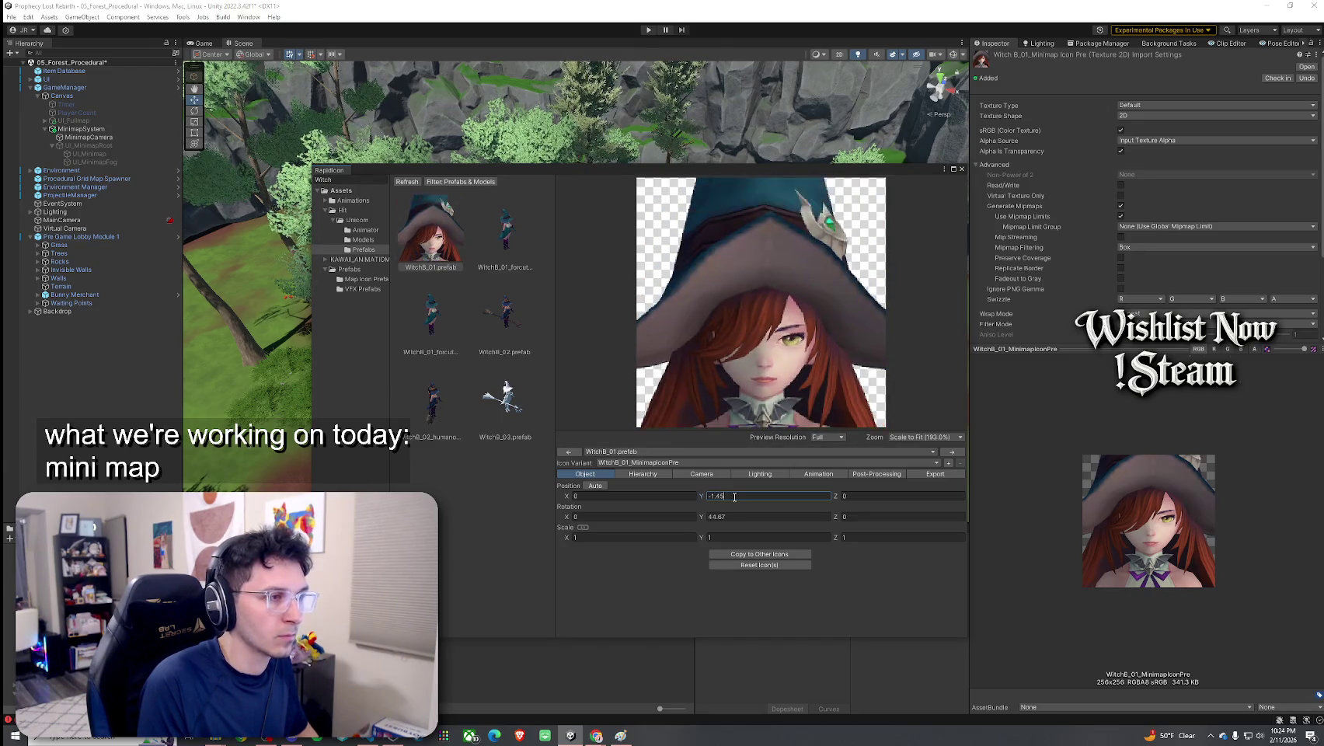
key(BackSpace)
text(2)
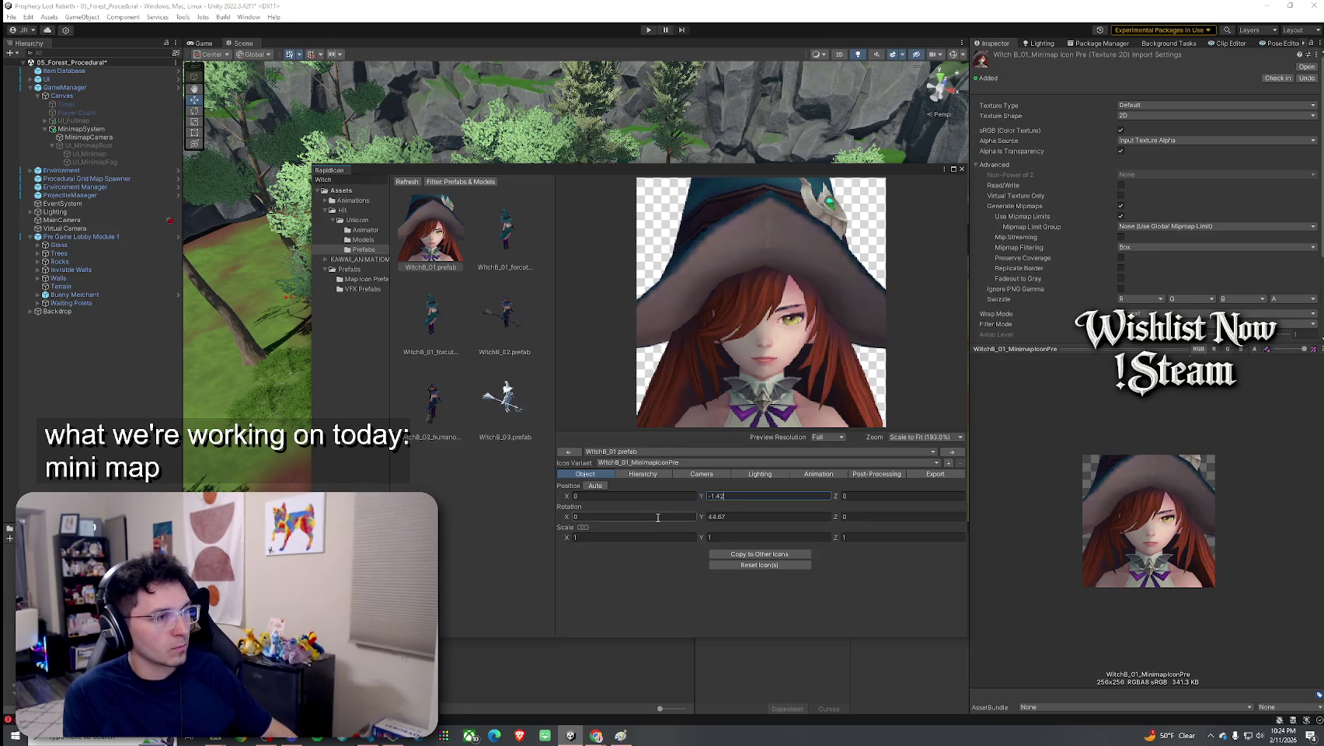
key(BackSpace)
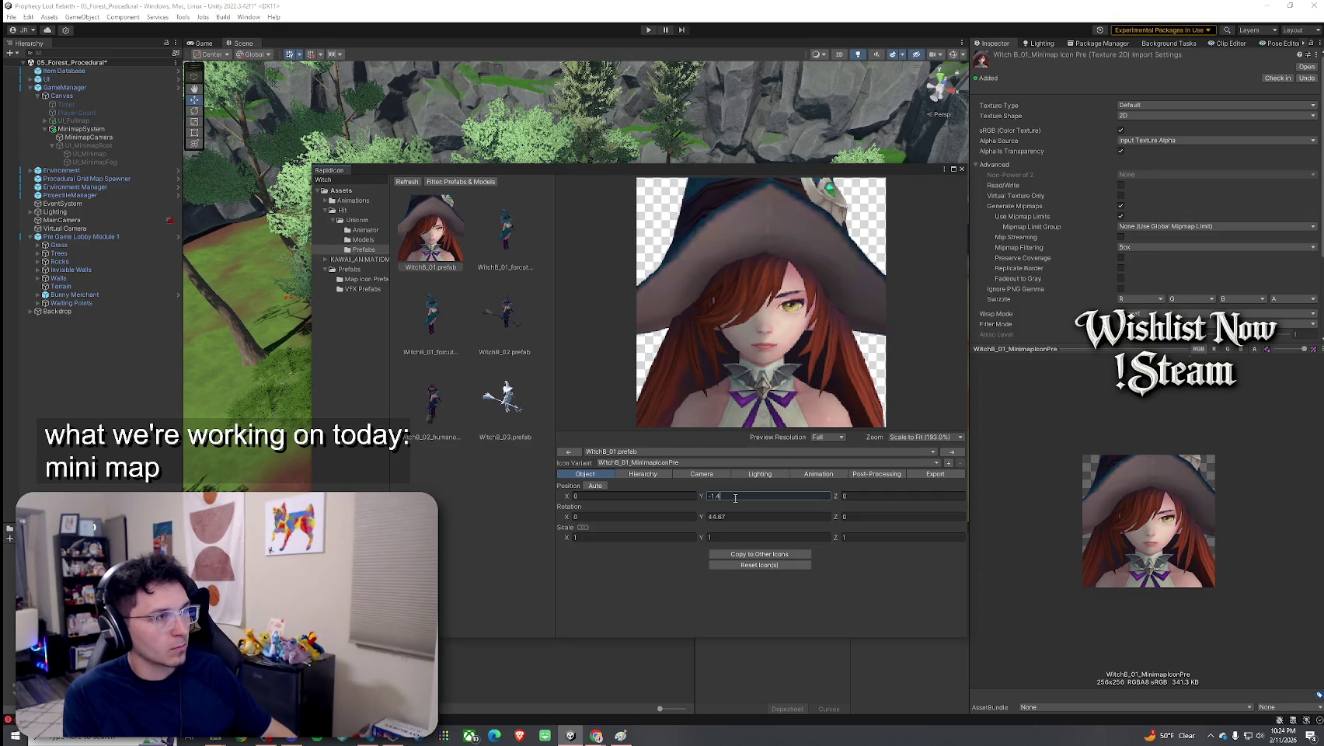
key(BackSpace)
text(39)
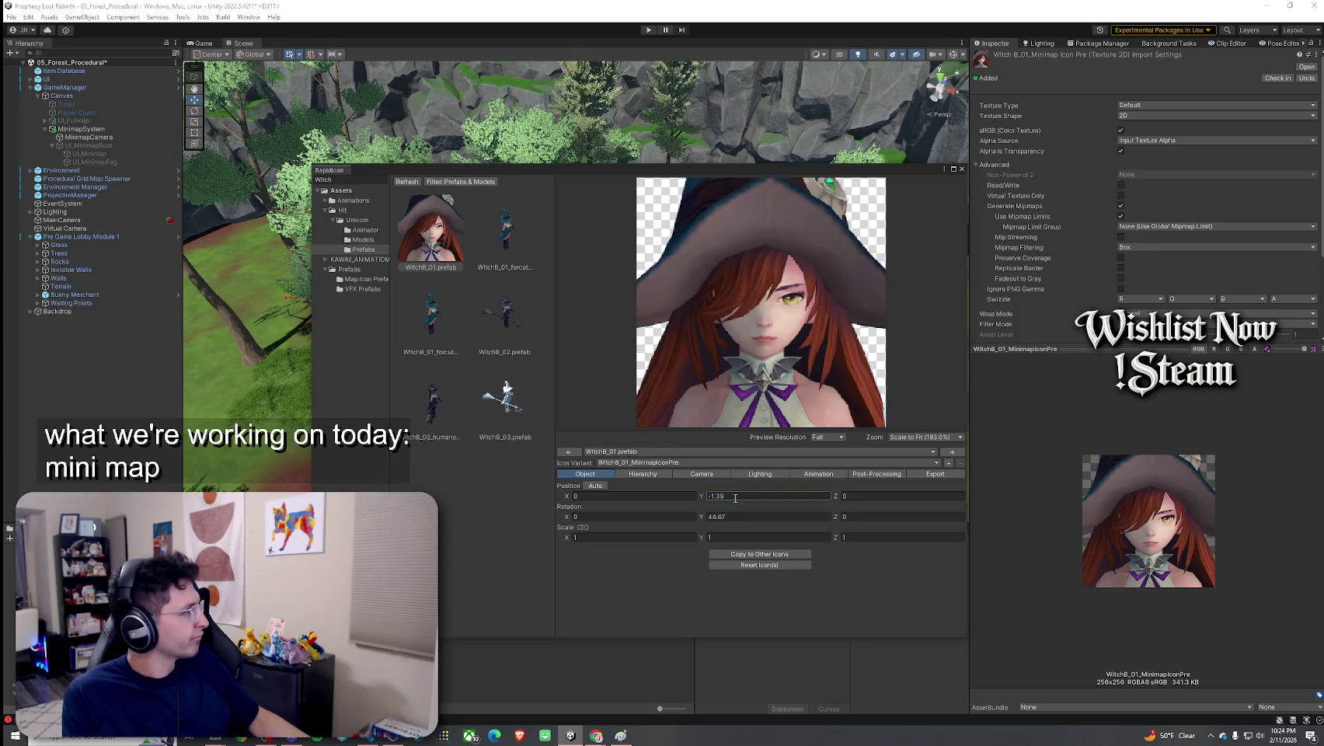
key(BackSpace)
text(8)
Try horizontal position 9, re-centre at 0, and confirm vertical position -1.38
click(658, 495)
text(9)
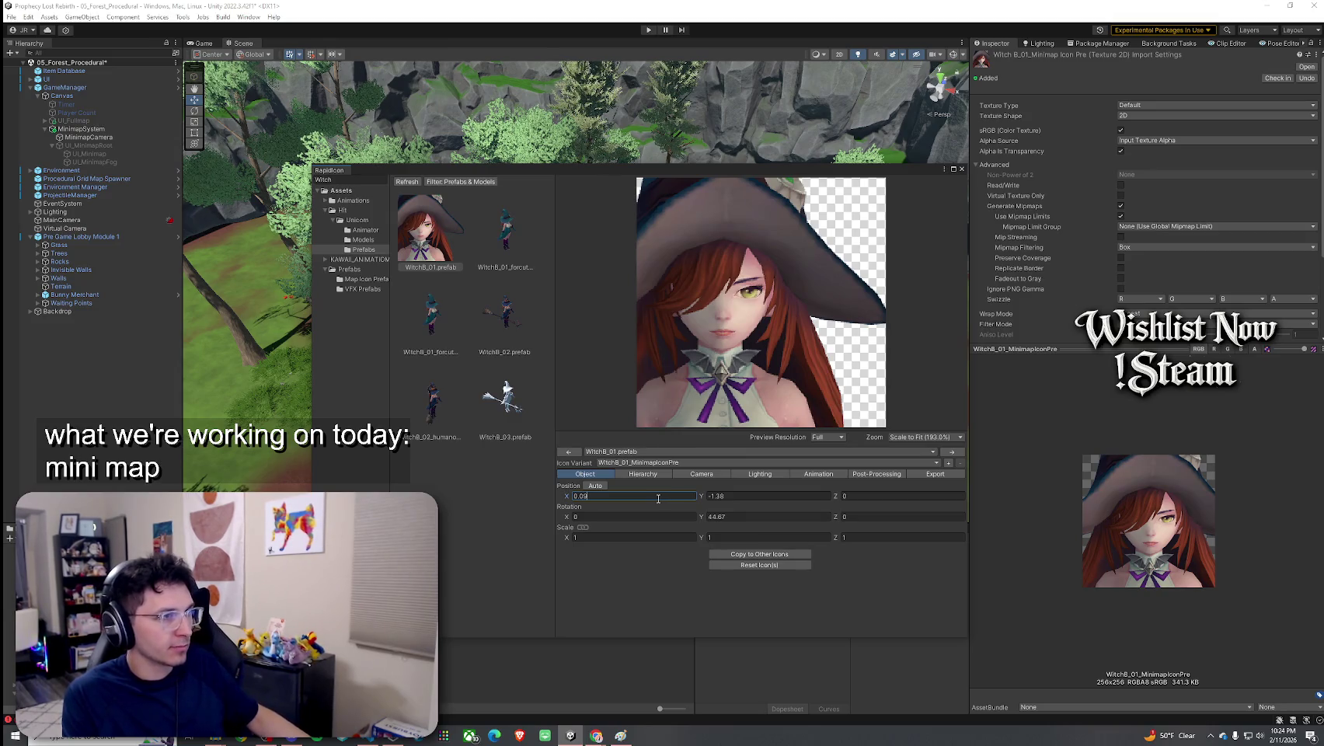
key(BackSpace)
key(BackSpace)
key(BackSpace)
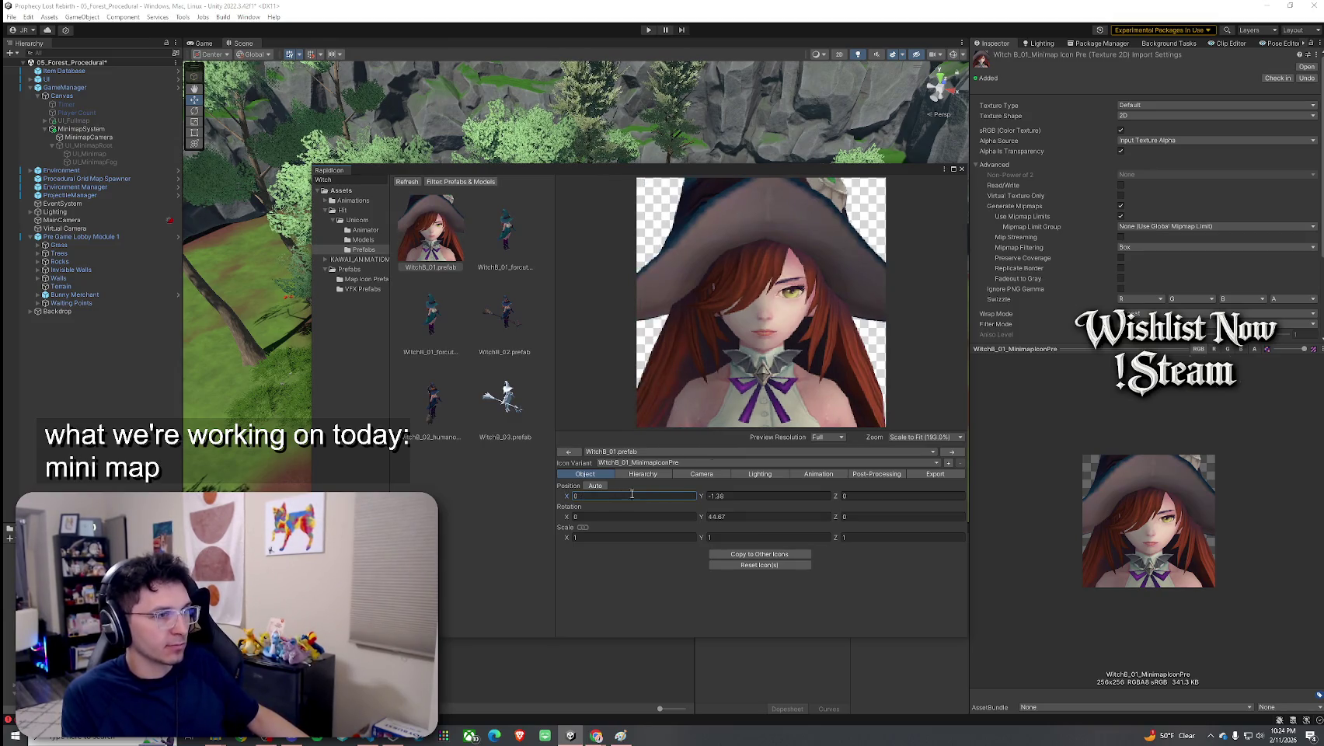
click(715, 495)
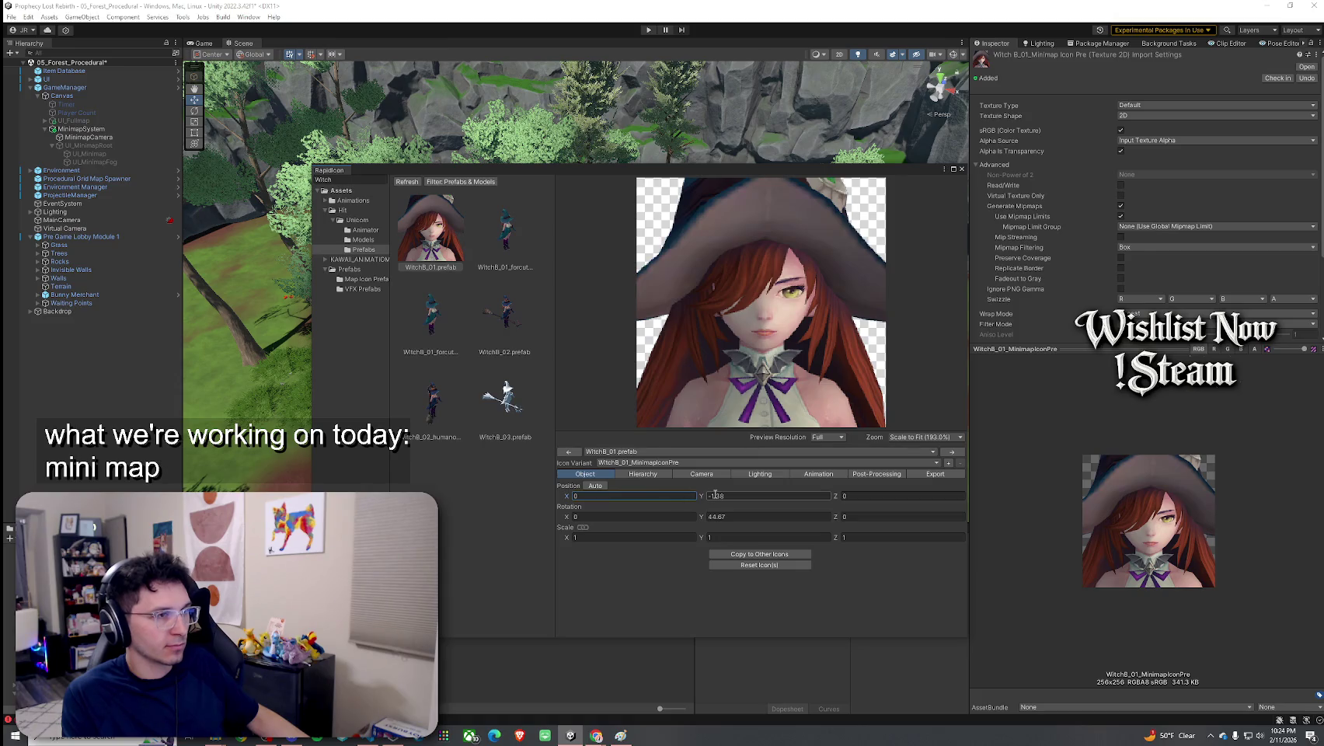
key(Return)
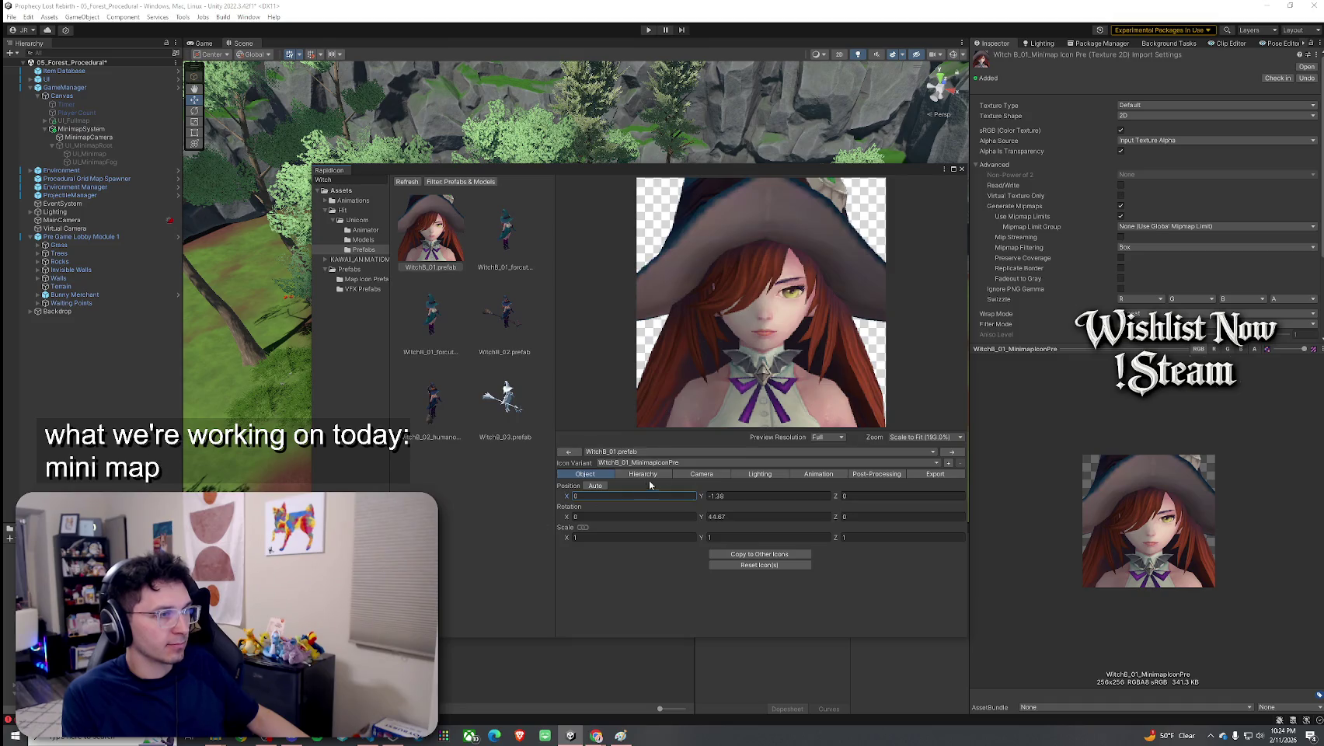
Try camera scale factor 8, then restore it to 7
click(683, 475)
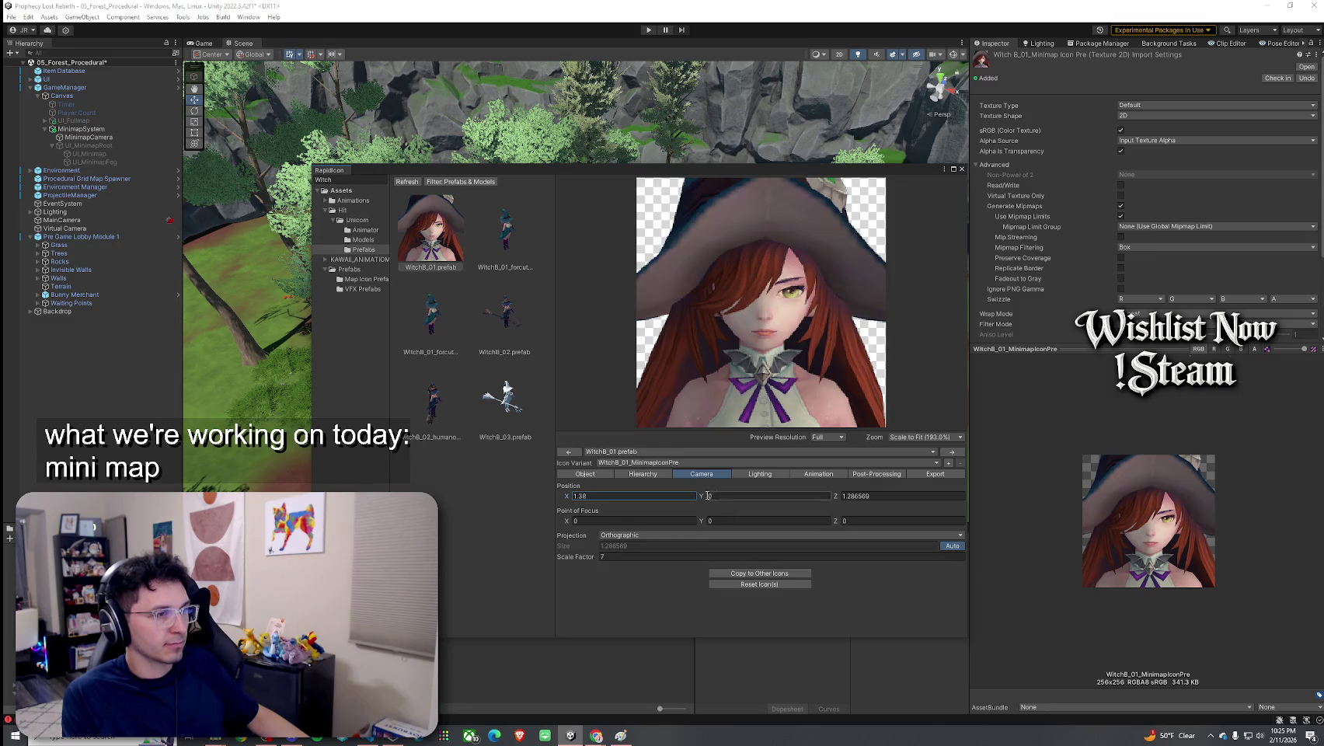
click(618, 557)
text(8)
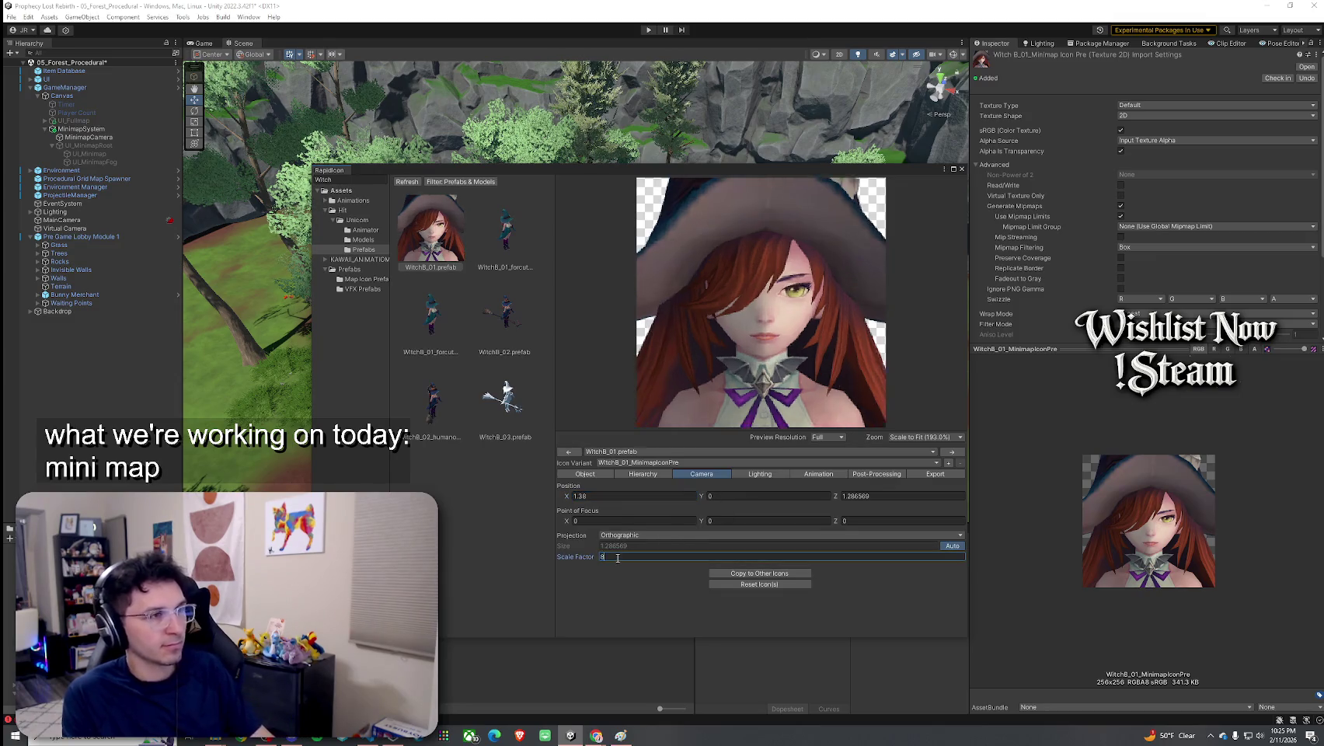
key(BackSpace)
text(7)
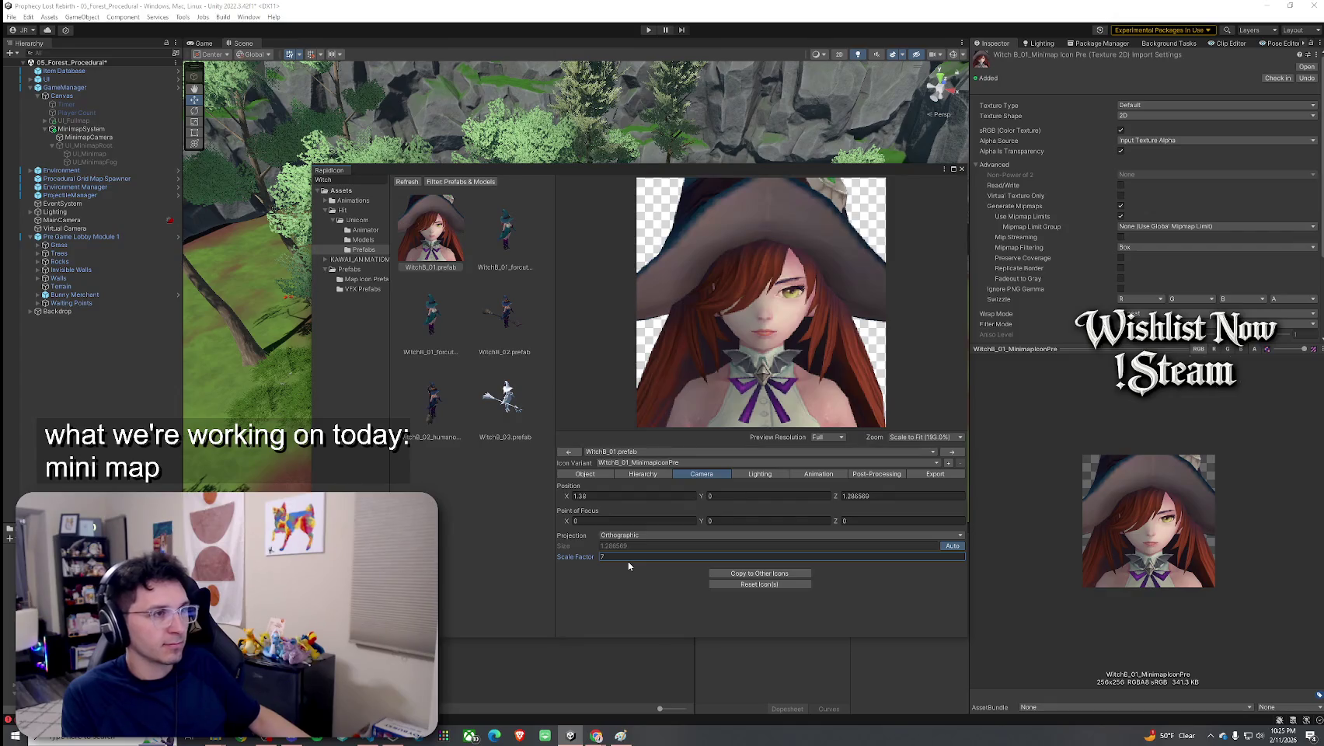
Try Witch Position Y -1.4 on the Object tab, then revert to -1.38
click(586, 473)
click(723, 496)
key(BackSpace)
key(BackSpace)
text(4)
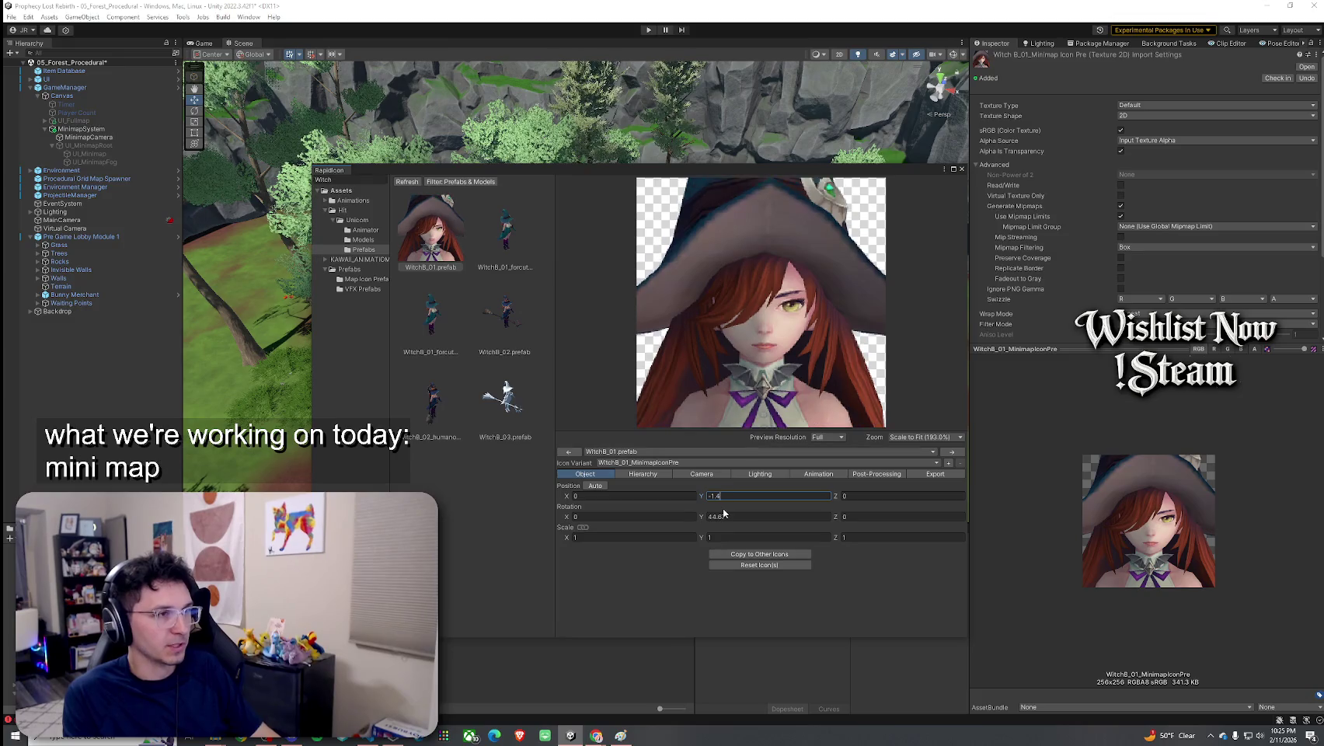
key(BackSpace)
text(38)
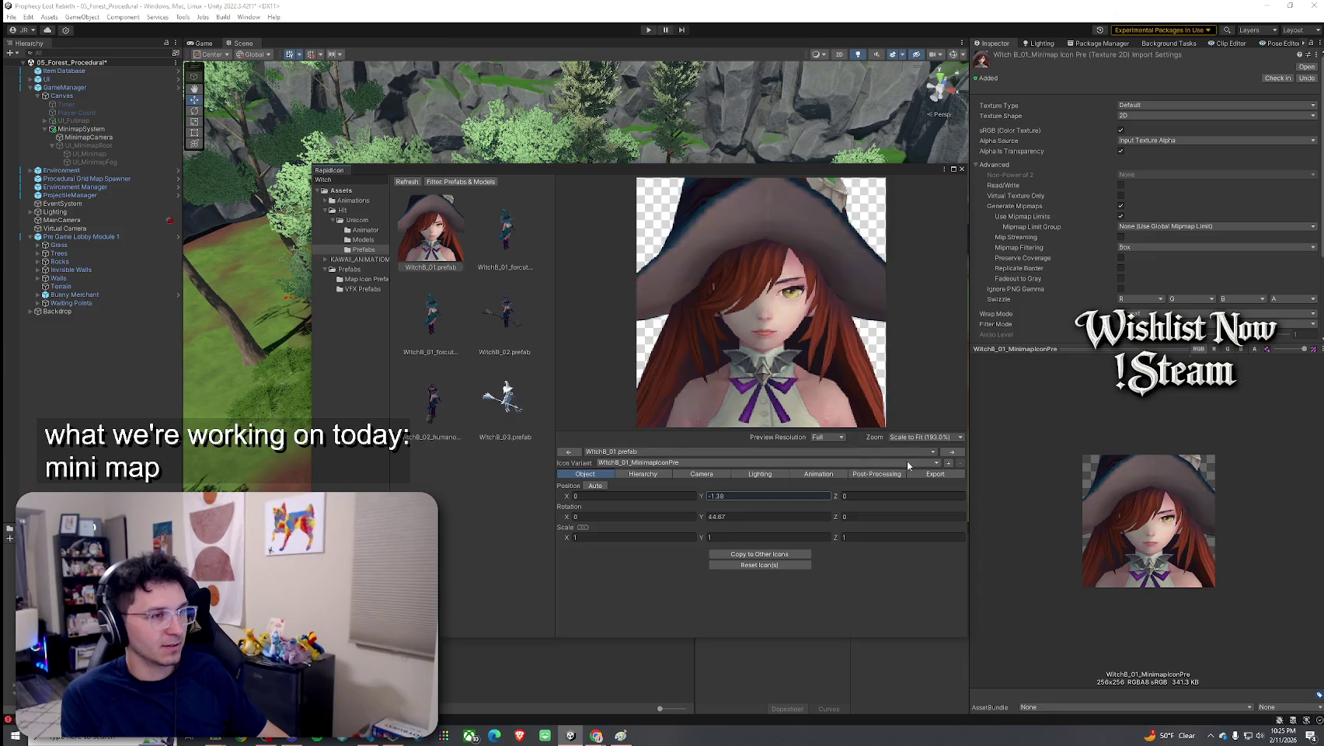
Export only the currently selected Witch icon variant, then close RapidIcon
click(926, 476)
click(853, 584)
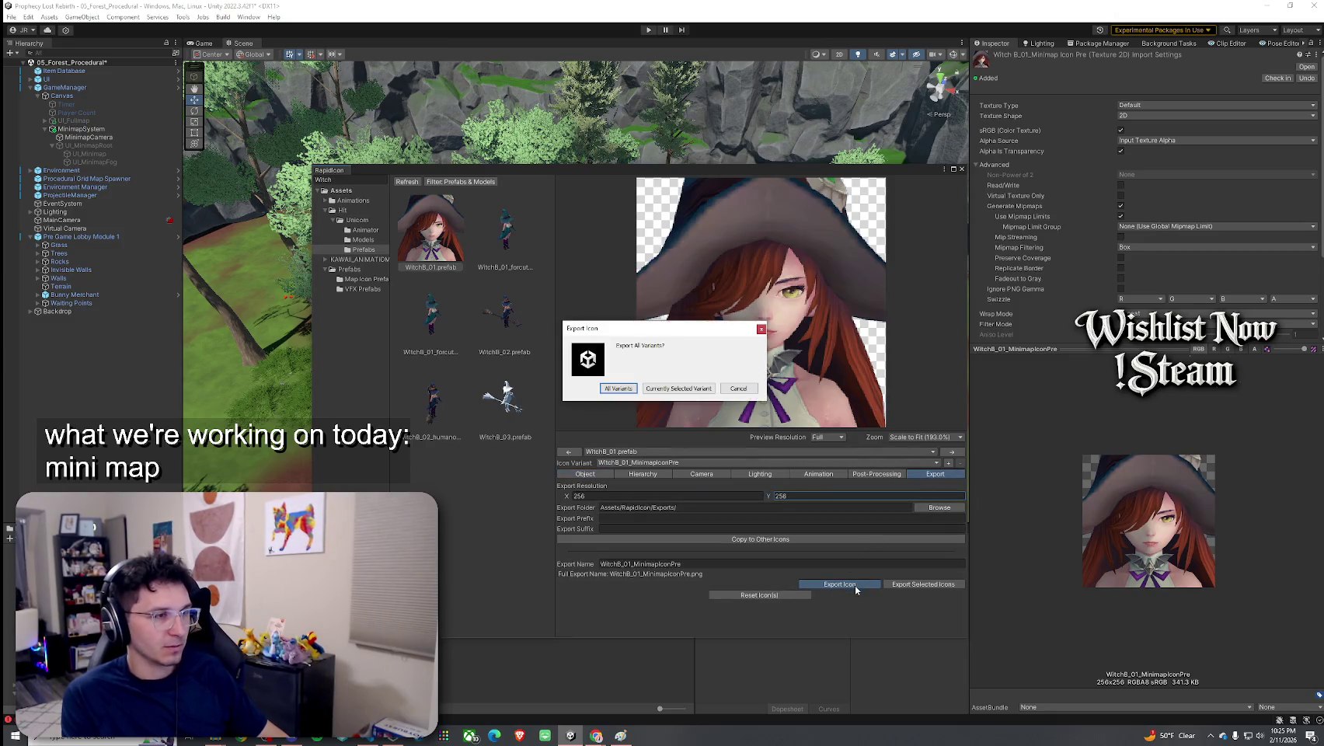
click(676, 388)
click(701, 389)
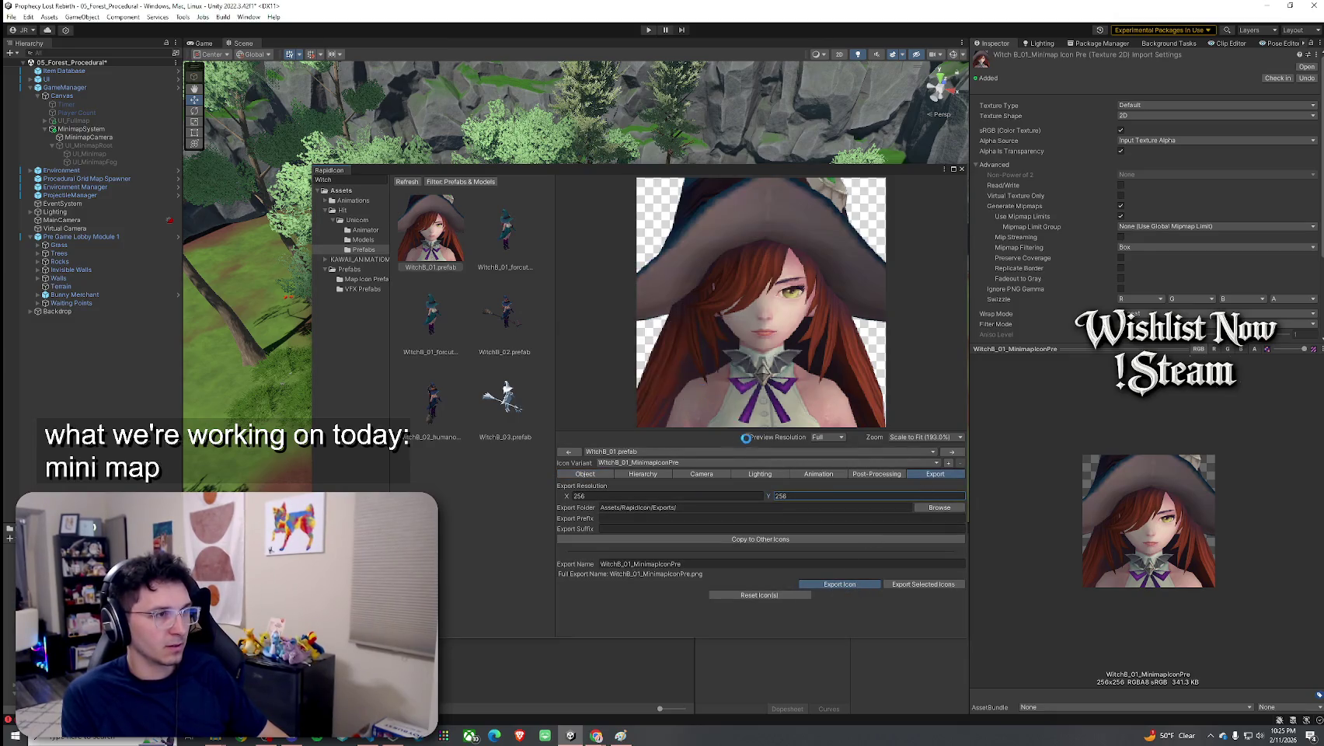
click(962, 168)
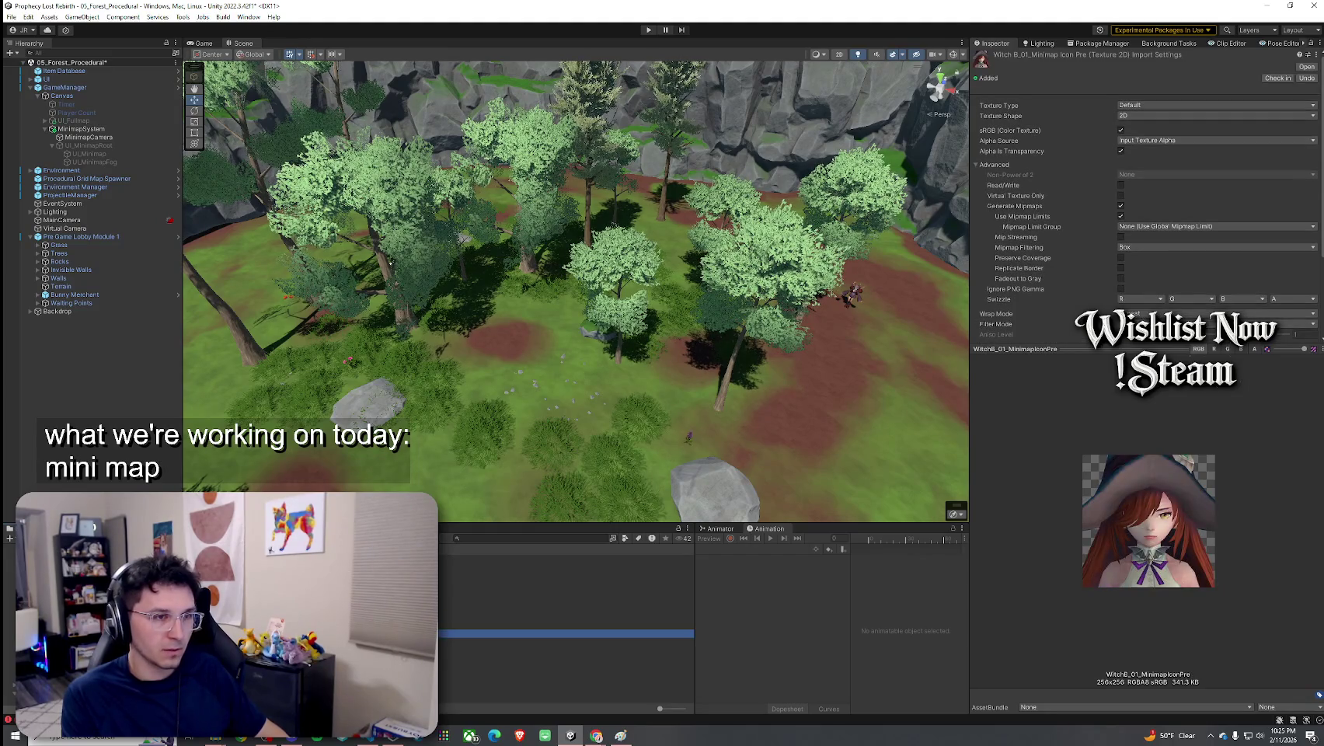
Compare the WarriorKc01 and WitchB_01 minimap icon textures, then open the Tools menu
click(544, 616)
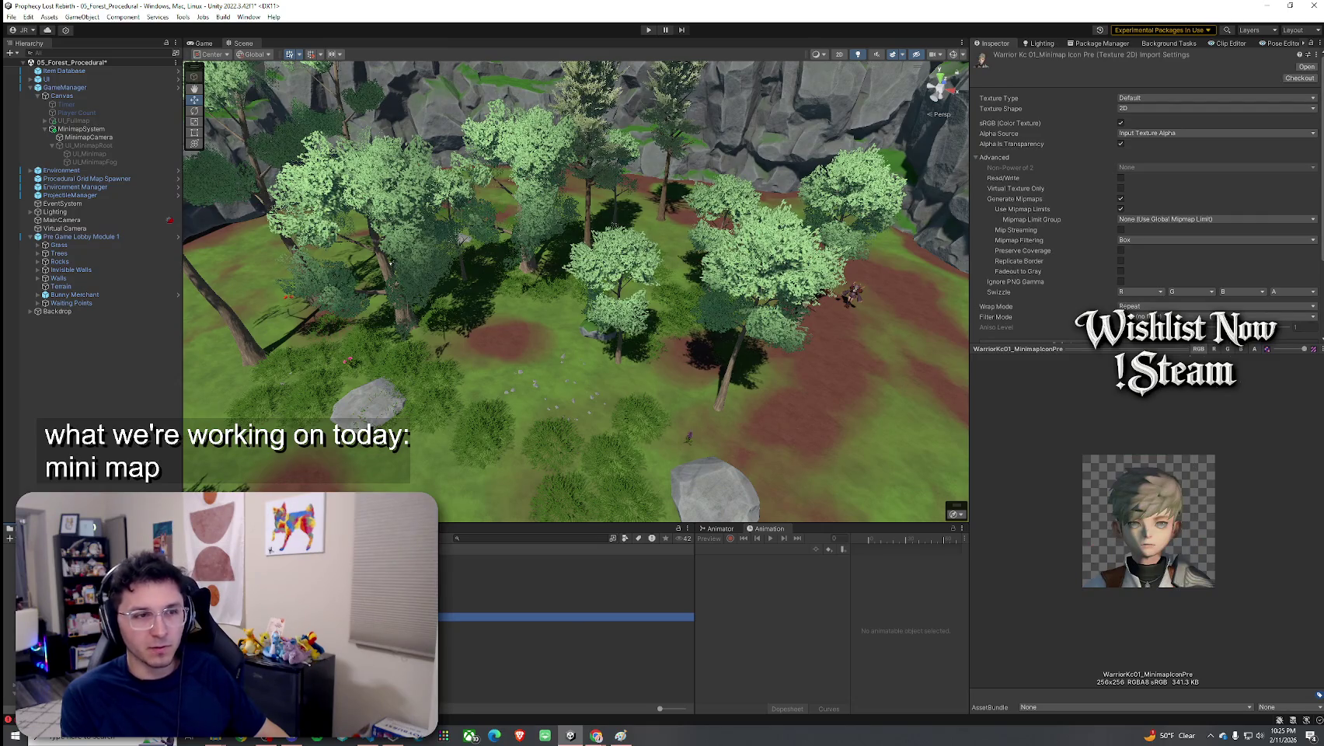
click(544, 634)
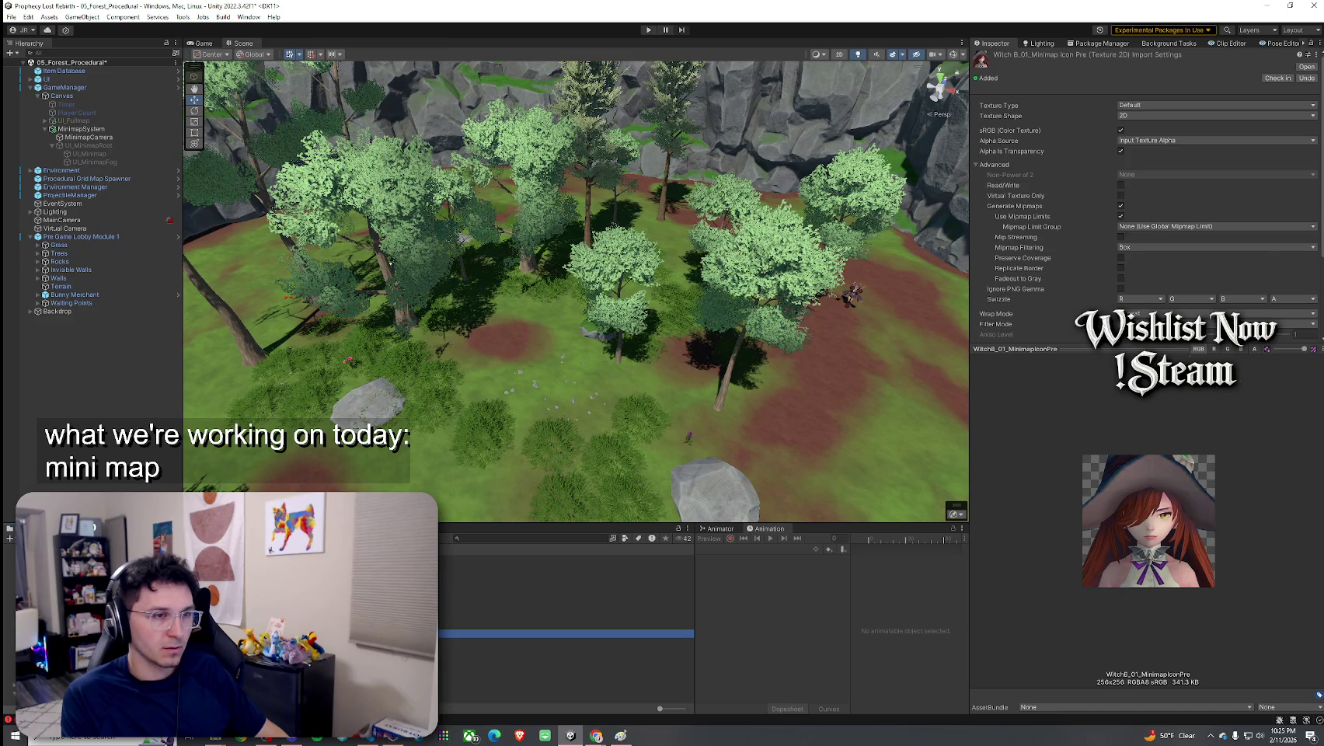
click(565, 617)
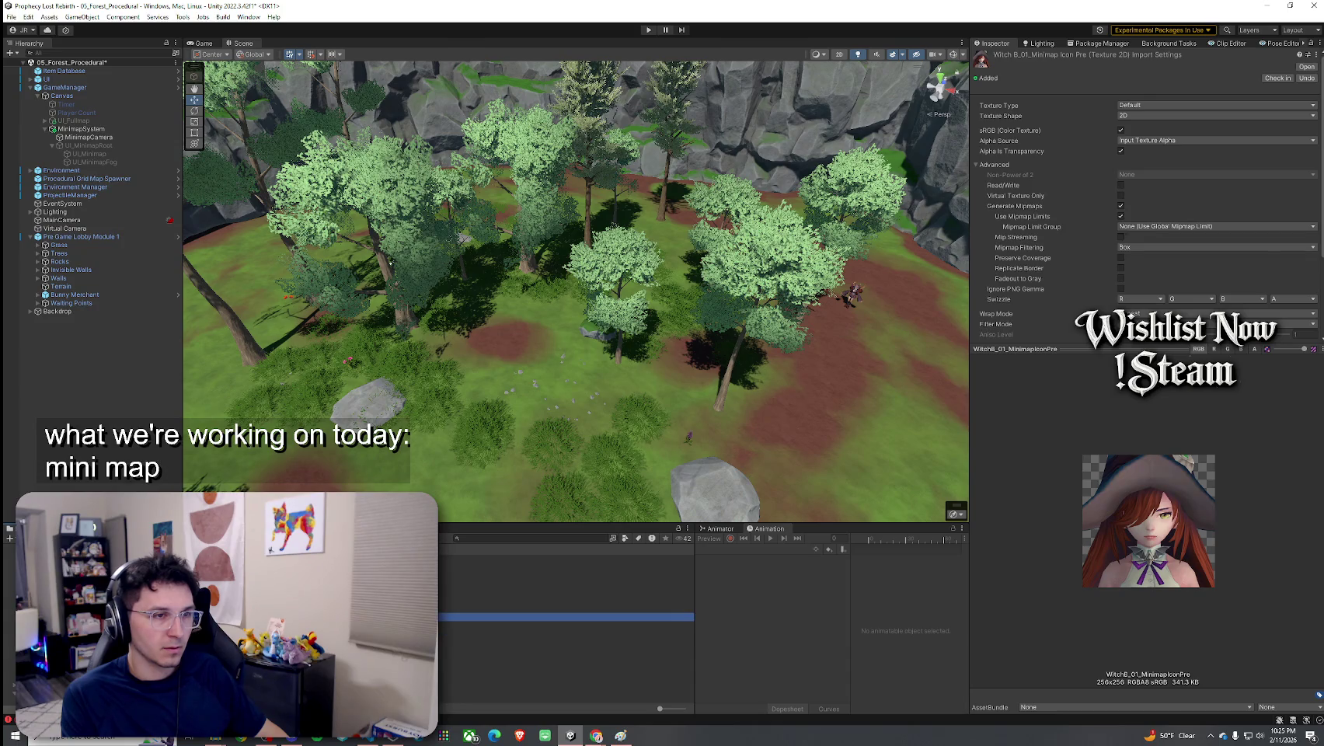
click(565, 634)
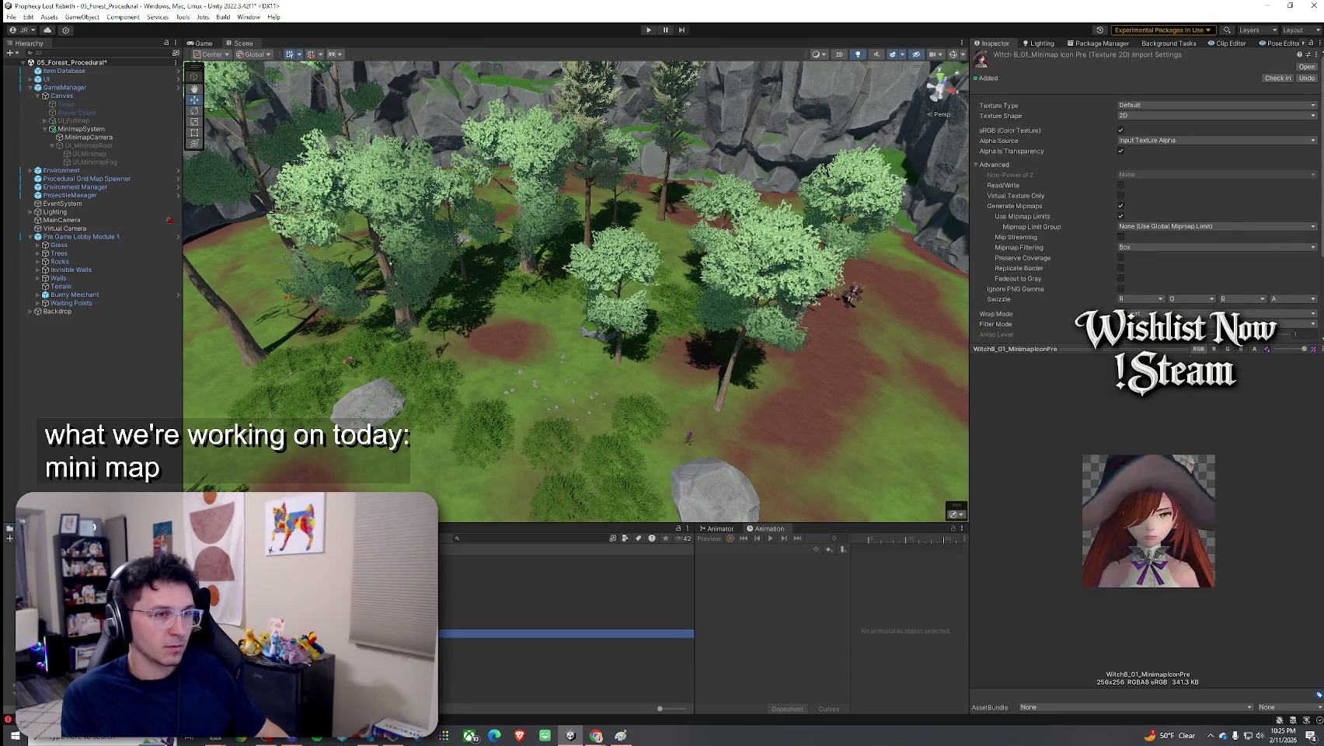
click(182, 16)
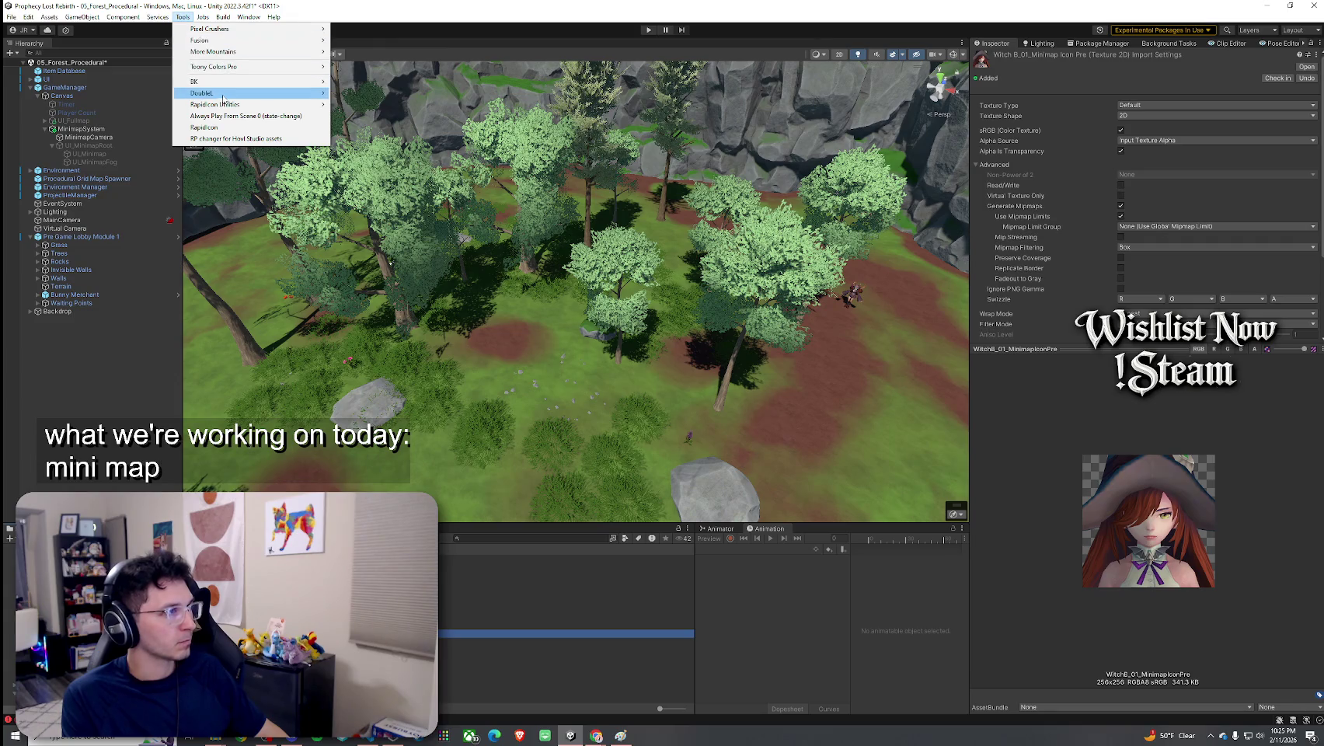
Reopen RapidIcon, try scale factor 8 then 7, and switch projection to Perspective
click(217, 127)
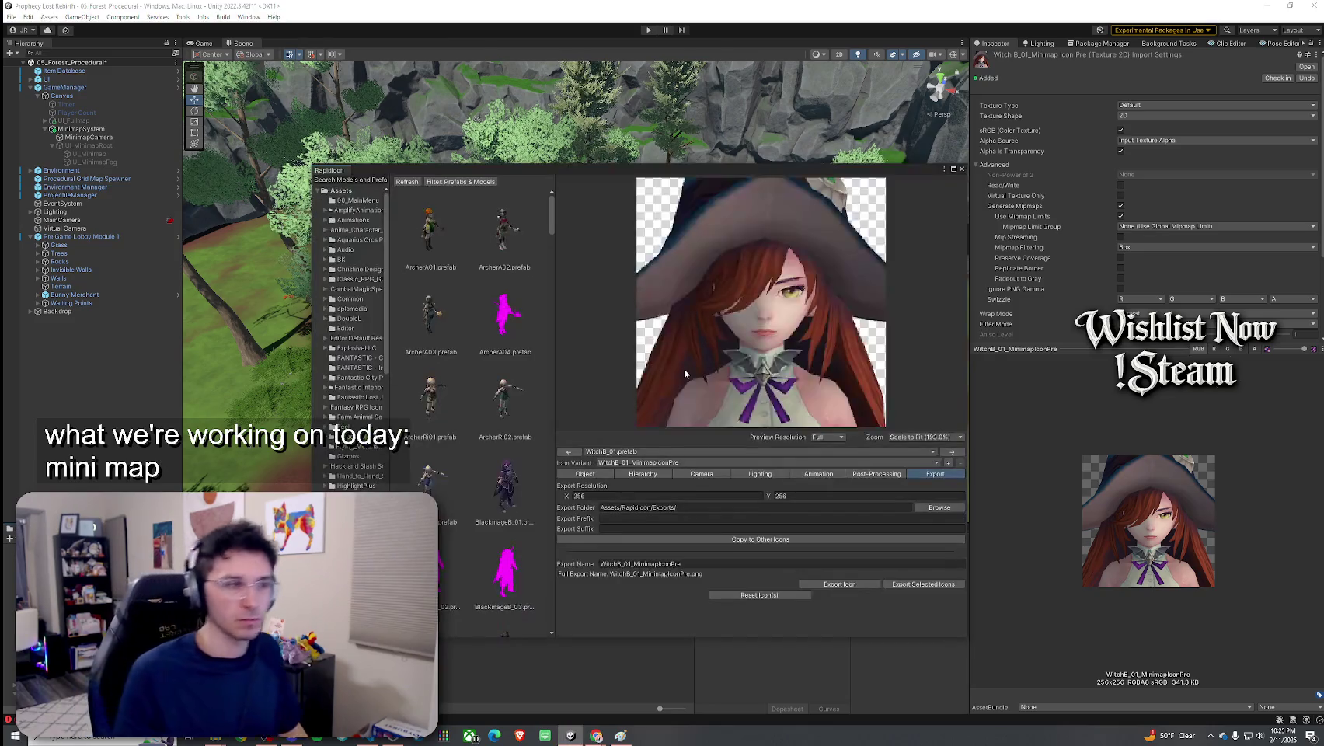
click(643, 474)
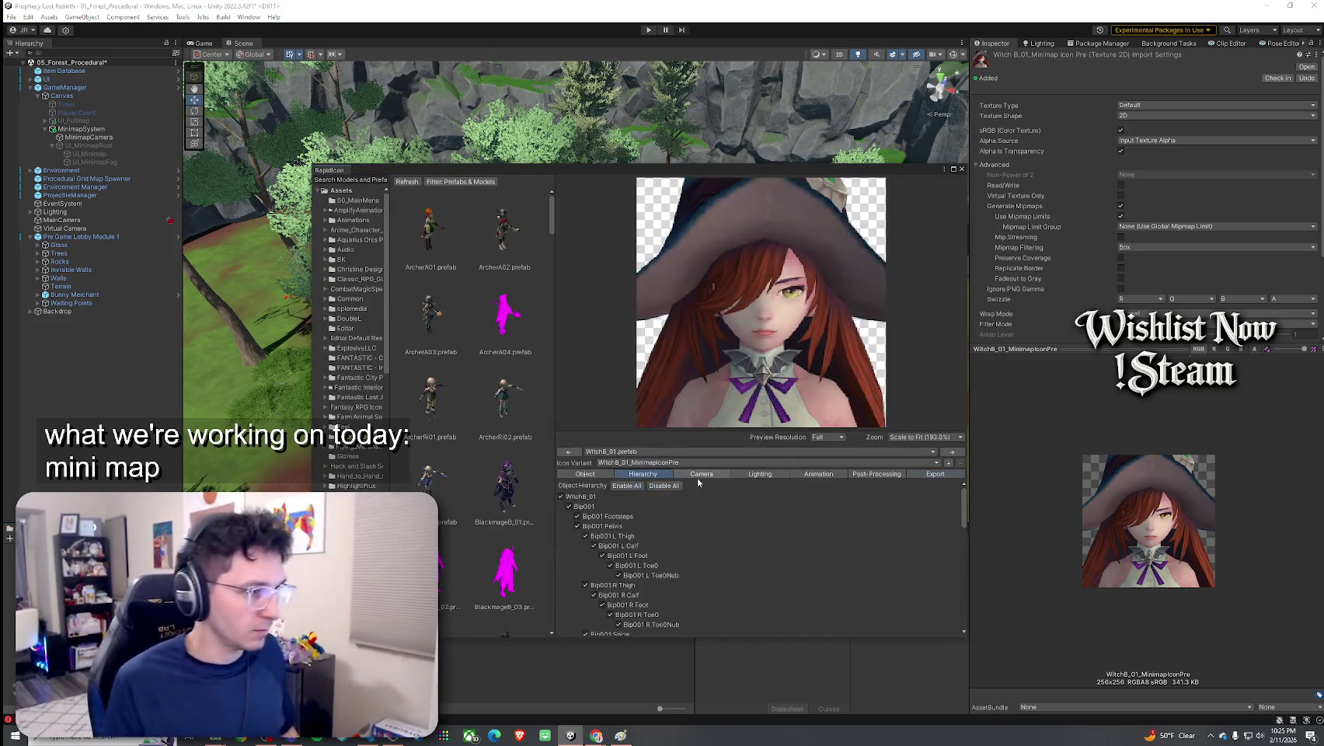
click(700, 473)
click(595, 556)
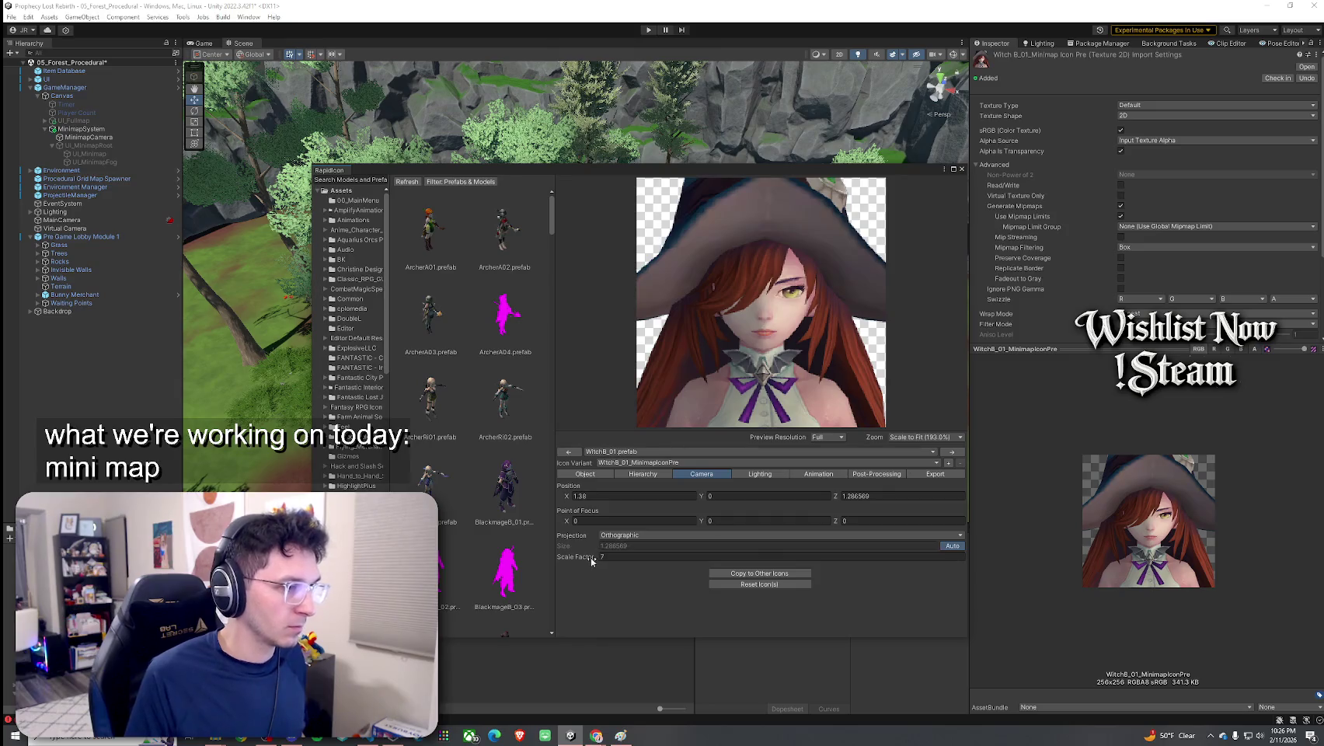
text(8)
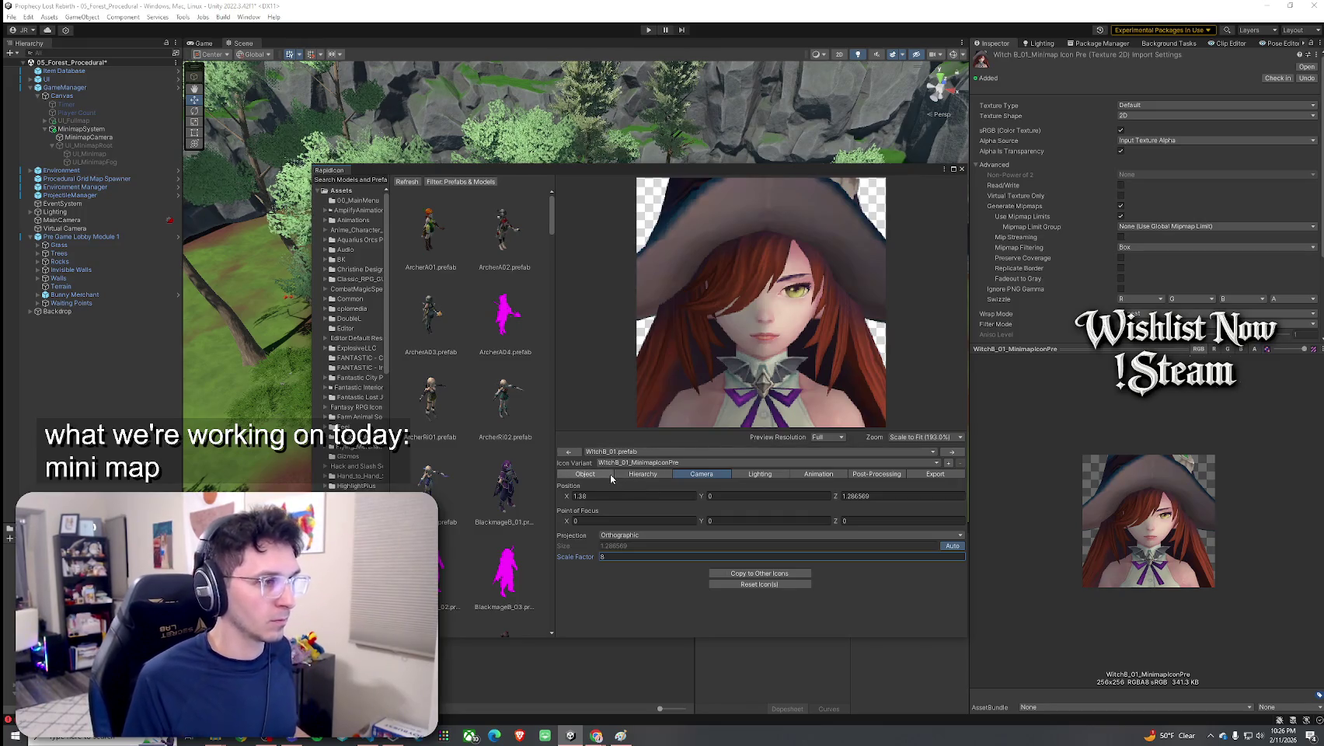
text(7)
click(777, 534)
click(778, 548)
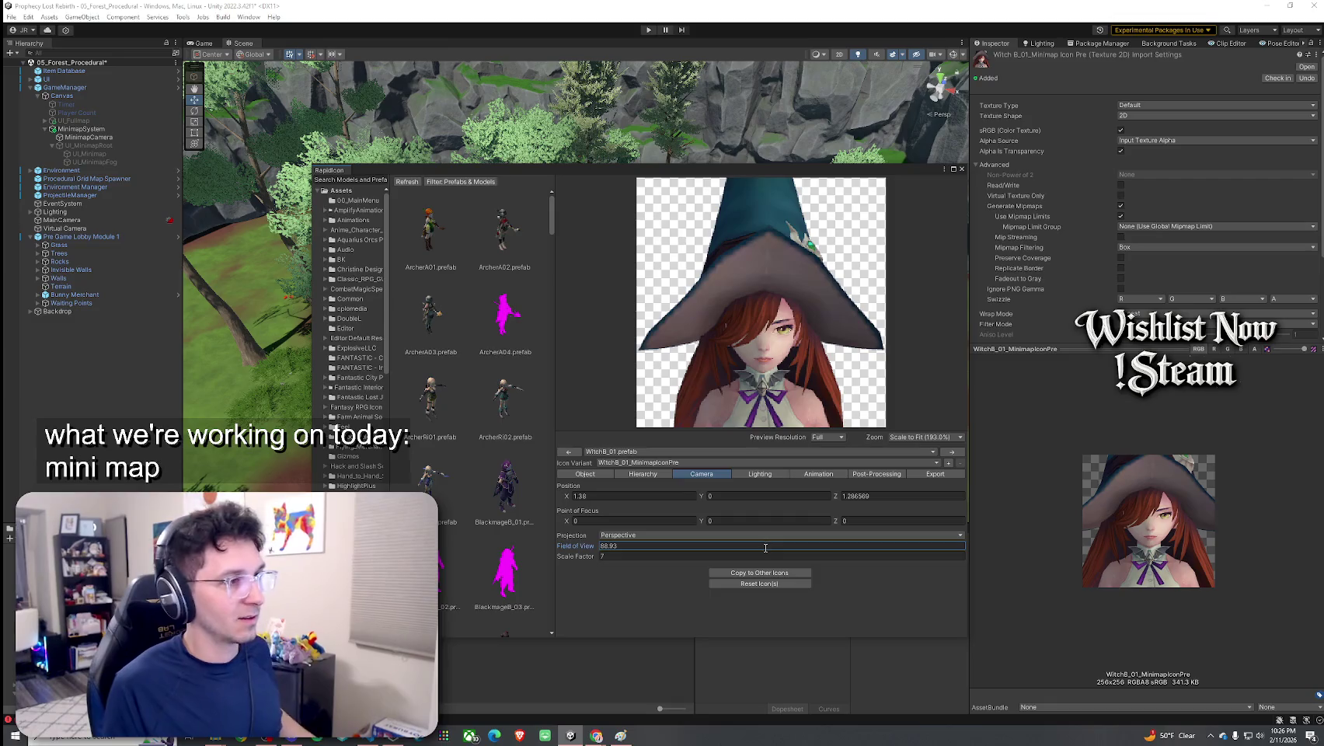
Set field of view to 60, revert to Orthographic, and nudge Witch Position Y to about -1.44/-1.45
click(737, 584)
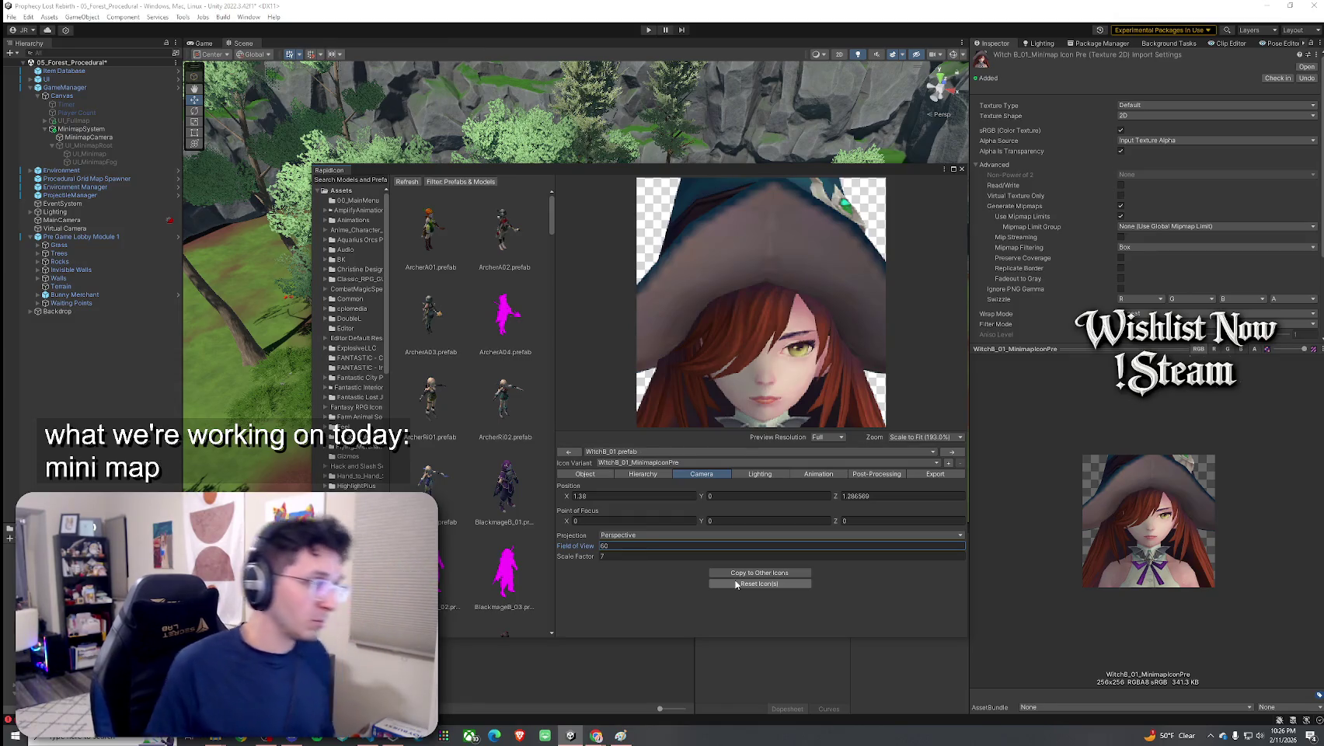
click(736, 584)
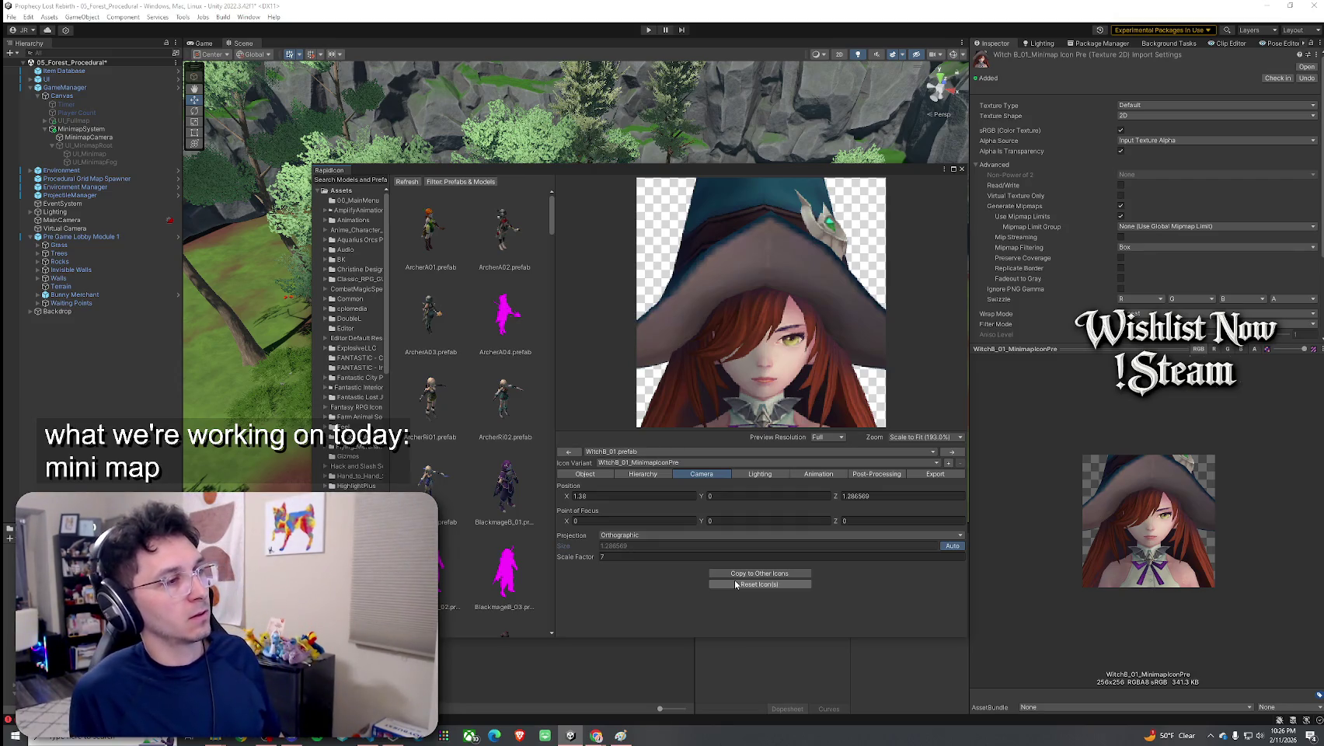
click(595, 474)
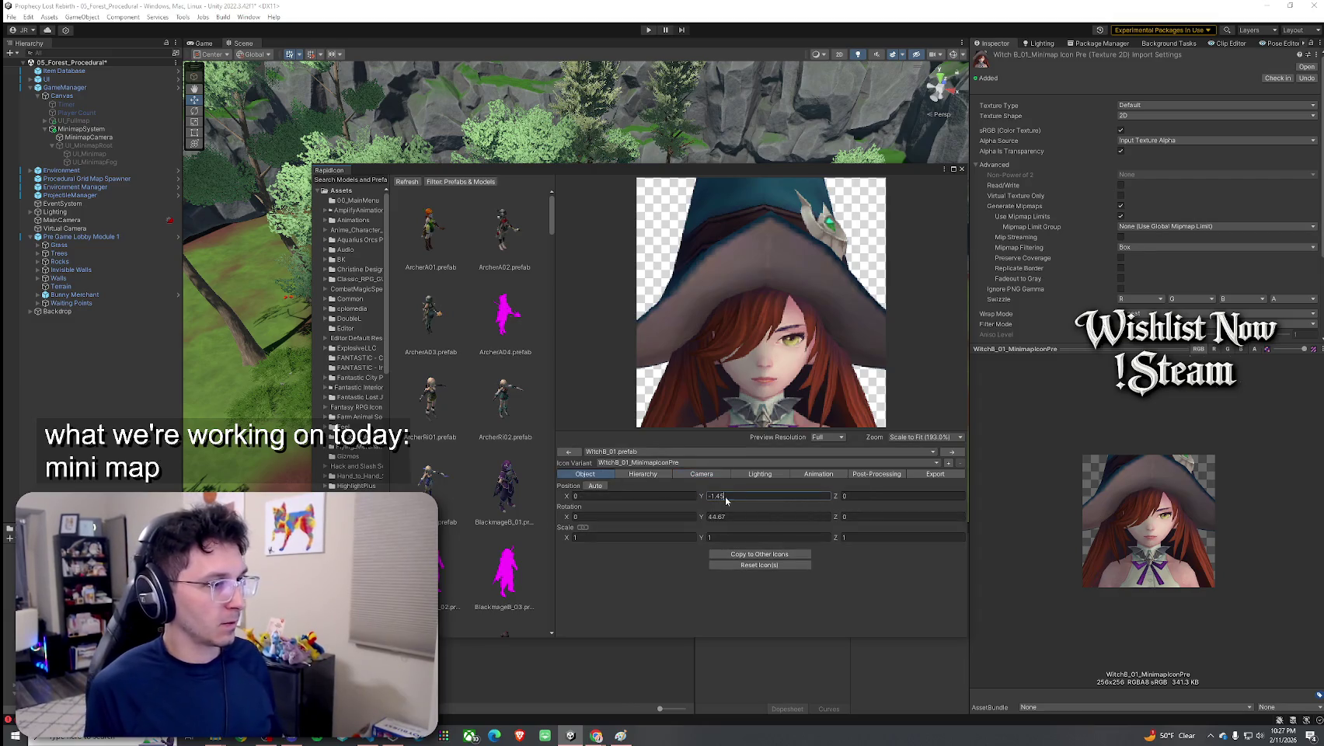
text(4)
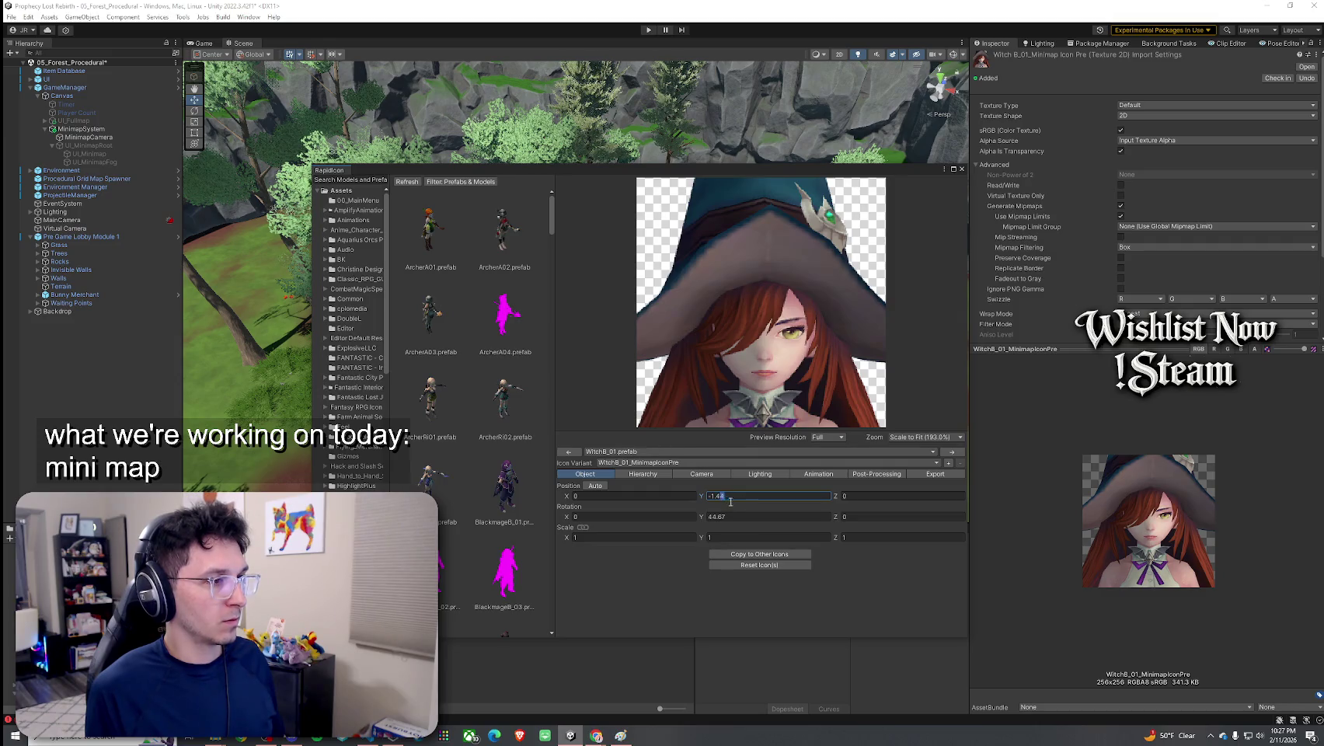
text(2)
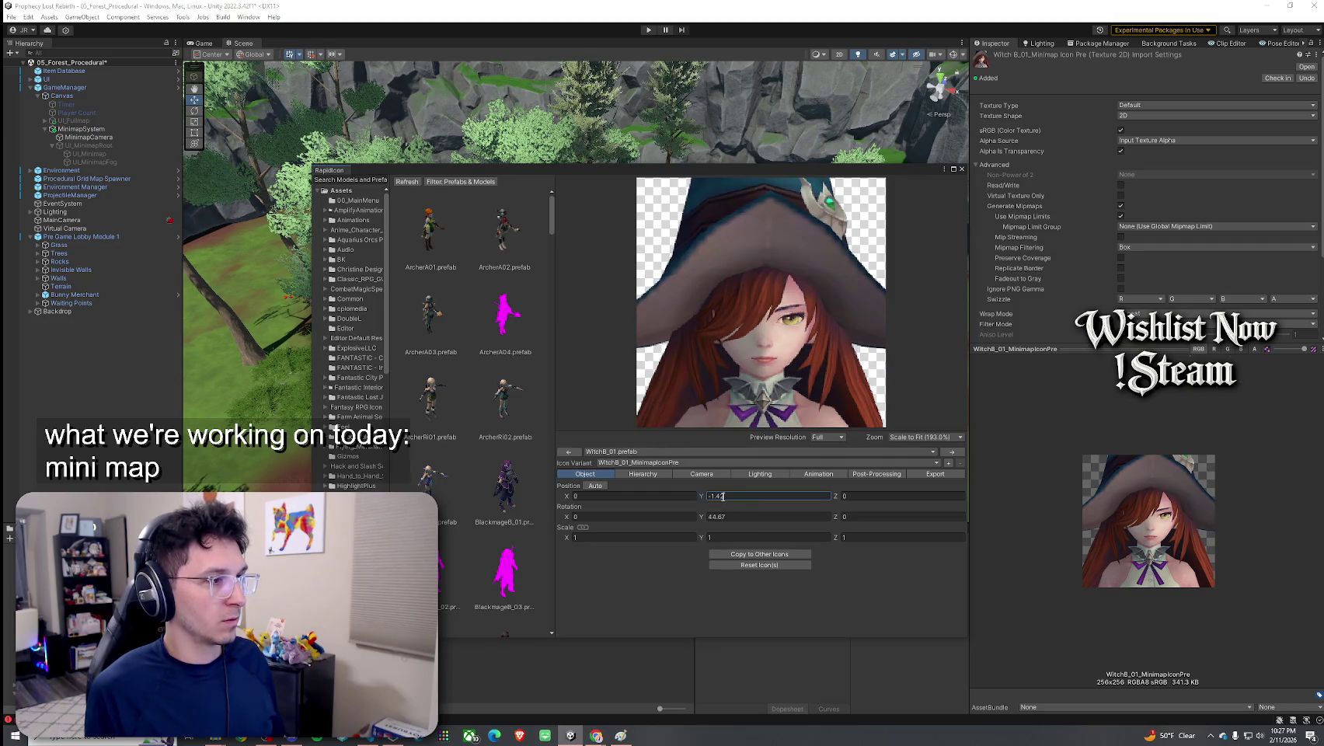
text(4)
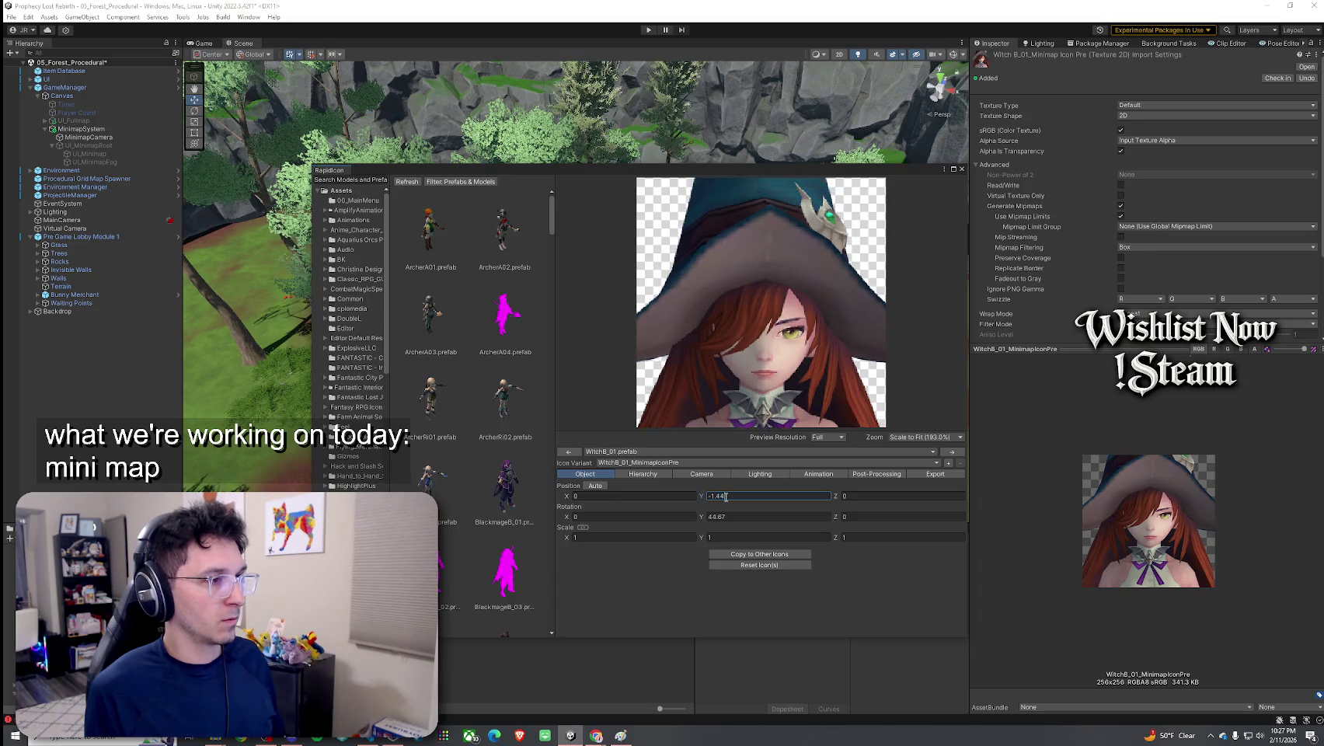
text(5)
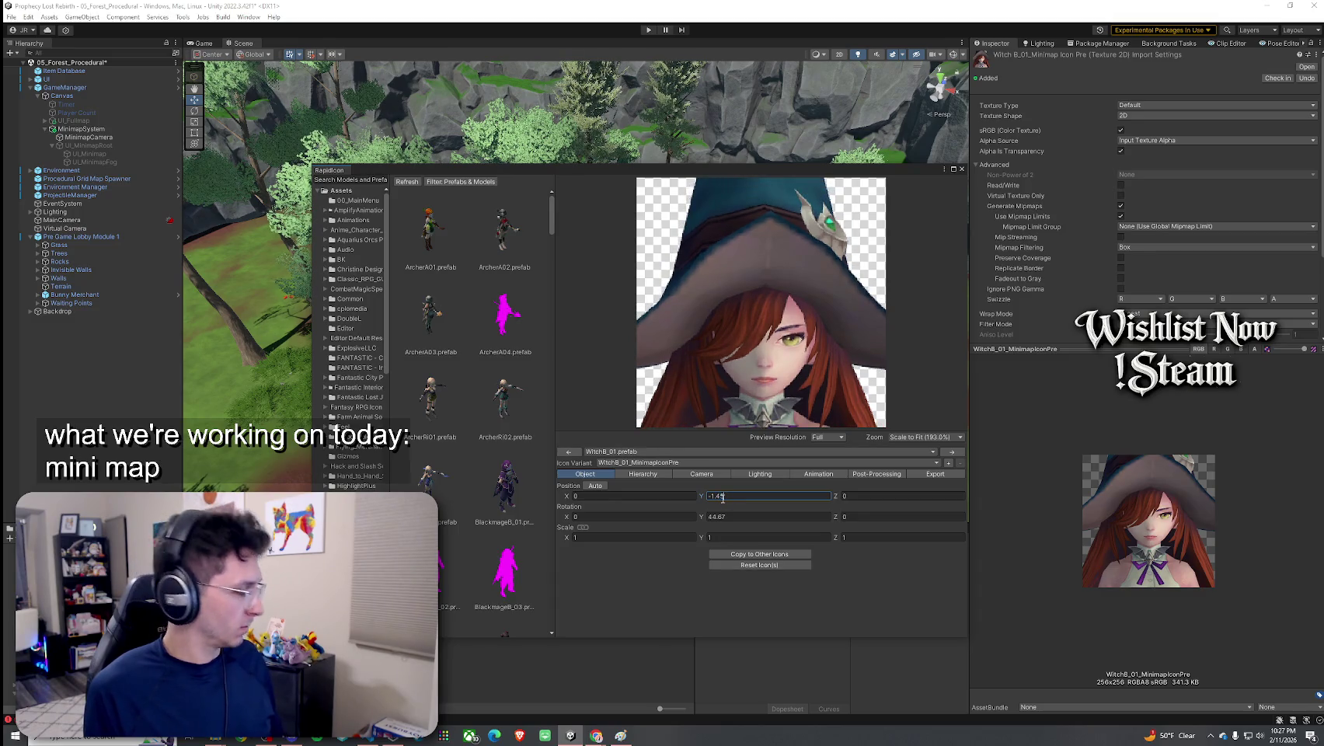
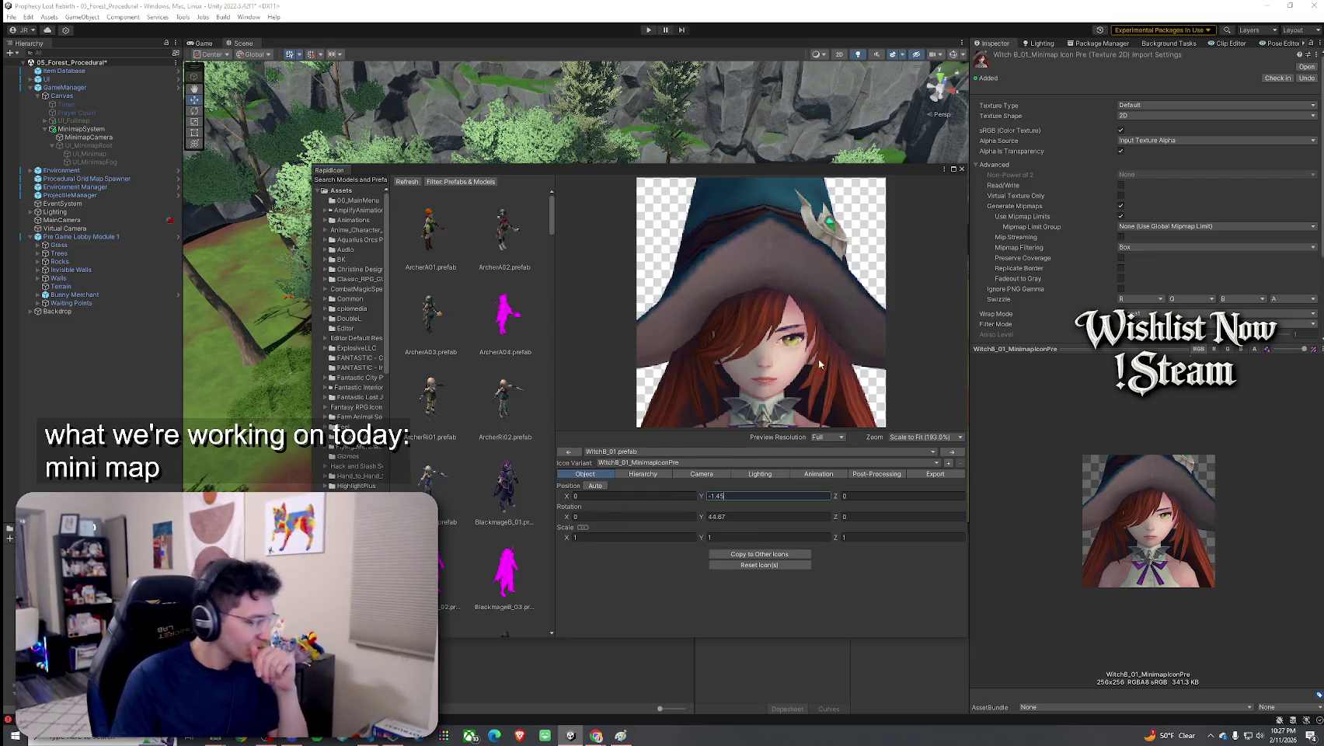
Try perspective projection on the icon camera and lower its scale factor
click(689, 475)
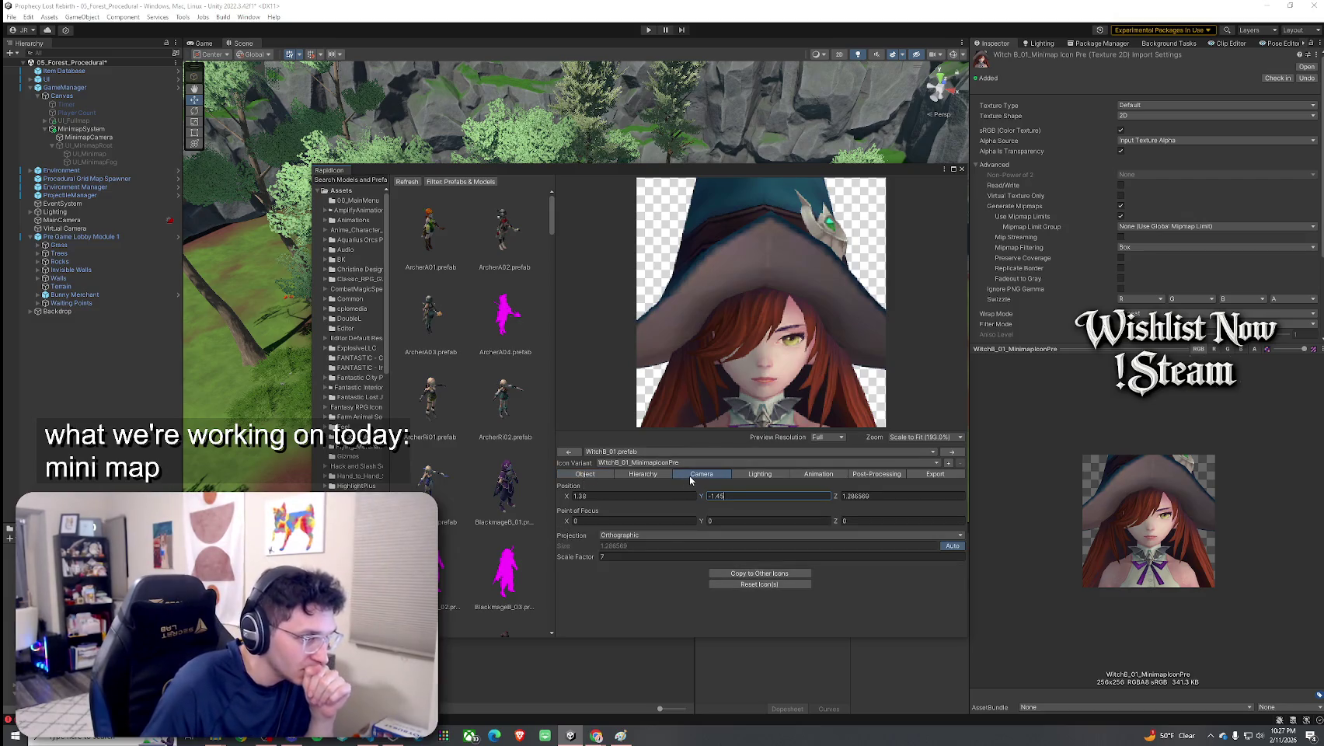
click(666, 538)
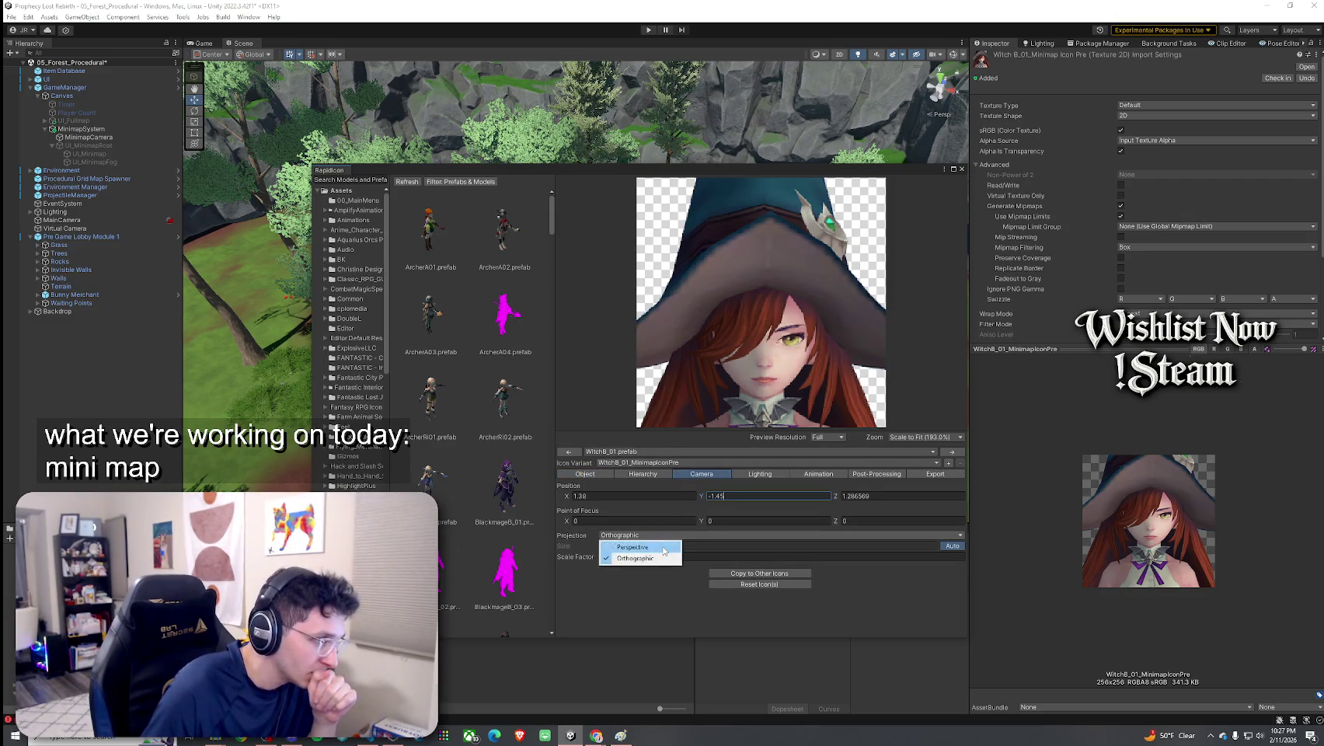
click(666, 542)
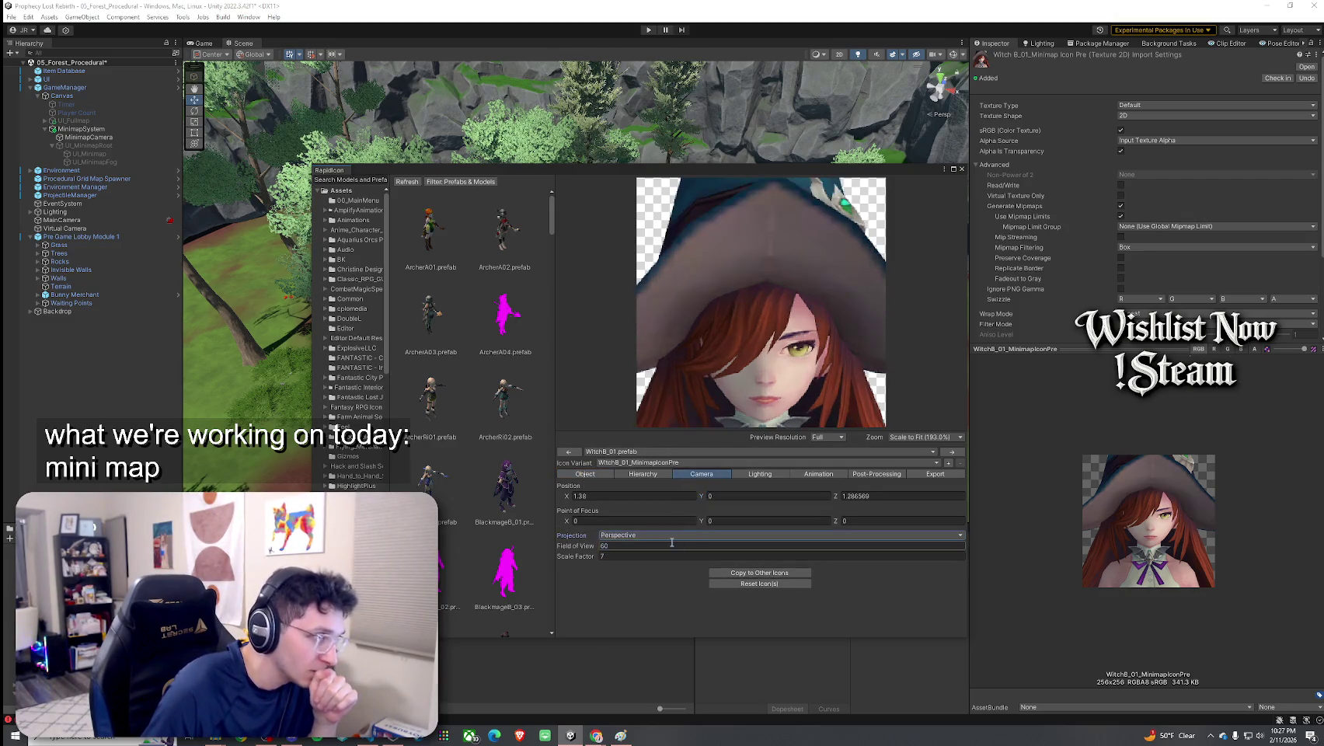
click(585, 474)
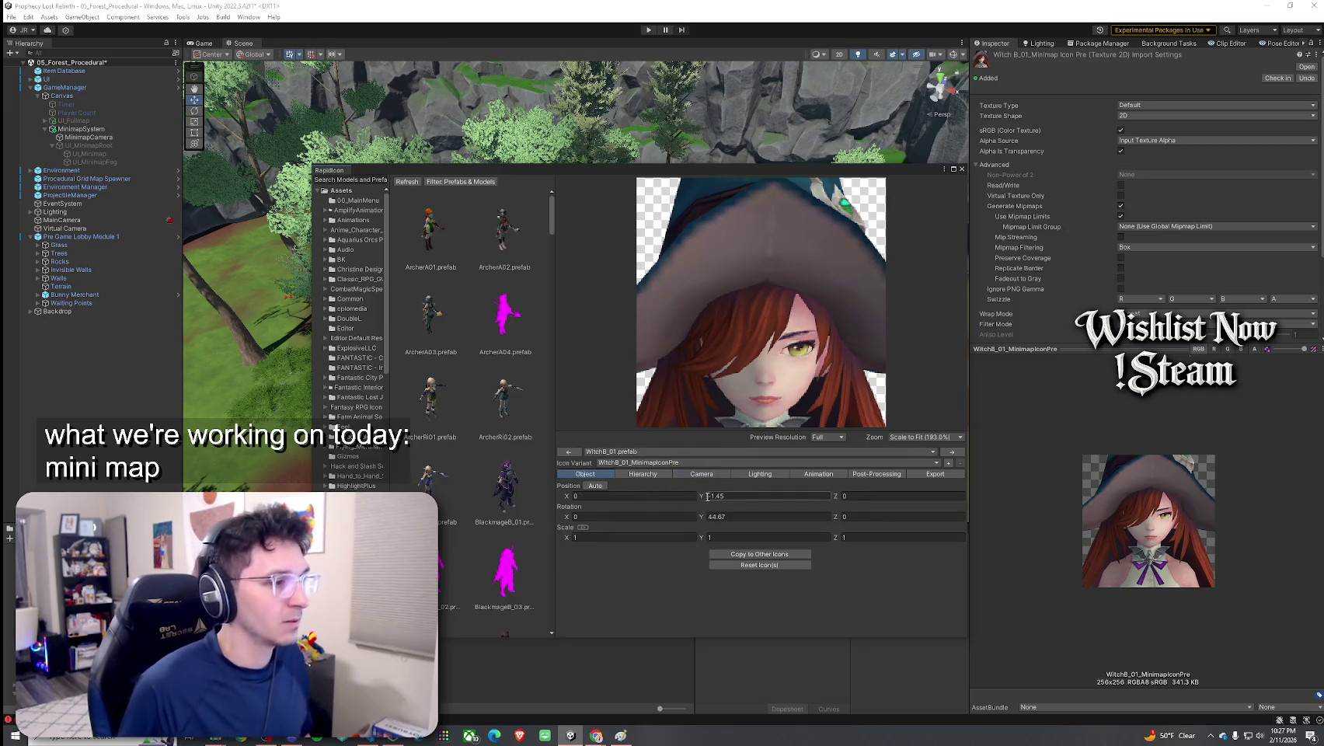
click(701, 473)
click(596, 557)
drag(595, 558, 587, 558)
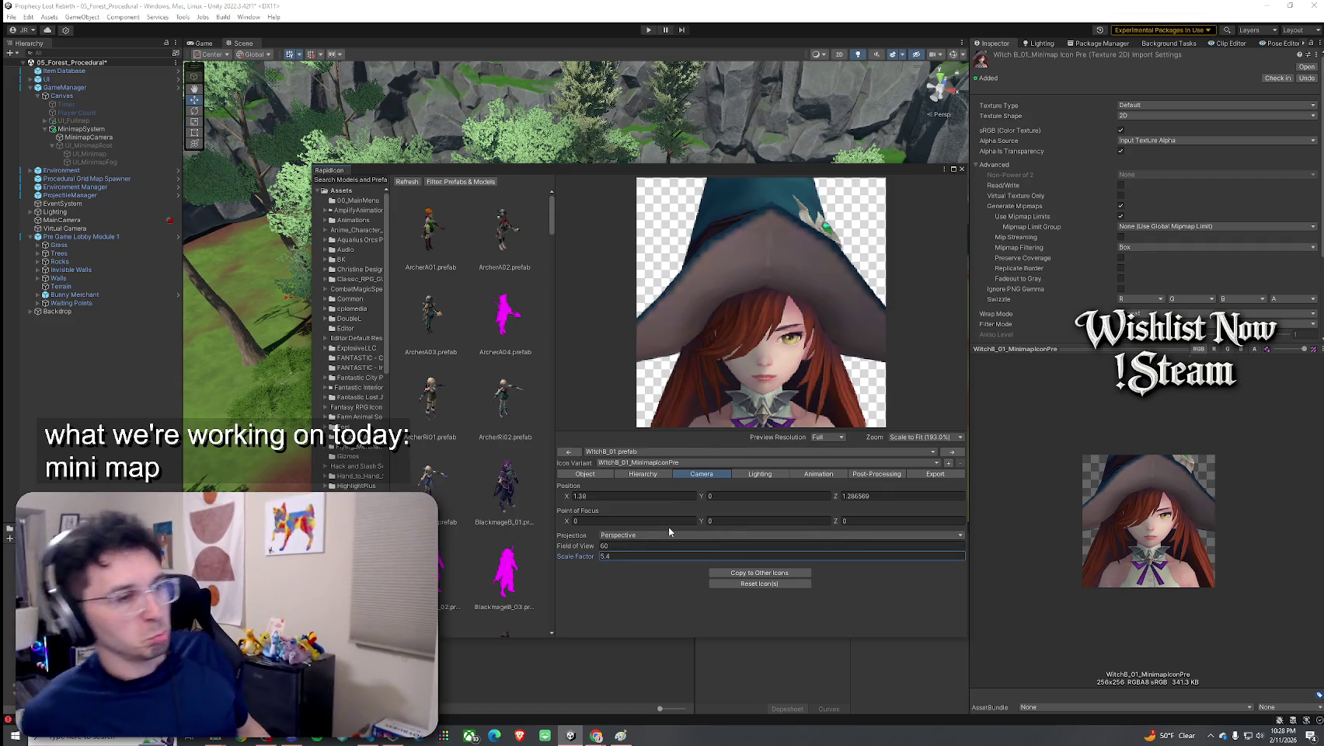
Switch the icon camera back to orthographic and set its scale factor to 8
click(657, 534)
click(636, 558)
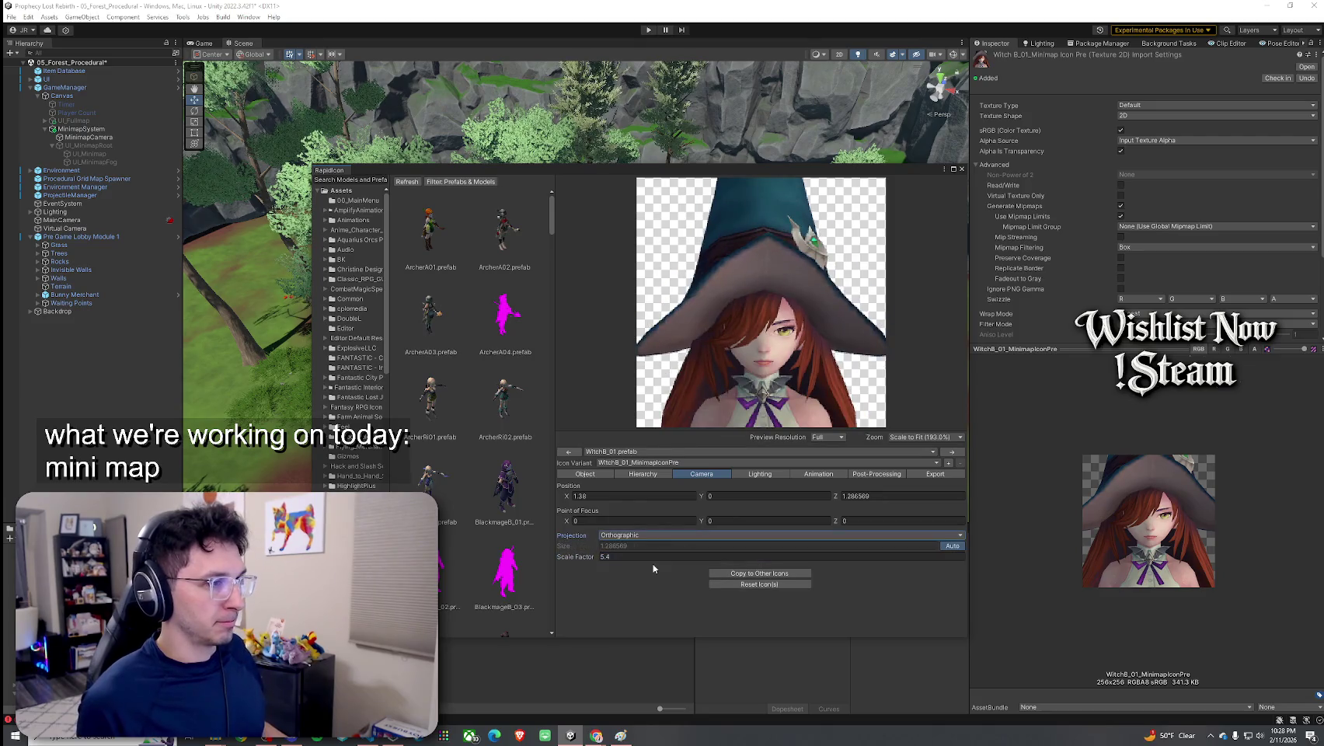
click(629, 557)
text(7)
key(Return)
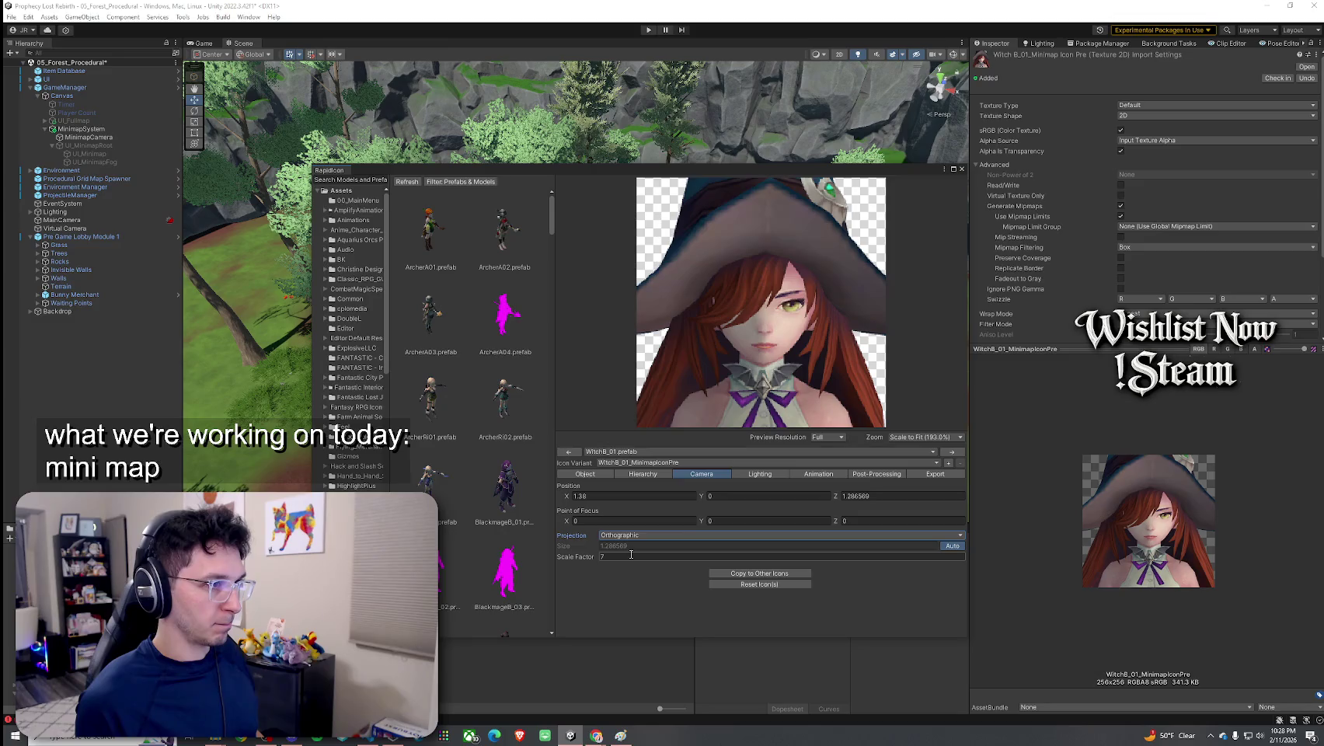
double_click(631, 554)
text(8)
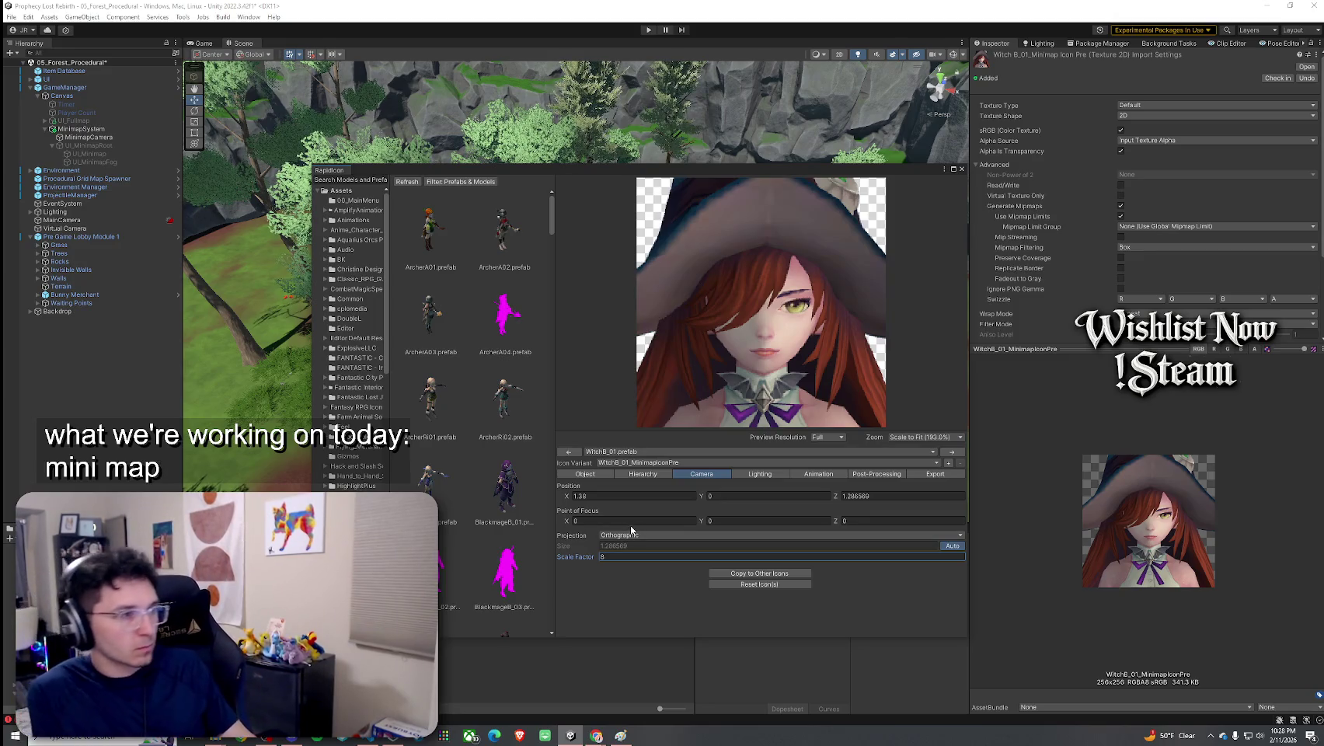
Set the witch's Y position to -1.42 and show the export settings
click(585, 473)
click(734, 496)
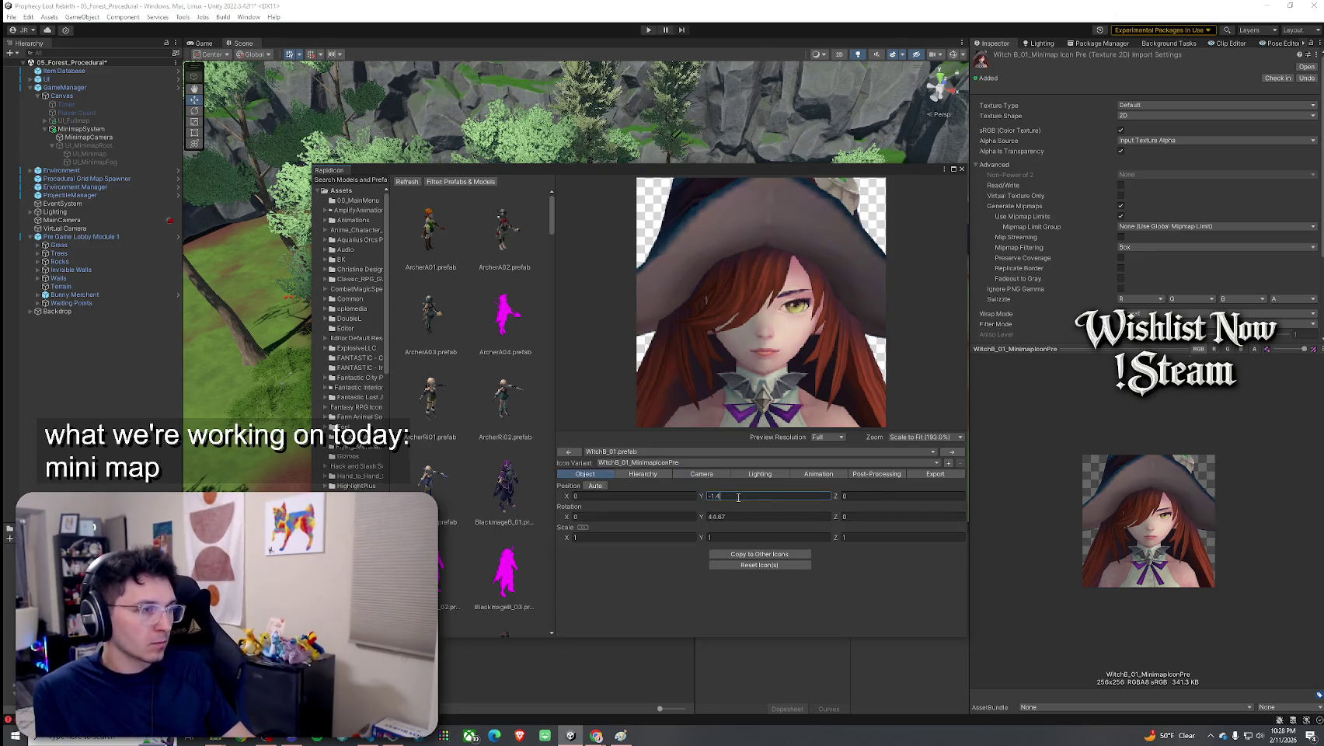
text(4)
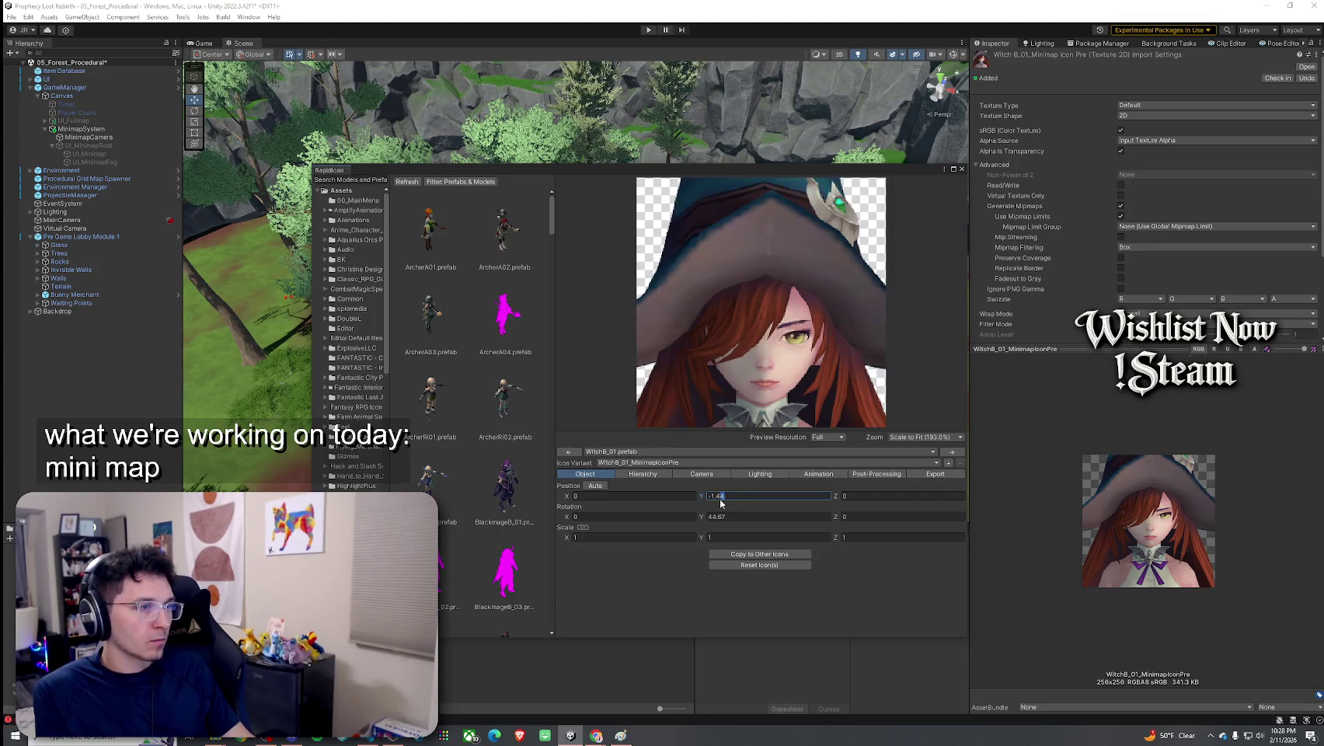
key(BackSpace)
text(5)
key(BackSpace)
text(2)
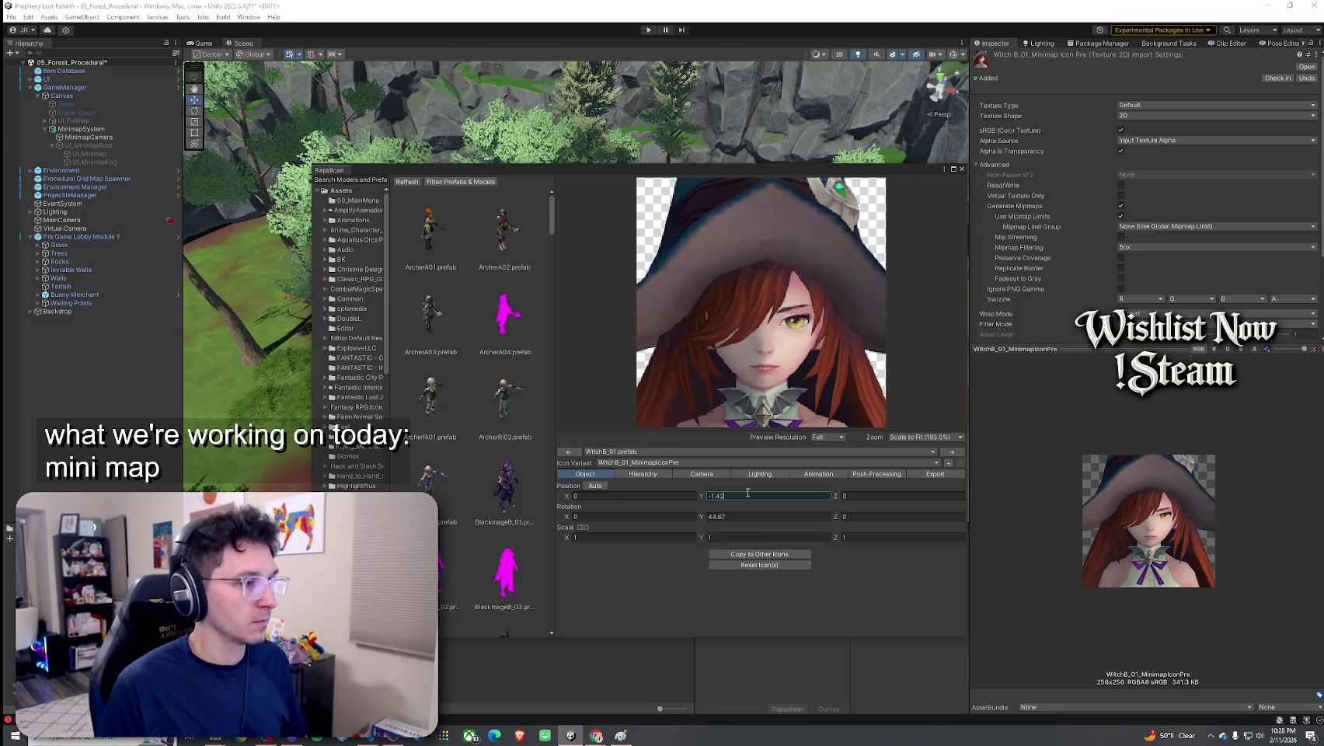
click(935, 473)
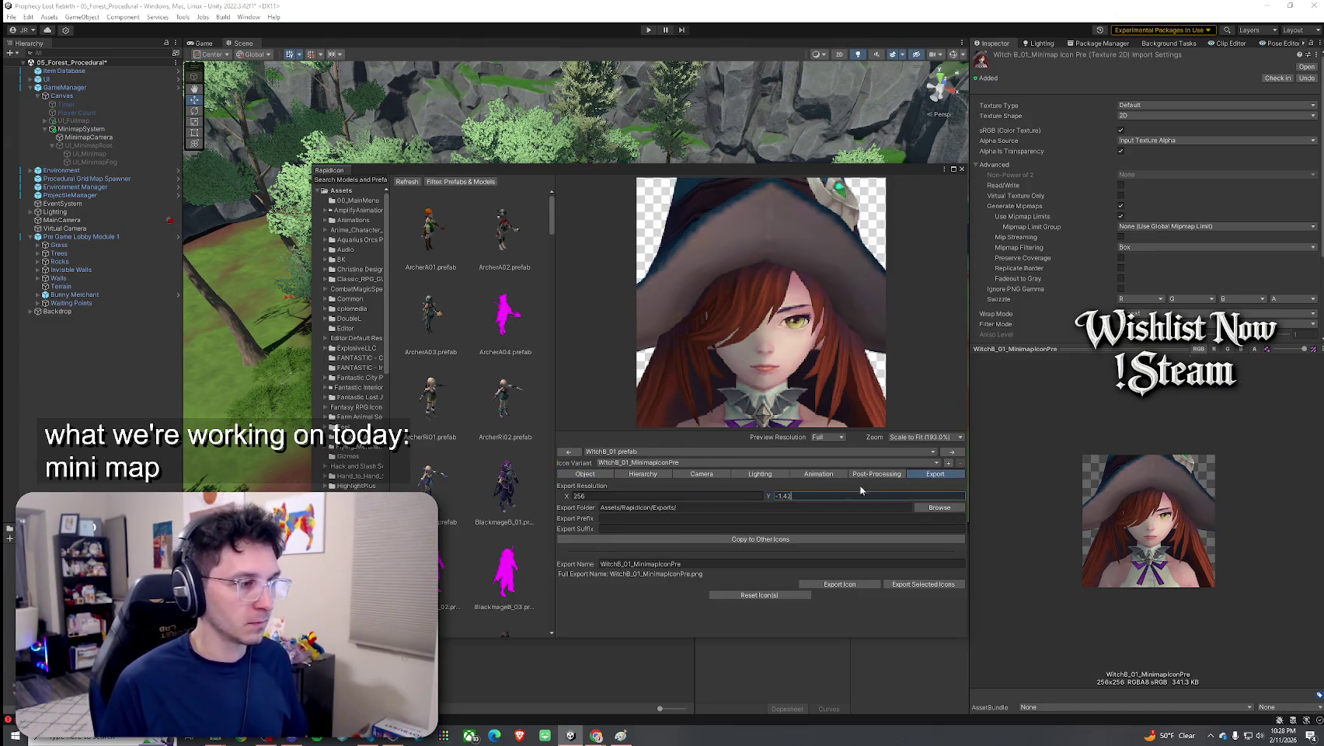
Export the witch icon, replacing the existing PNG file
key(Escape)
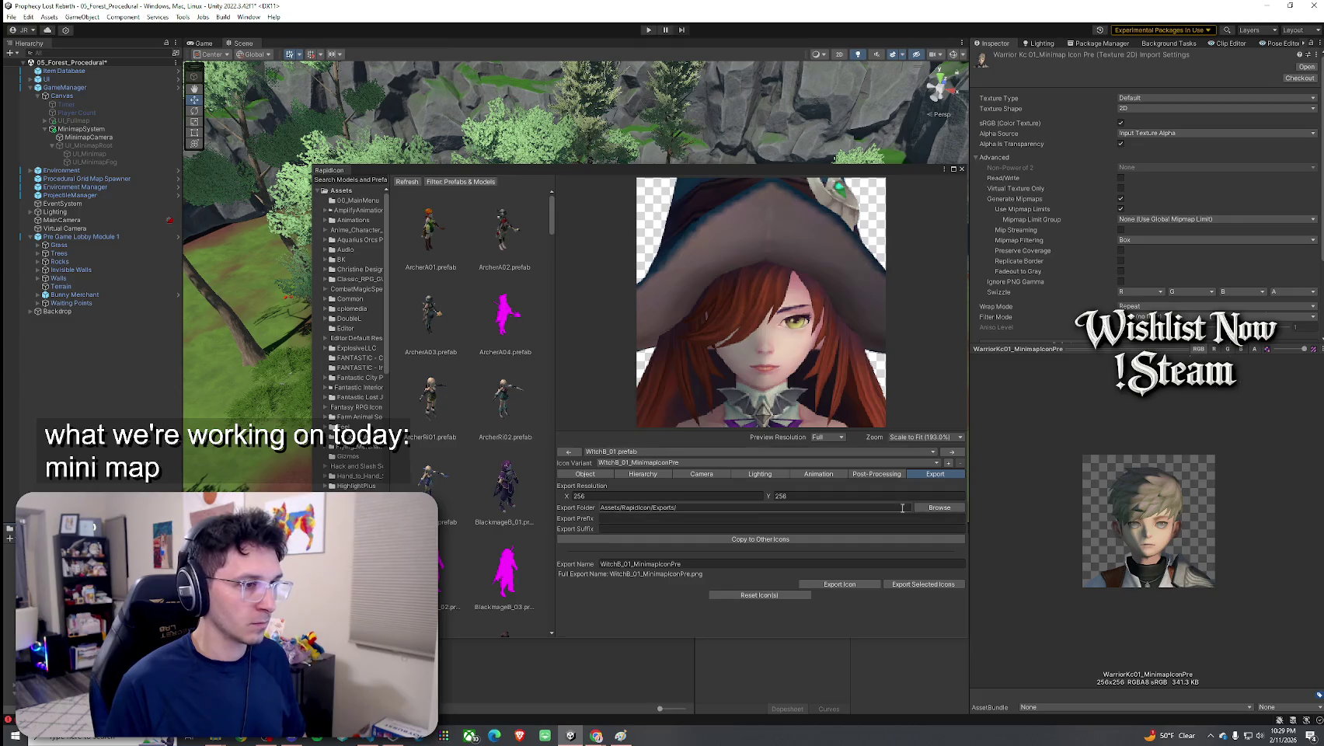
click(870, 585)
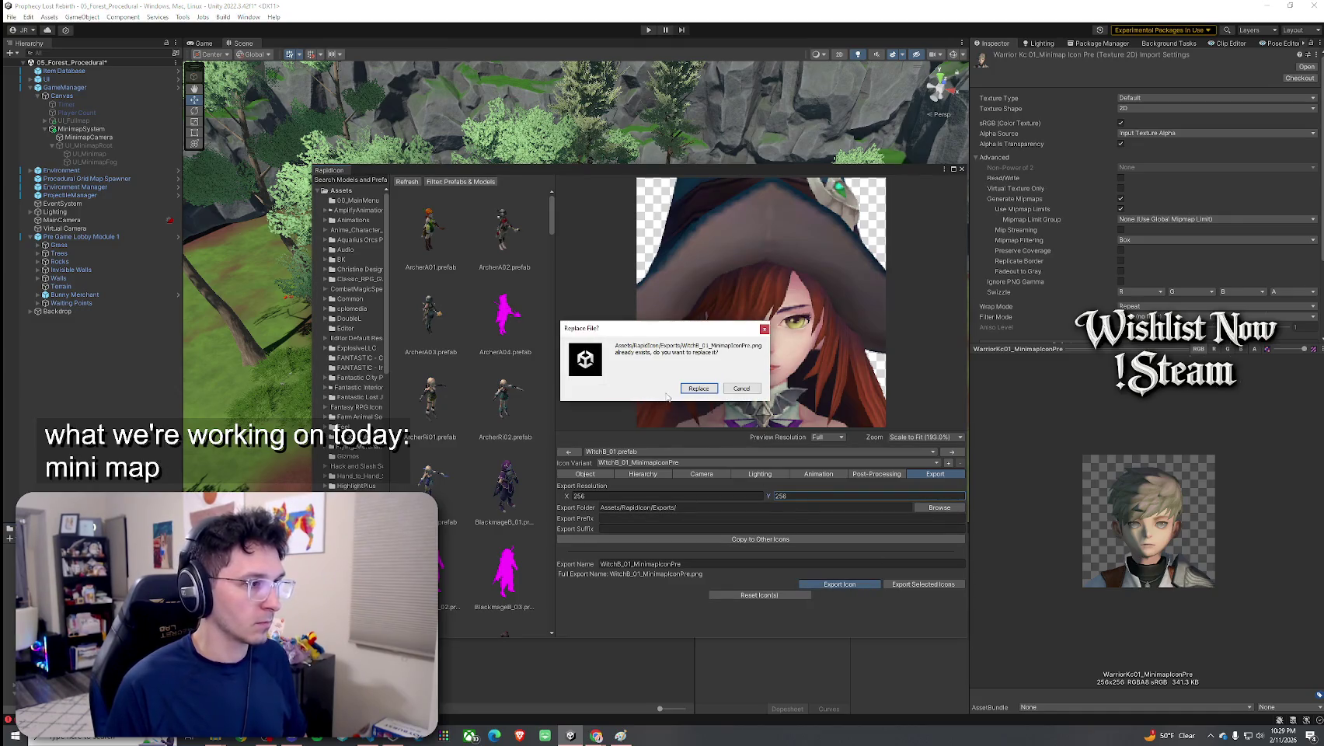
click(684, 389)
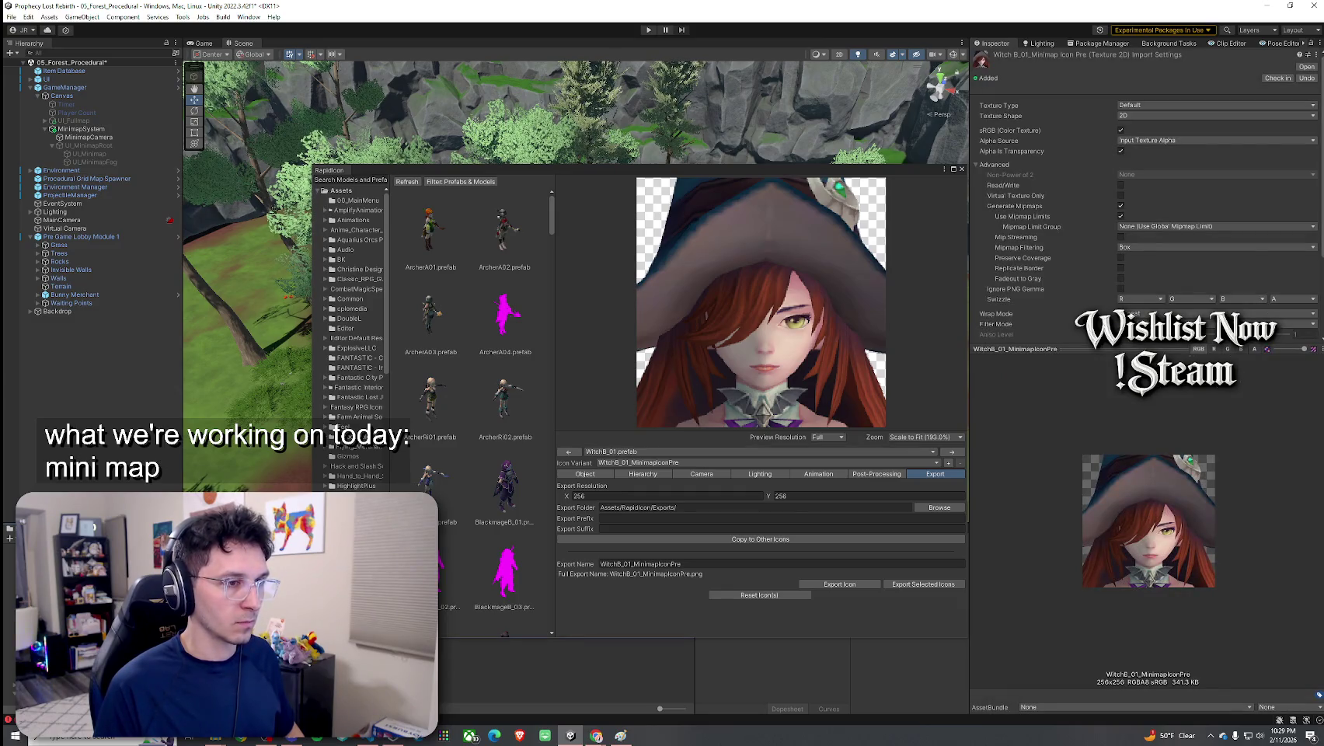
Re-enter the camera scale factor as 8 and close the RapidIcon window
click(691, 476)
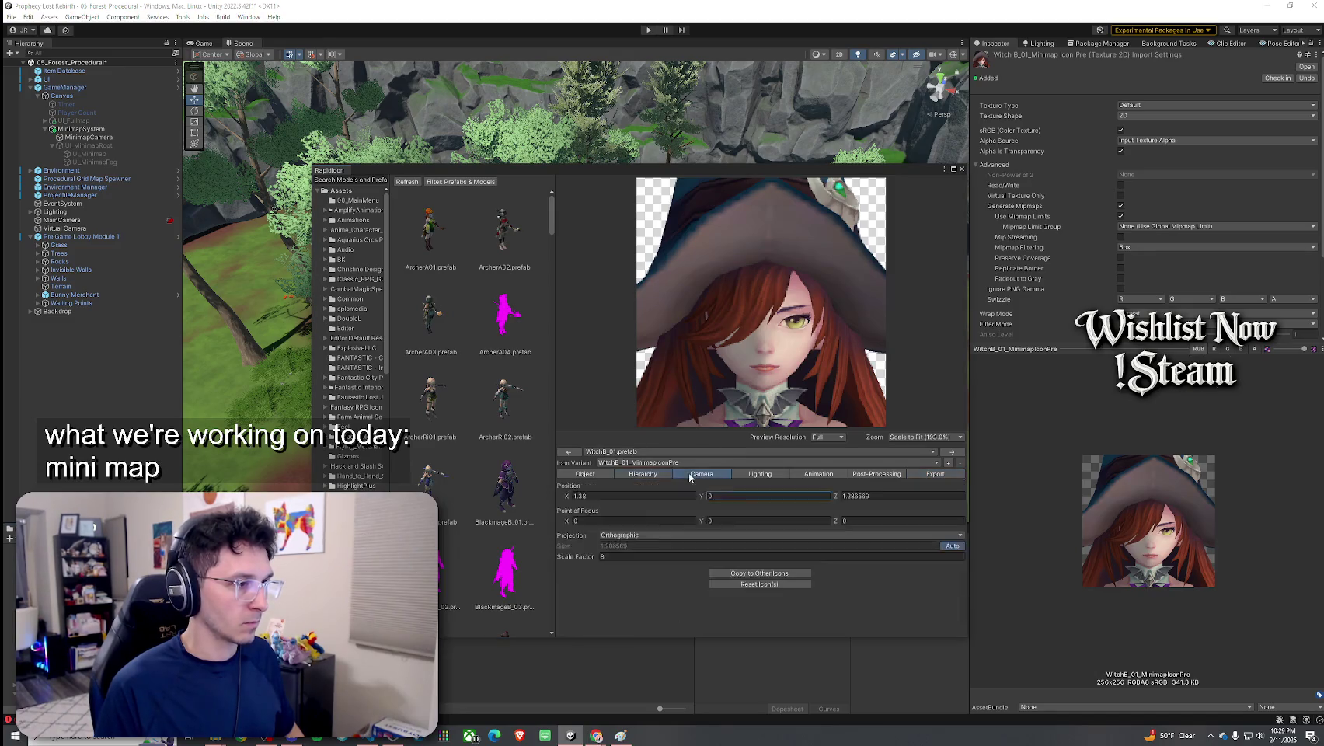
click(625, 555)
text(7)
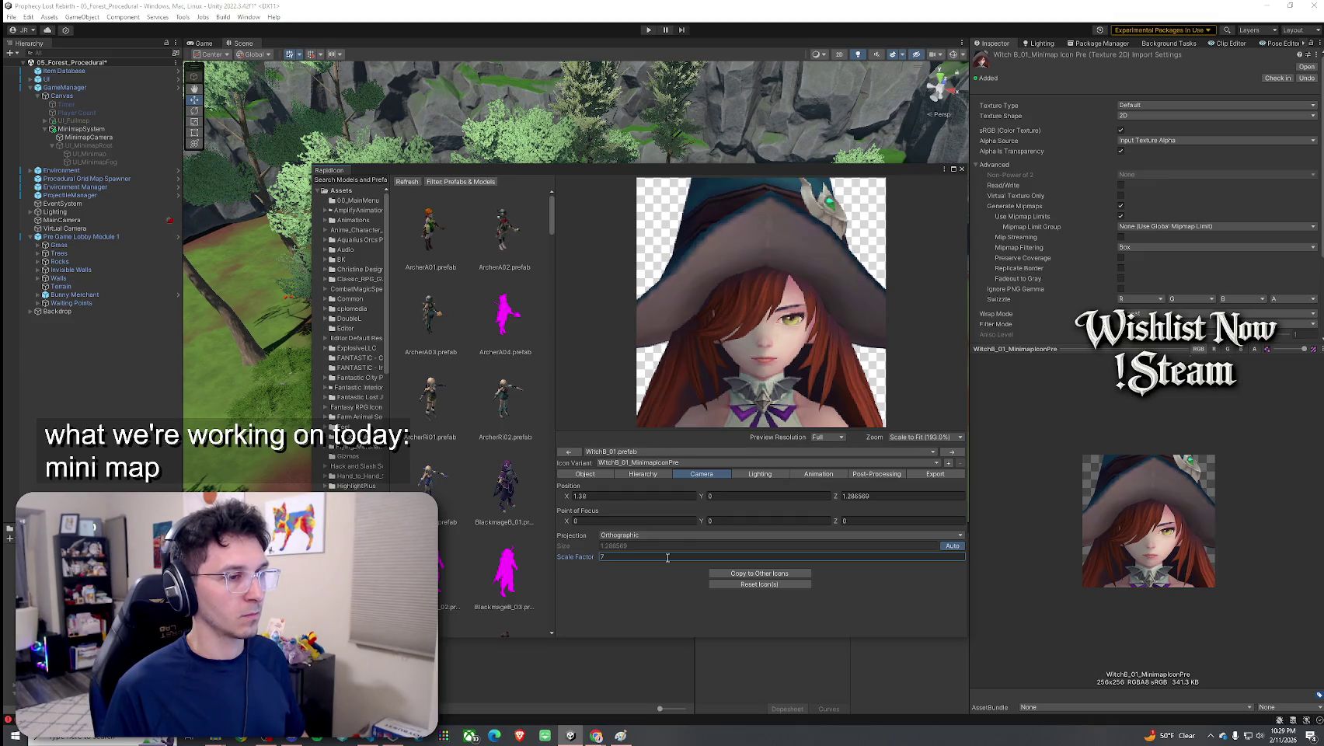
key(BackSpace)
text(8)
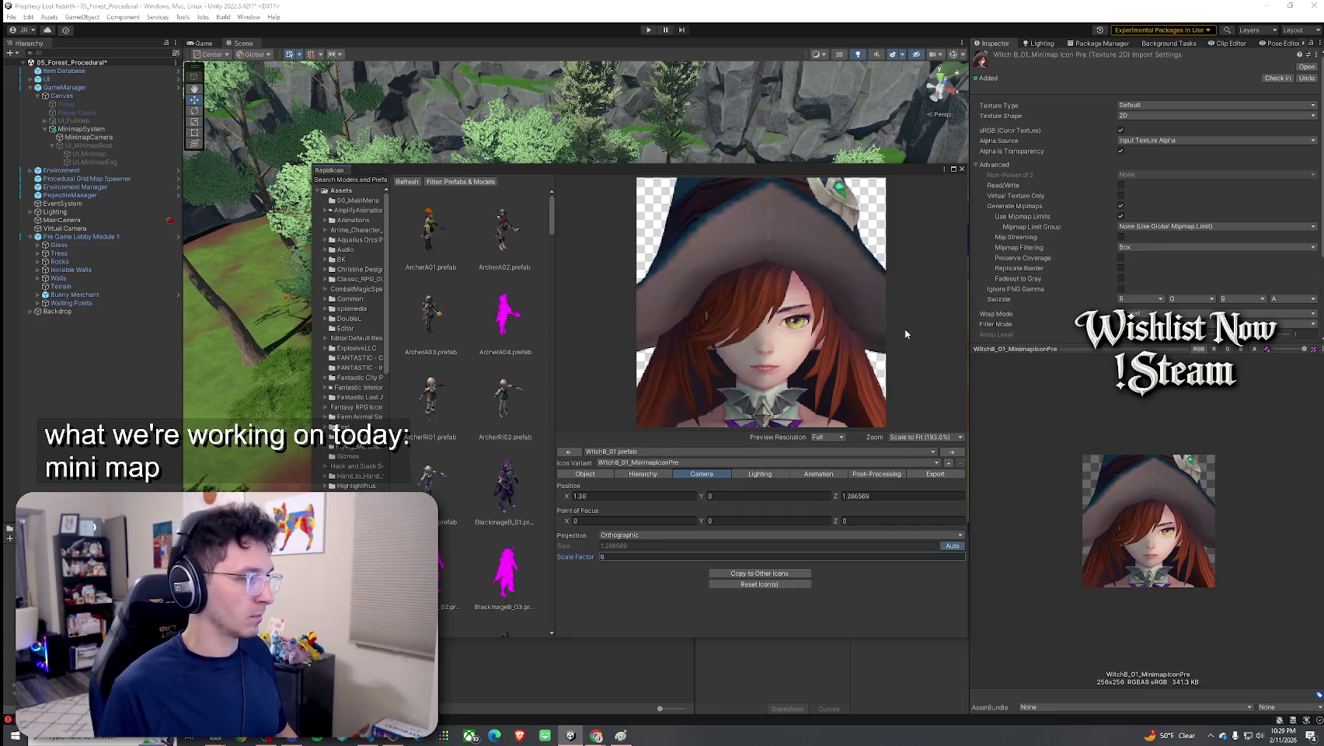
click(961, 169)
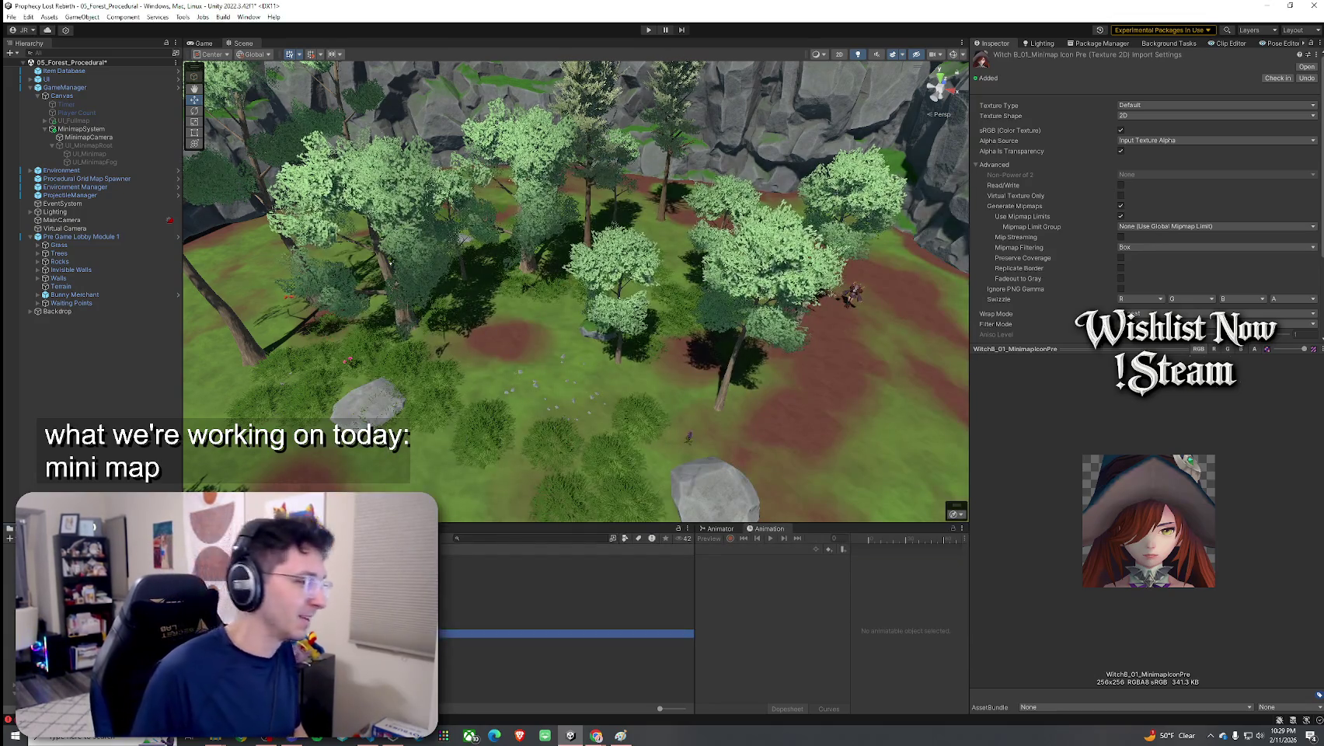
Open the exported witch icon PNG from the Project panel's context menu
right_click(210, 301)
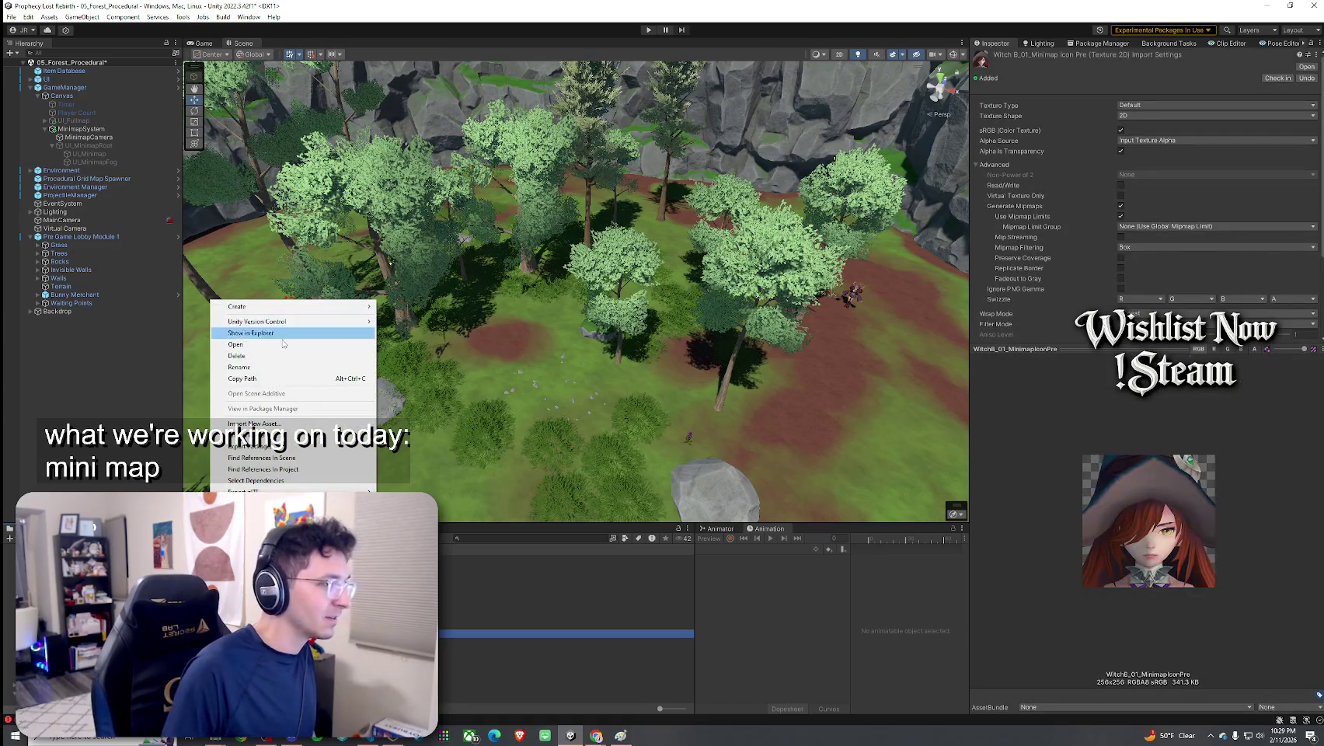
click(283, 339)
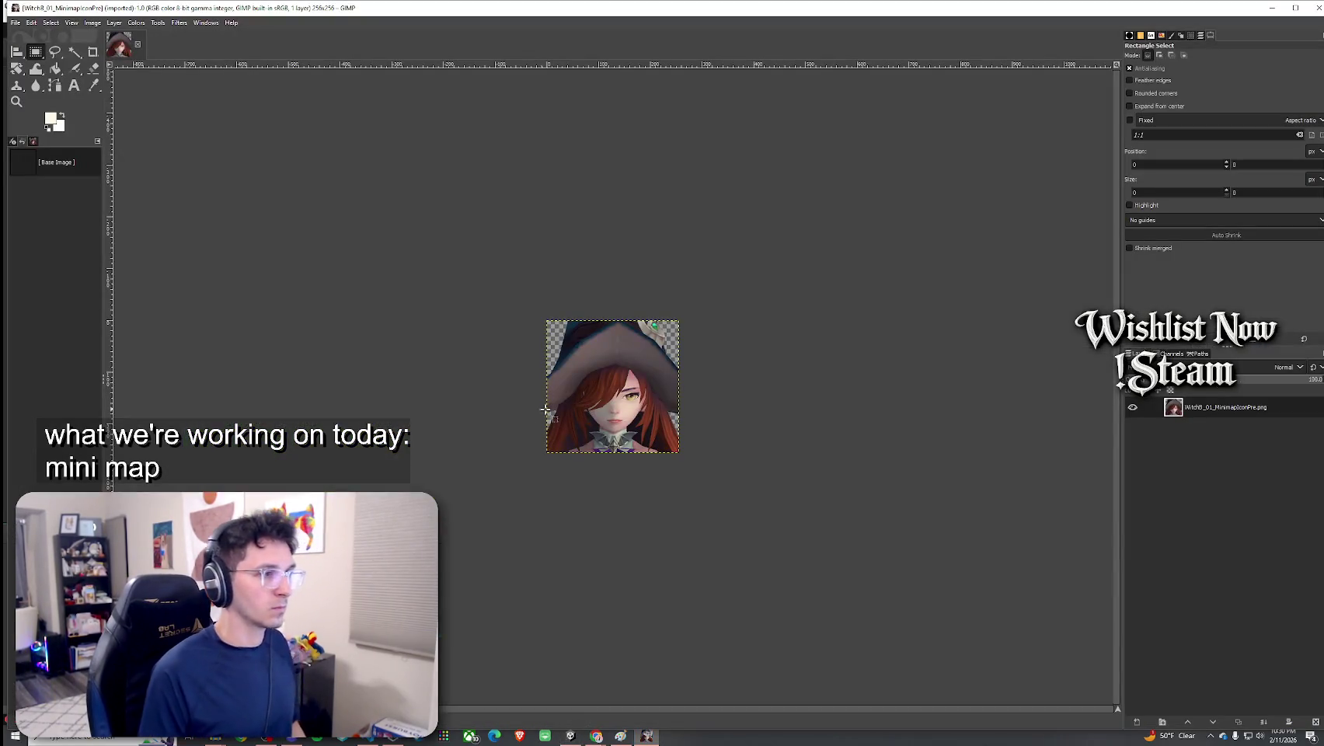
scroll(705, 397, up, 1)
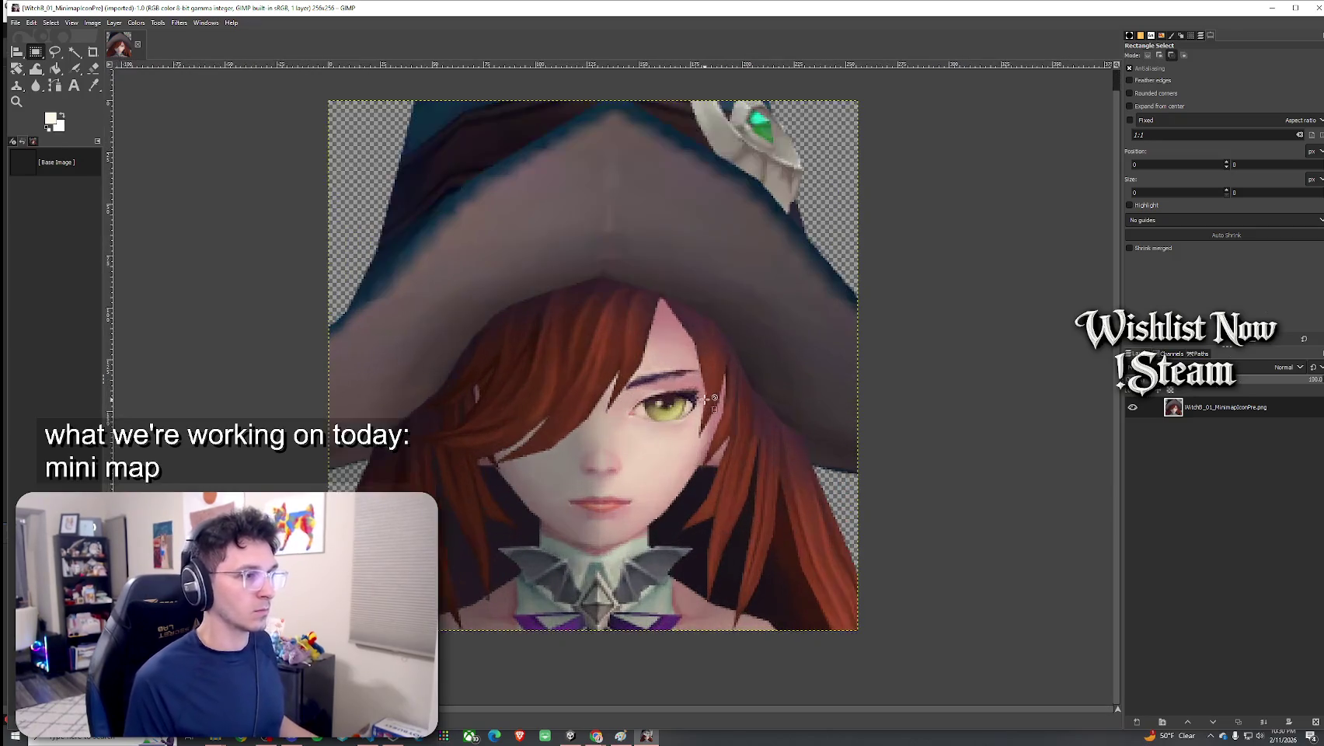
click(74, 52)
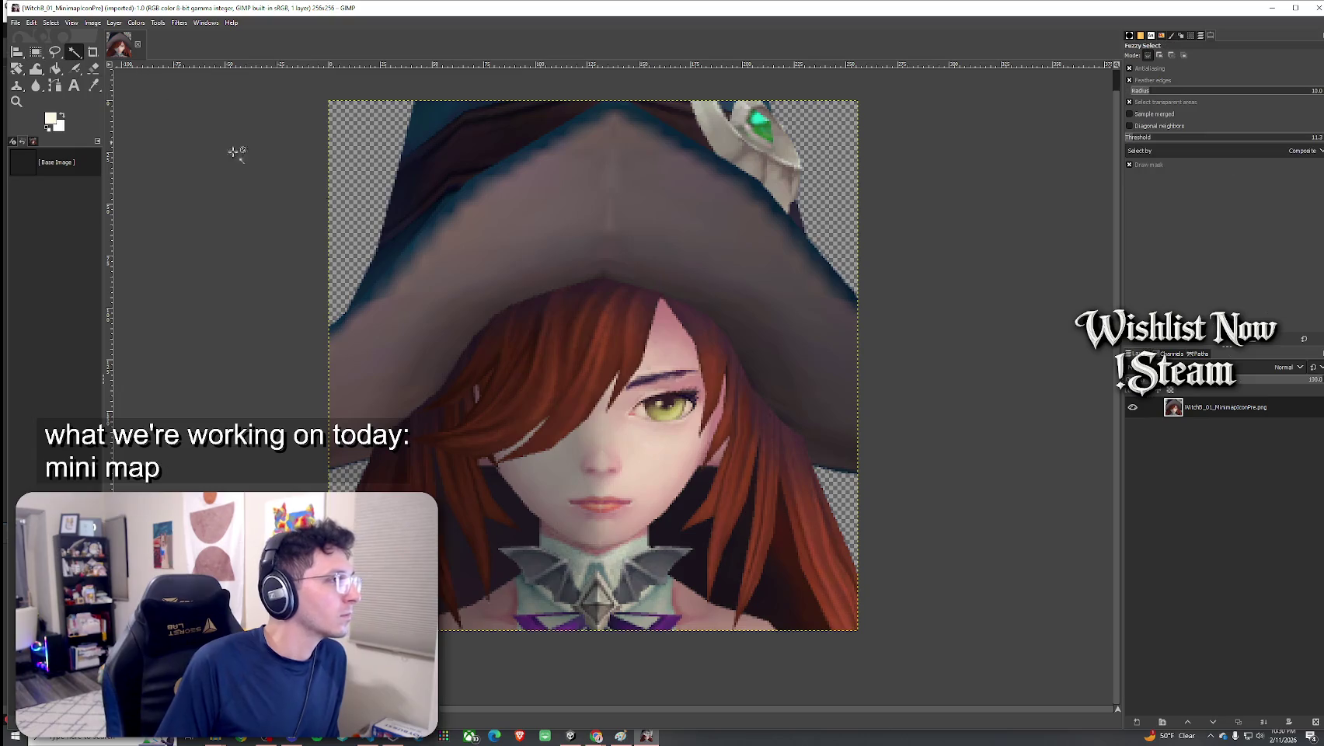
click(526, 523)
key(Delete)
click(661, 533)
key(Delete)
click(711, 543)
key(Delete)
click(769, 602)
key(Delete)
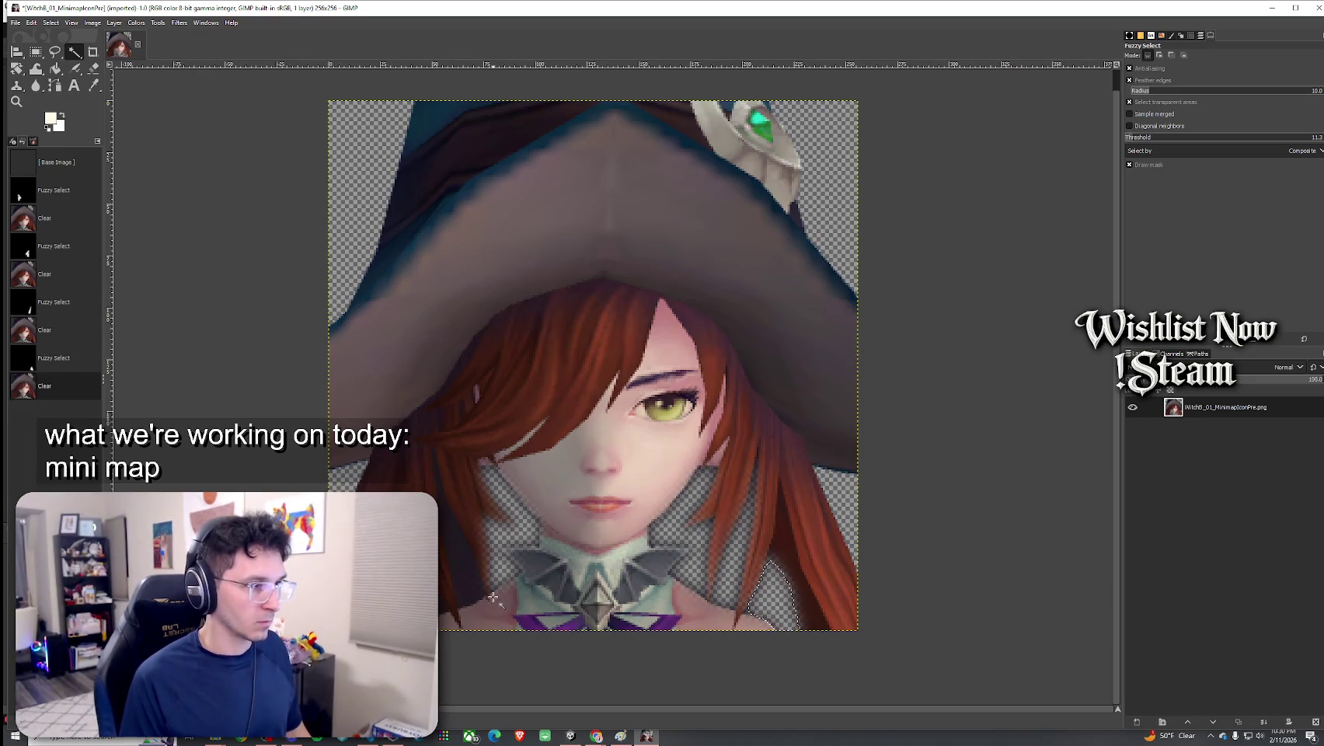
click(460, 584)
key(Delete)
click(457, 577)
key(Delete)
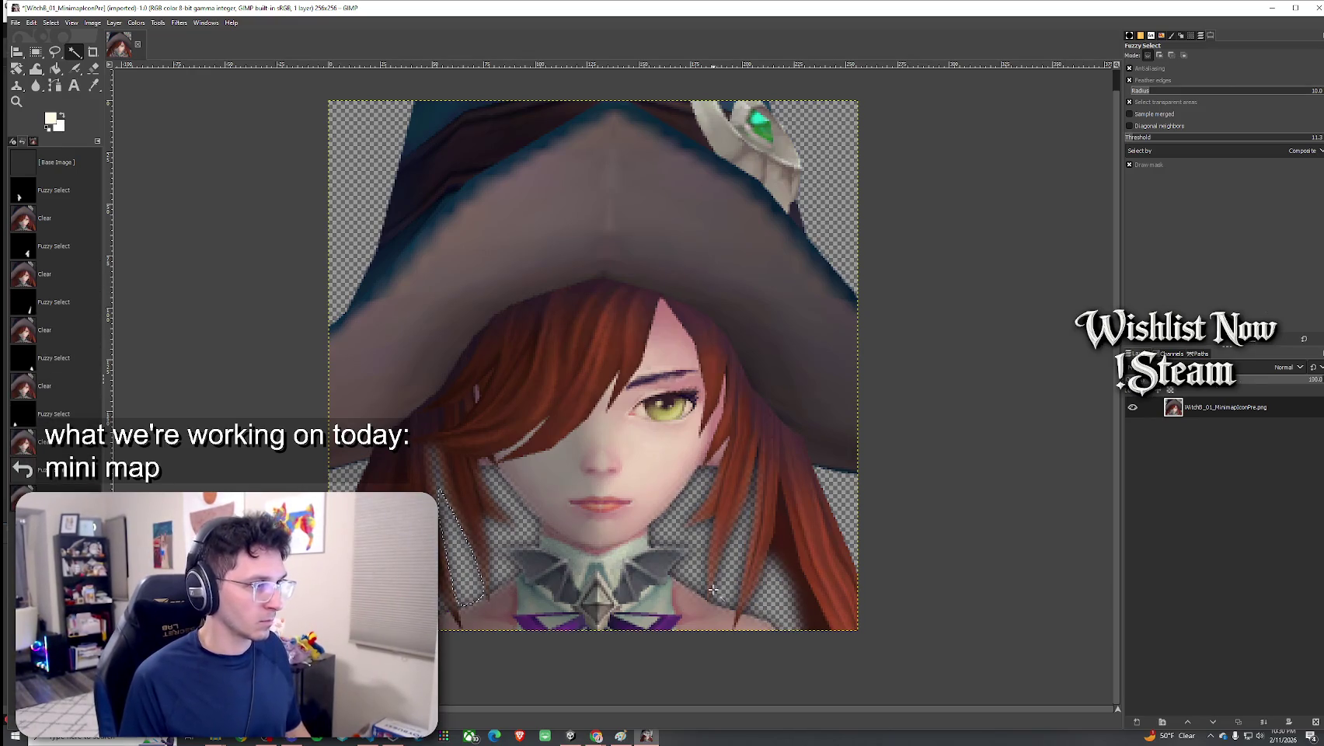
key(ctrl+z)
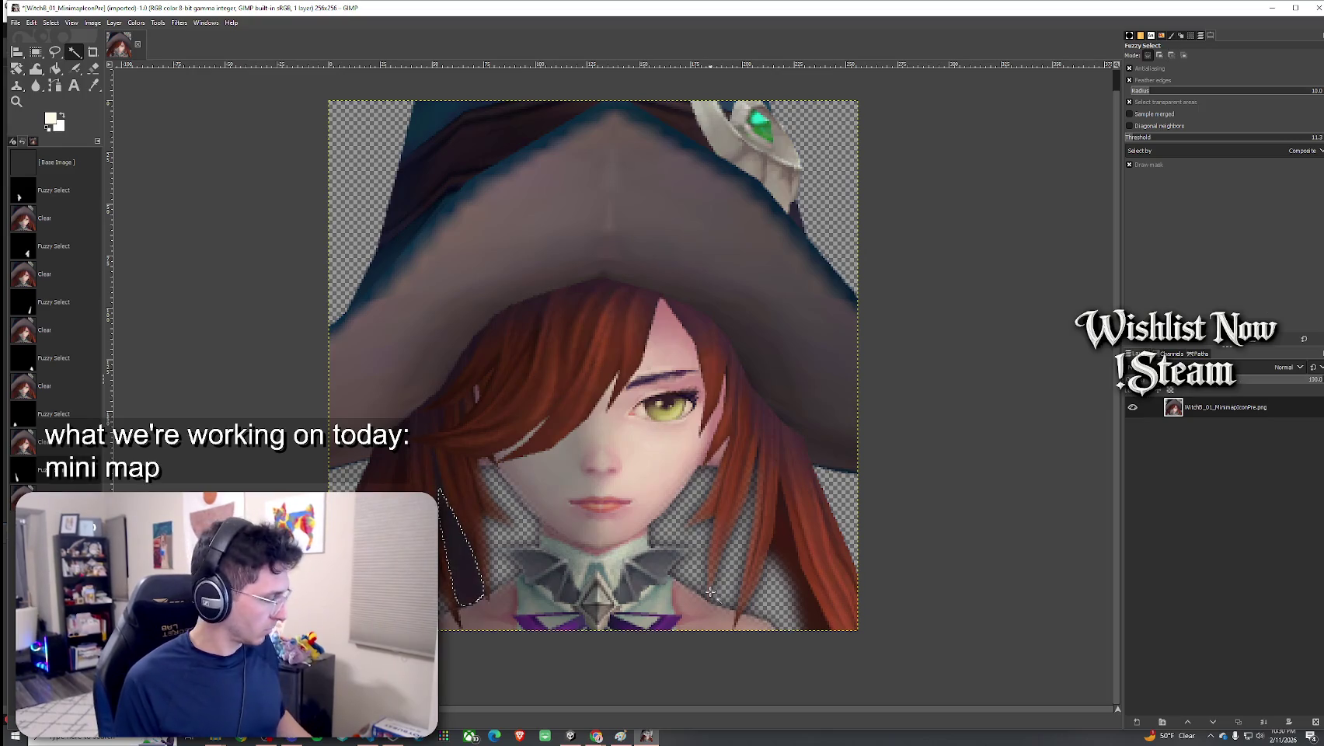
key(ctrl+y)
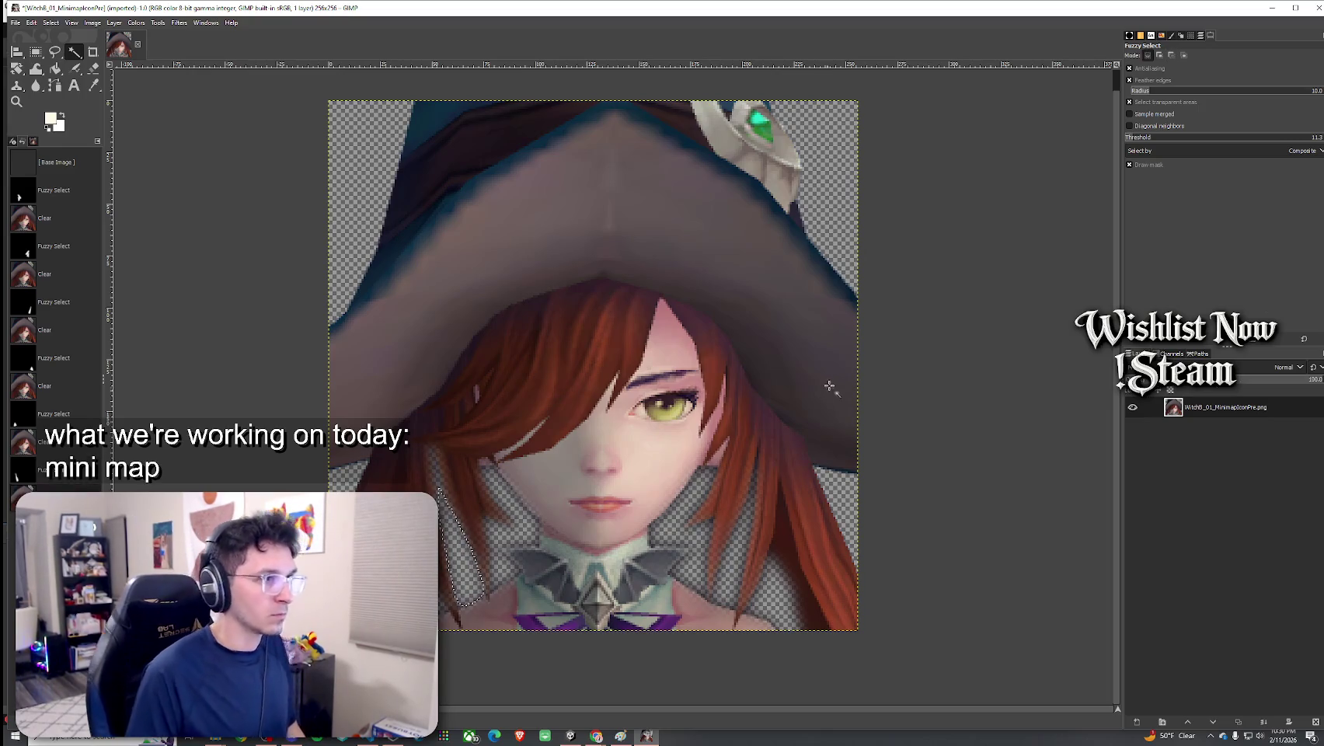
key(ctrl+z)
key(ctrl+z)
key(ctrl+z)
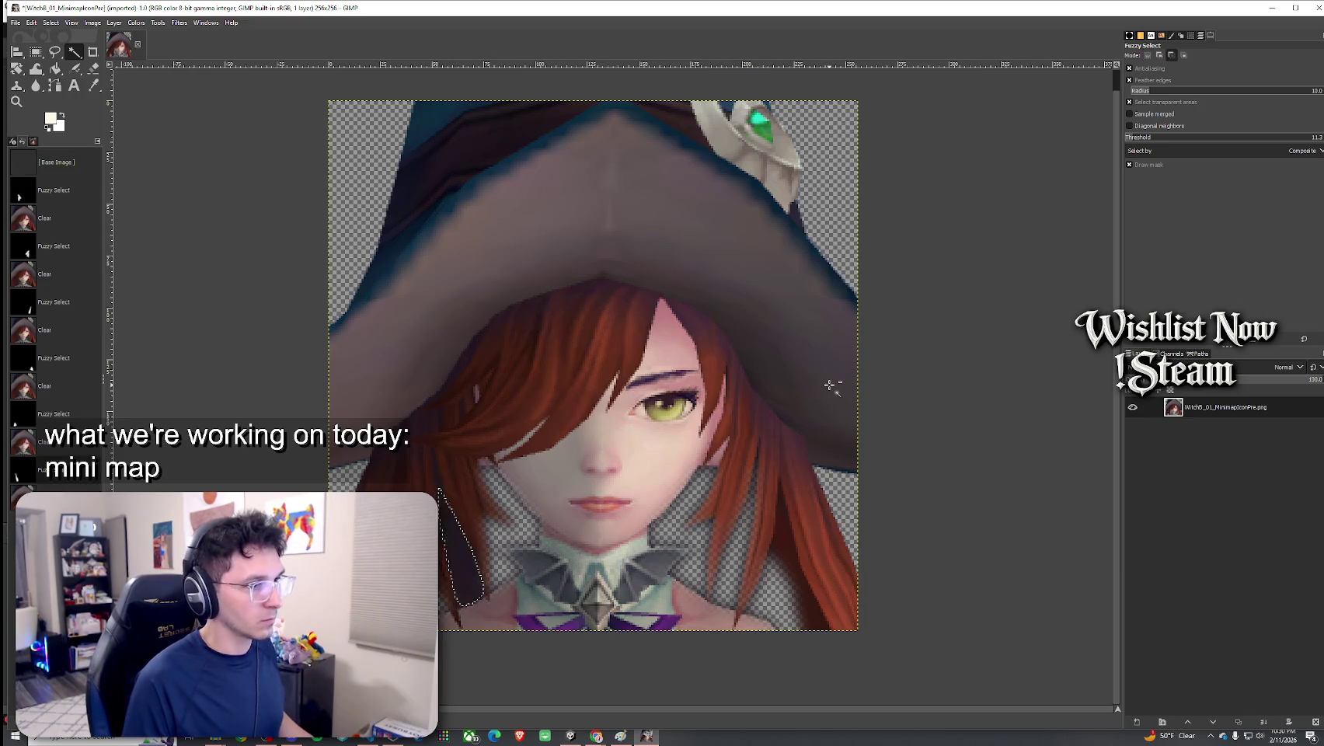
key(ctrl+z)
key(ctrl+z)
key(ctrl+z)
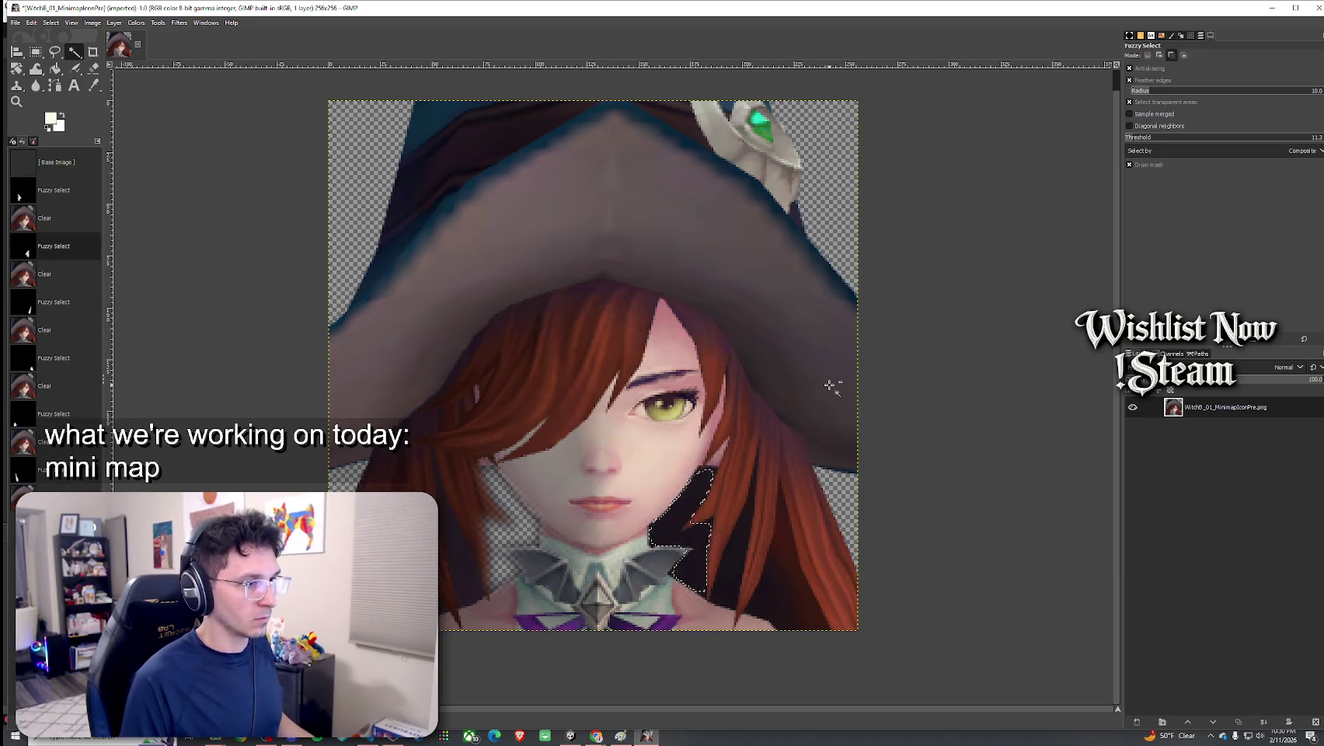
click(449, 603)
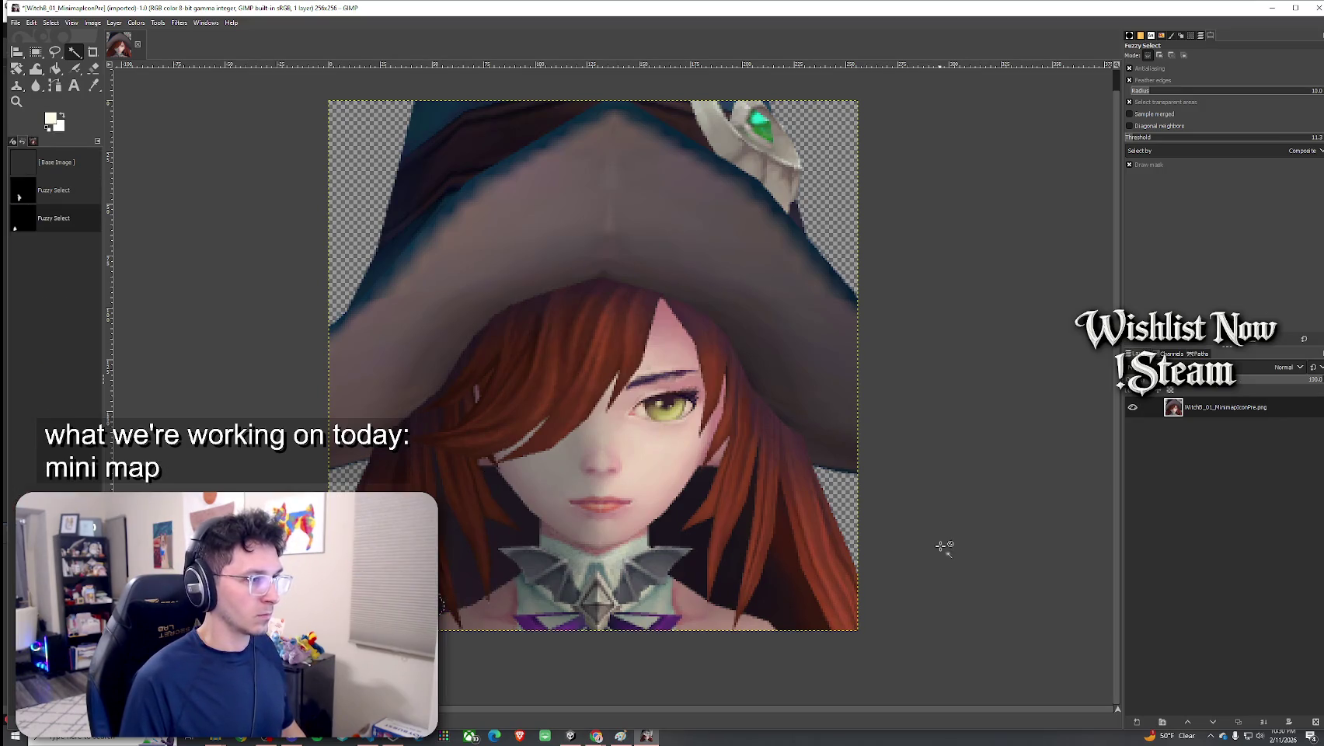
key(Delete)
click(768, 594)
key(Delete)
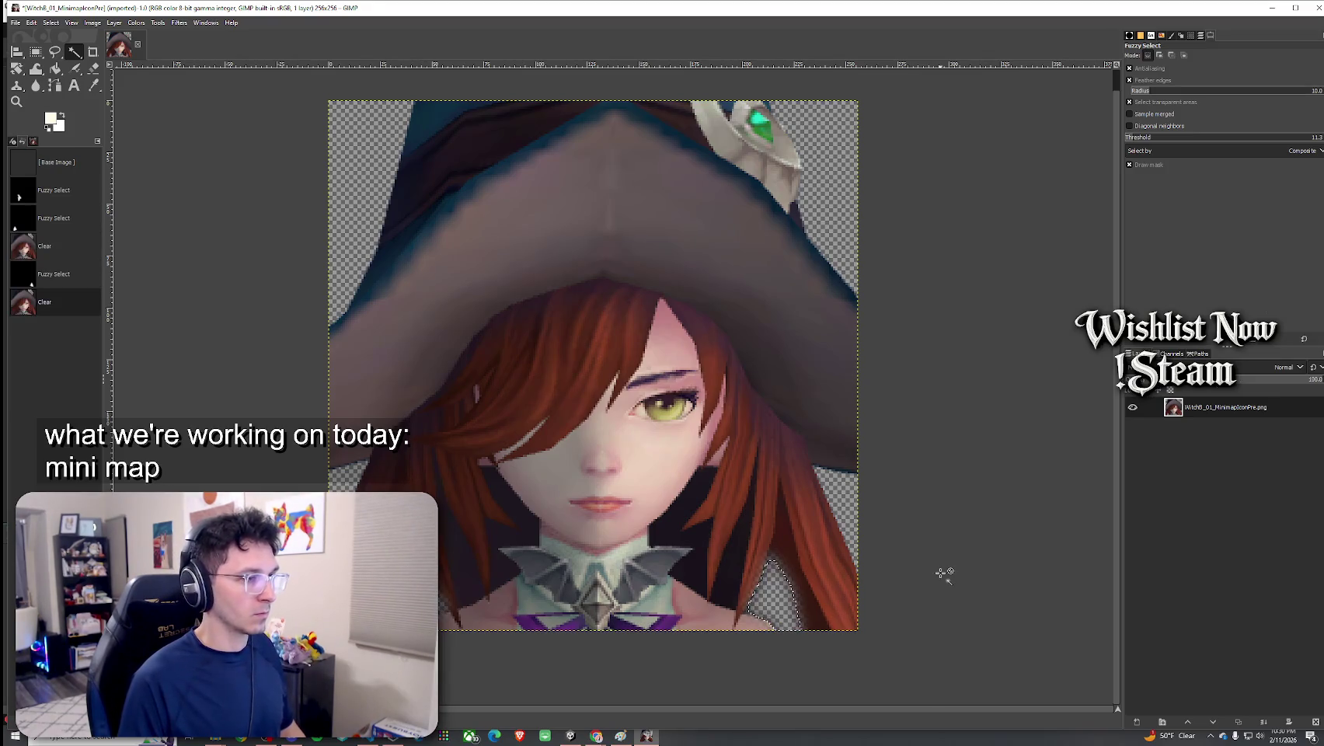
key(ctrl+z)
key(ctrl+z)
key(ctrl+z)
drag(520, 528, 520, 528)
key(Delete)
drag(703, 564, 703, 563)
key(Delete)
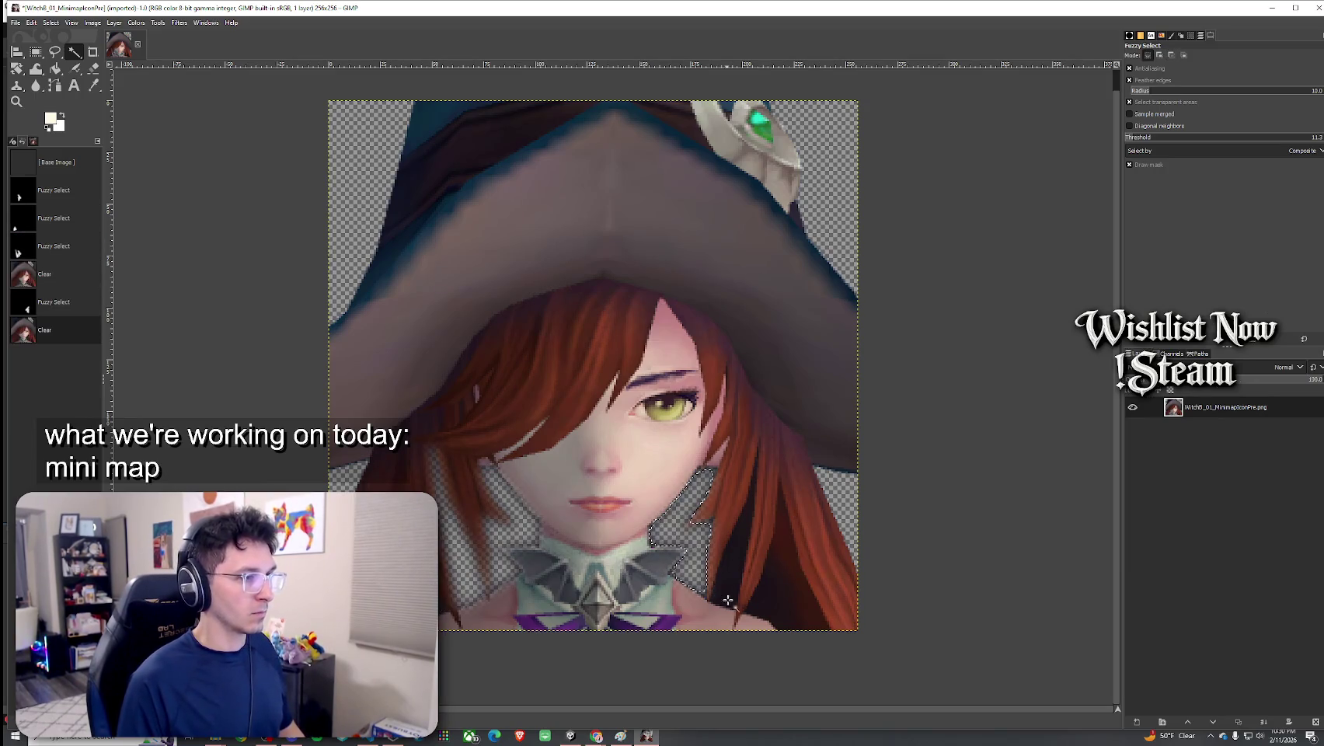
key(ctrl+z)
key(ctrl+z)
key(ctrl+z)
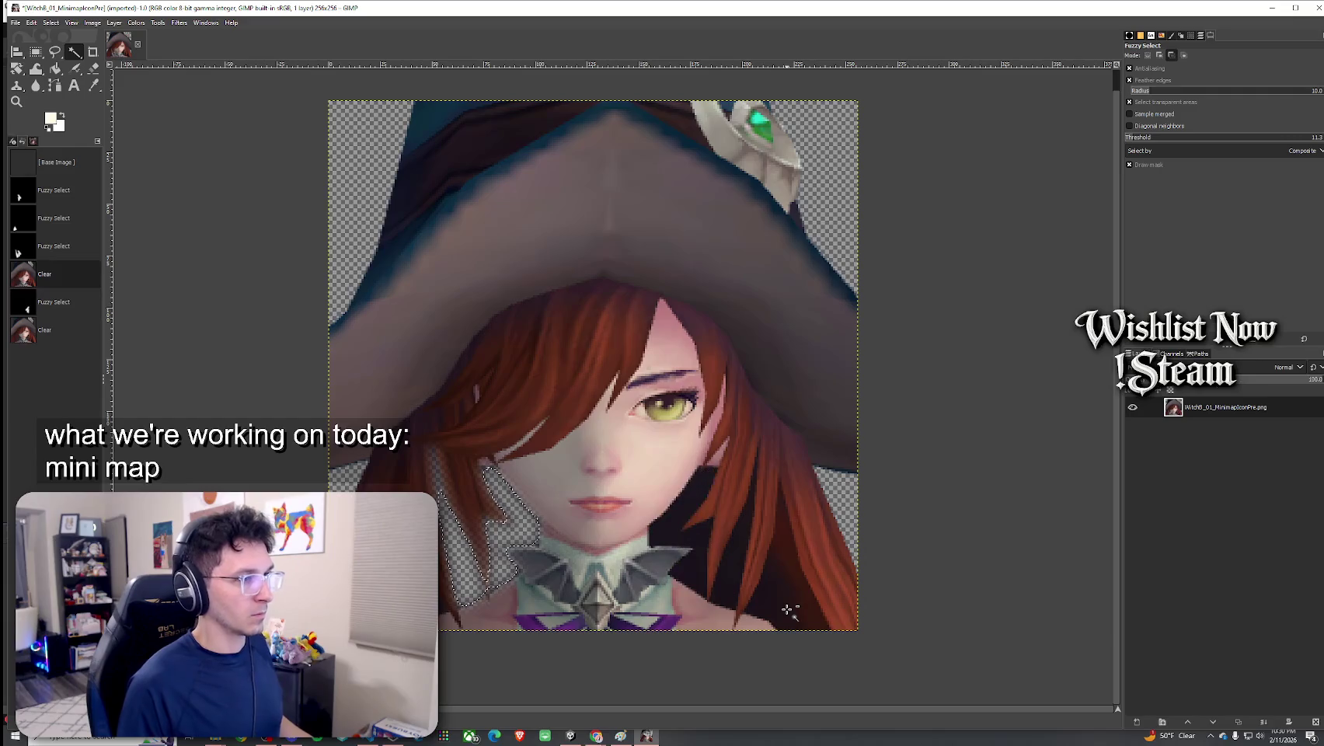
click(932, 563)
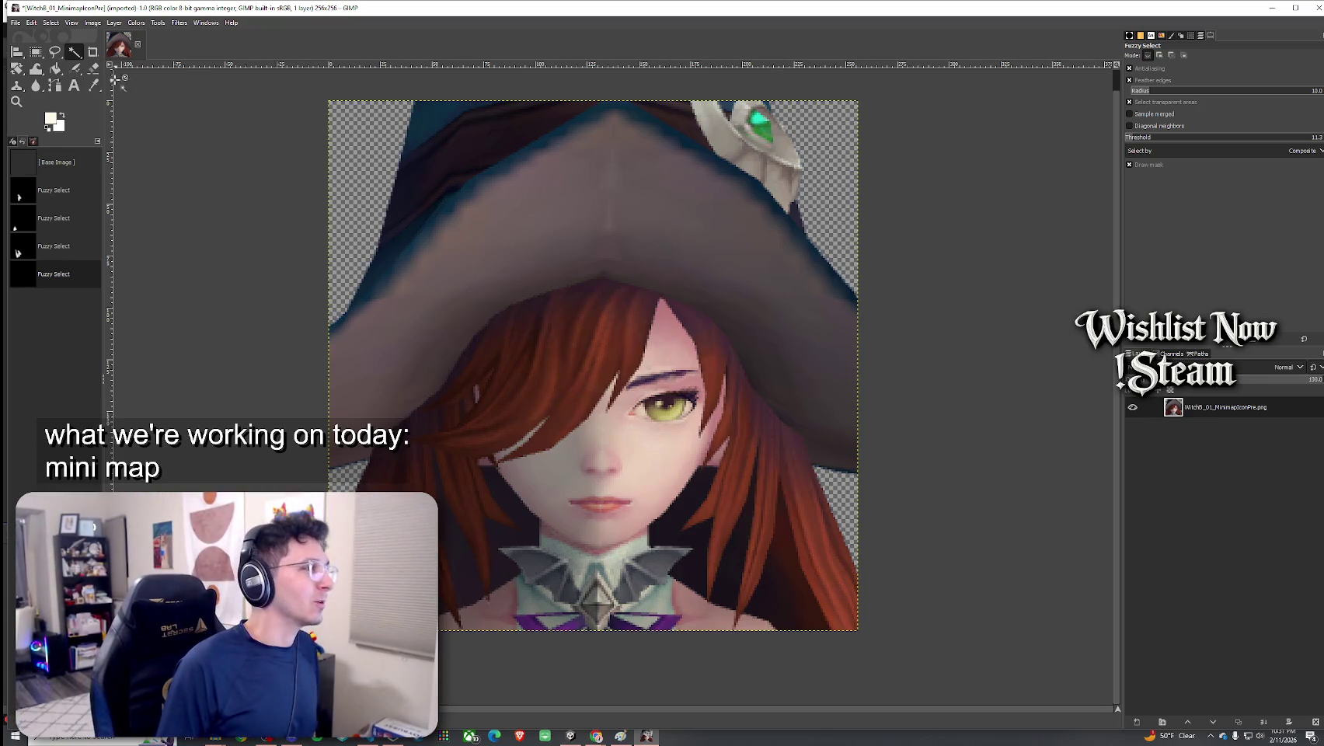
click(93, 67)
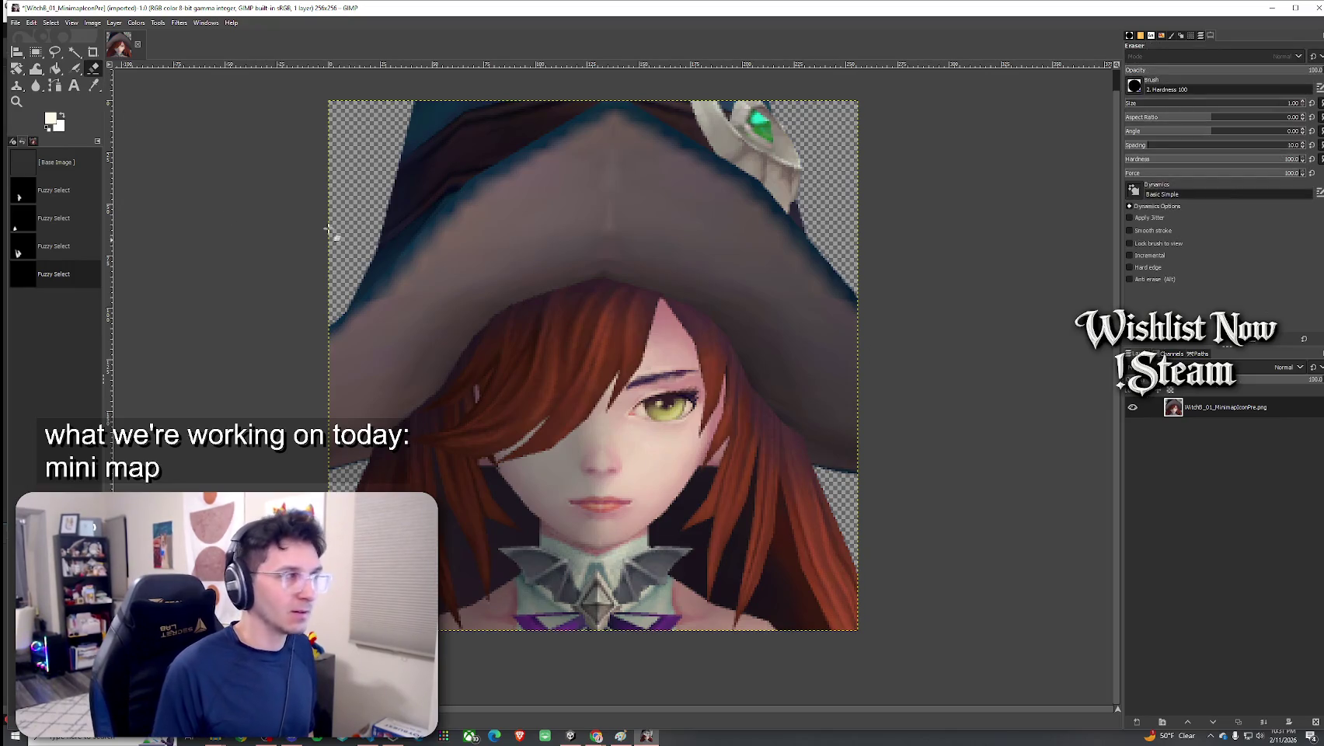
click(1133, 107)
drag(1133, 109, 1135, 109)
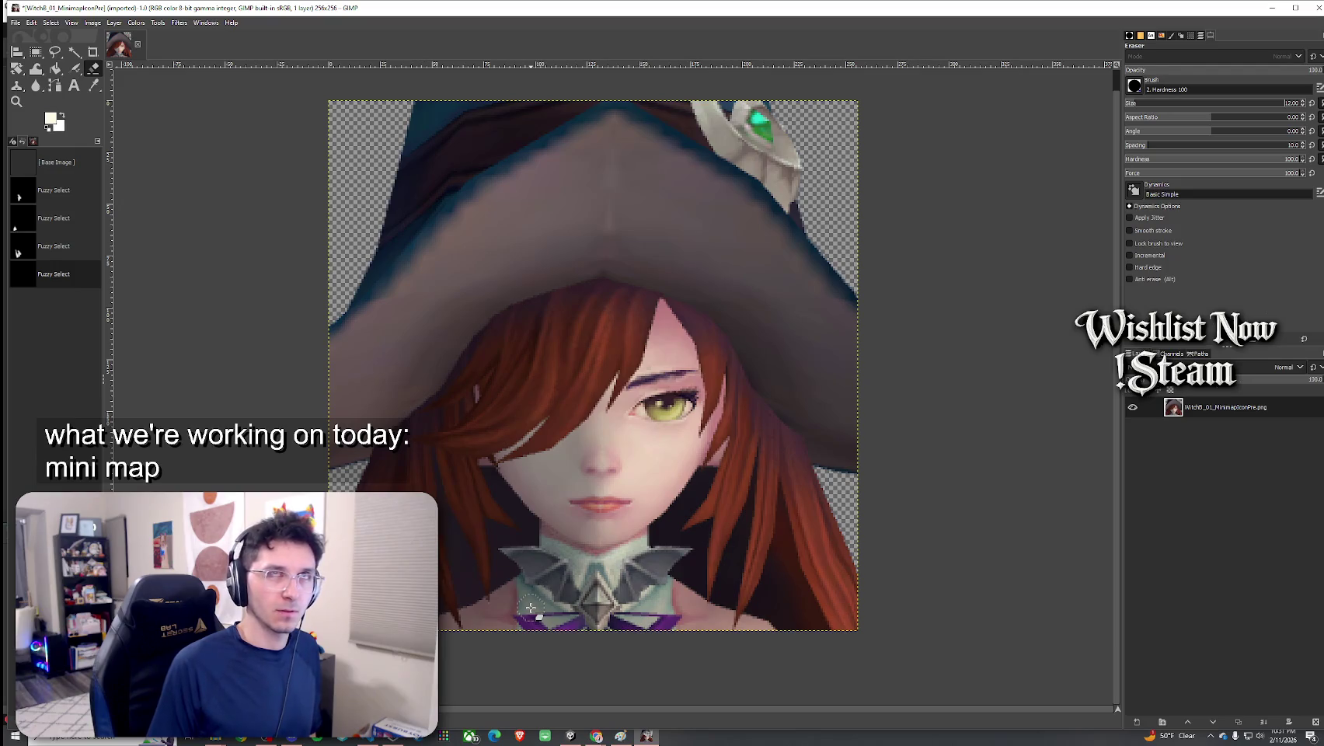
click(553, 547)
mouse_move(554, 547)
mouse_down()
mouse_move(625, 558)
mouse_move(593, 573)
mouse_up()
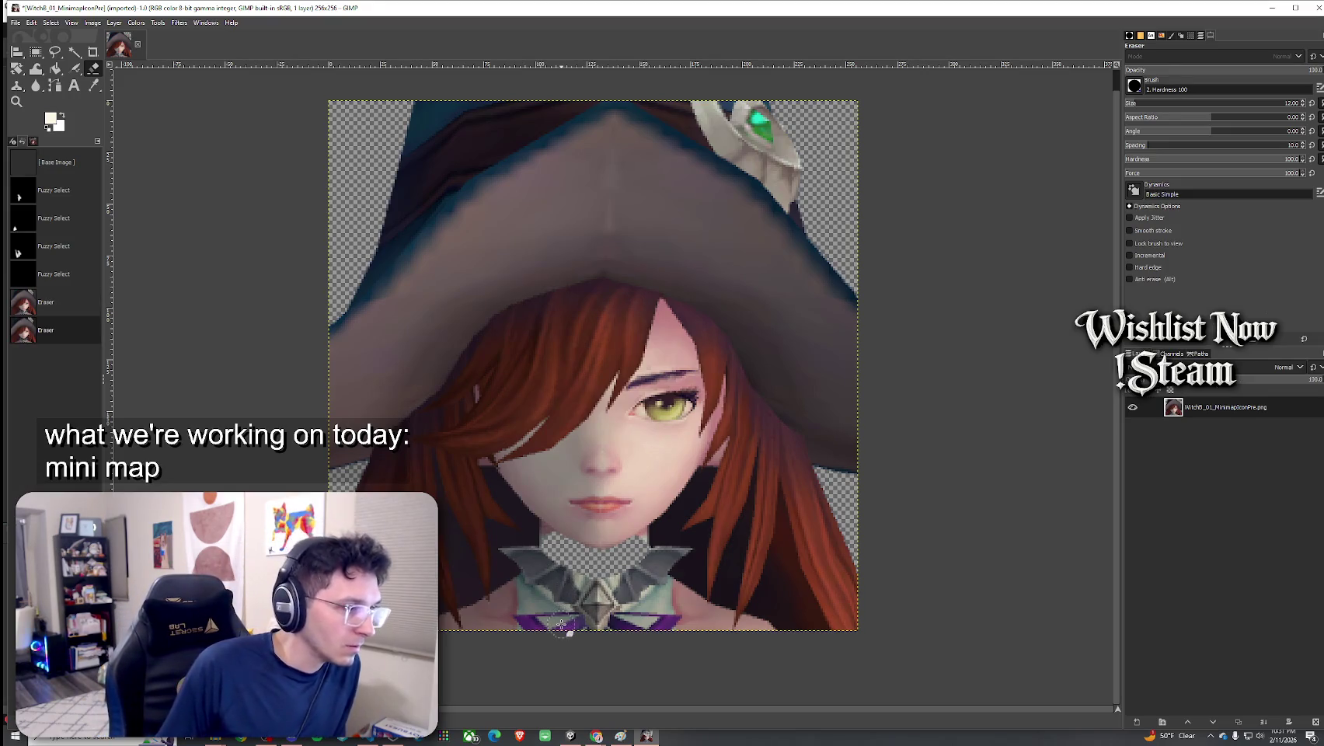
click(505, 599)
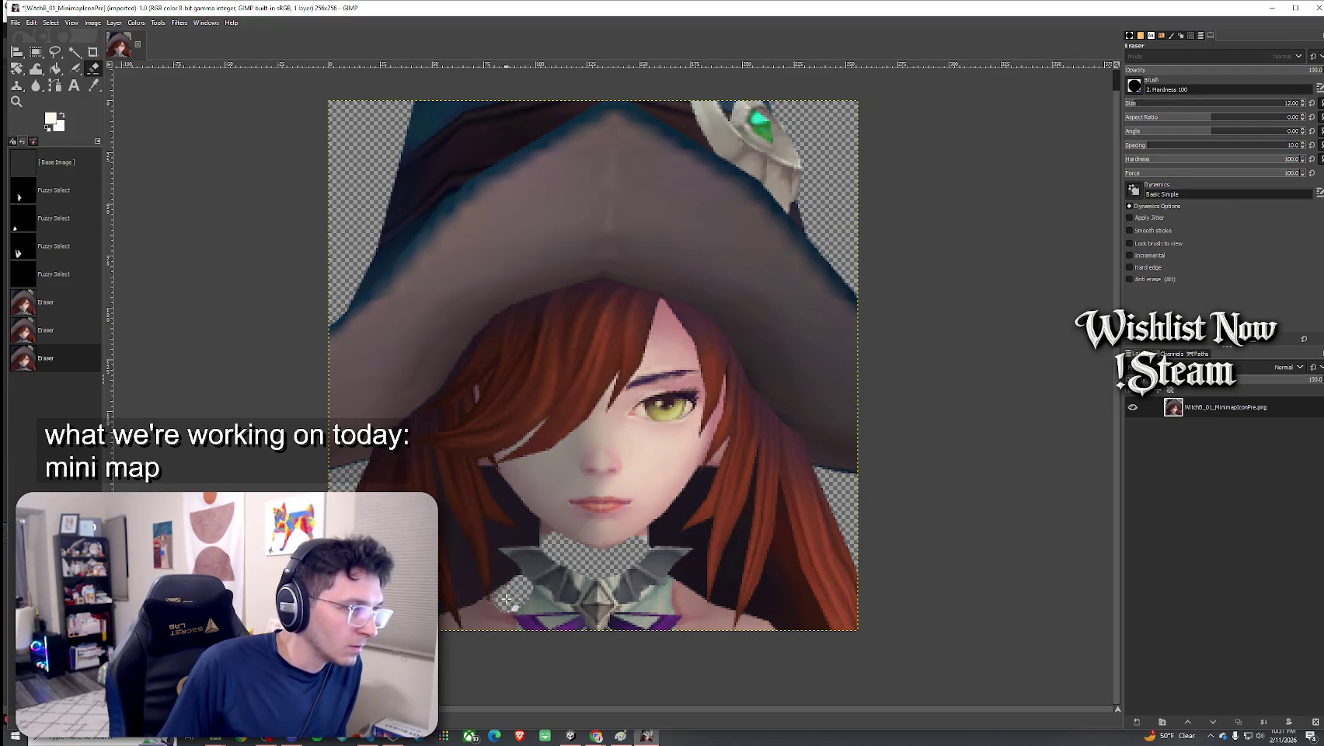
drag(506, 597, 443, 634)
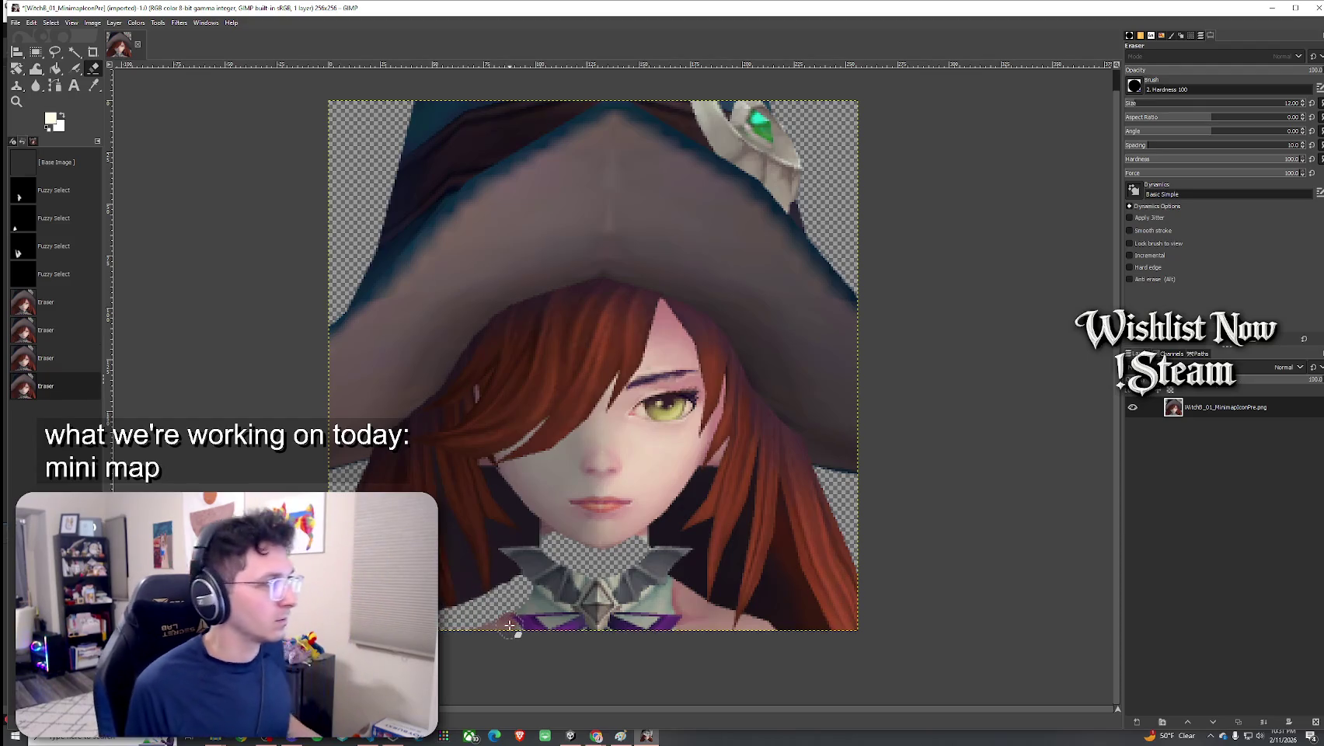
key(ctrl+z)
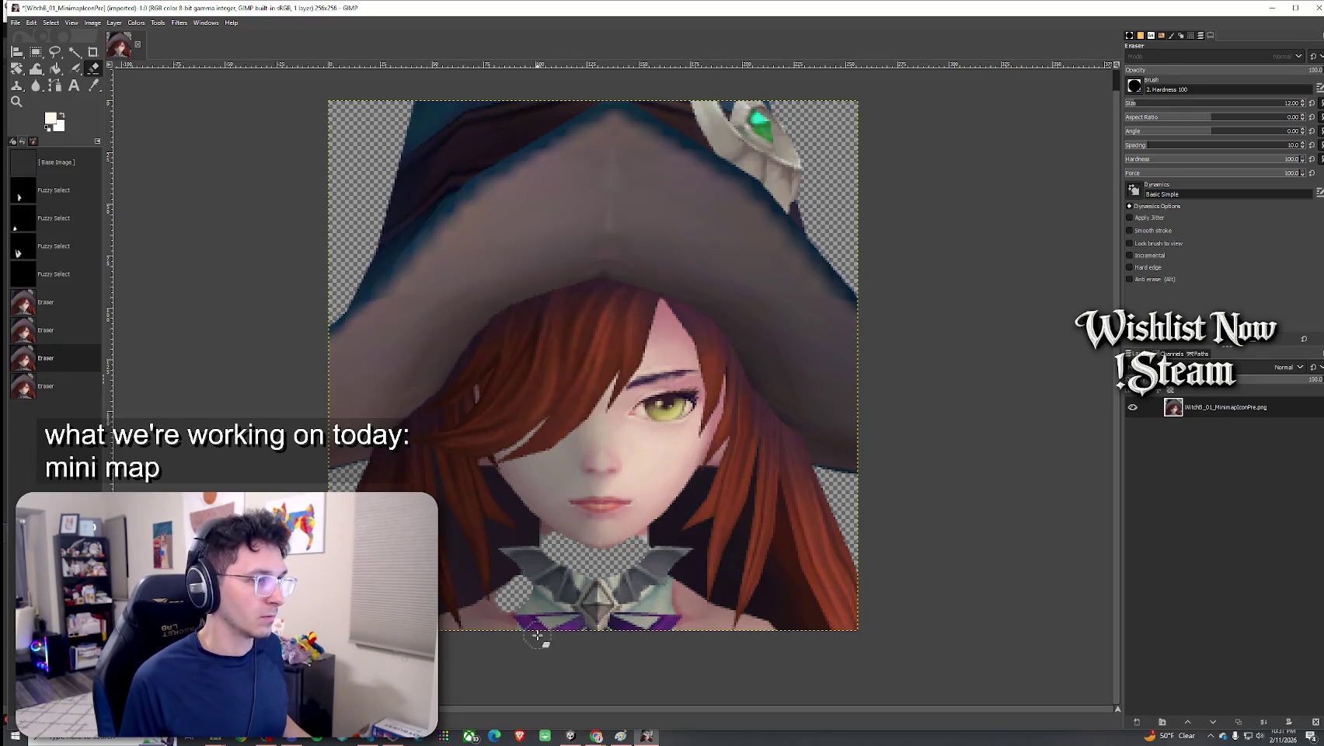
key(ctrl+z)
key(ctrl+z)
key(ctrl+z)
key(ctrl+z)
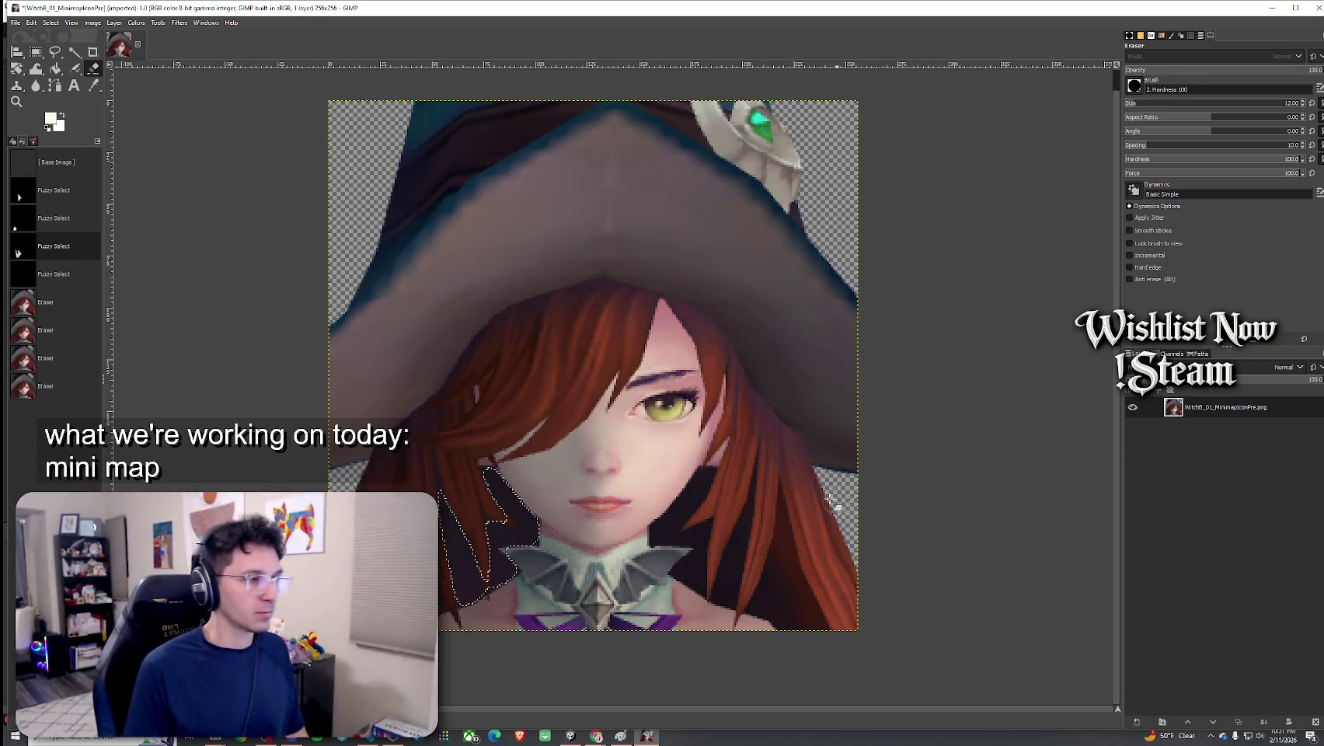
Clear the leftover selection and snip the whole GIMP window showing the witch portrait
click(37, 54)
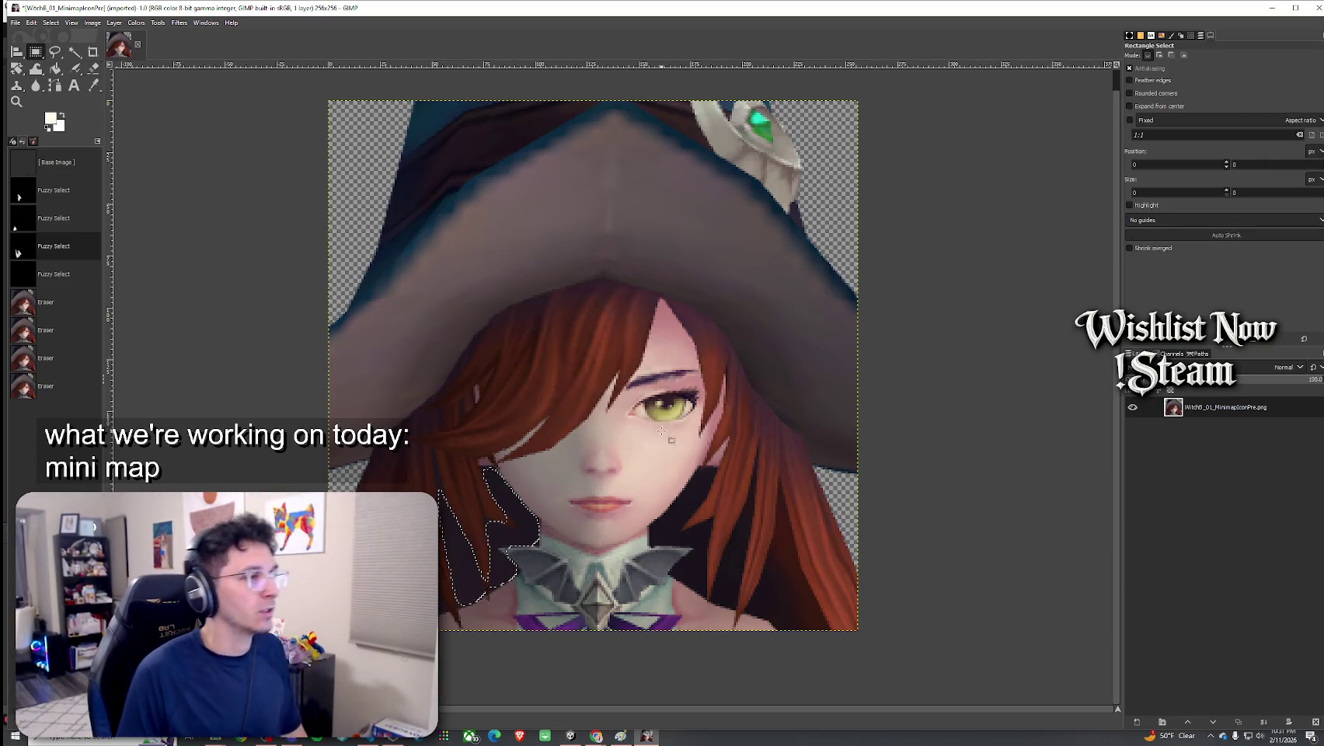
click(822, 213)
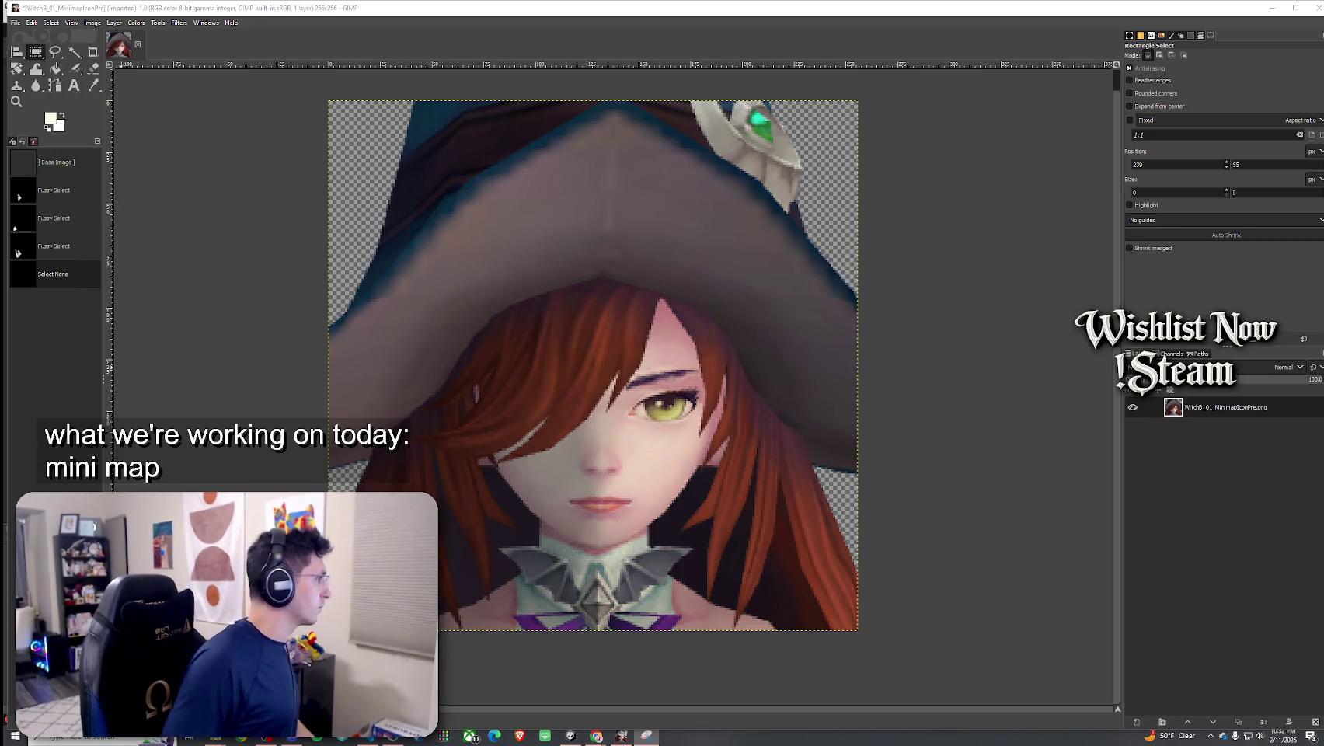
key(super+shift+s)
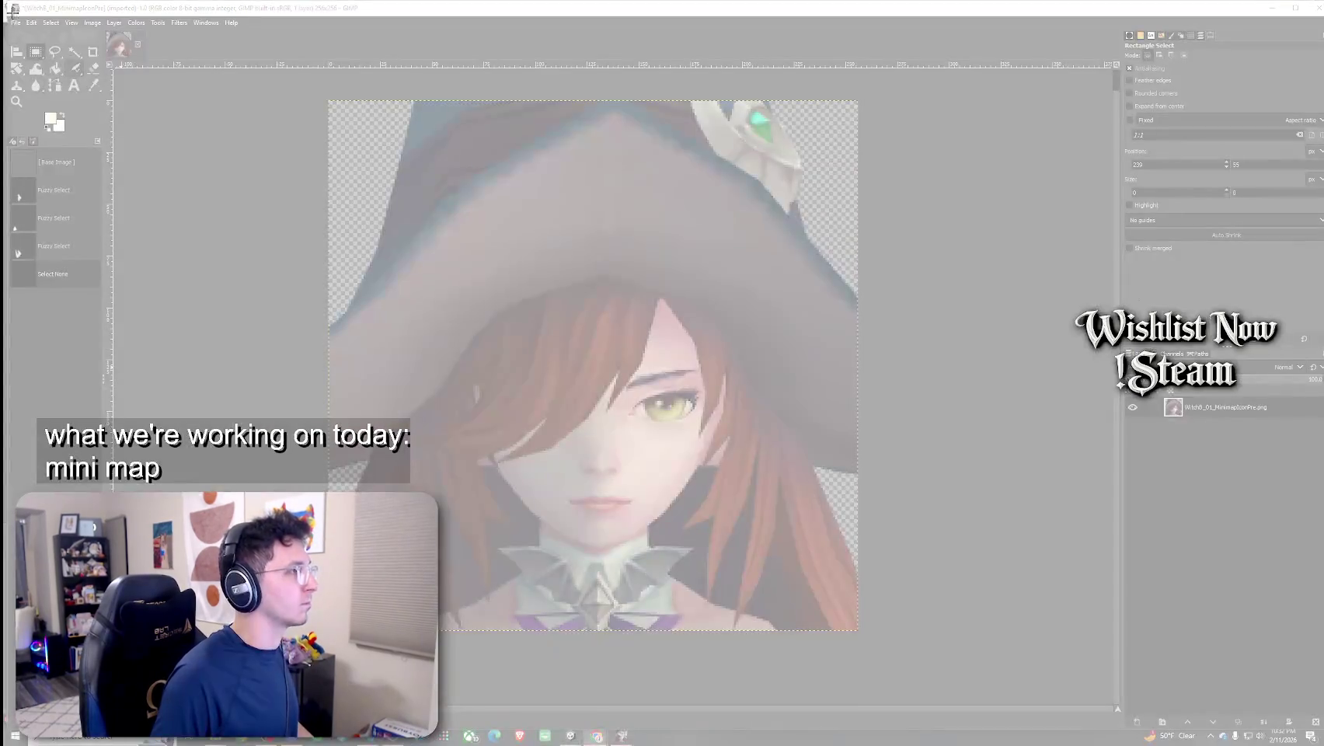
mouse_move(7, 4)
mouse_down()
mouse_move(346, 261)
mouse_move(989, 676)
mouse_up()
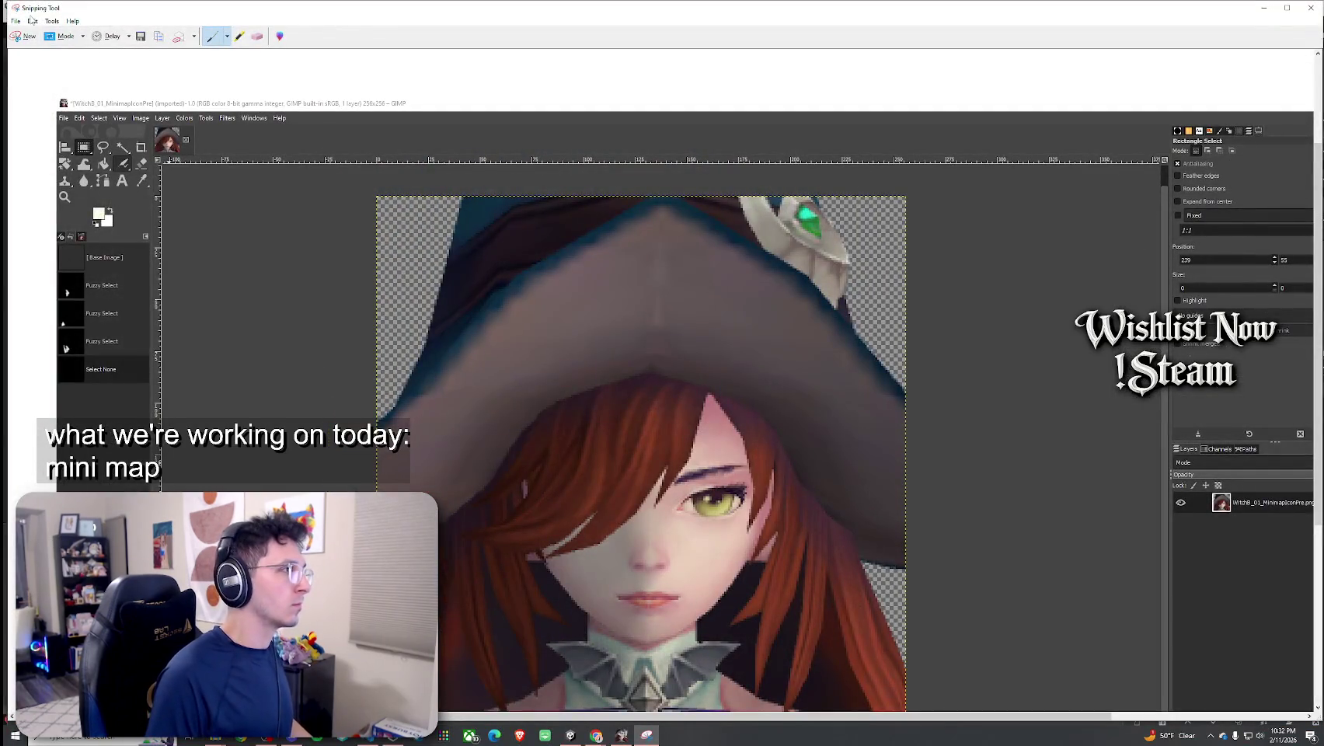
Copy the snip to the clipboard and close Snipping Tool without saving
click(32, 21)
click(49, 33)
key(alt+Tab)
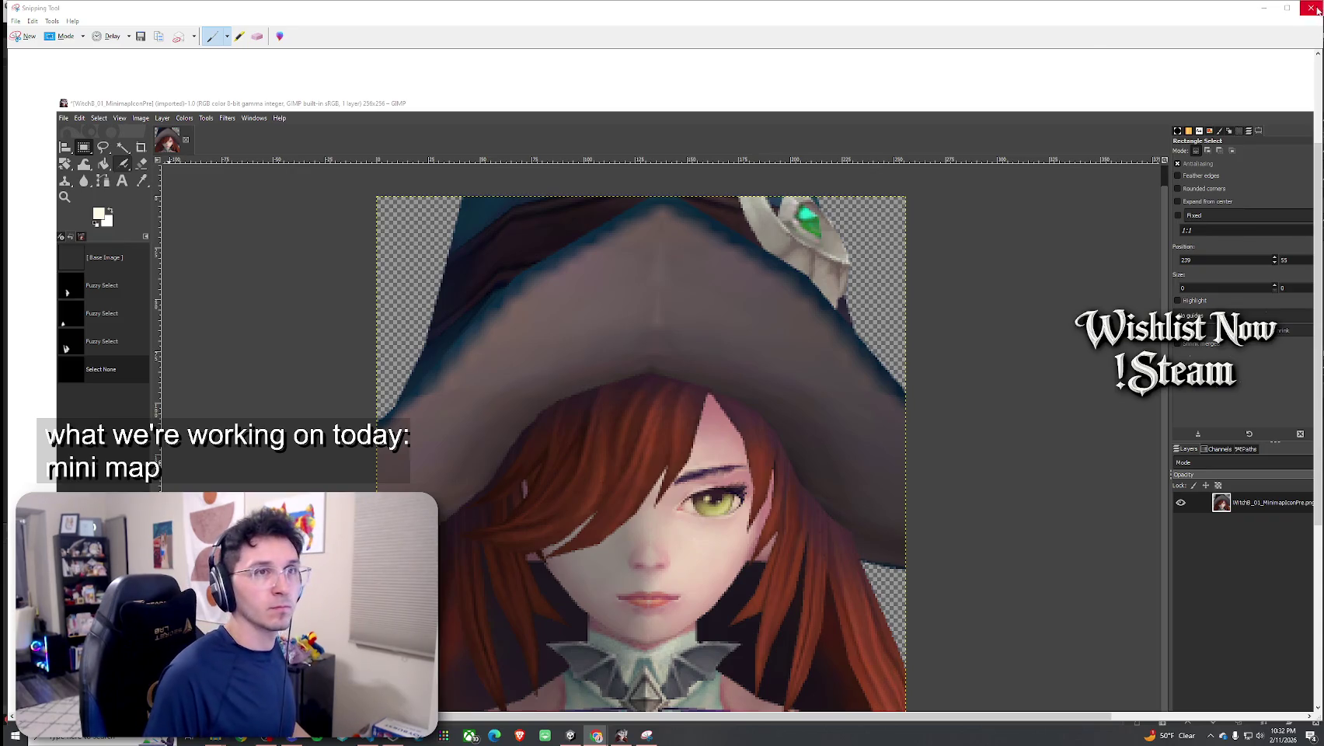
click(1311, 8)
click(708, 373)
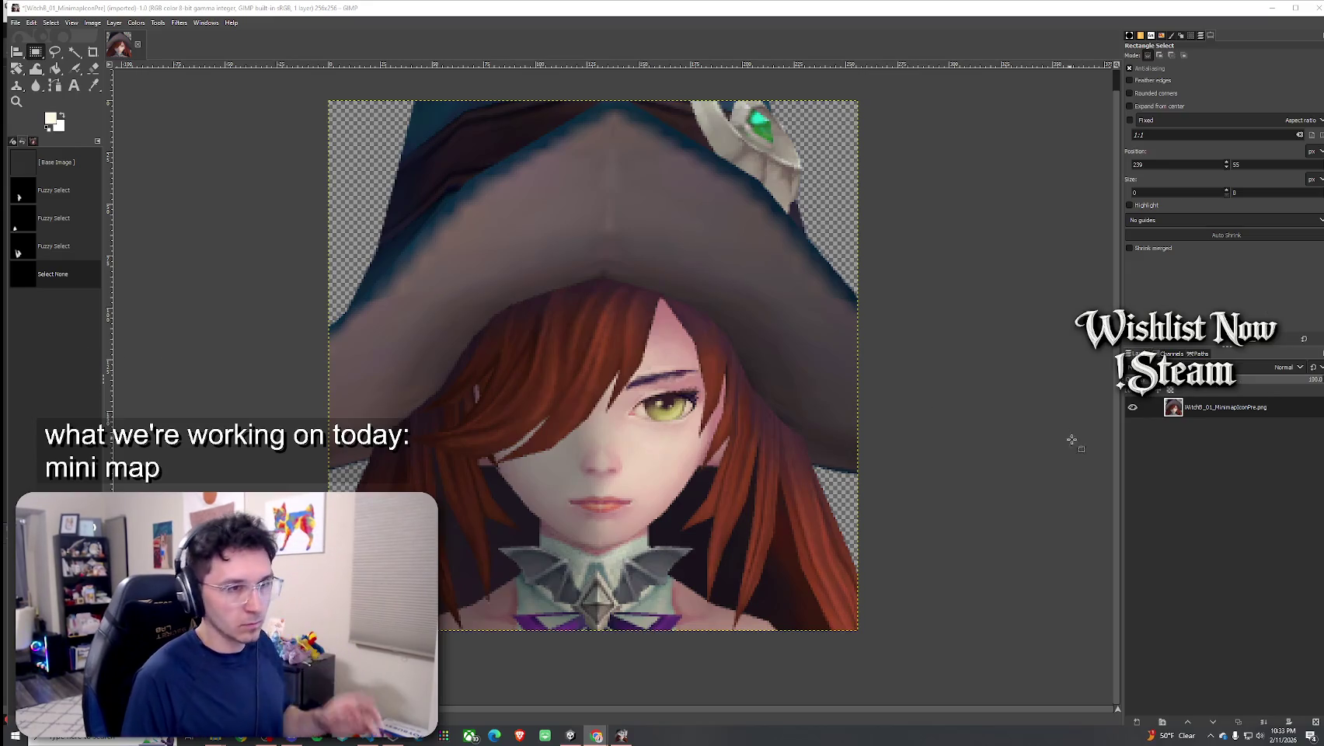
Add a transparency-filled layer named 'ring' and move it below the witch portrait layer
right_click(1184, 475)
click(1214, 178)
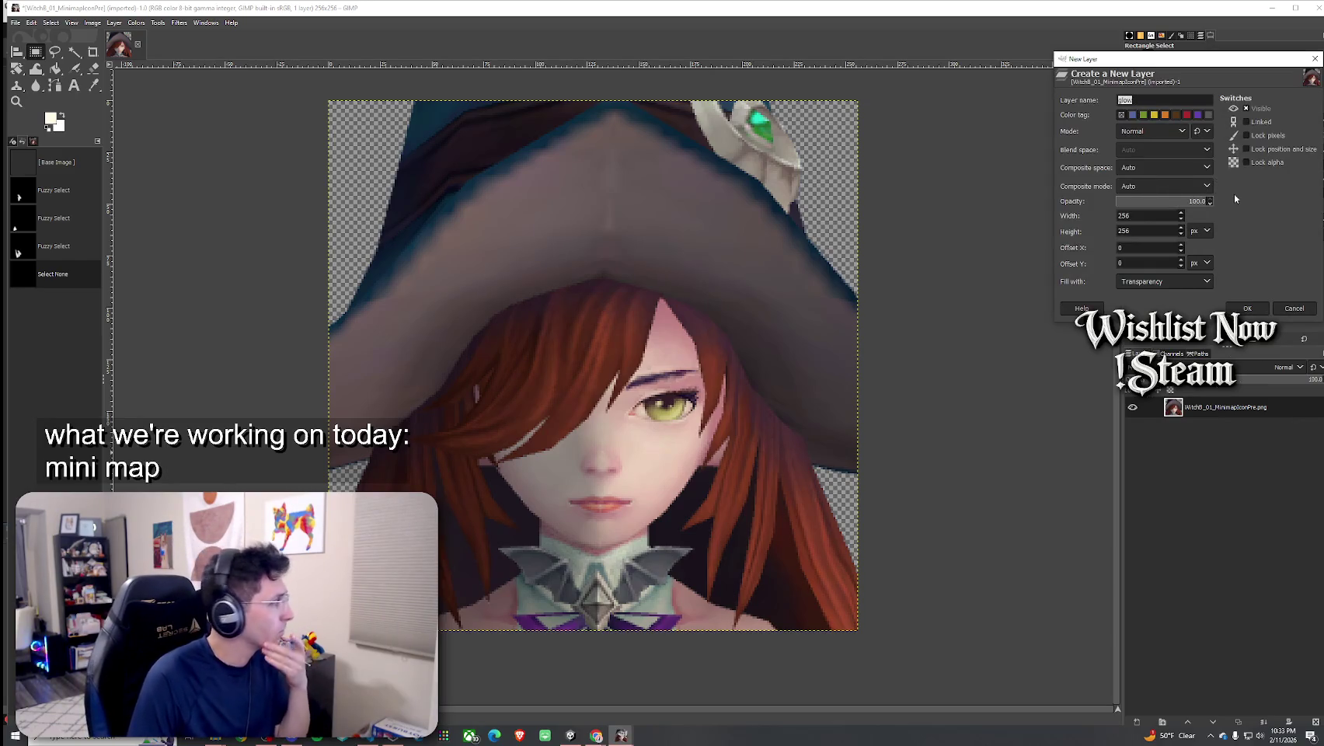
click(1150, 284)
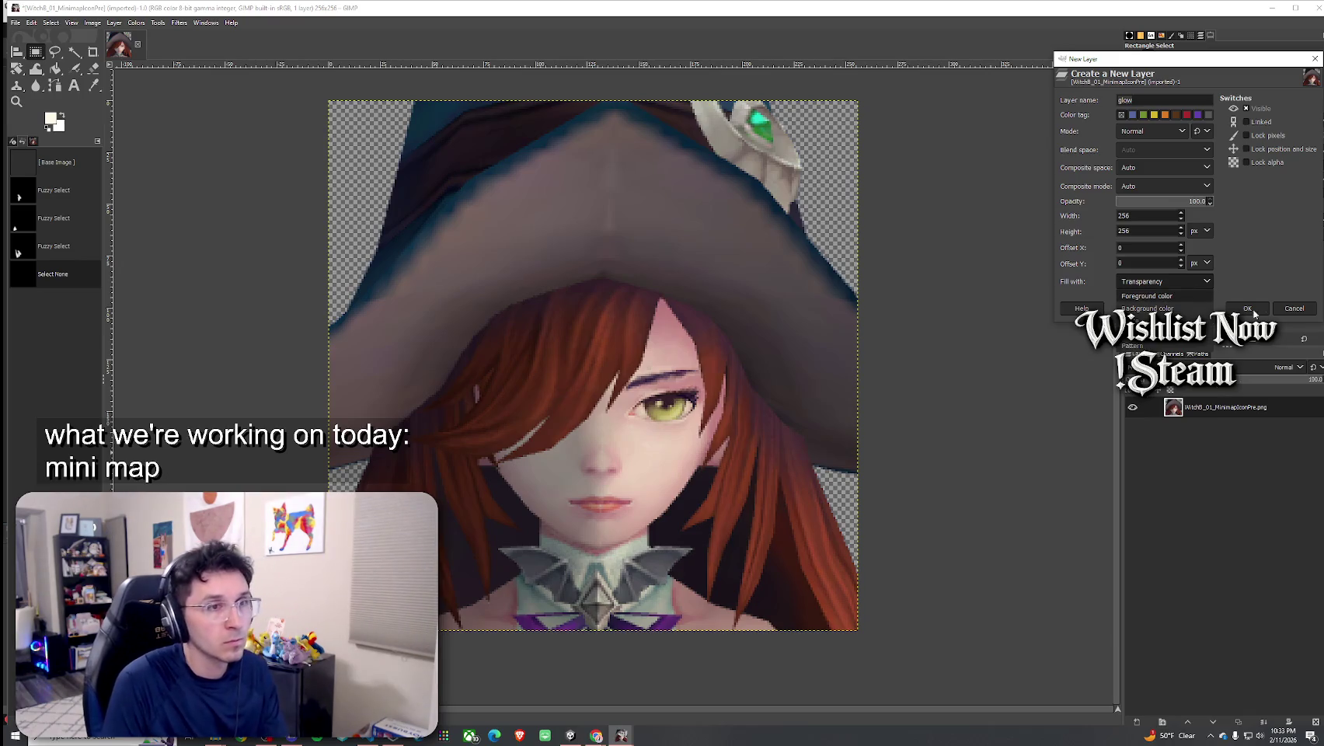
click(1061, 102)
text(ring)
key(Return)
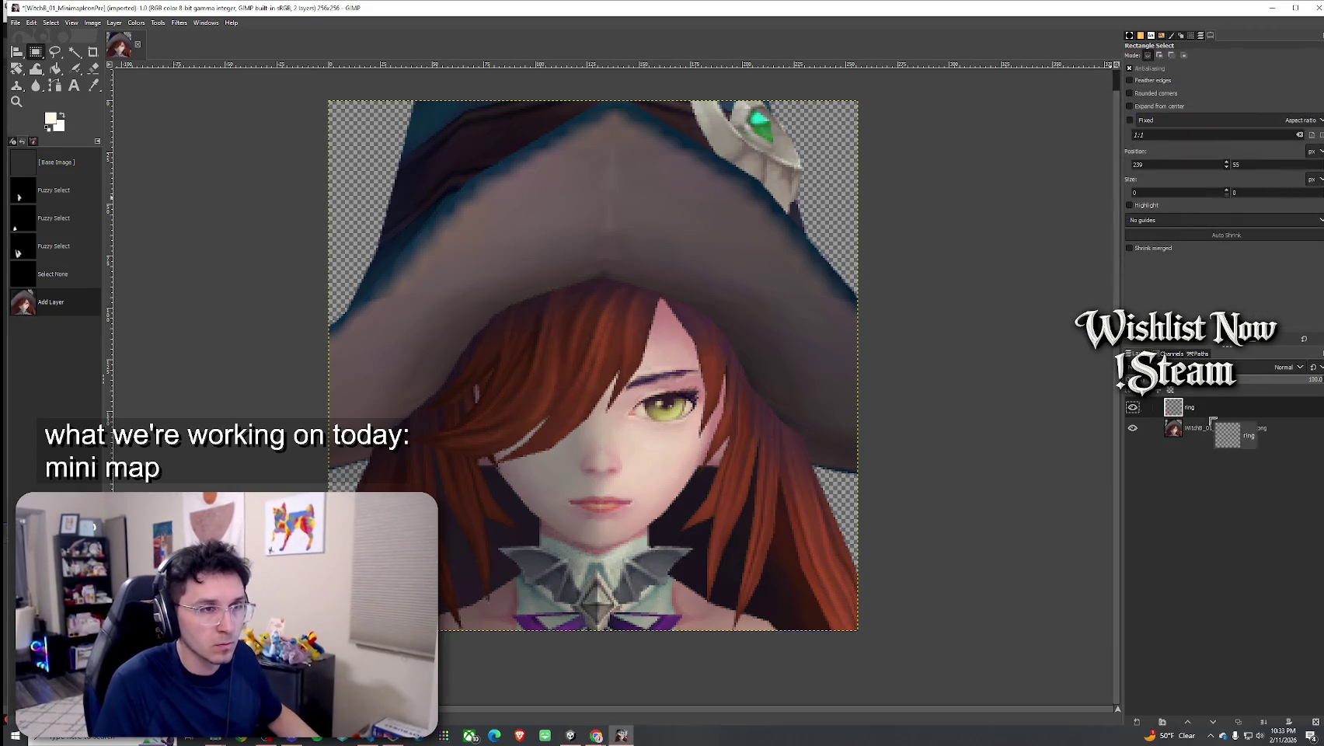
drag(1189, 406, 1209, 455)
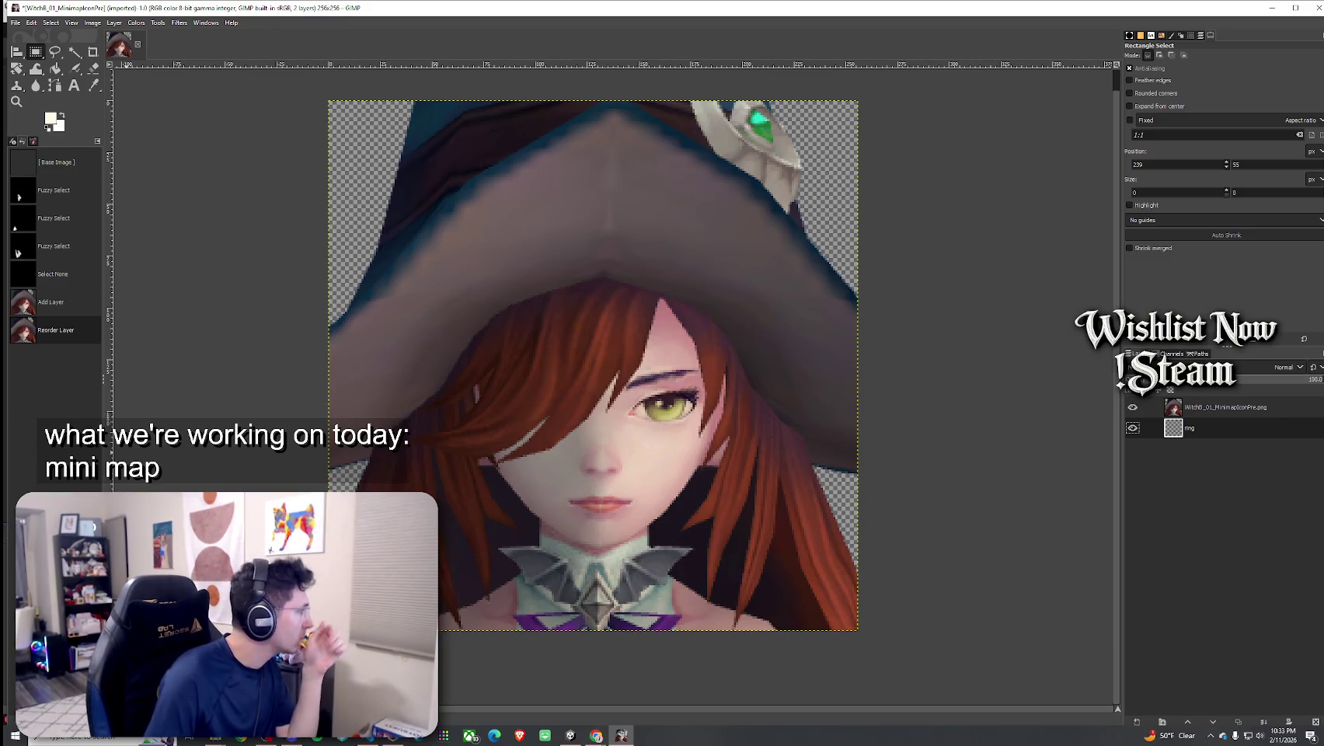
click(55, 52)
click(39, 56)
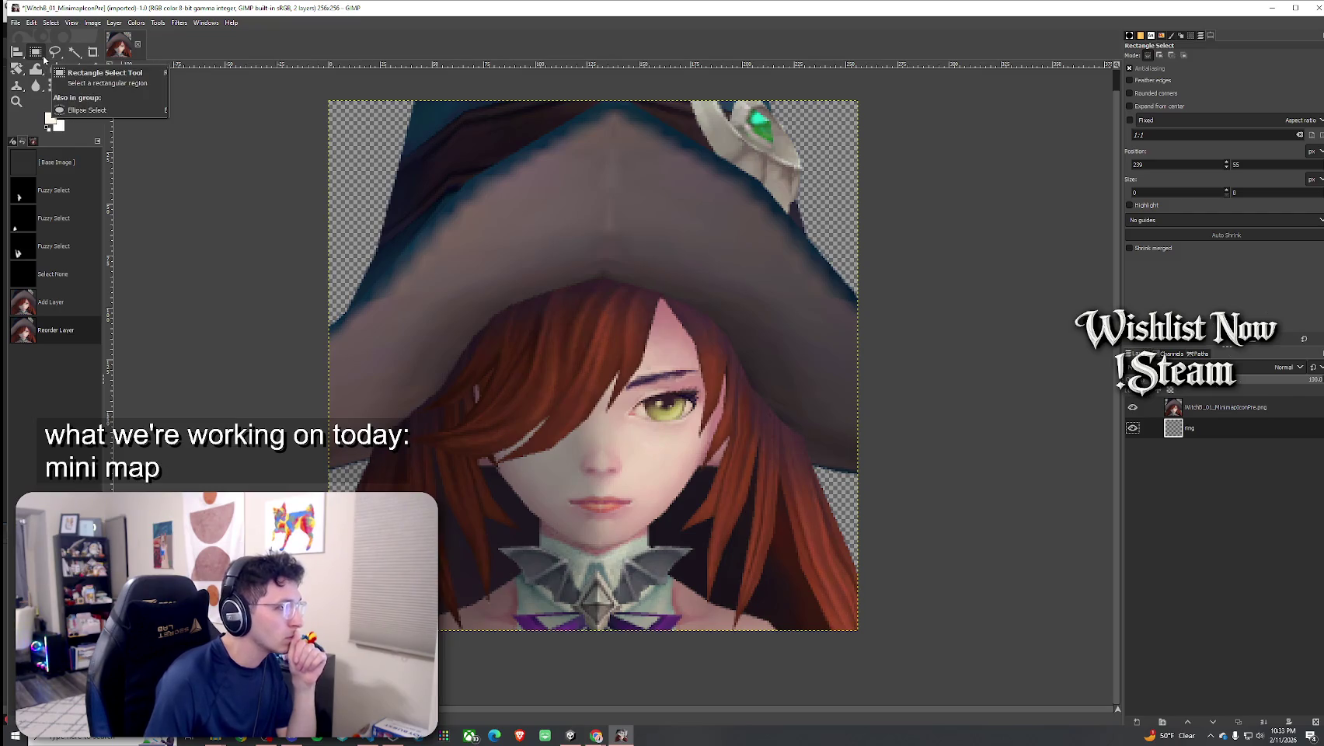
Draw a circle over the portrait, shrink it by 20 px, and invert the selection
key(e)
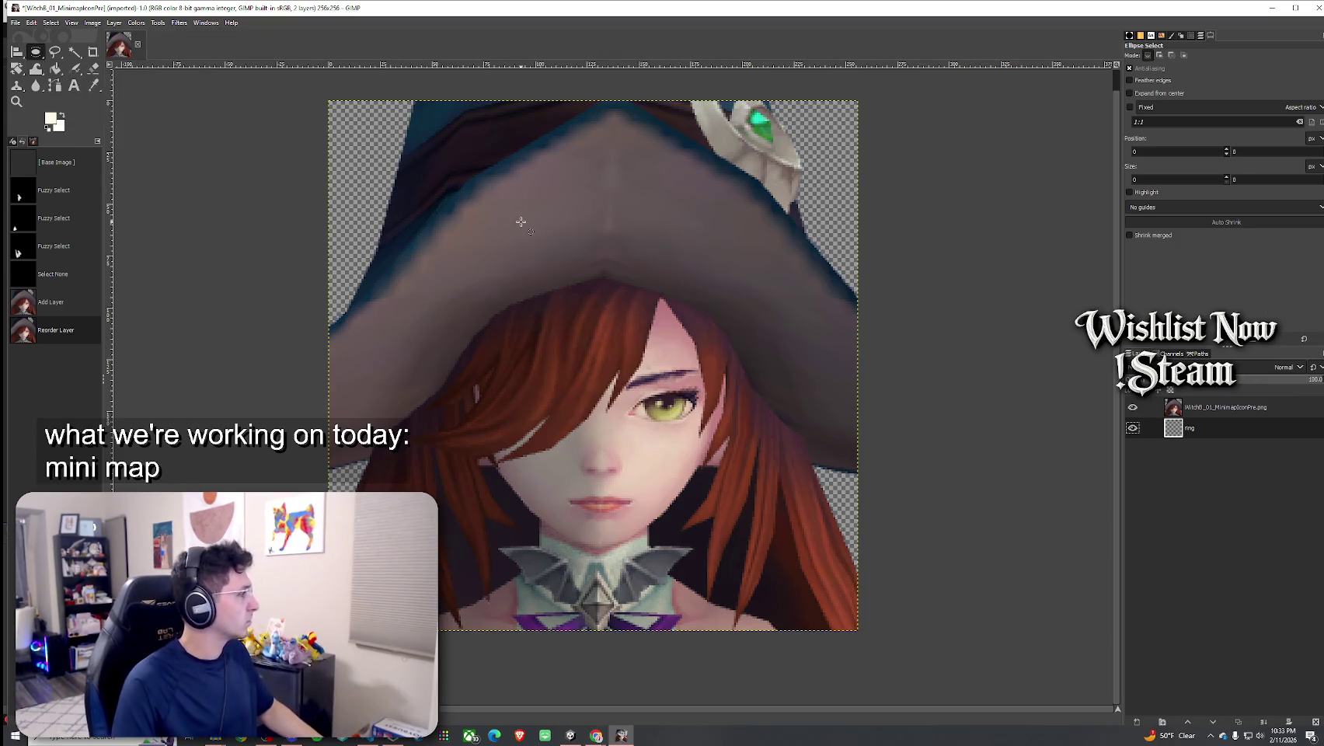
mouse_move(315, 89)
mouse_down()
mouse_move(857, 626)
mouse_move(888, 637)
mouse_move(875, 647)
mouse_move(777, 561)
mouse_move(877, 617)
mouse_move(769, 550)
mouse_move(880, 619)
mouse_up()
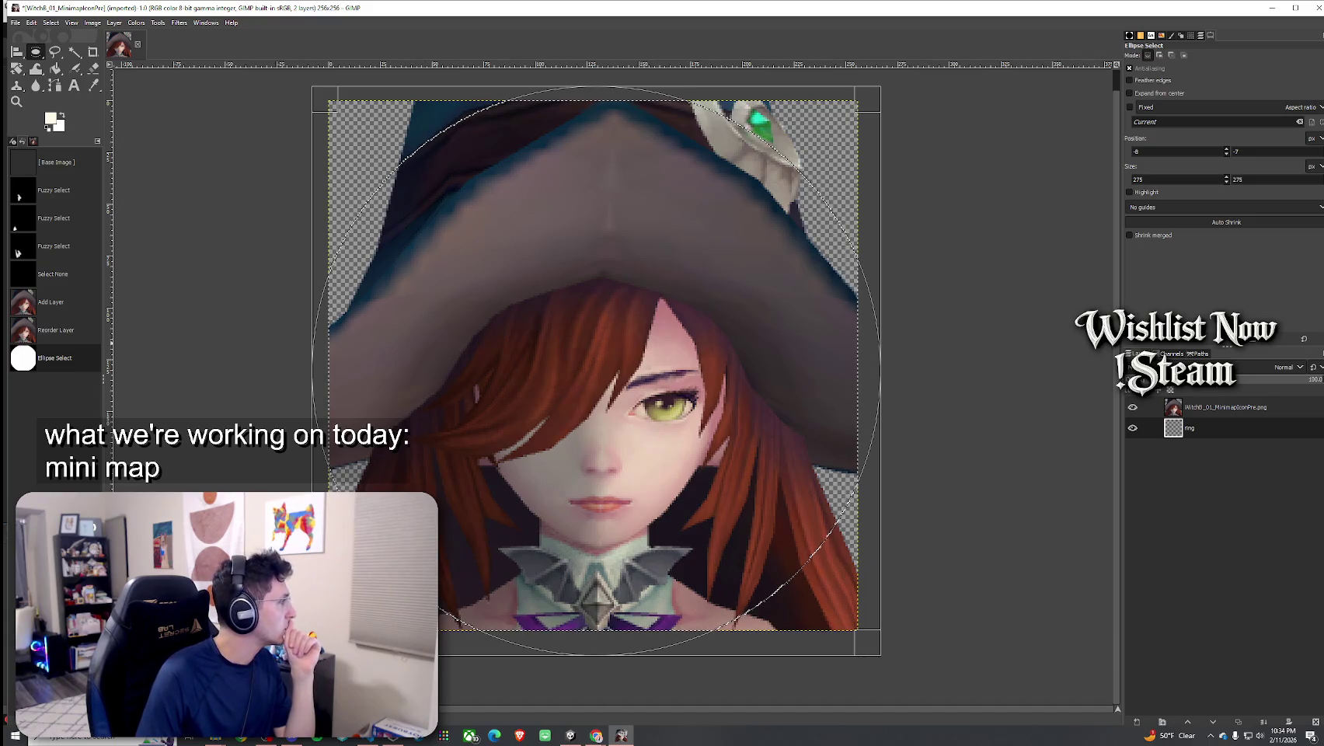
click(51, 22)
click(63, 153)
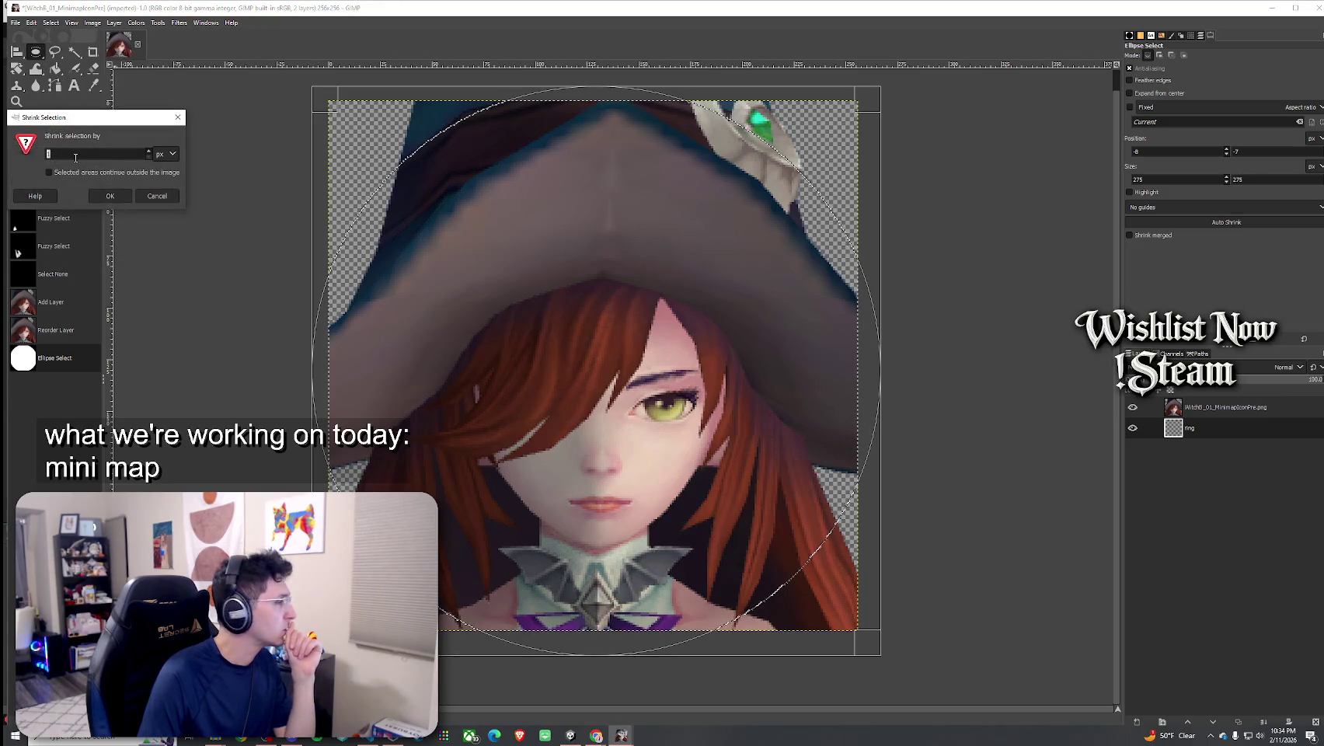
text(20)
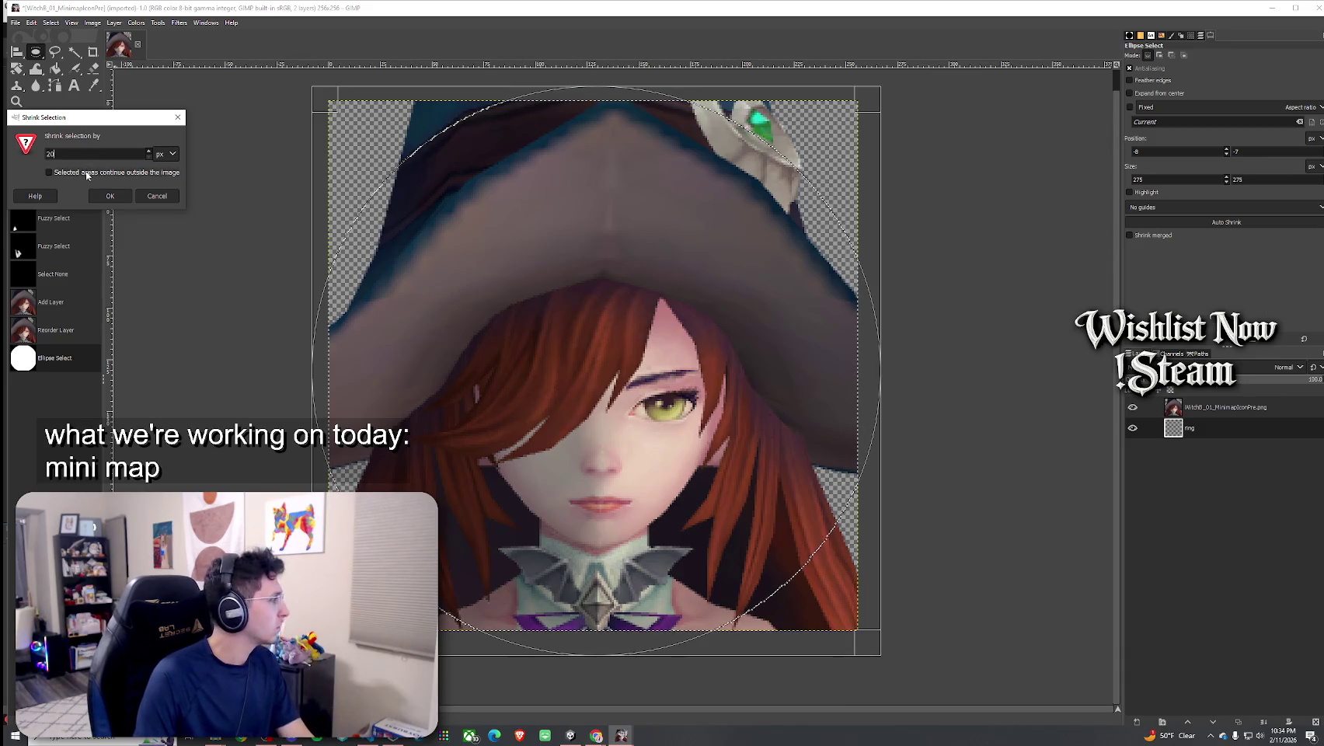
click(109, 196)
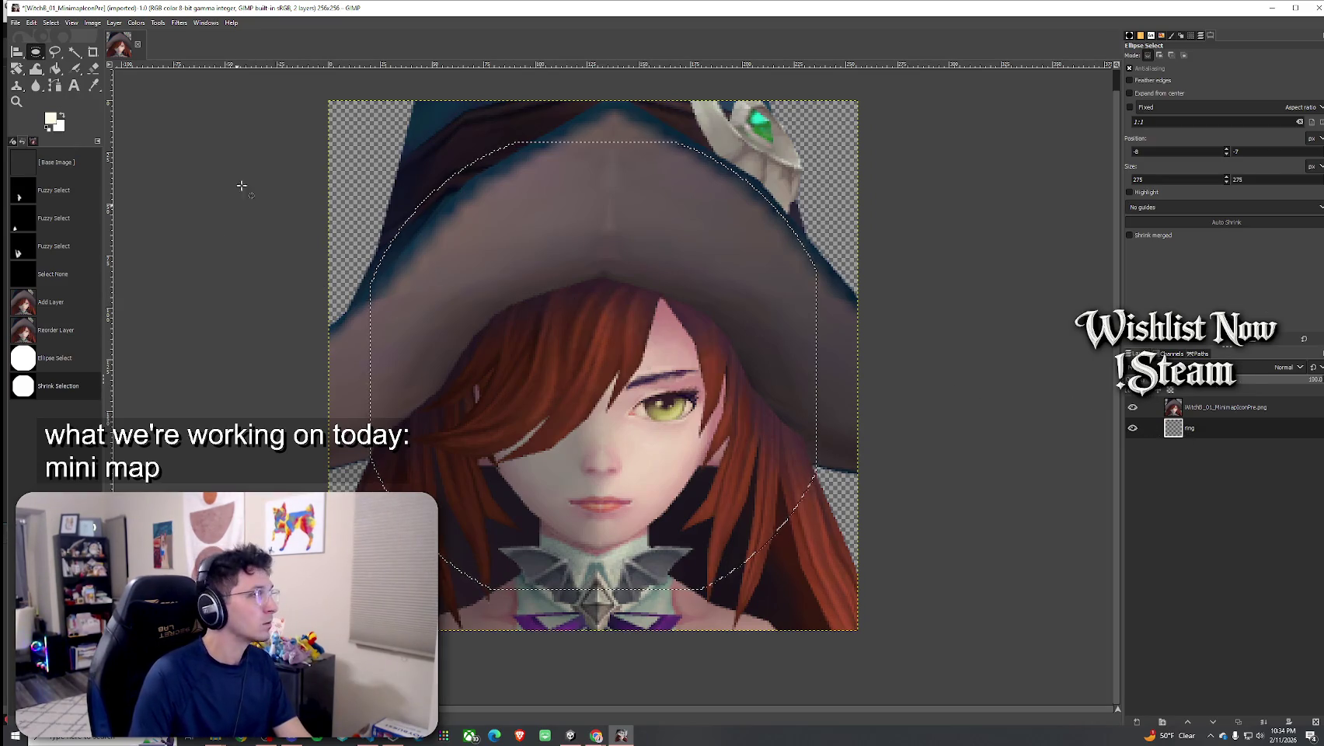
click(51, 23)
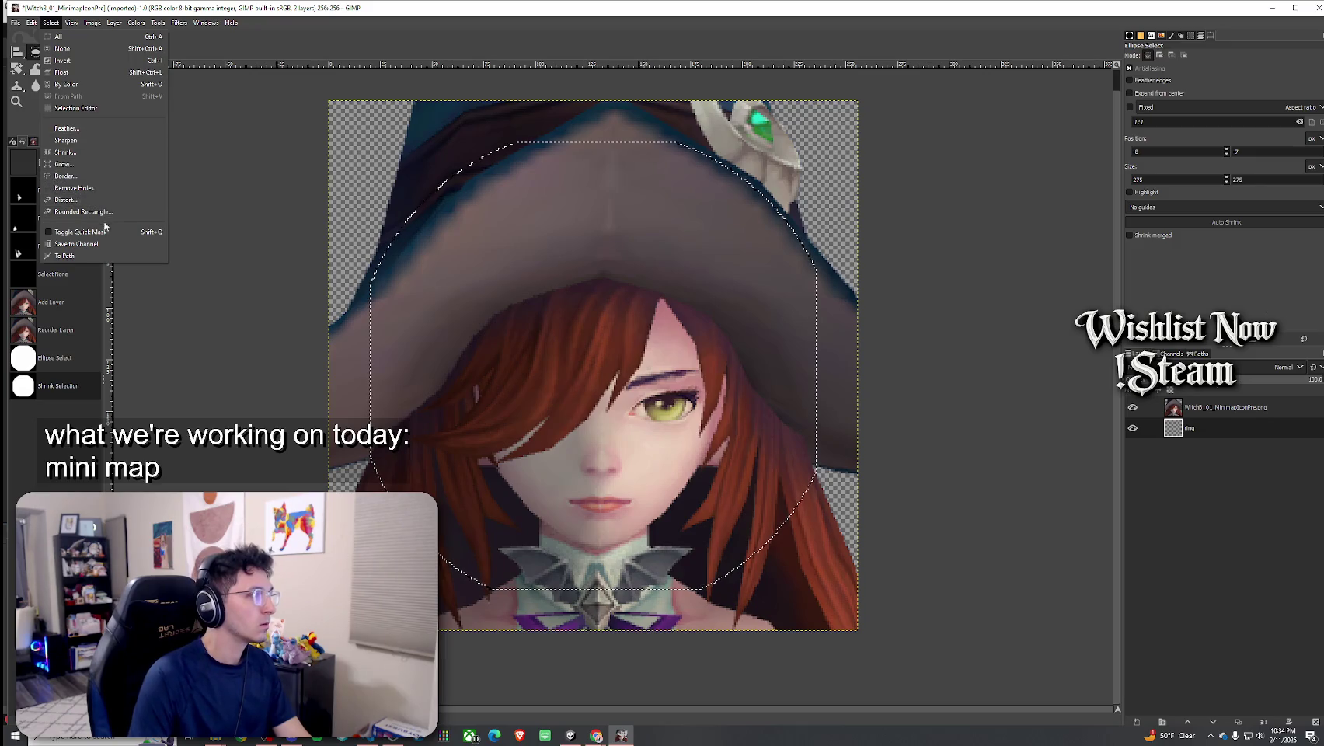
click(86, 61)
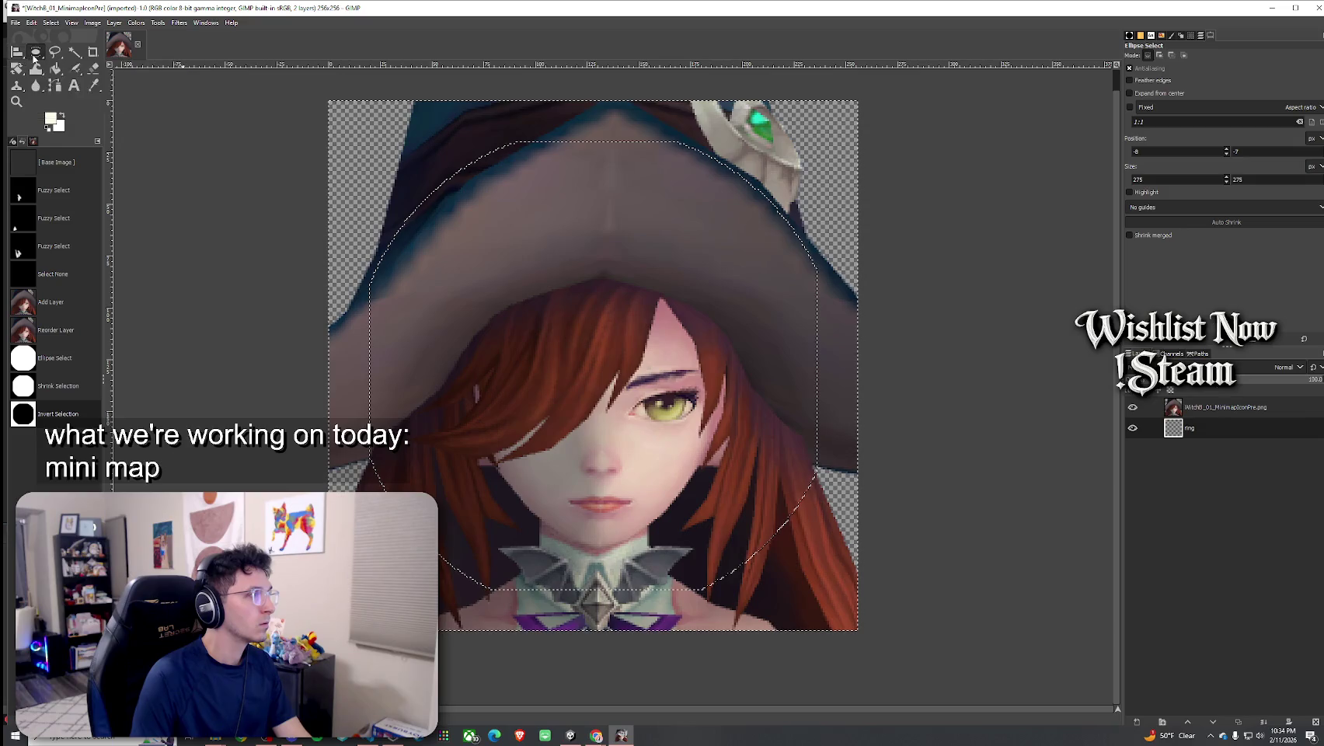
Switch to the Gradient tool with Normal mode and a Radial shape
click(158, 23)
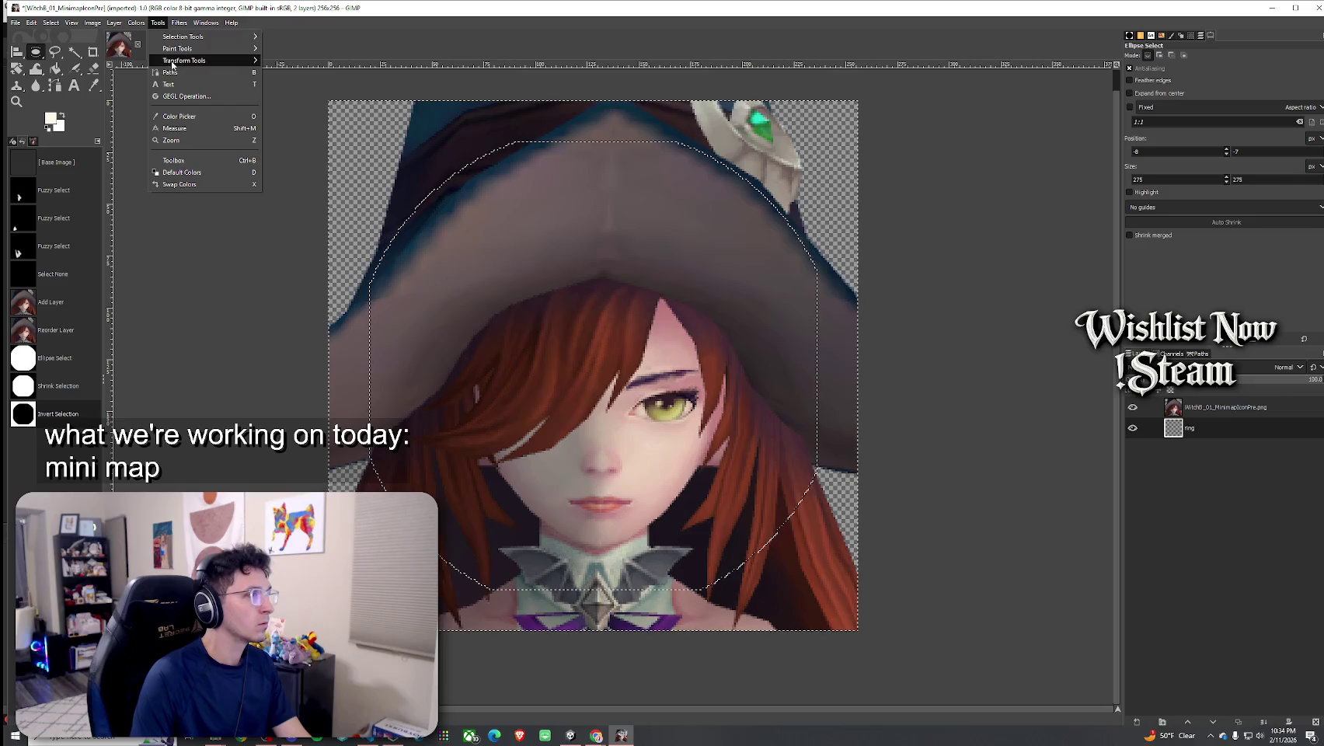
mouse_move(187, 37)
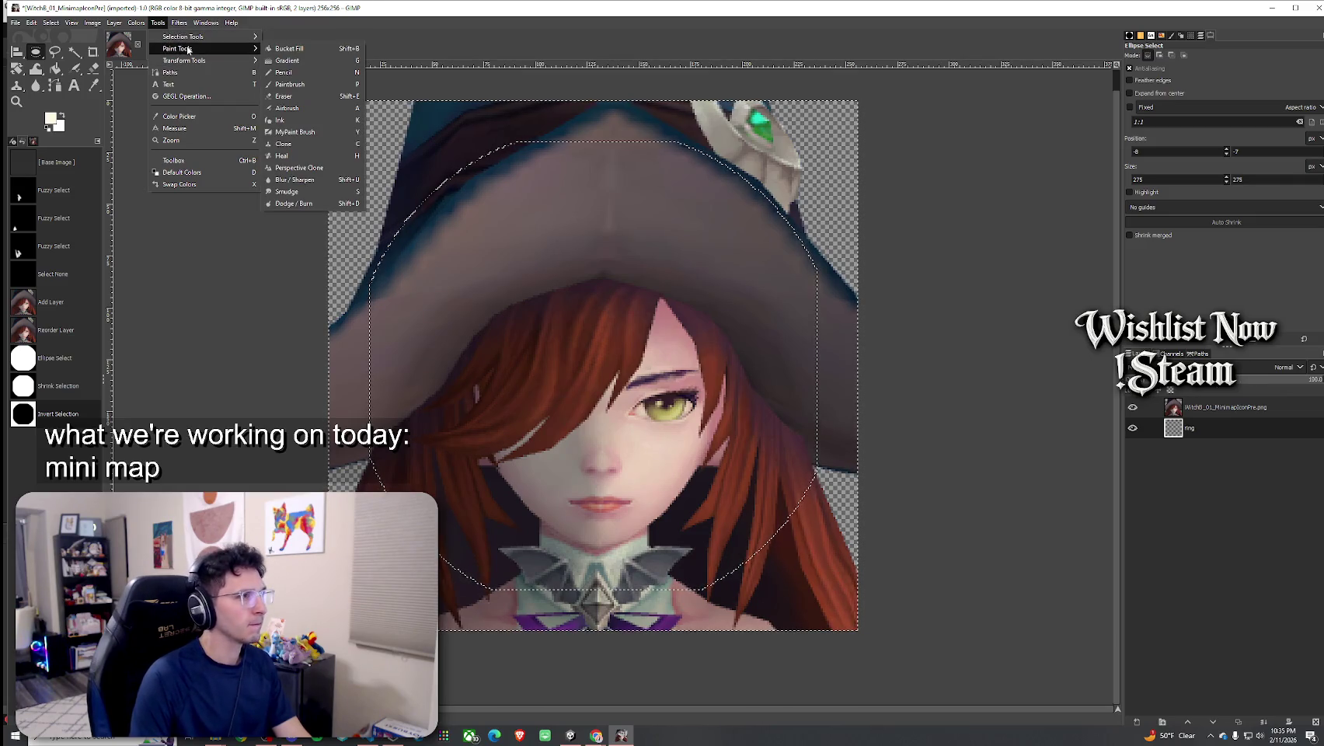
click(300, 61)
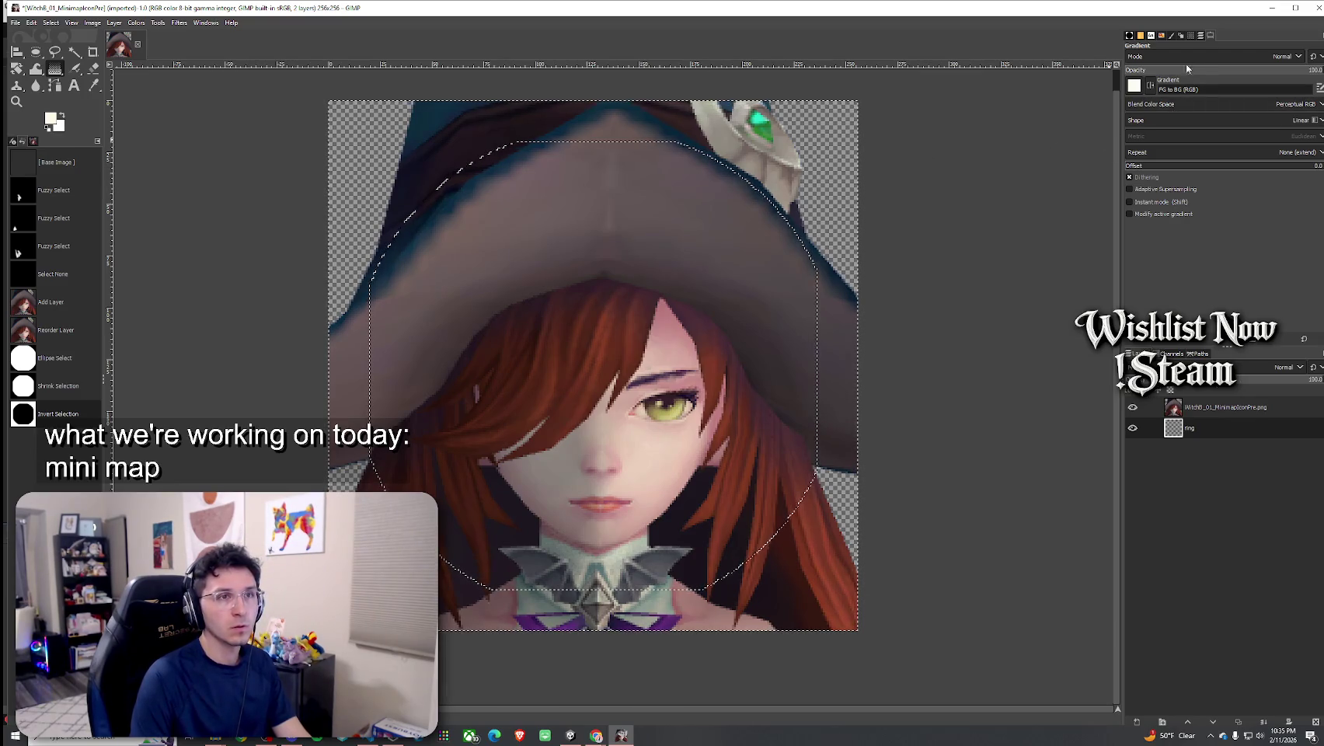
click(1287, 56)
click(1275, 70)
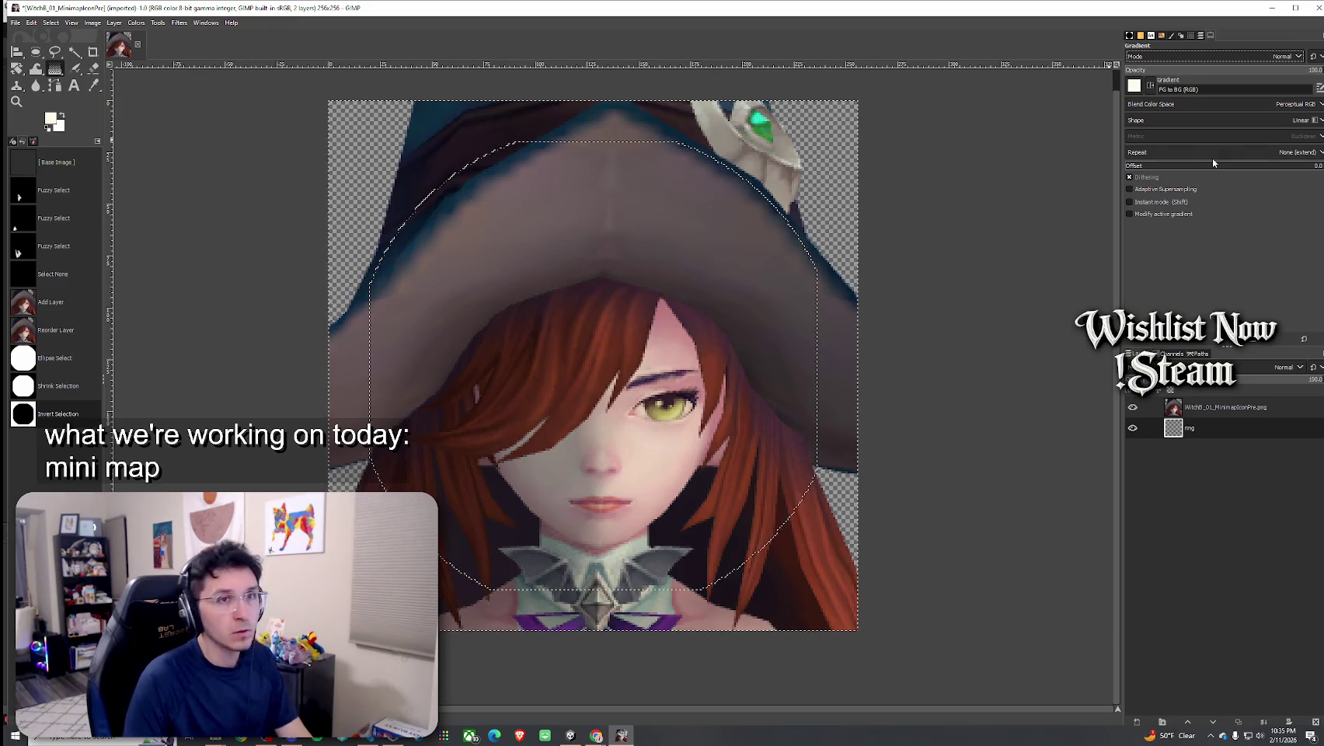
click(1197, 121)
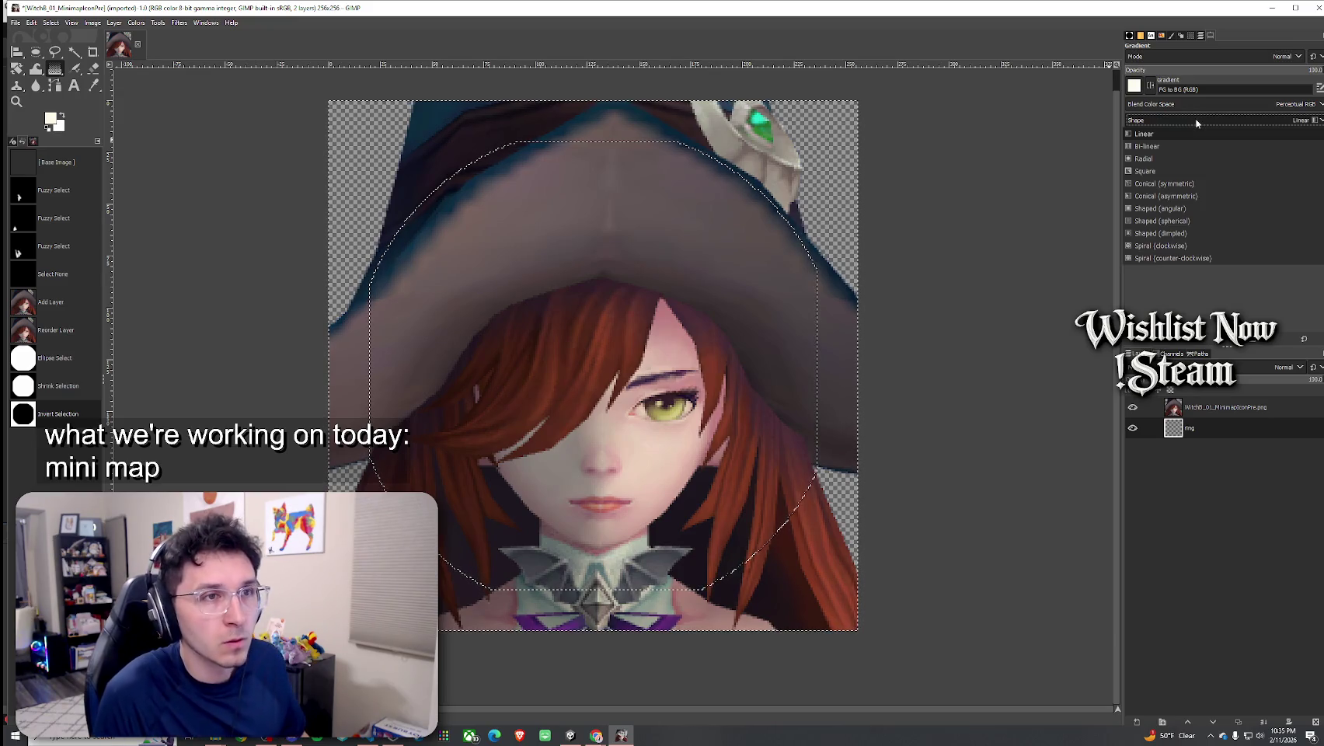
click(1203, 158)
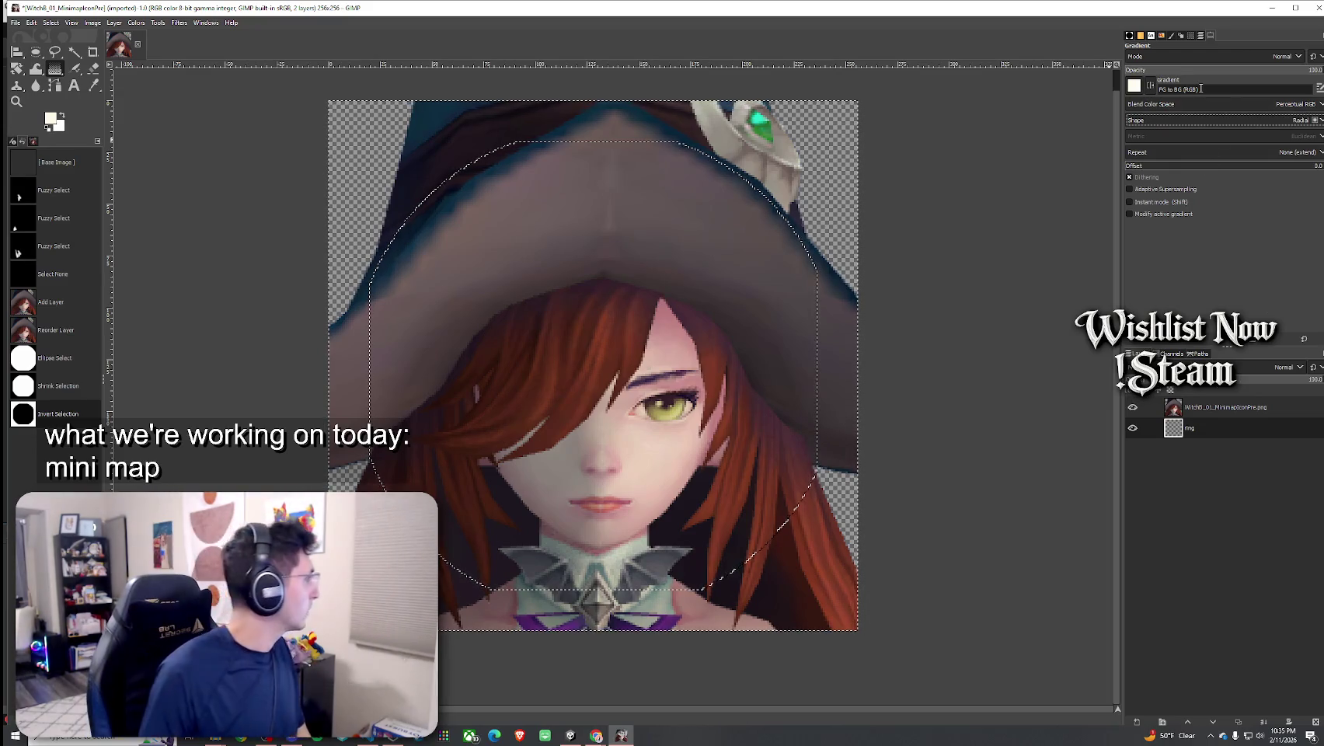
Inspect the FG to BG (RGB) gradient in the Gradient Editor, zooming its preview
click(1251, 91)
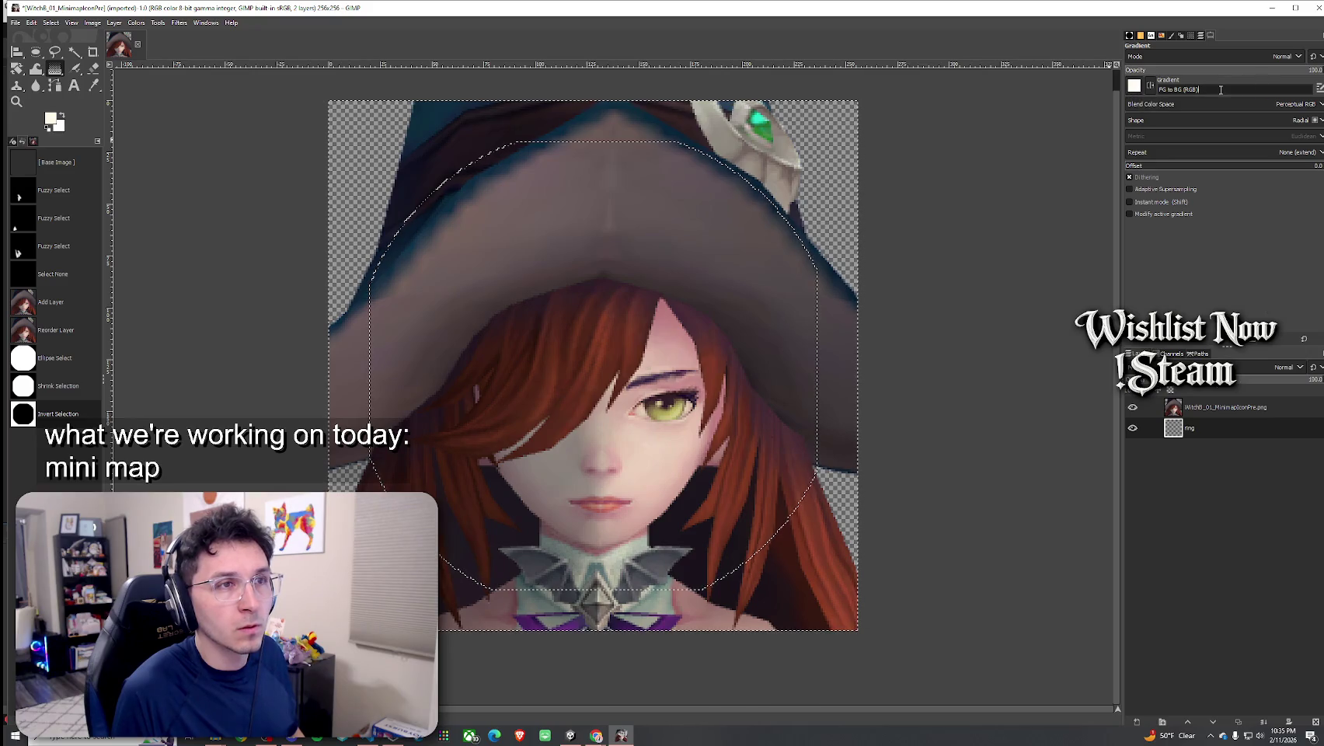
click(1318, 89)
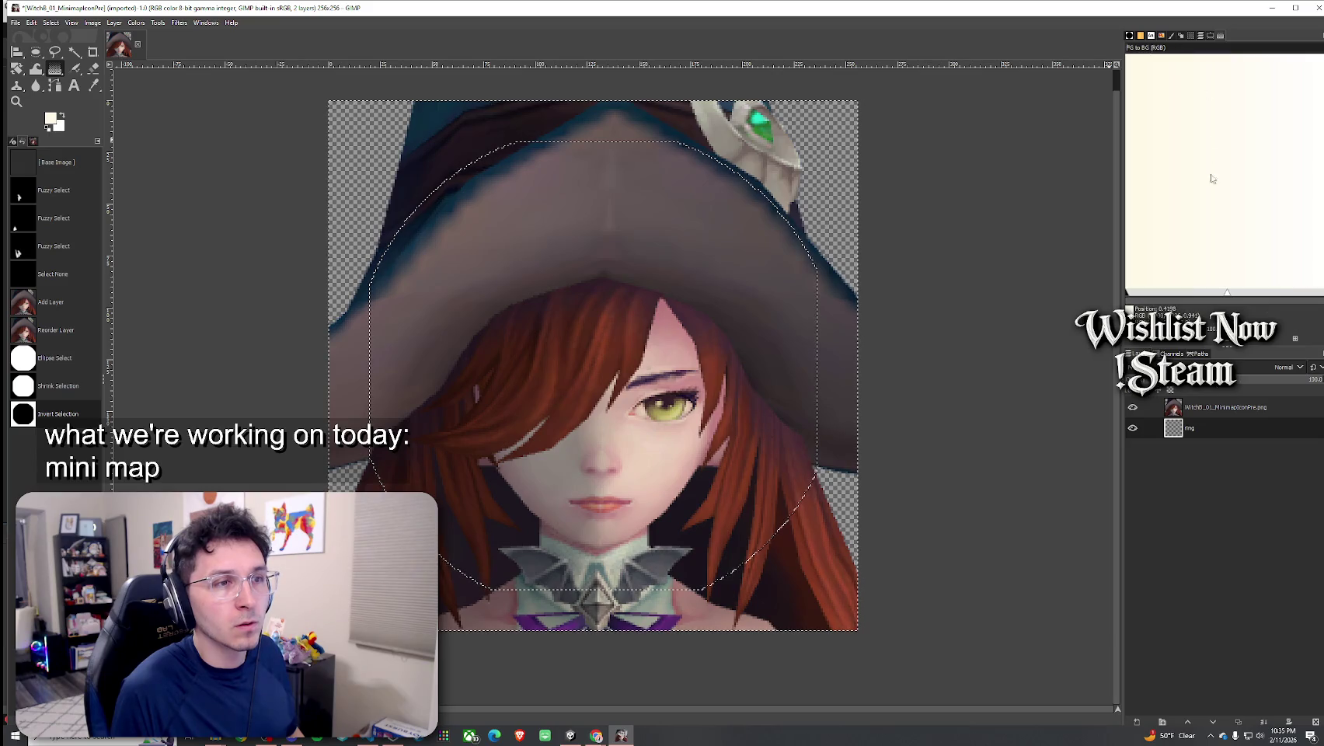
click(1321, 36)
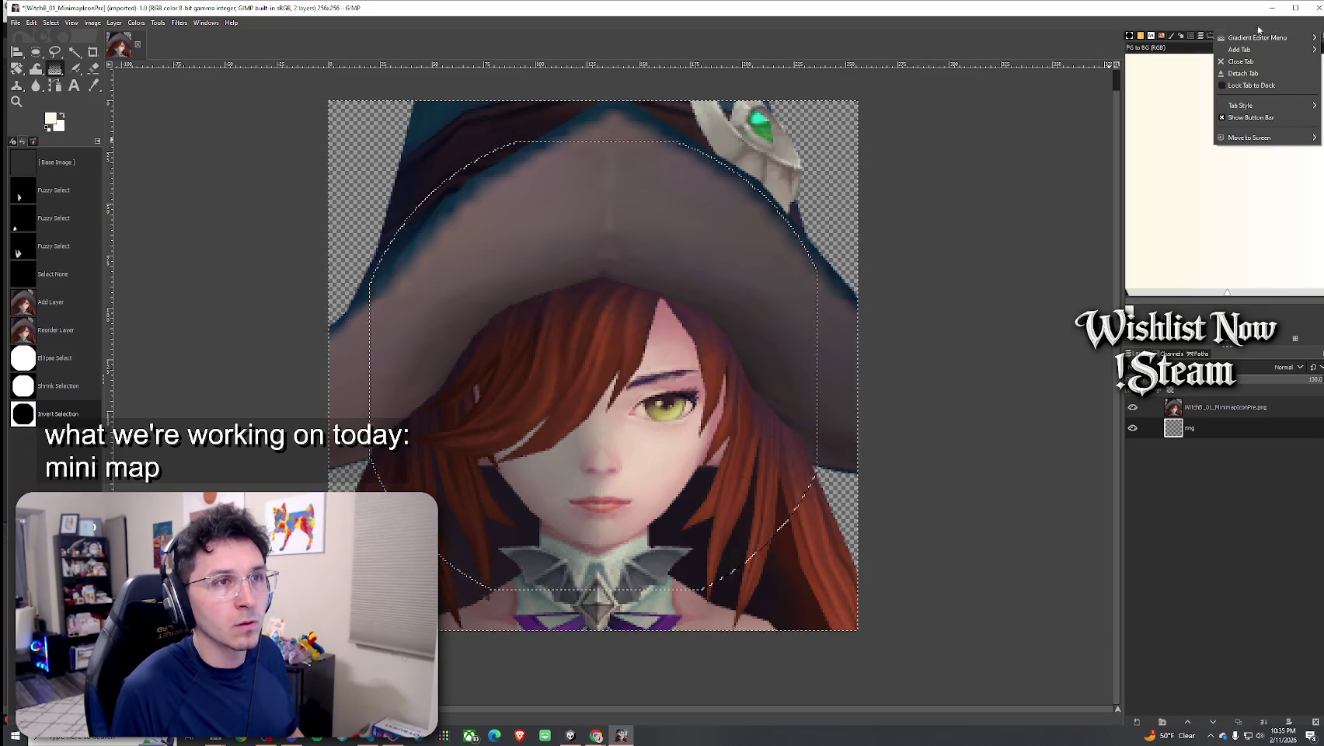
click(1198, 63)
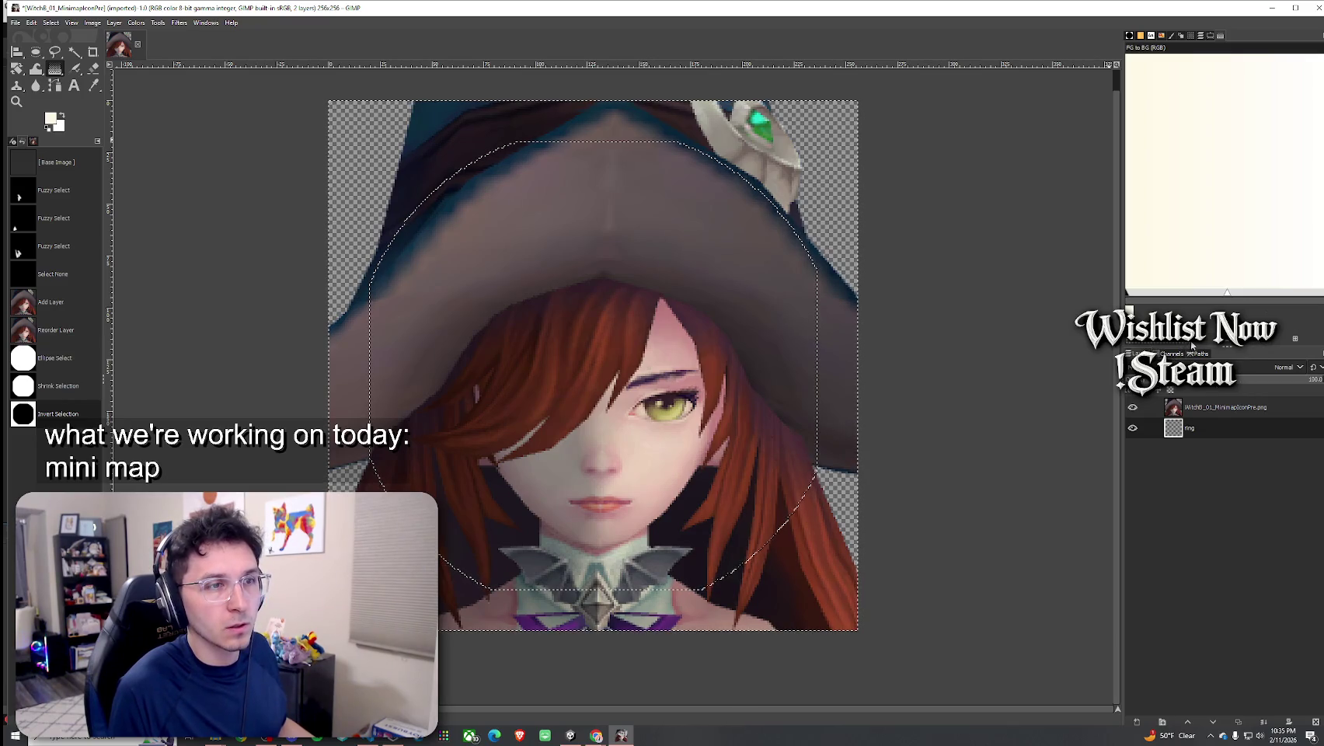
click(1247, 349)
click(1229, 346)
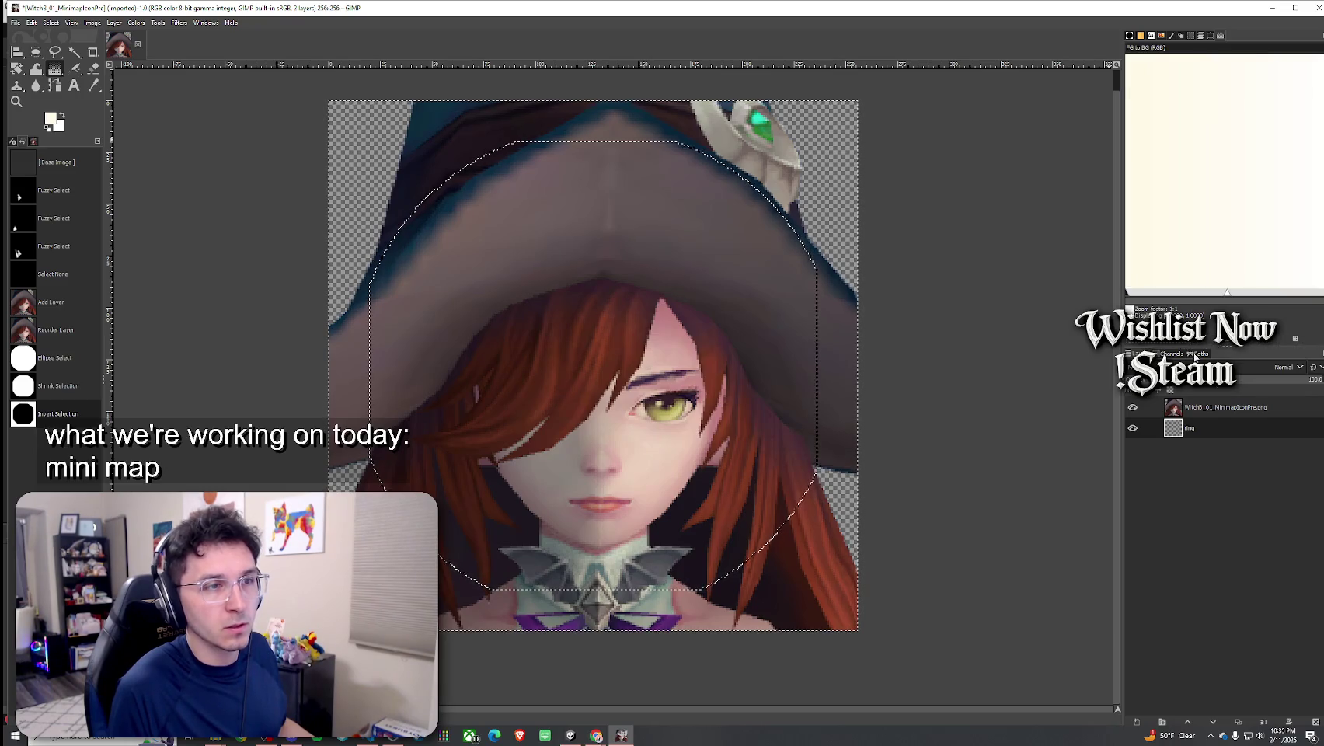
click(1209, 340)
click(1209, 340)
click(1211, 340)
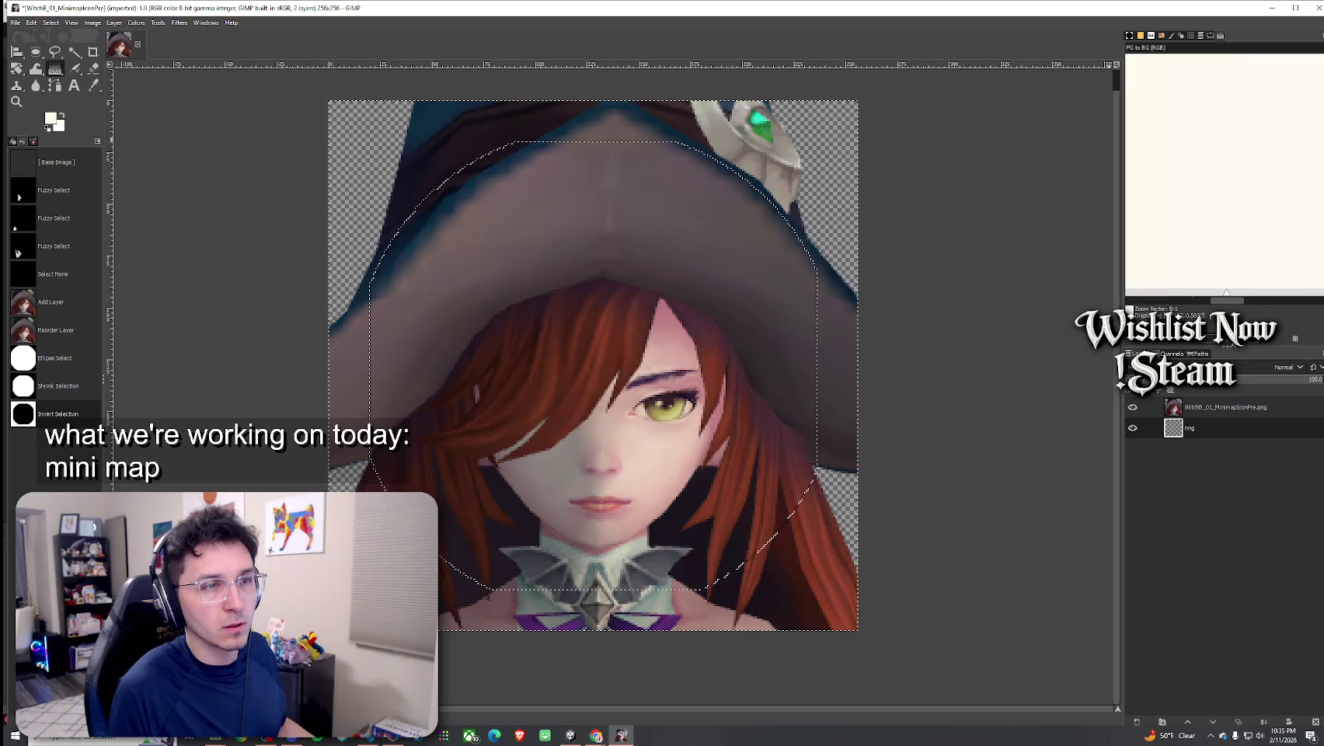
click(1178, 344)
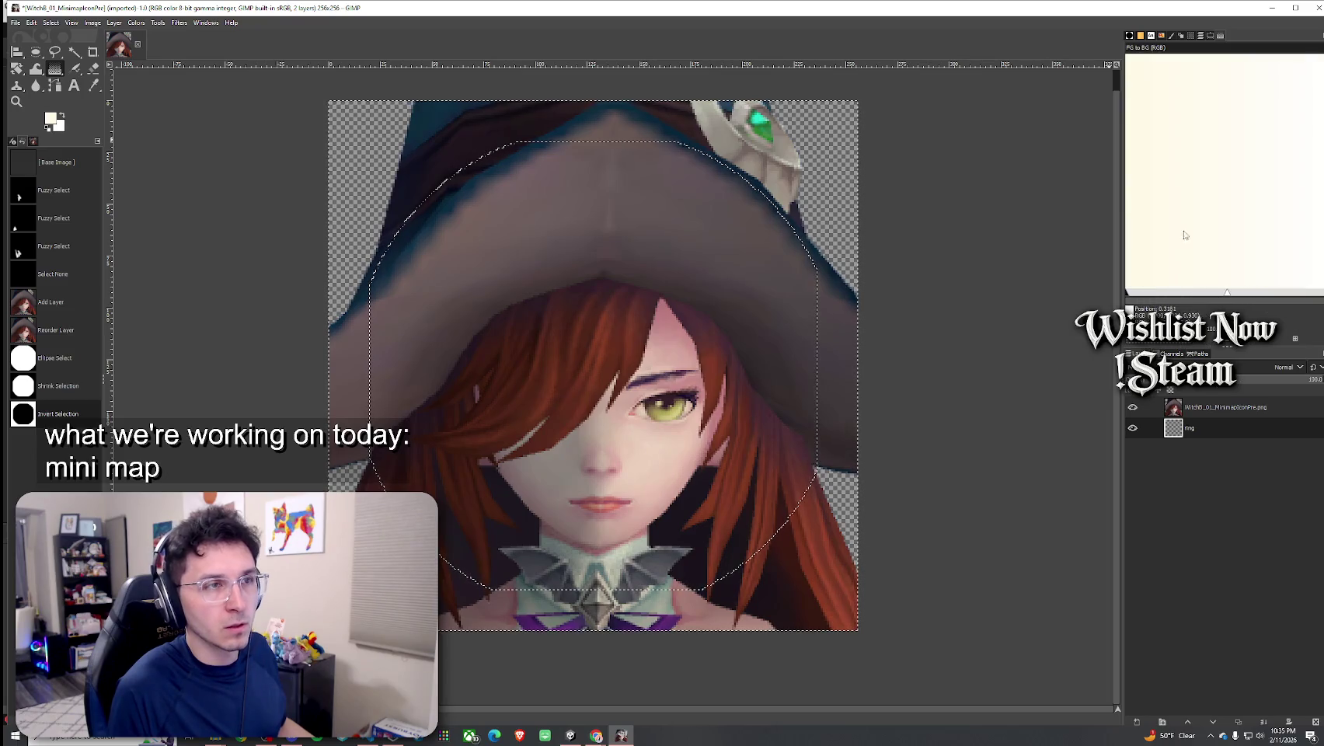
Browse the dock's panels, return to the gradient tool settings, and select 'BG' in the gradient name
click(1139, 35)
click(1151, 35)
click(1162, 36)
click(1180, 36)
click(1207, 36)
click(1220, 36)
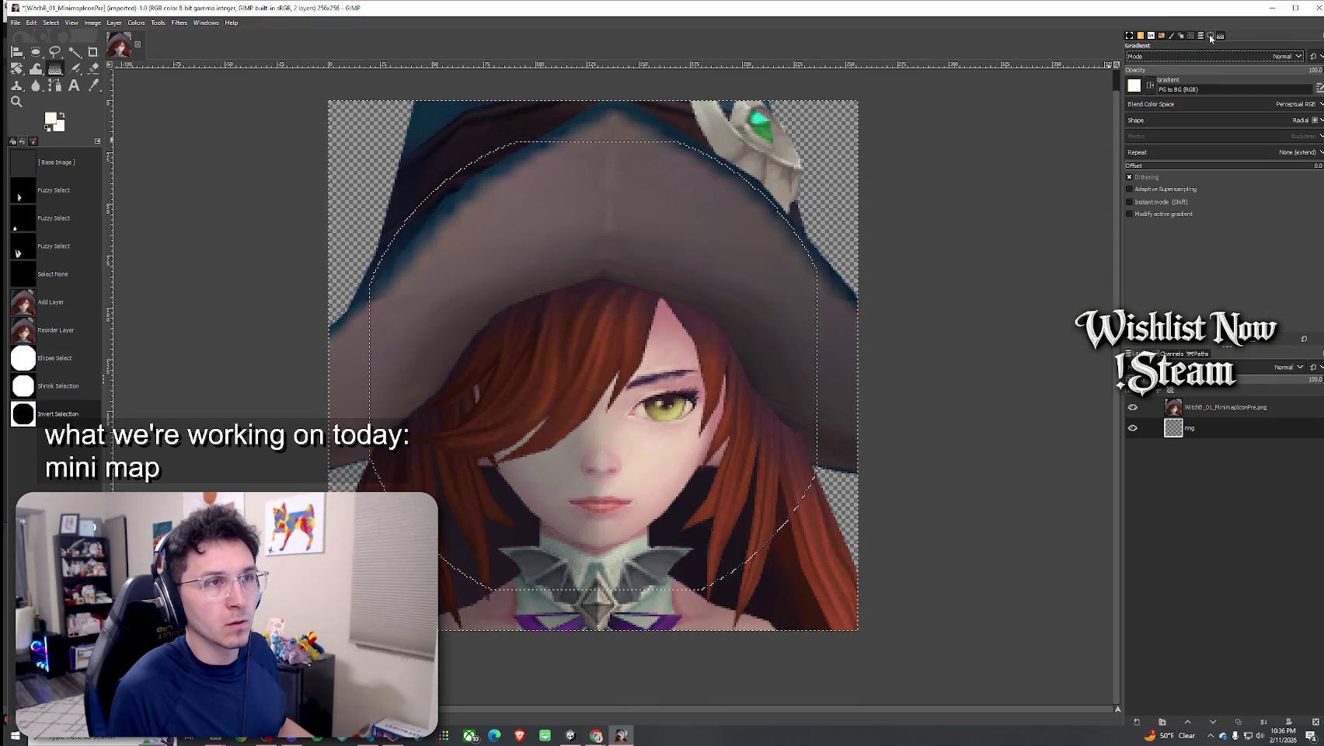
double_click(1178, 90)
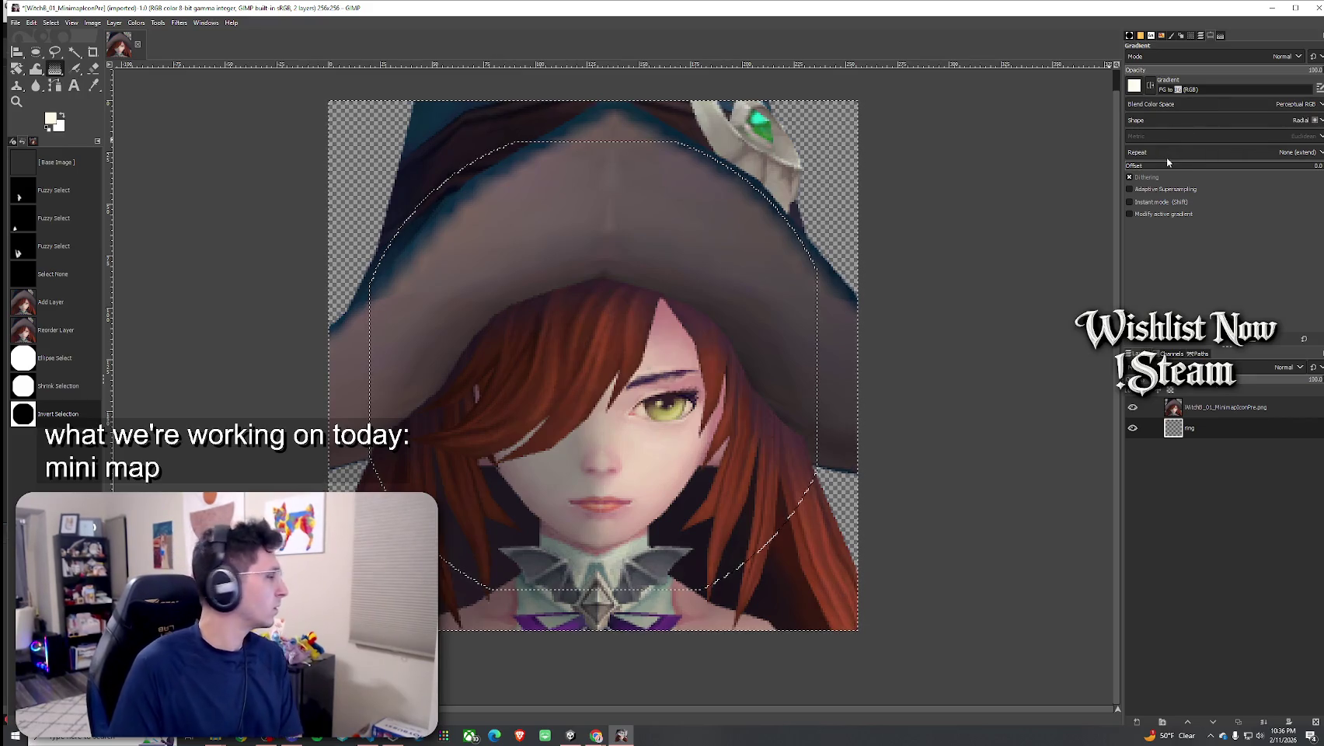
click(1172, 114)
click(1172, 112)
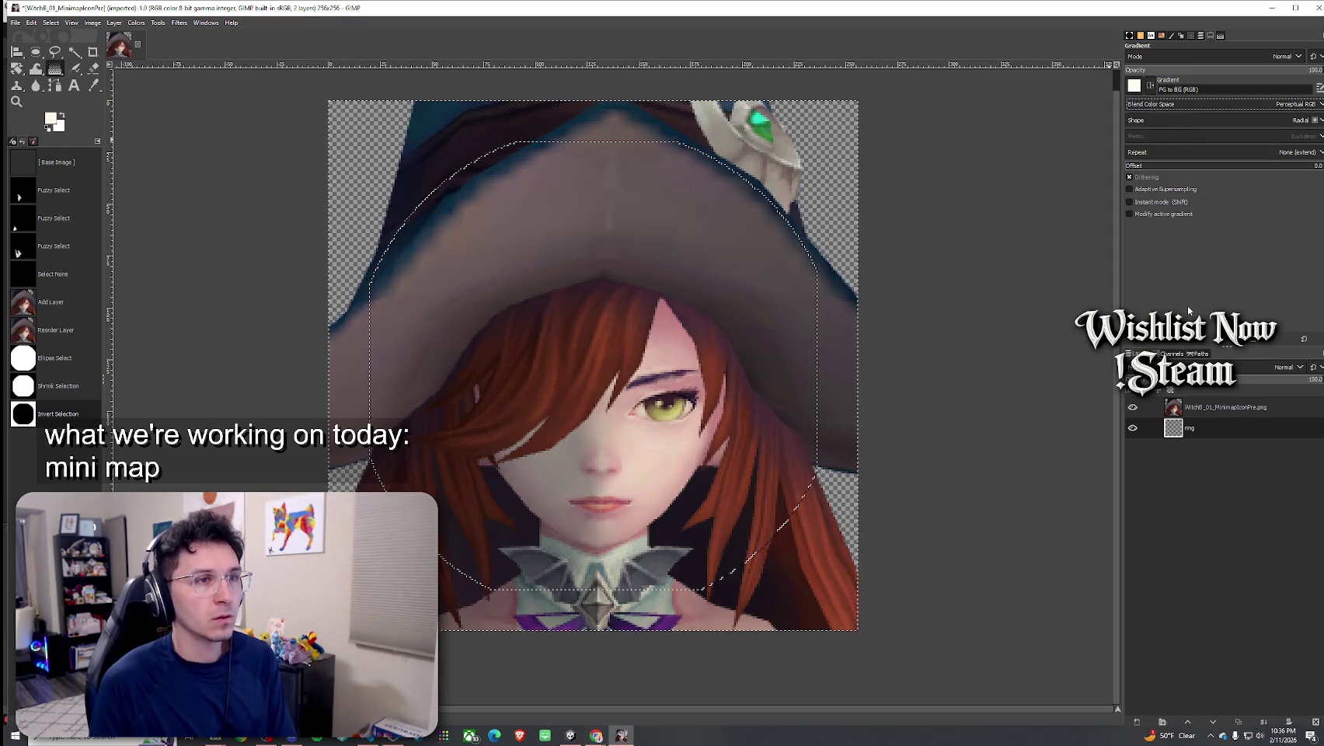
click(107, 738)
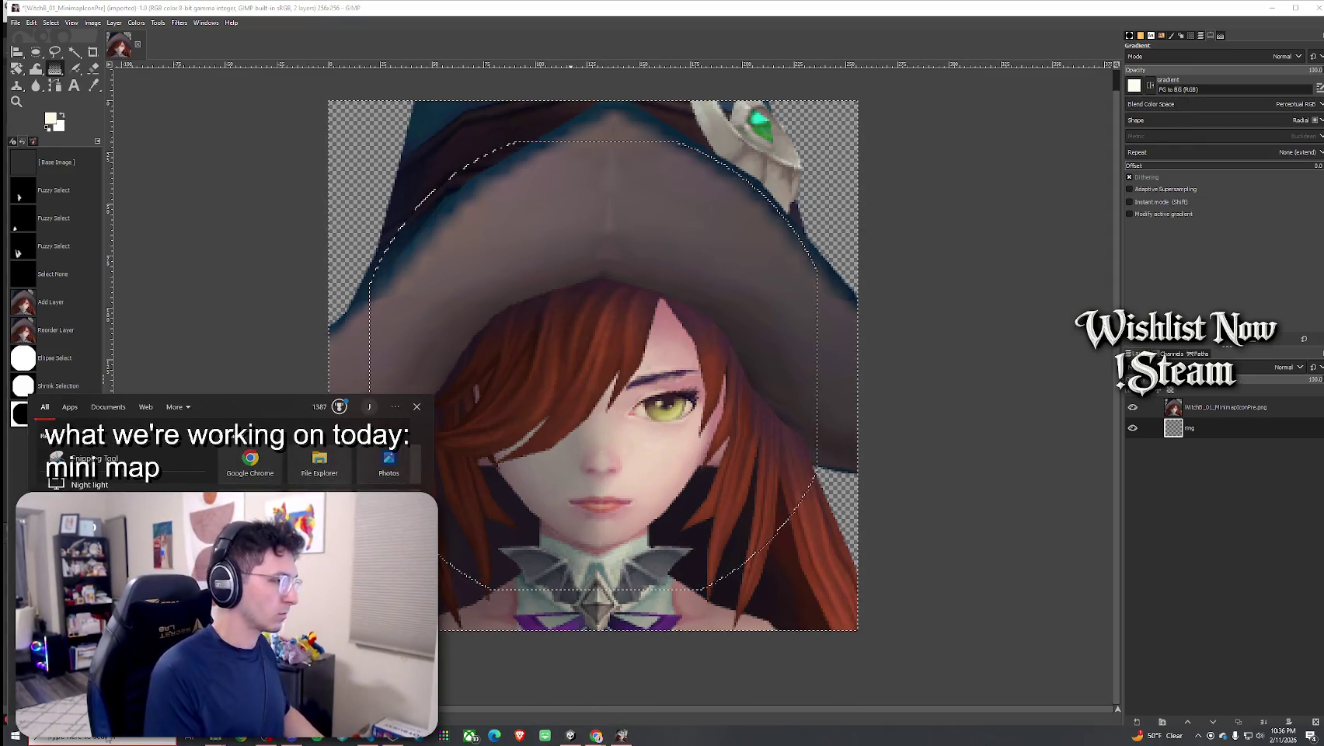
click(93, 459)
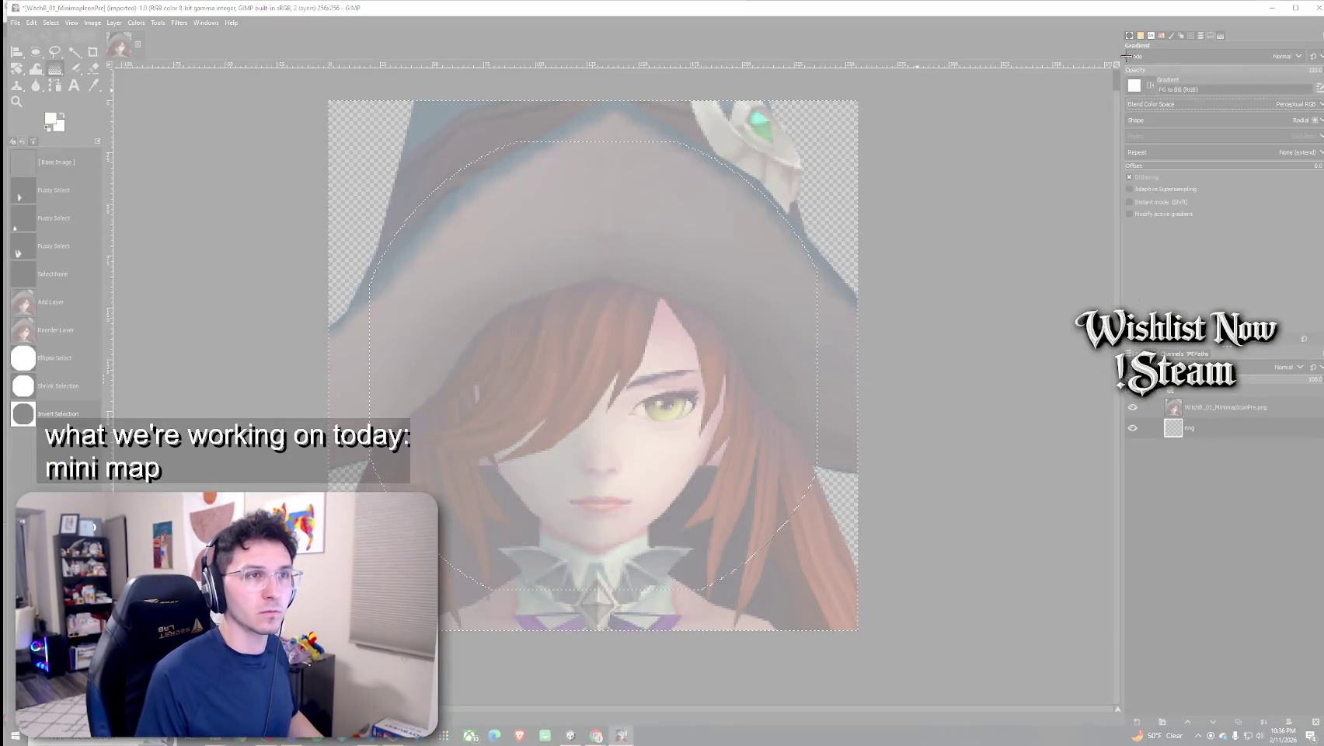
drag(1118, 44, 1323, 356)
click(1035, 22)
click(1036, 21)
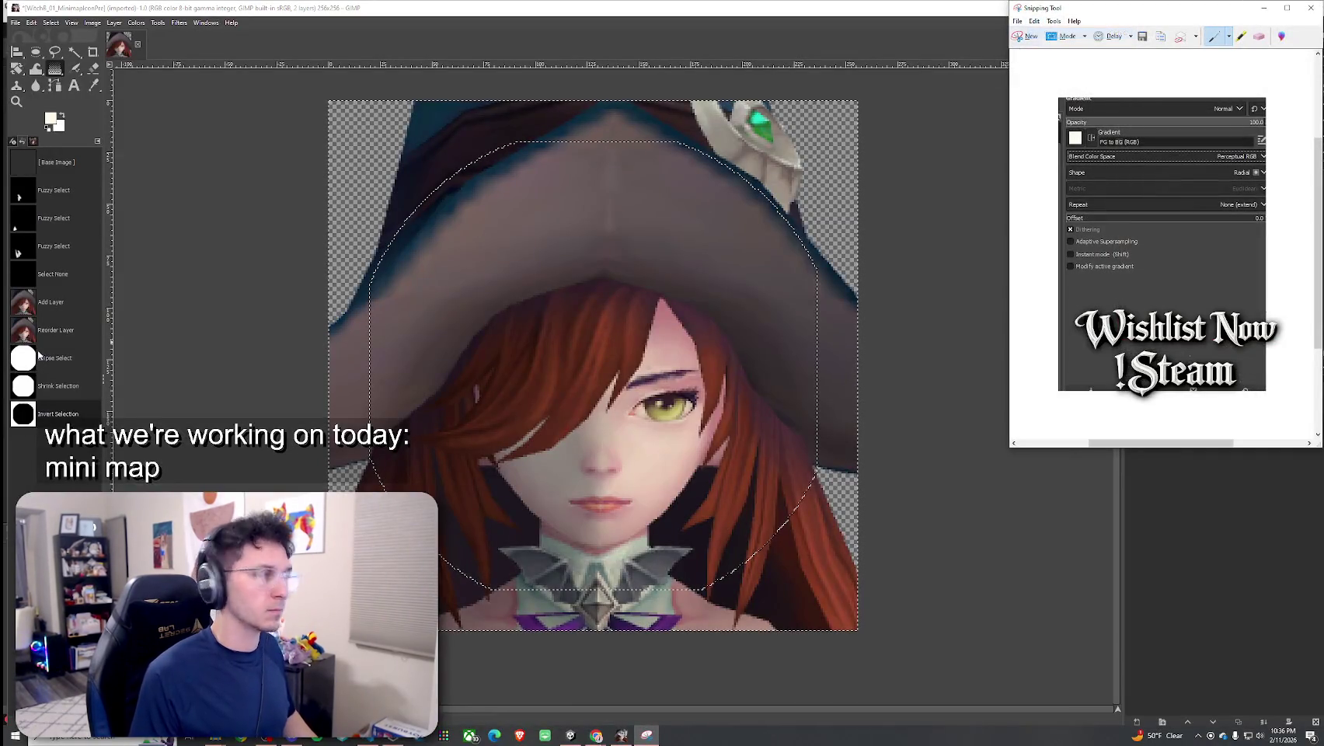
key(alt+Tab)
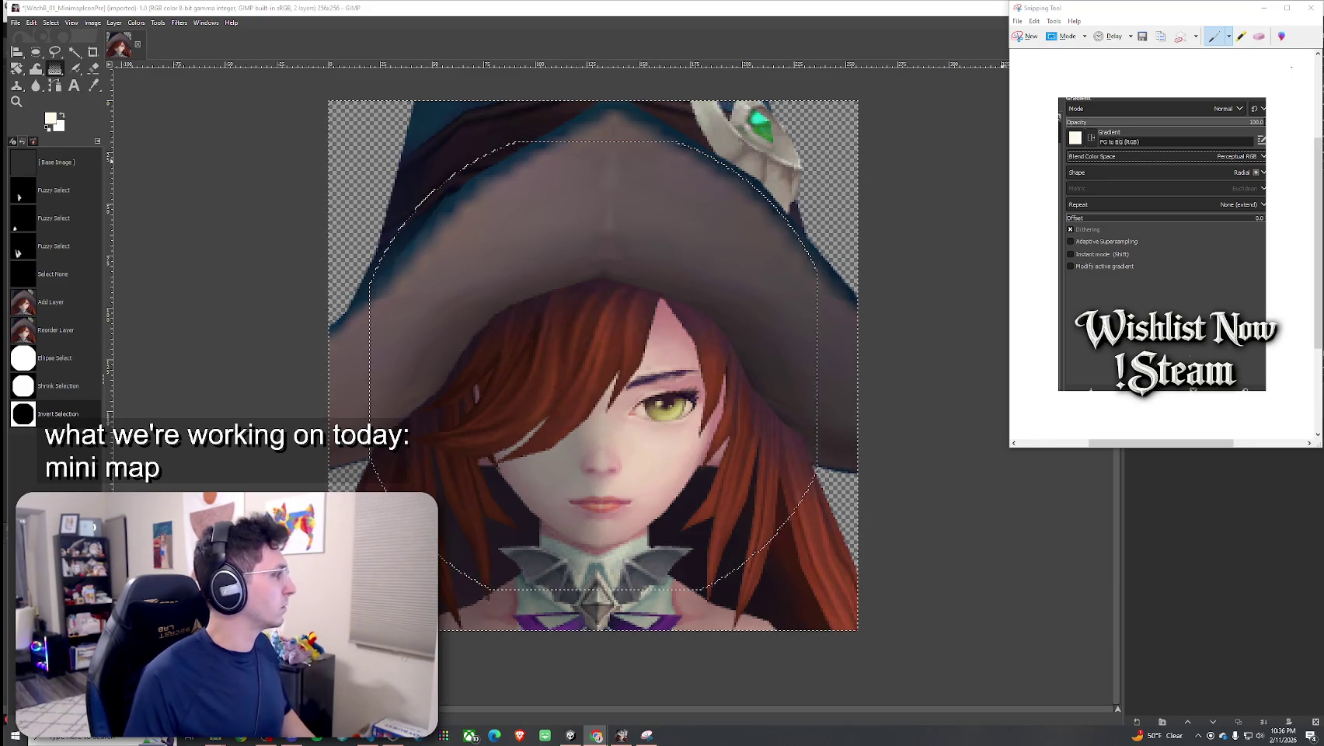
click(1311, 8)
click(1211, 237)
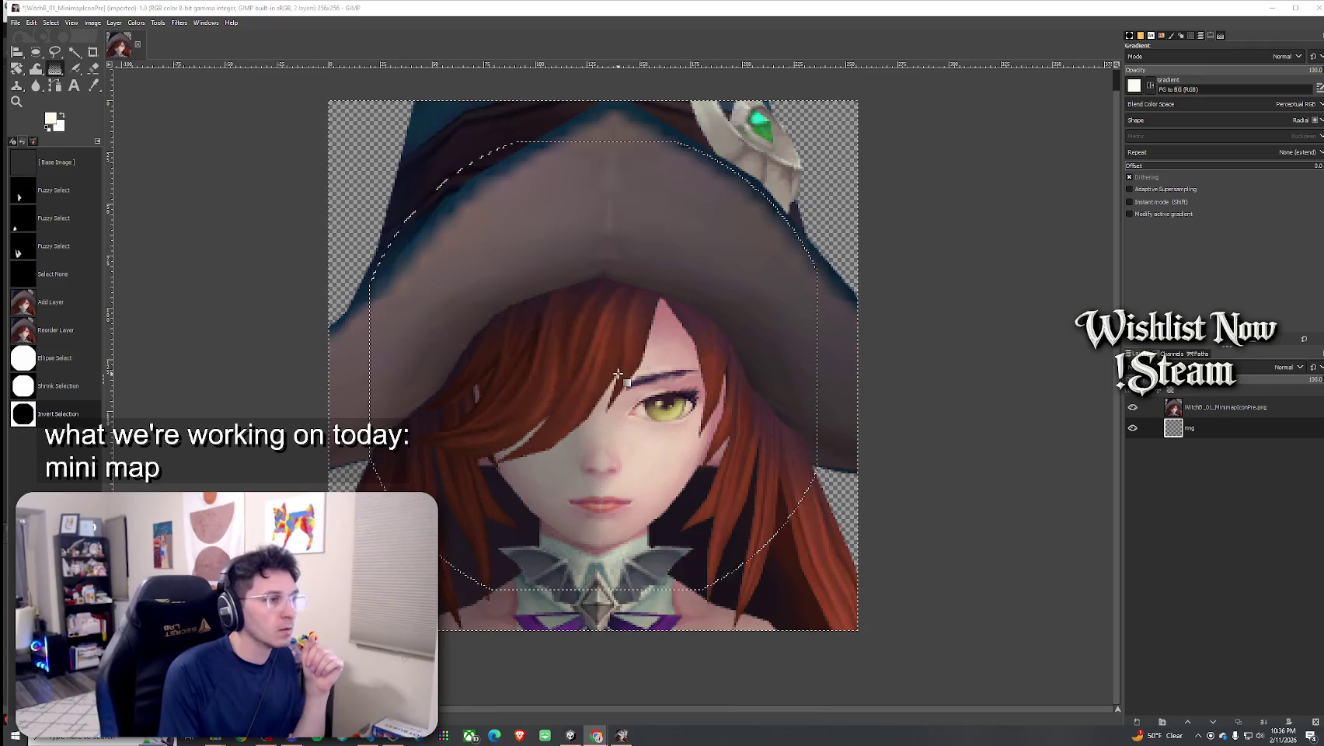
mouse_move(439, 494)
mouse_down()
mouse_move(578, 453)
mouse_move(792, 164)
mouse_up()
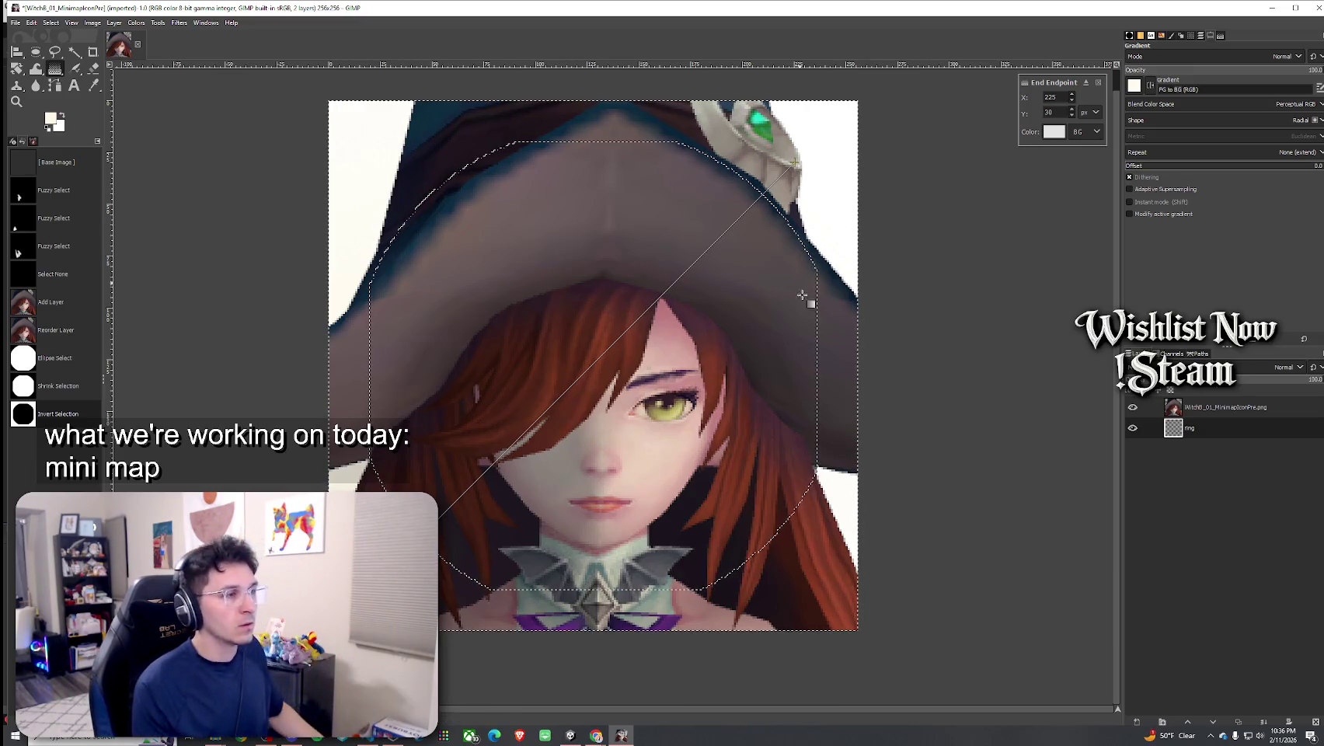
key(Escape)
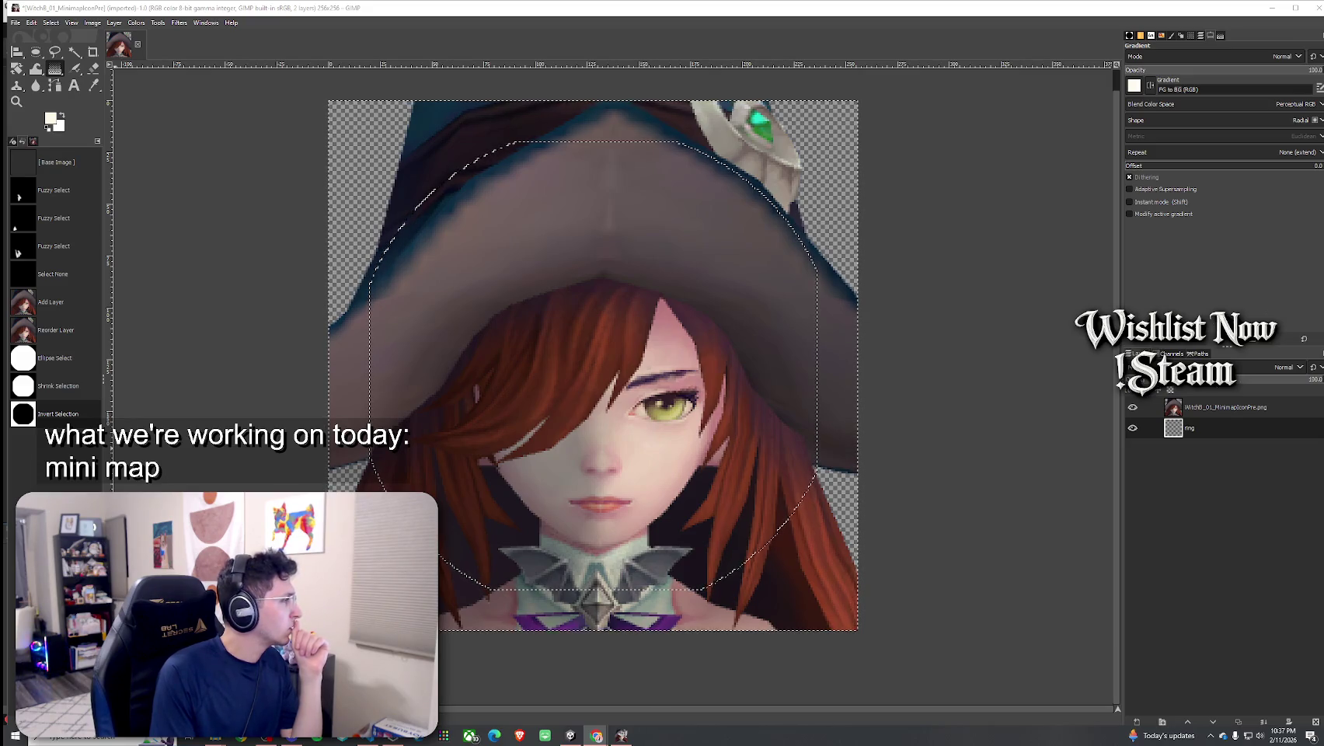
click(158, 22)
mouse_move(184, 39)
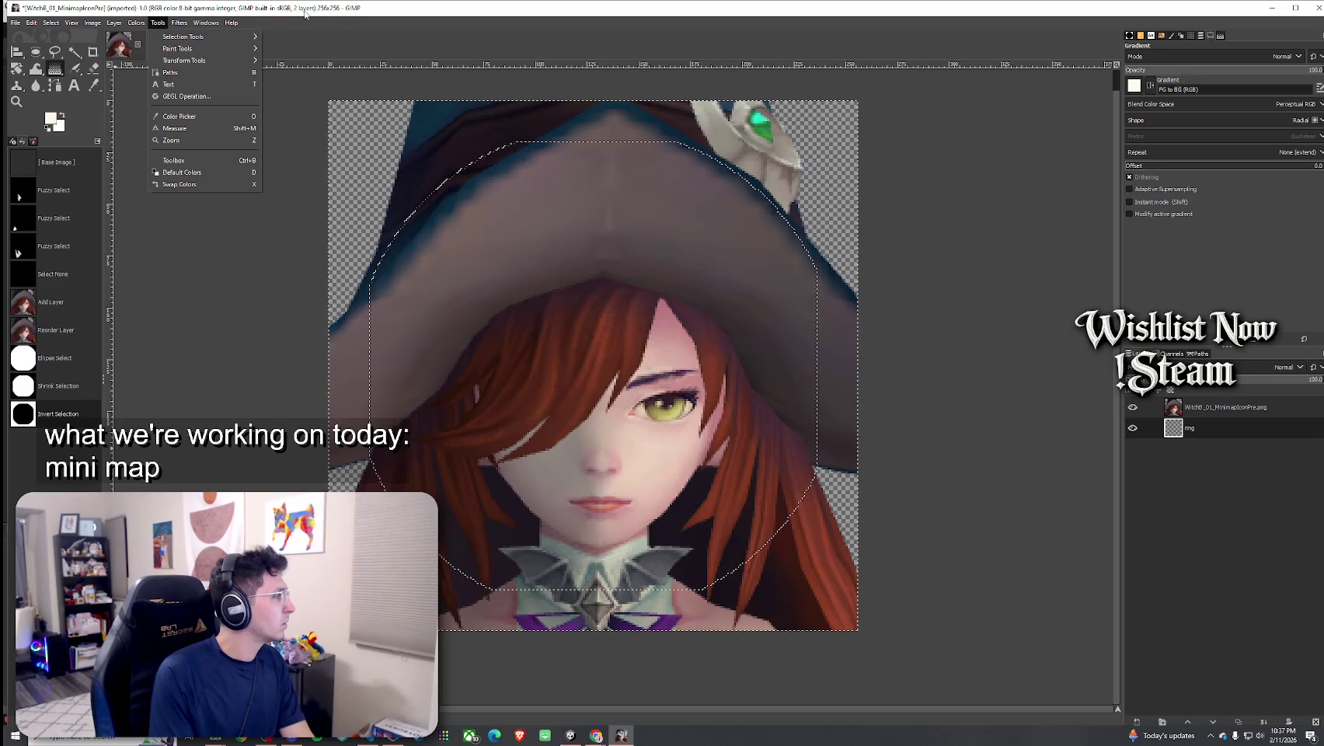
Change the gradient to FG to Transparent
click(392, 13)
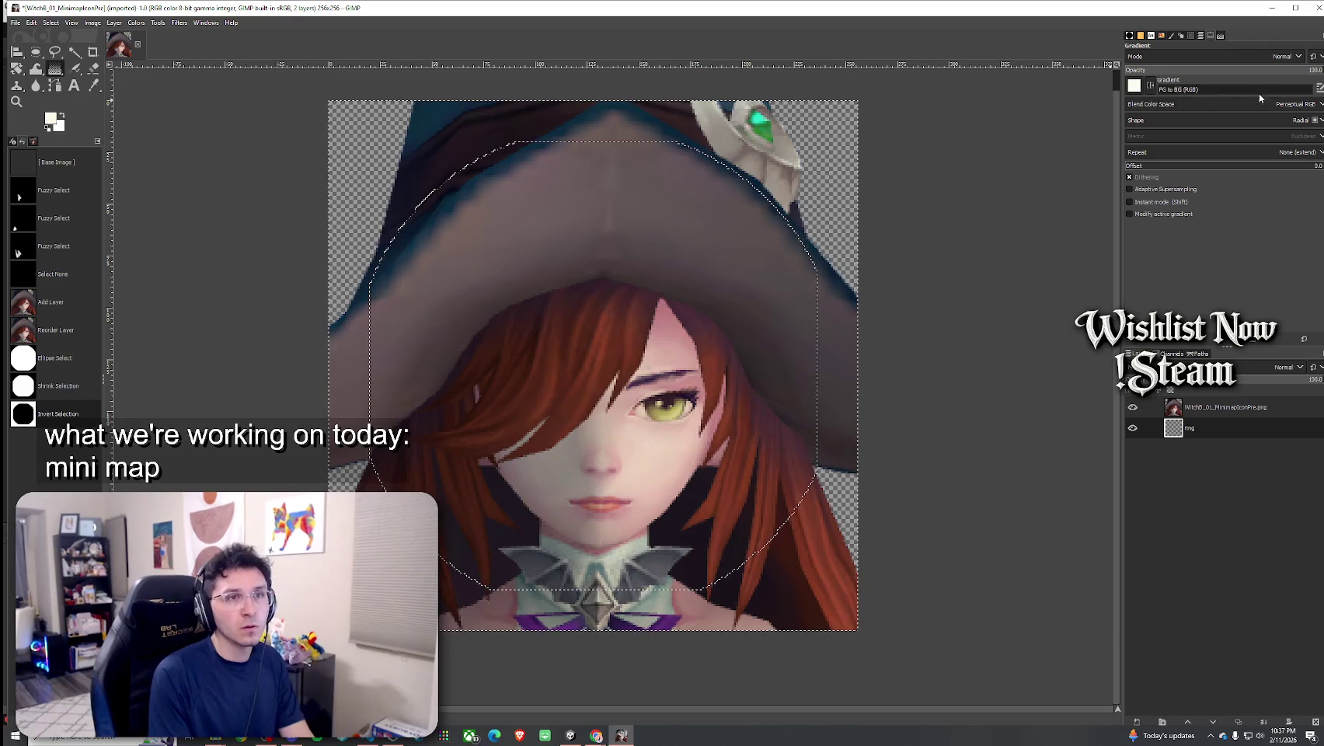
click(1318, 87)
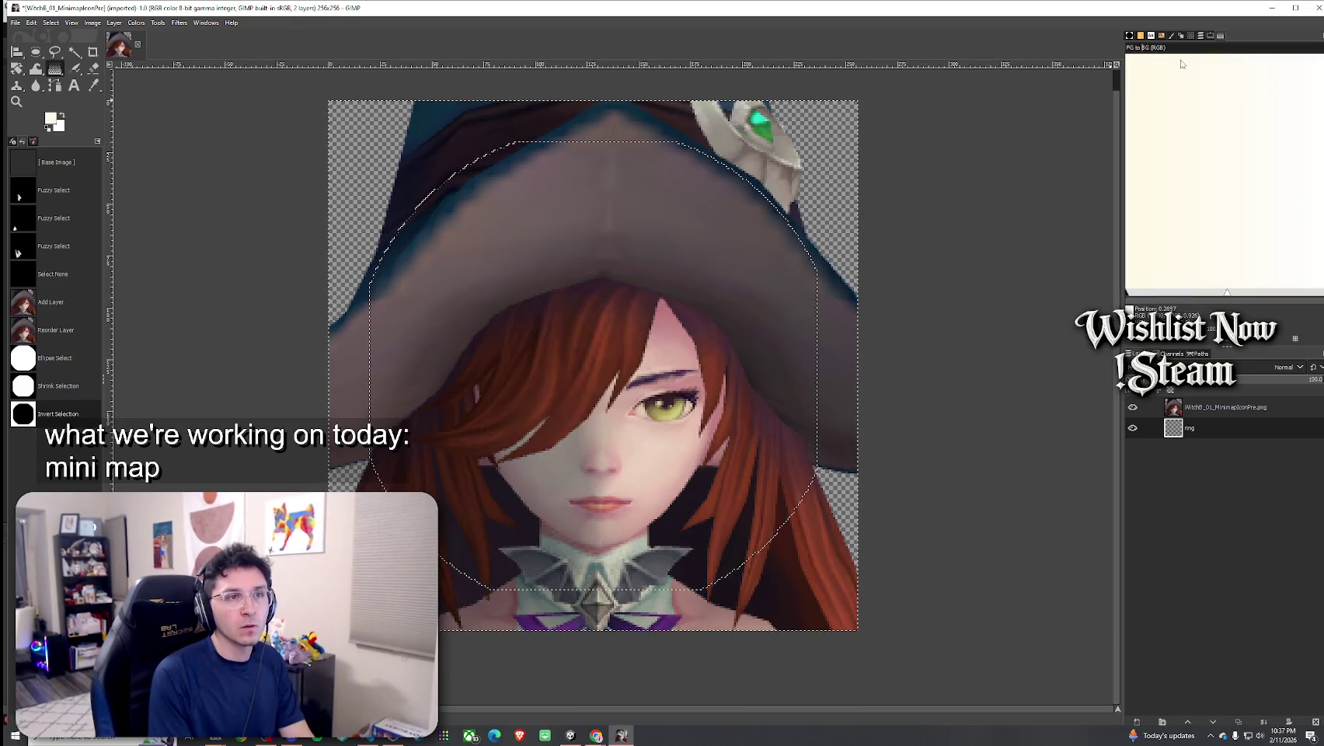
click(1209, 35)
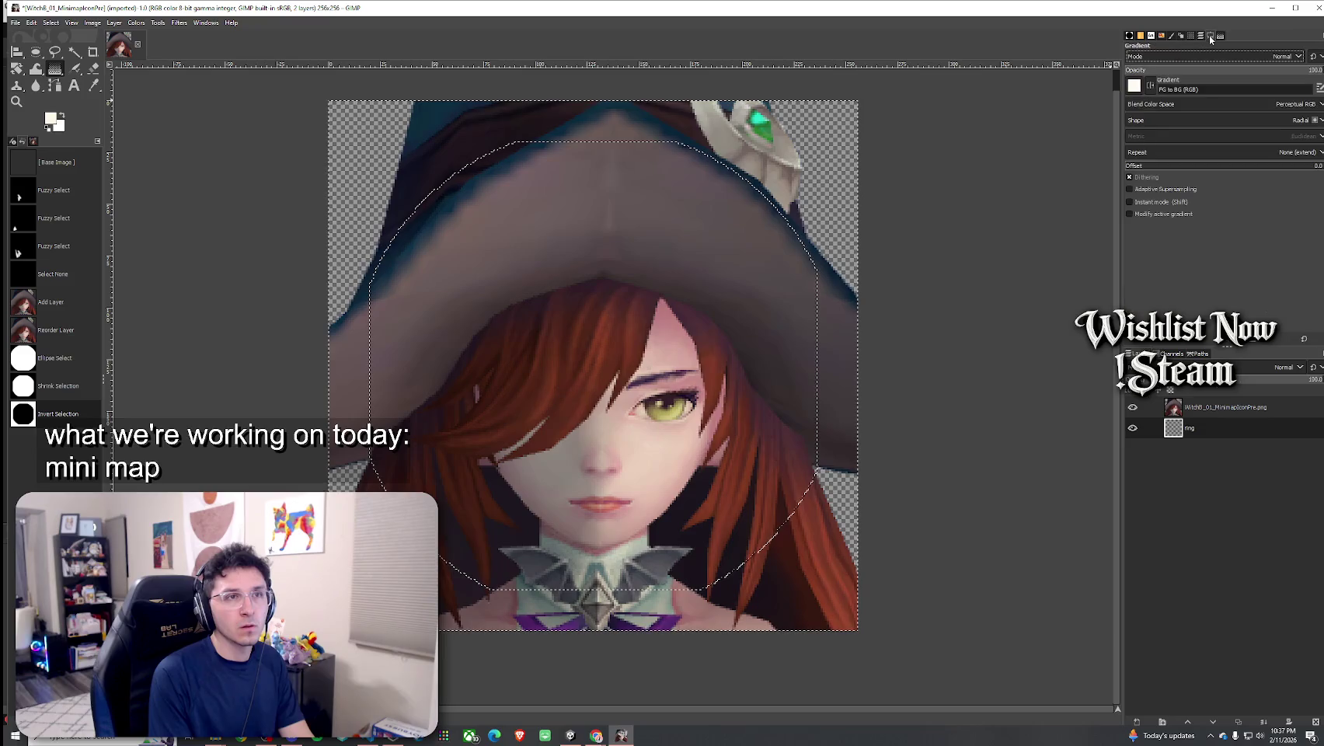
click(1208, 90)
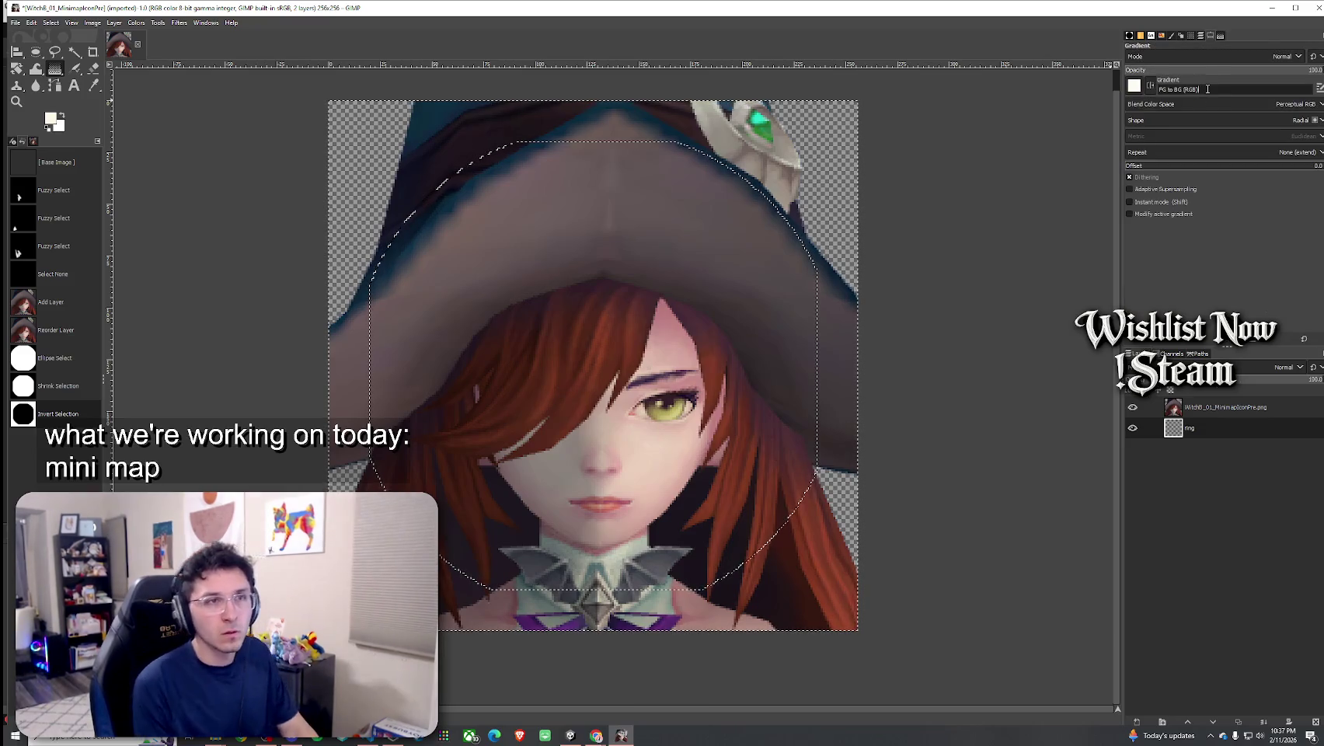
drag(1195, 90, 1177, 91)
text(Transp)
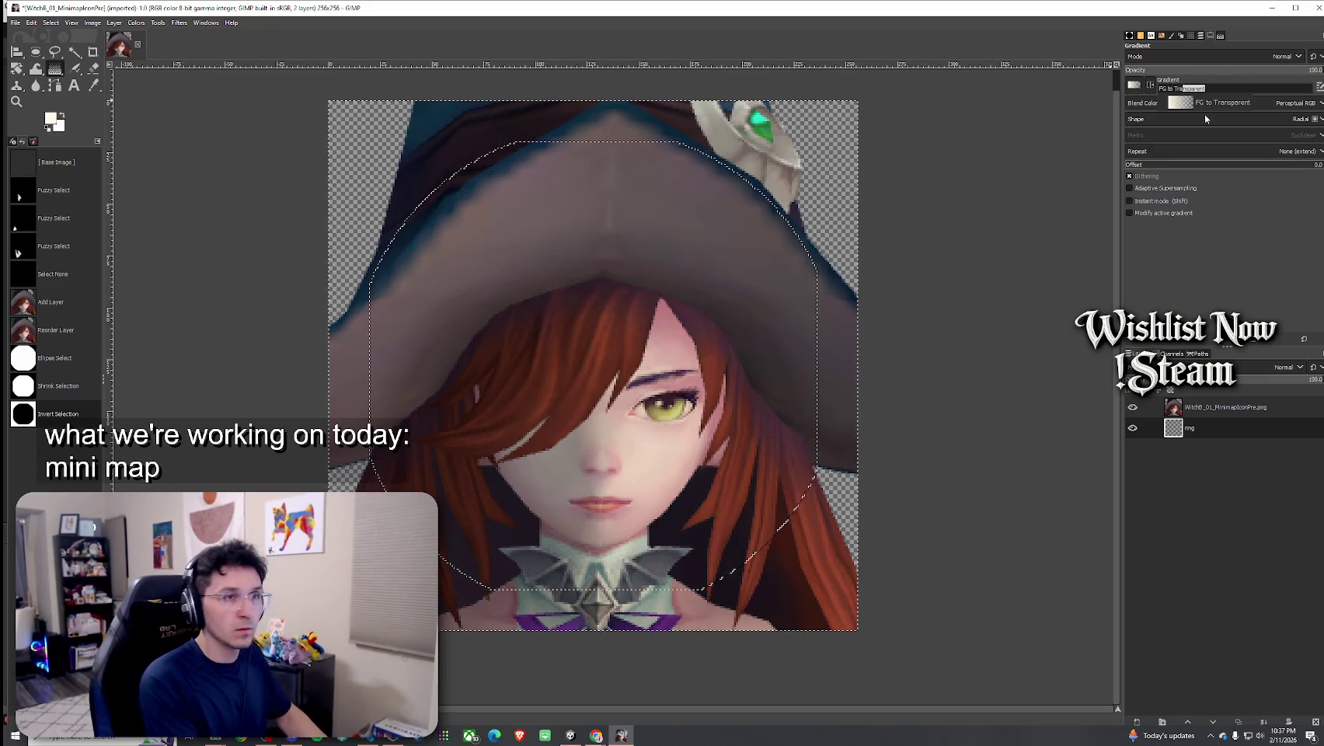
key(Return)
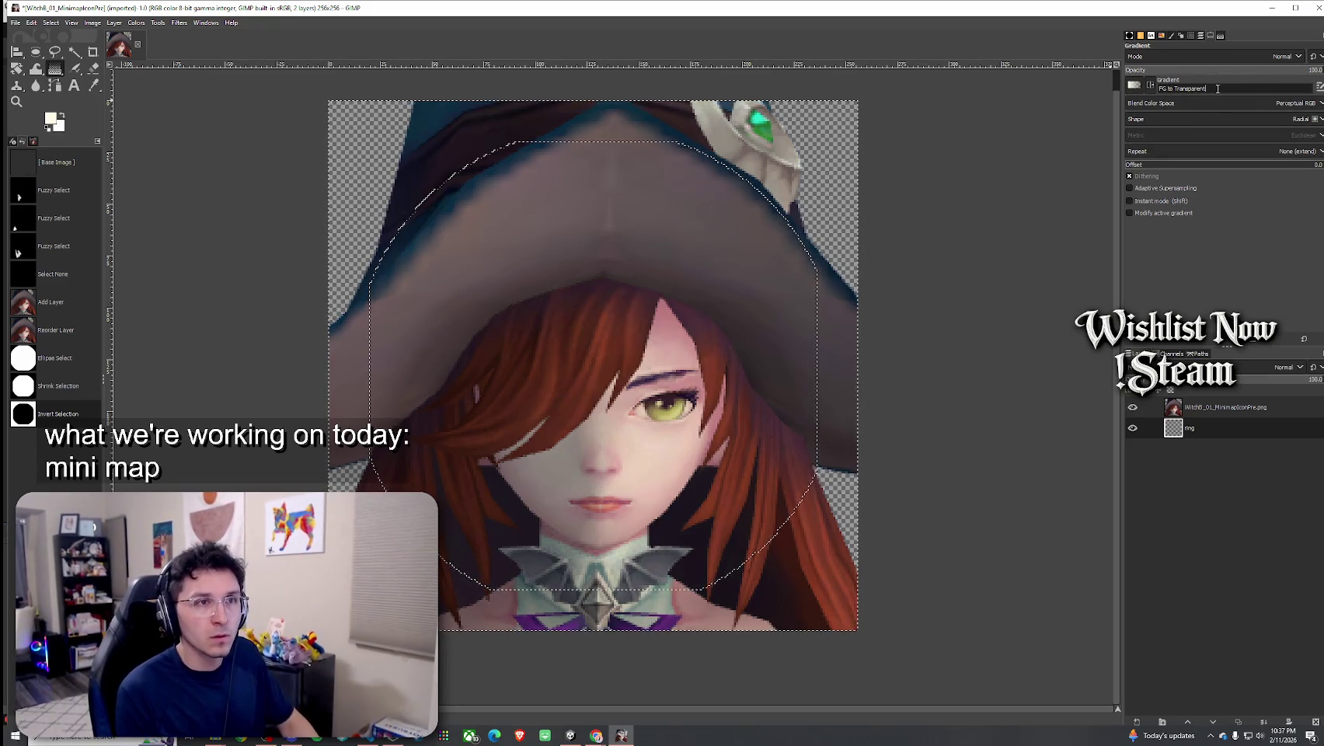
Drag a radial gradient from the witch's face toward the top-right, discarding earlier attempts
drag(735, 215, 852, 163)
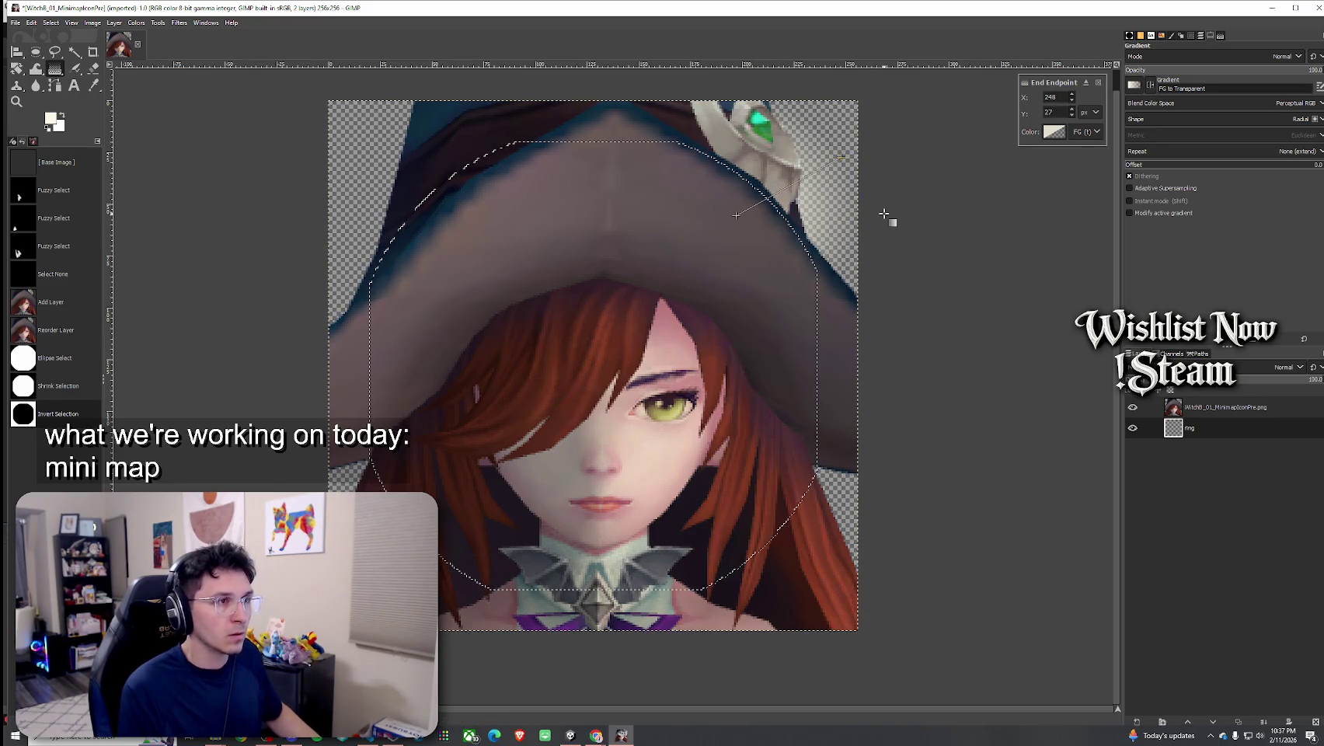
key(Escape)
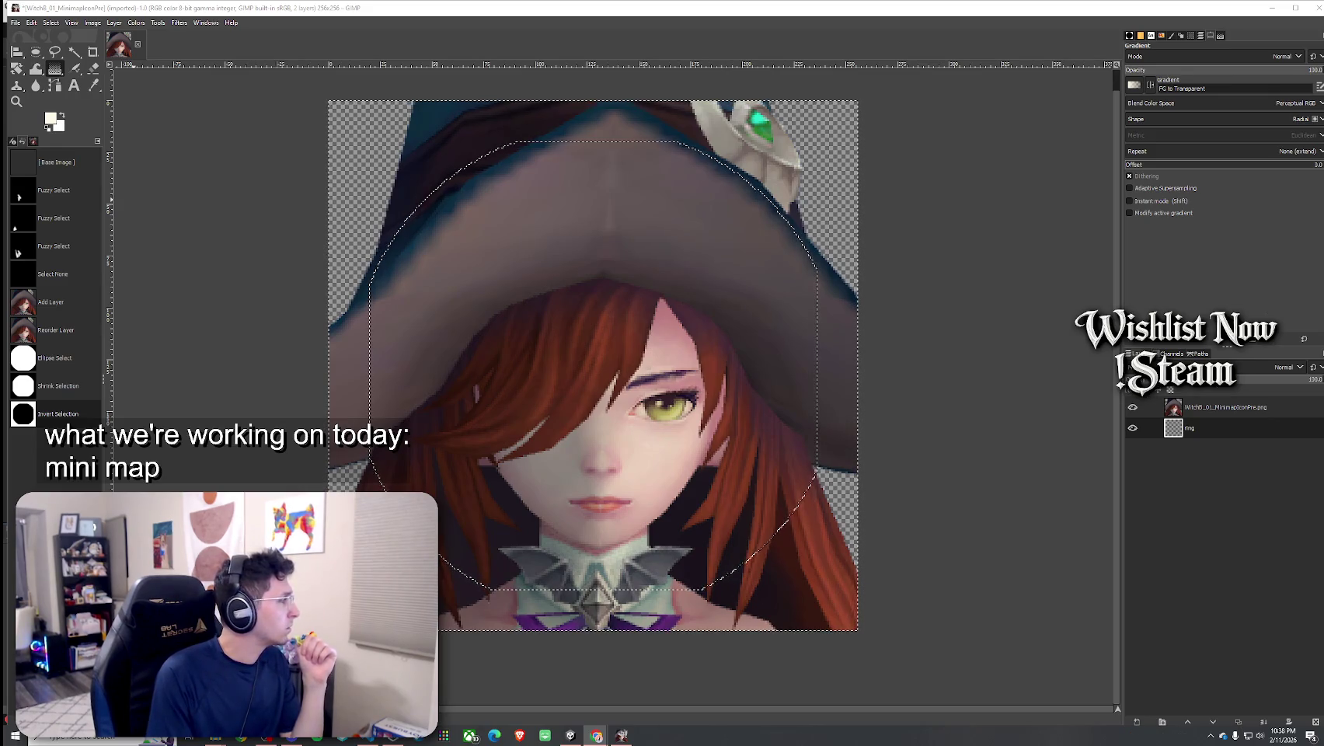
mouse_move(591, 382)
mouse_down()
mouse_move(907, 171)
mouse_move(986, 86)
mouse_move(660, 296)
mouse_move(430, 357)
mouse_move(272, 169)
mouse_move(703, 426)
mouse_up()
drag(828, 156, 486, 389)
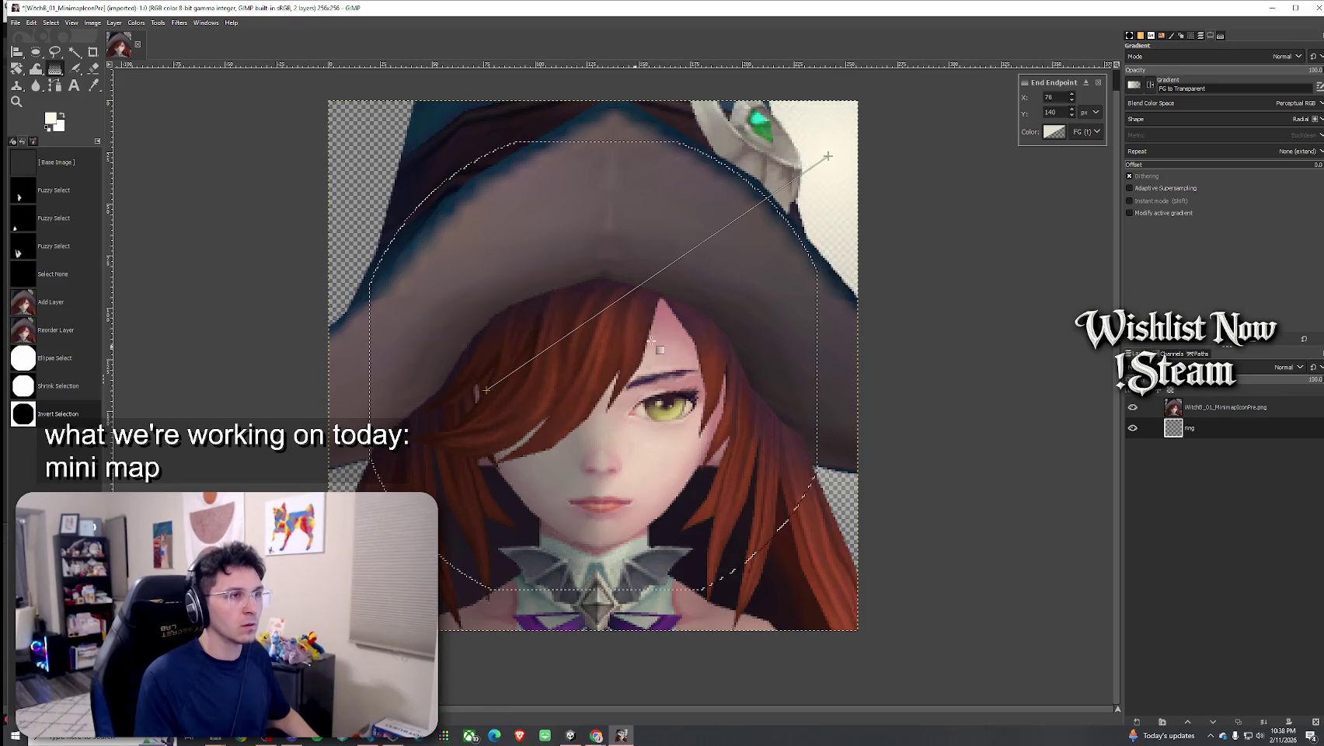
key(Escape)
mouse_move(604, 370)
mouse_down()
mouse_move(1087, 86)
mouse_move(1321, 3)
mouse_move(508, 366)
mouse_move(1019, 89)
mouse_move(1214, 8)
mouse_up()
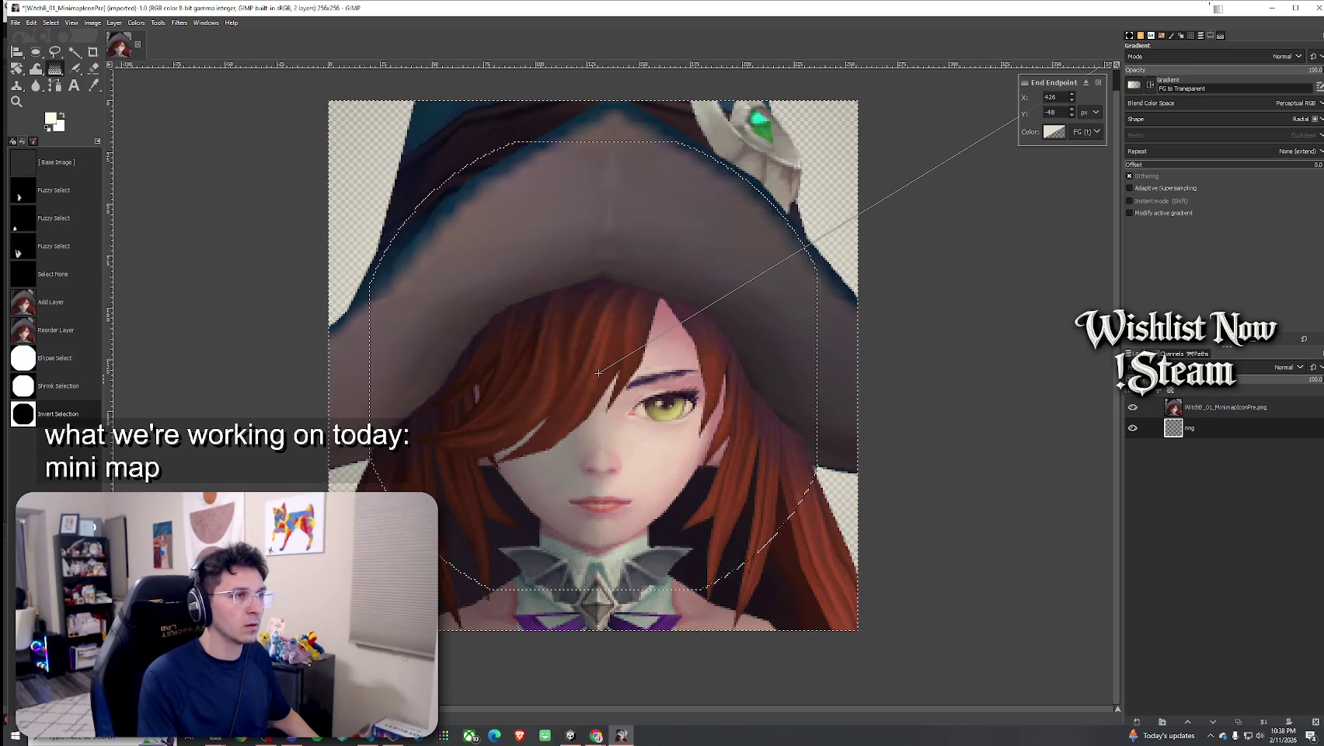
drag(1207, 424, 1209, 408)
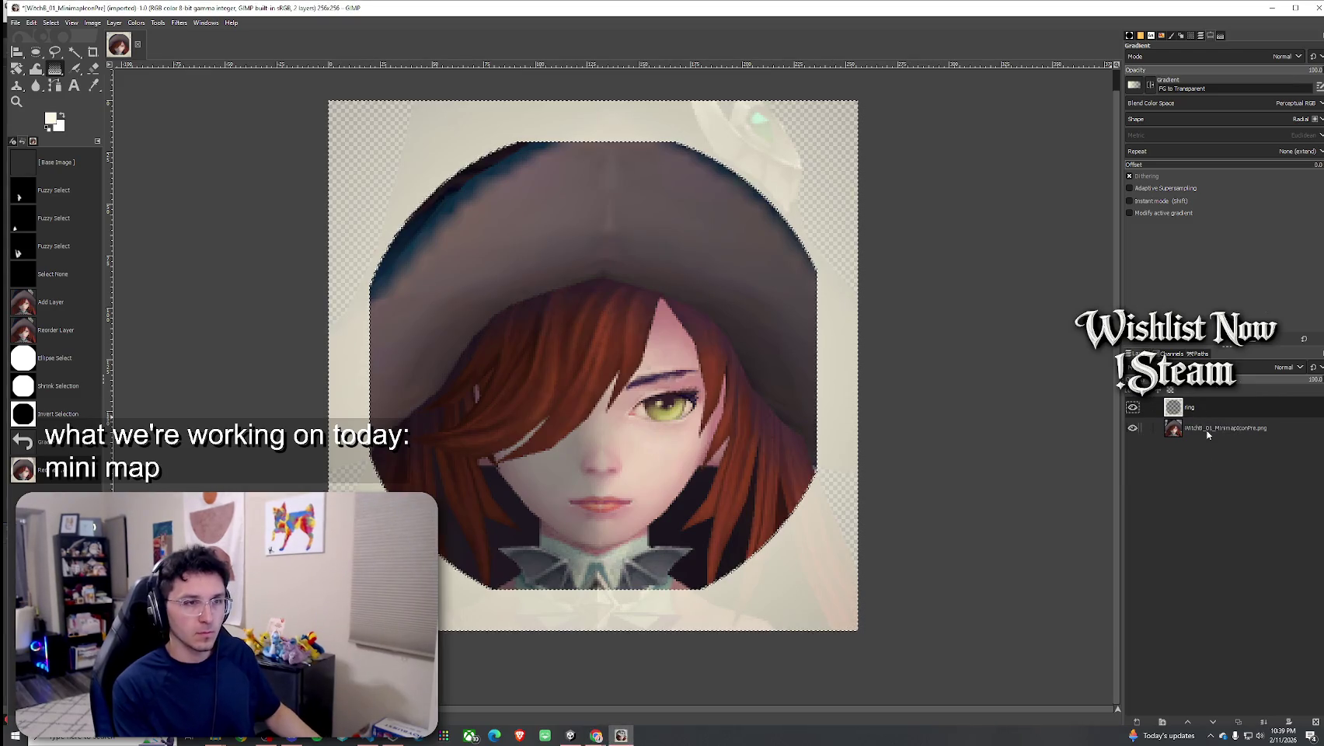
Drag the witch portrait layer back above the ring layer
drag(1201, 432, 1203, 406)
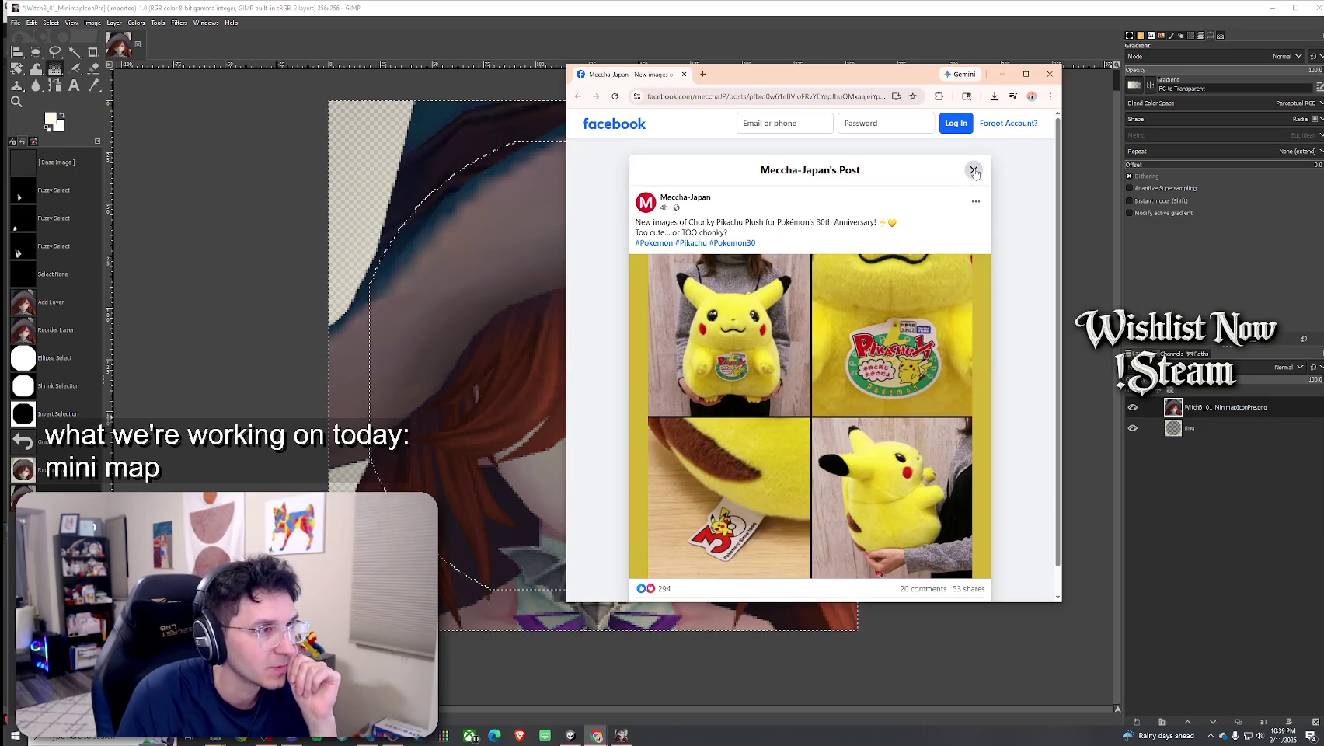
Close the browser, move the ring layer above the portrait, and undo/redo back to the empty ring layer
click(1050, 74)
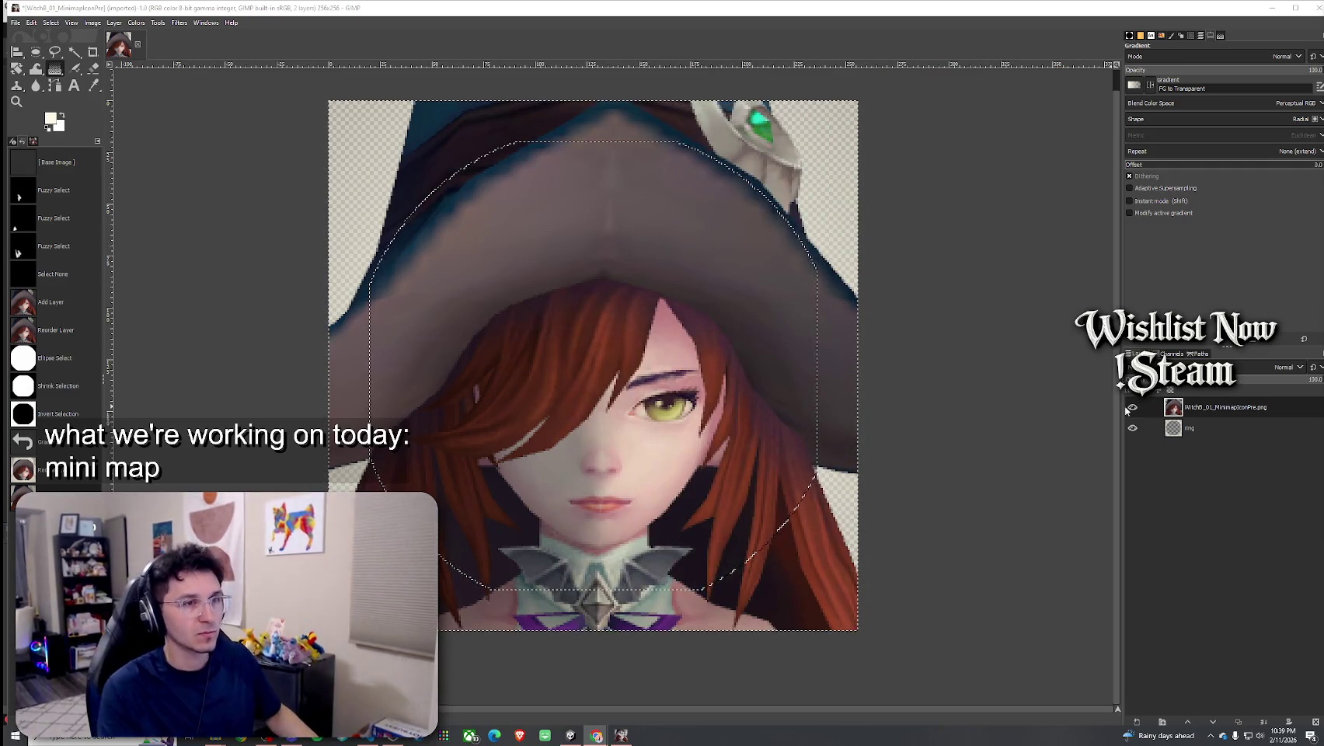
drag(1188, 406, 1190, 454)
key(ctrl+z)
key(ctrl+z)
key(ctrl+z)
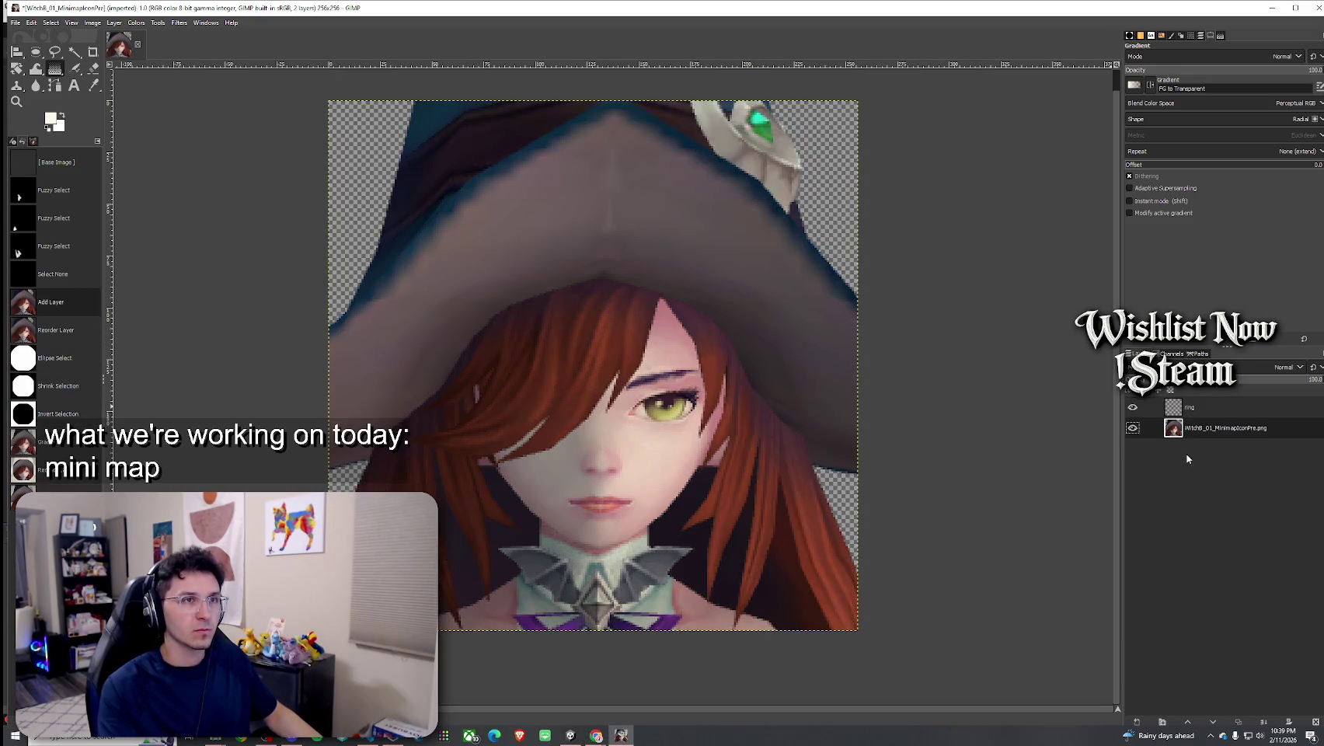
key(ctrl+z)
key(ctrl+z)
key(ctrl+z)
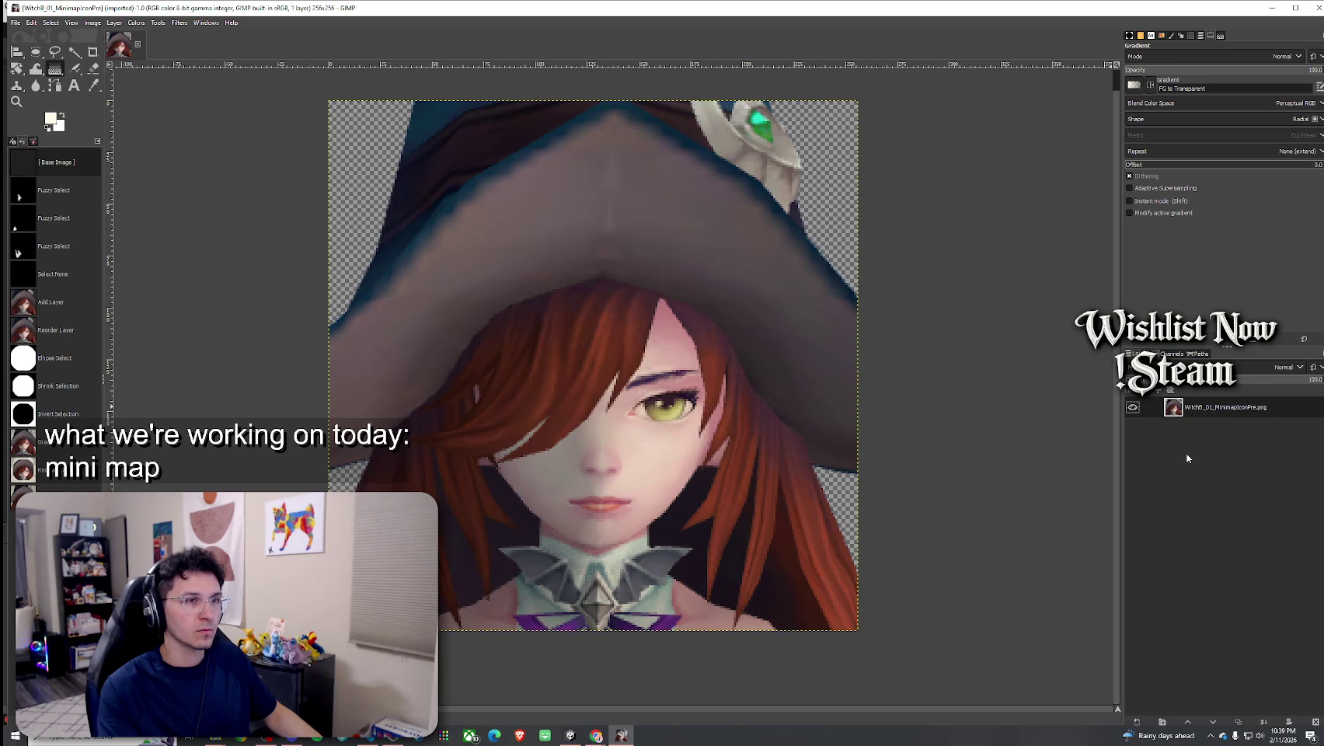
key(ctrl+y)
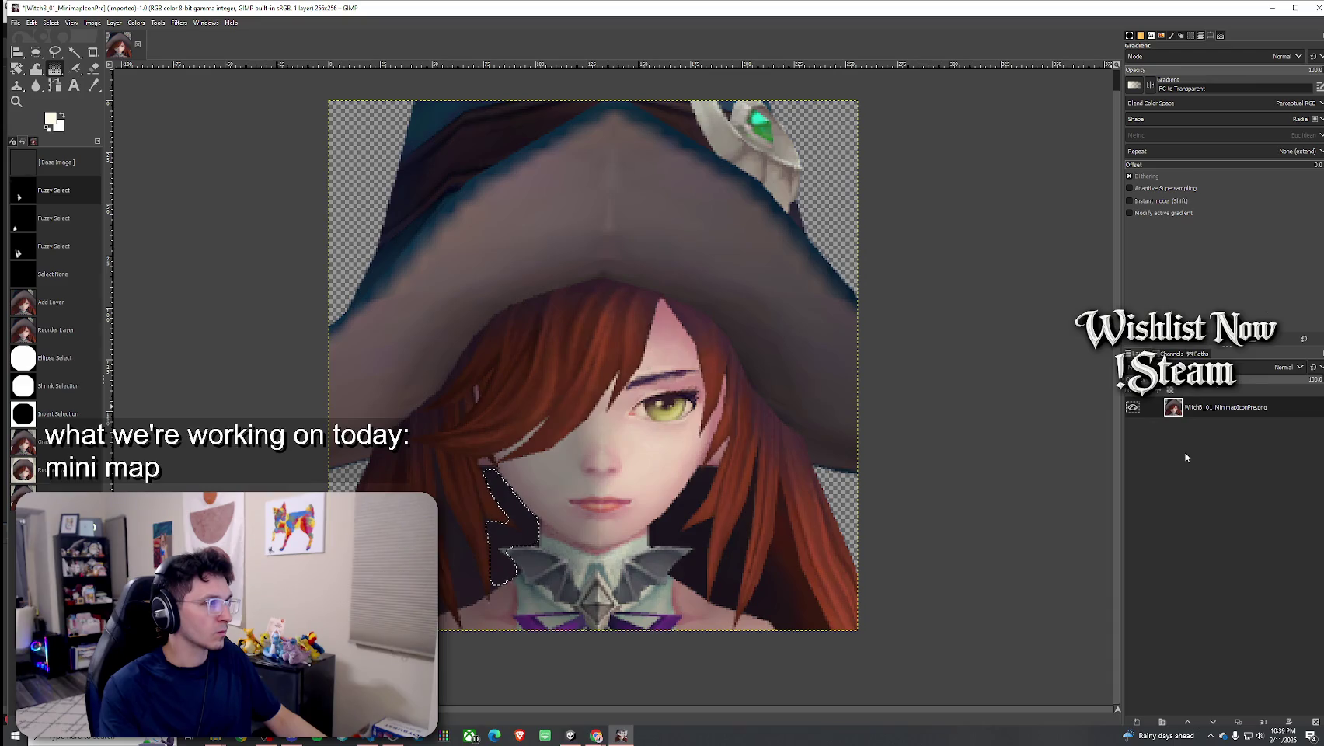
key(ctrl+y)
key(ctrl+y)
key(ctrl+y)
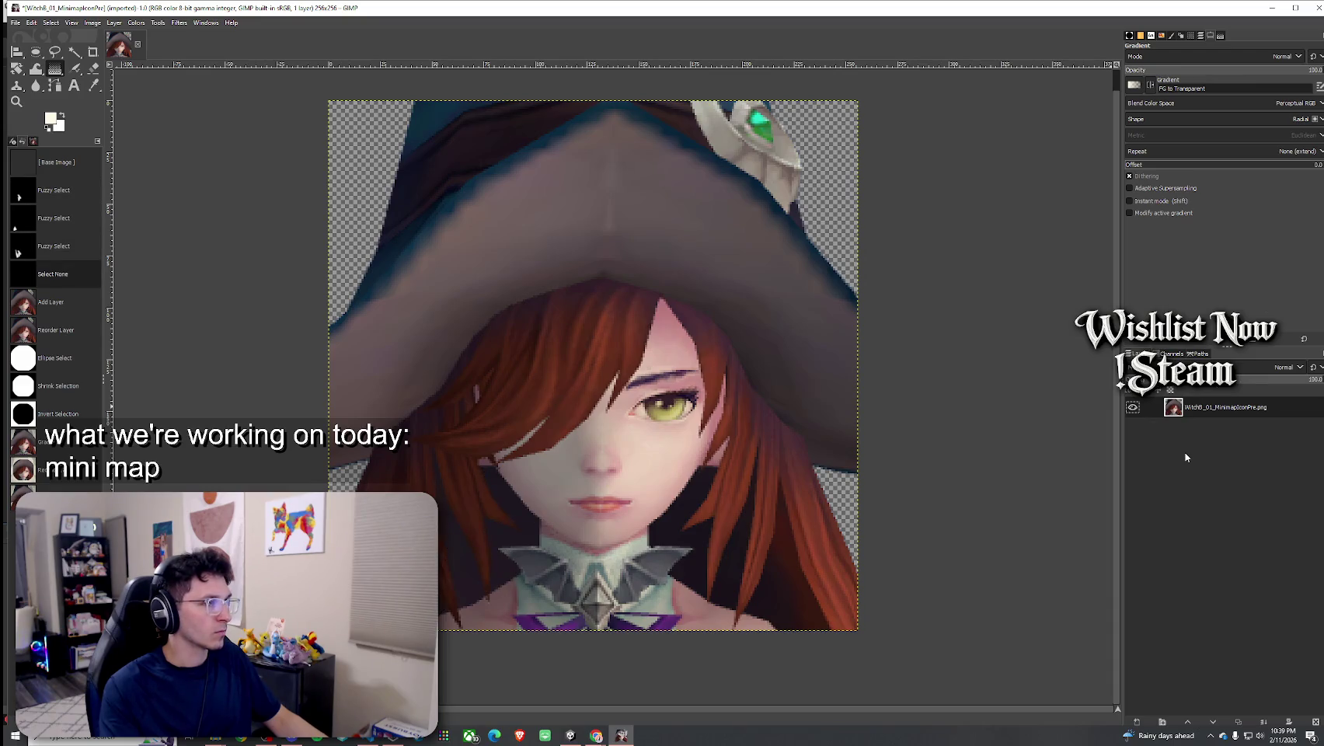
key(ctrl+y)
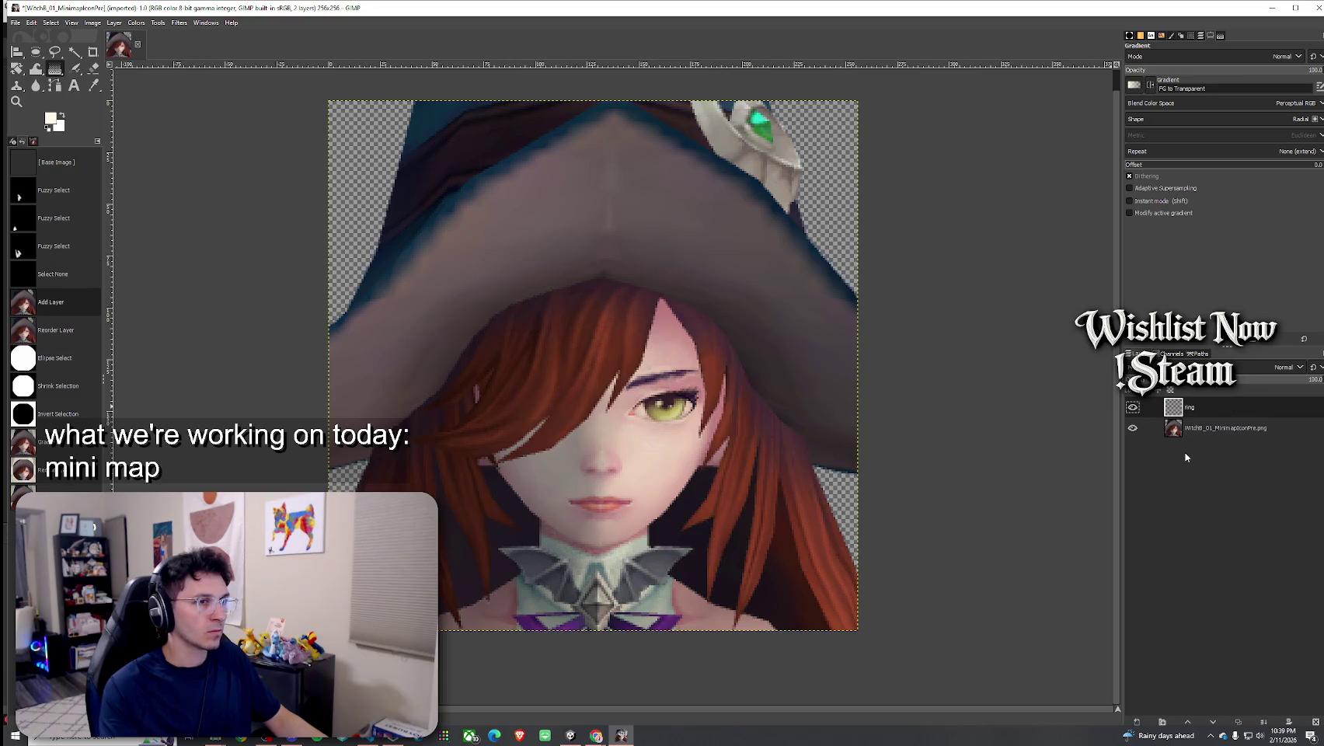
key(ctrl+y)
key(ctrl+y)
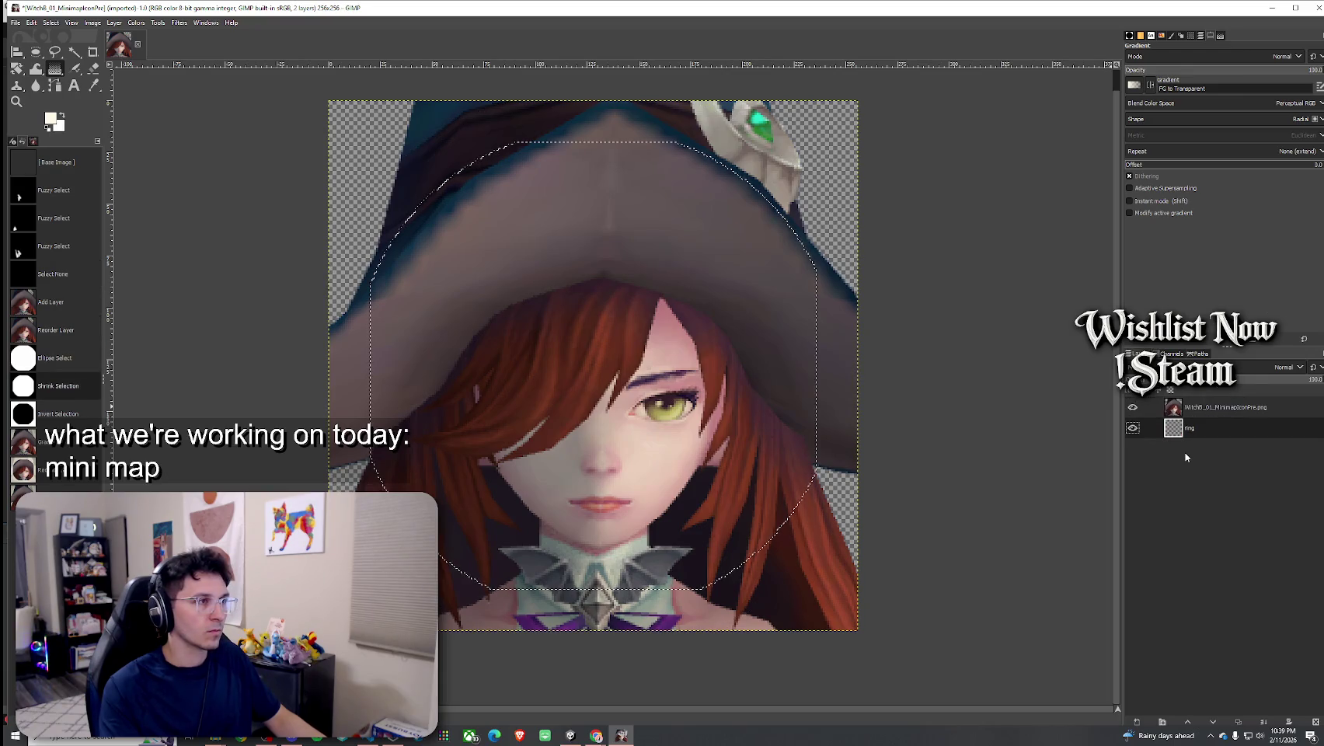
Shrink the current selection with Select > Shrink
click(70, 23)
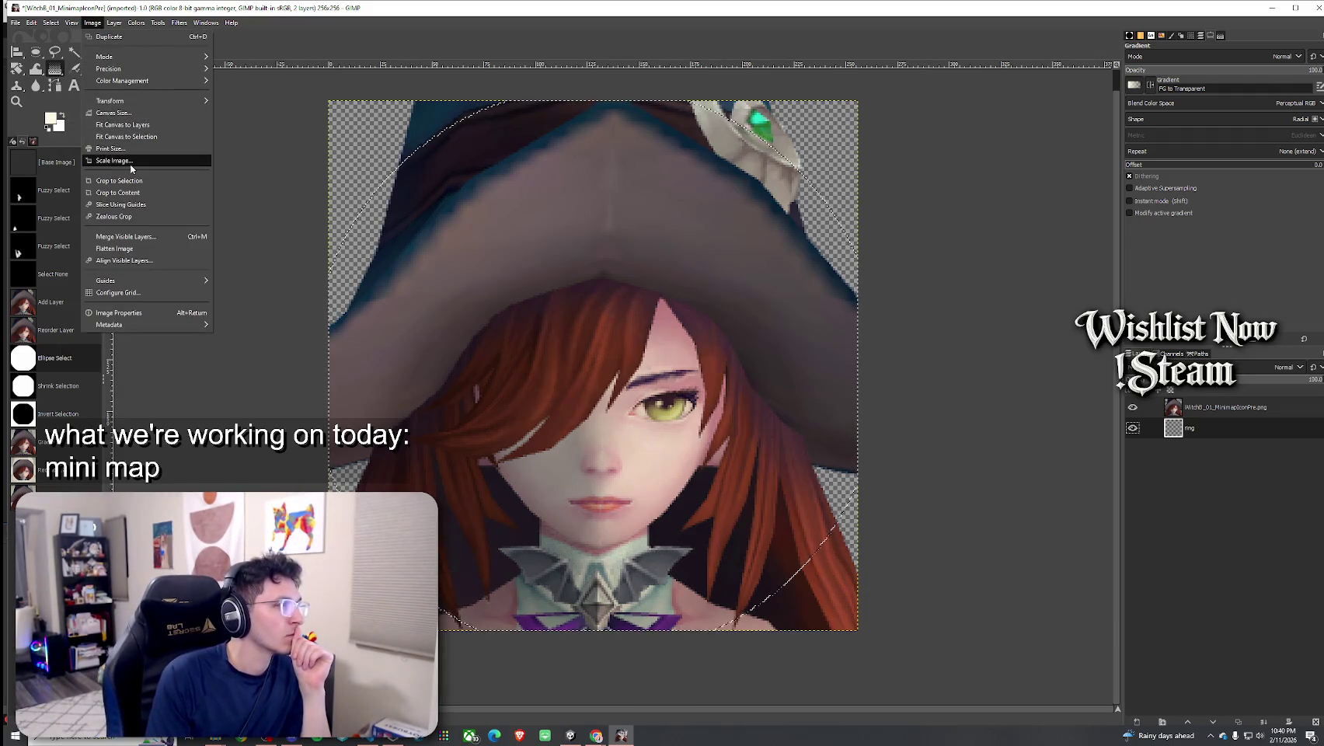
click(92, 22)
click(110, 24)
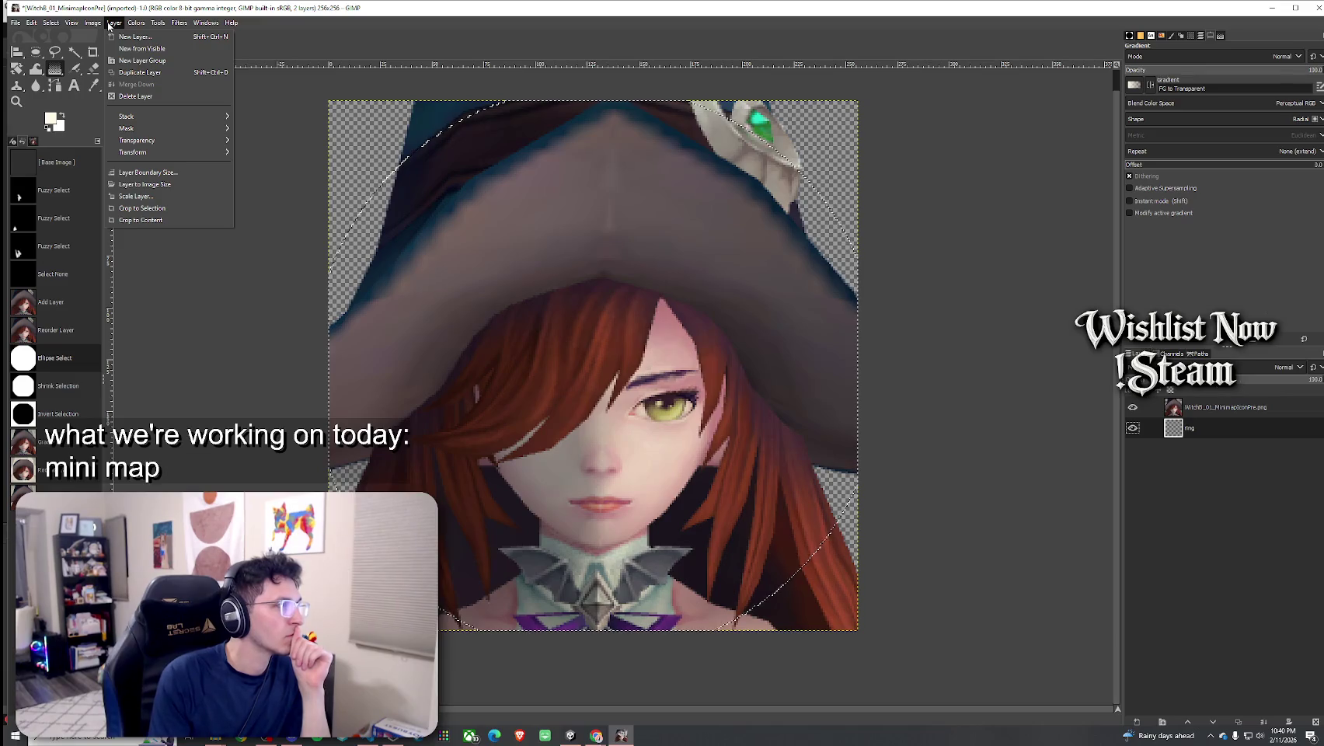
mouse_move(82, 27)
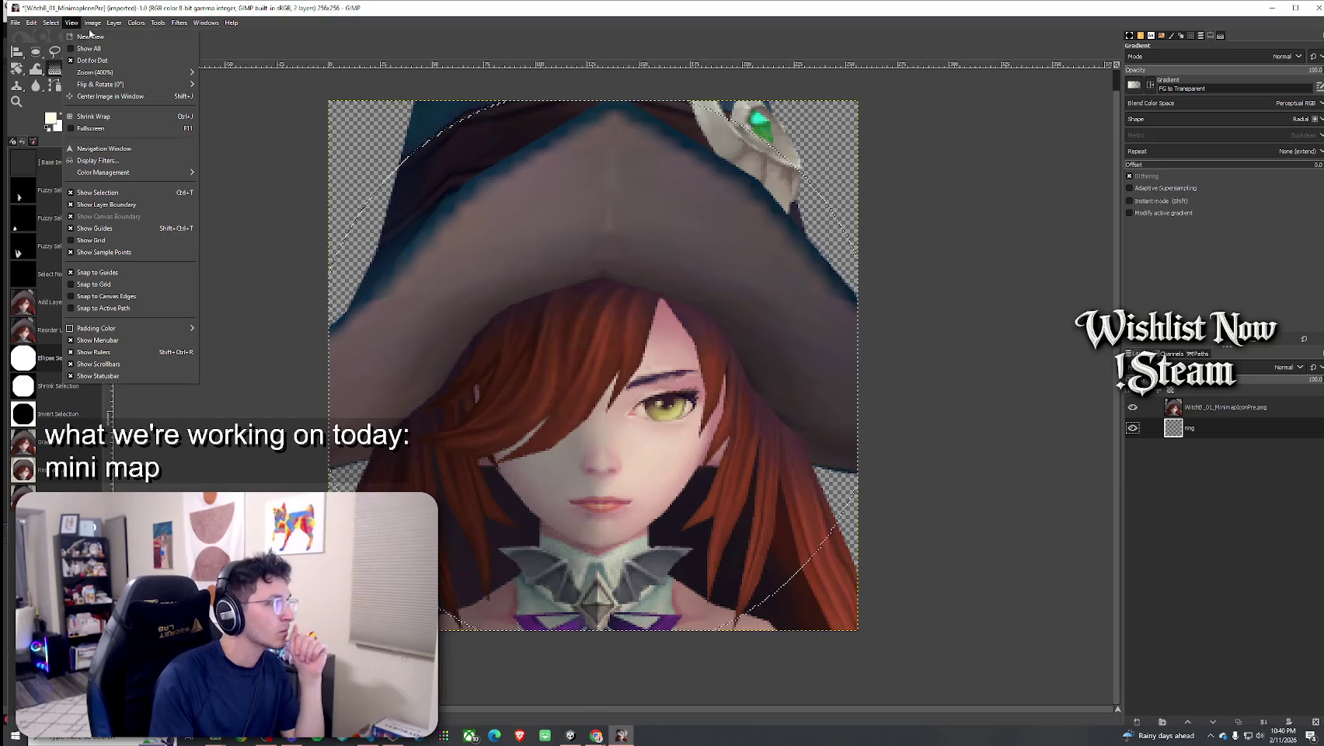
click(66, 153)
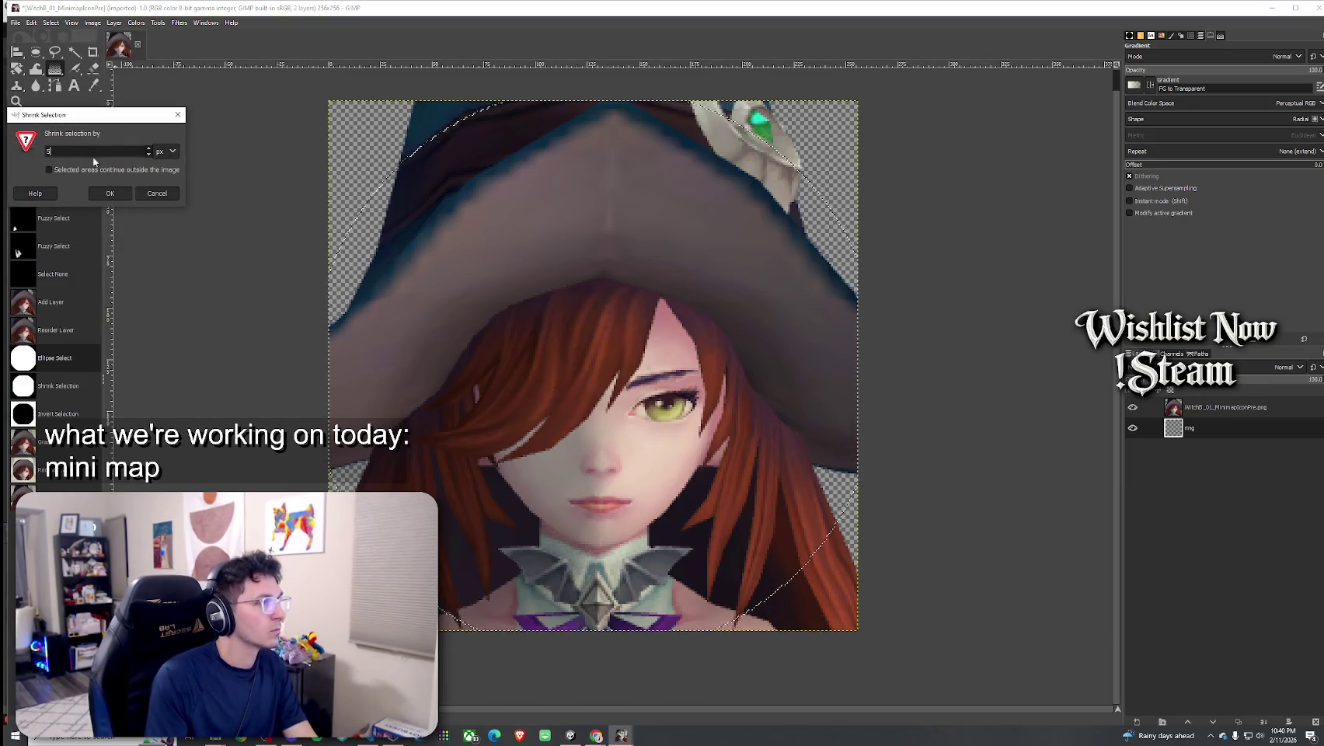
click(115, 191)
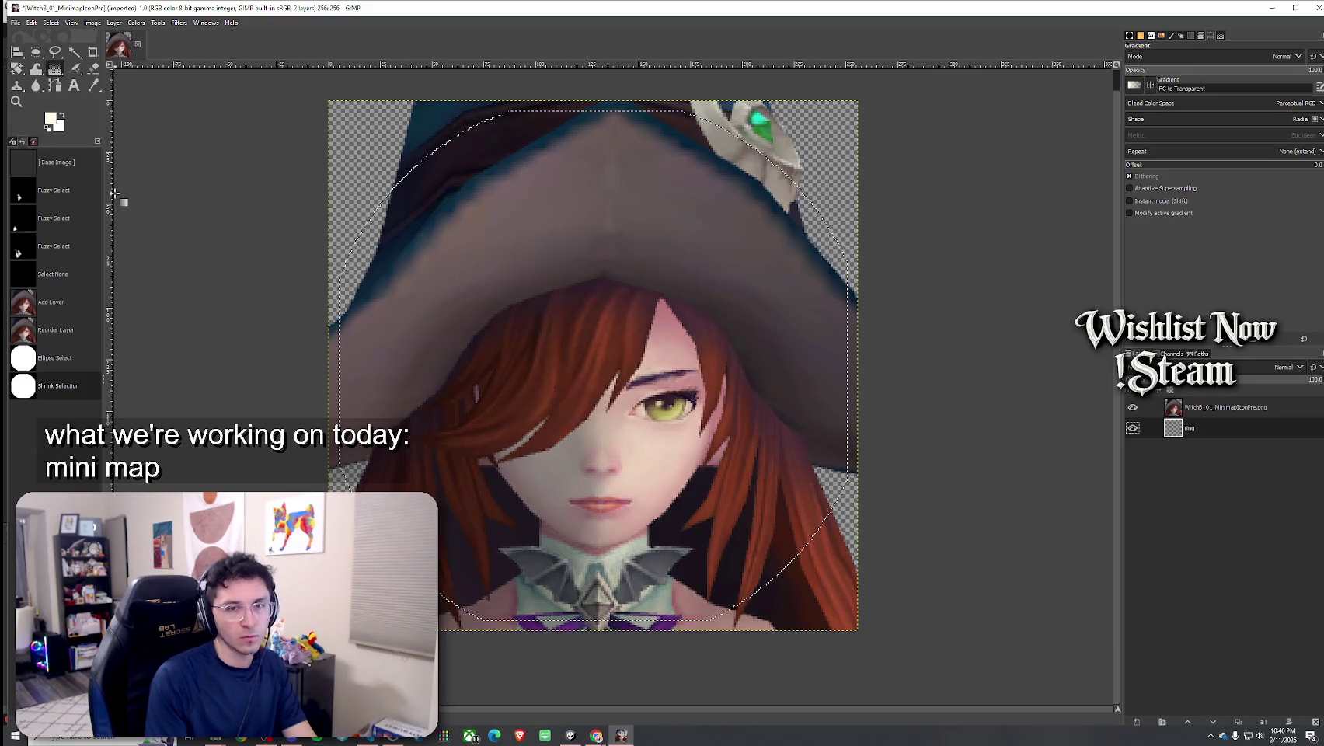
Draw a 1:1 ellipse selection from corner to corner of the portrait canvas
key(e)
drag(329, 101, 856, 614)
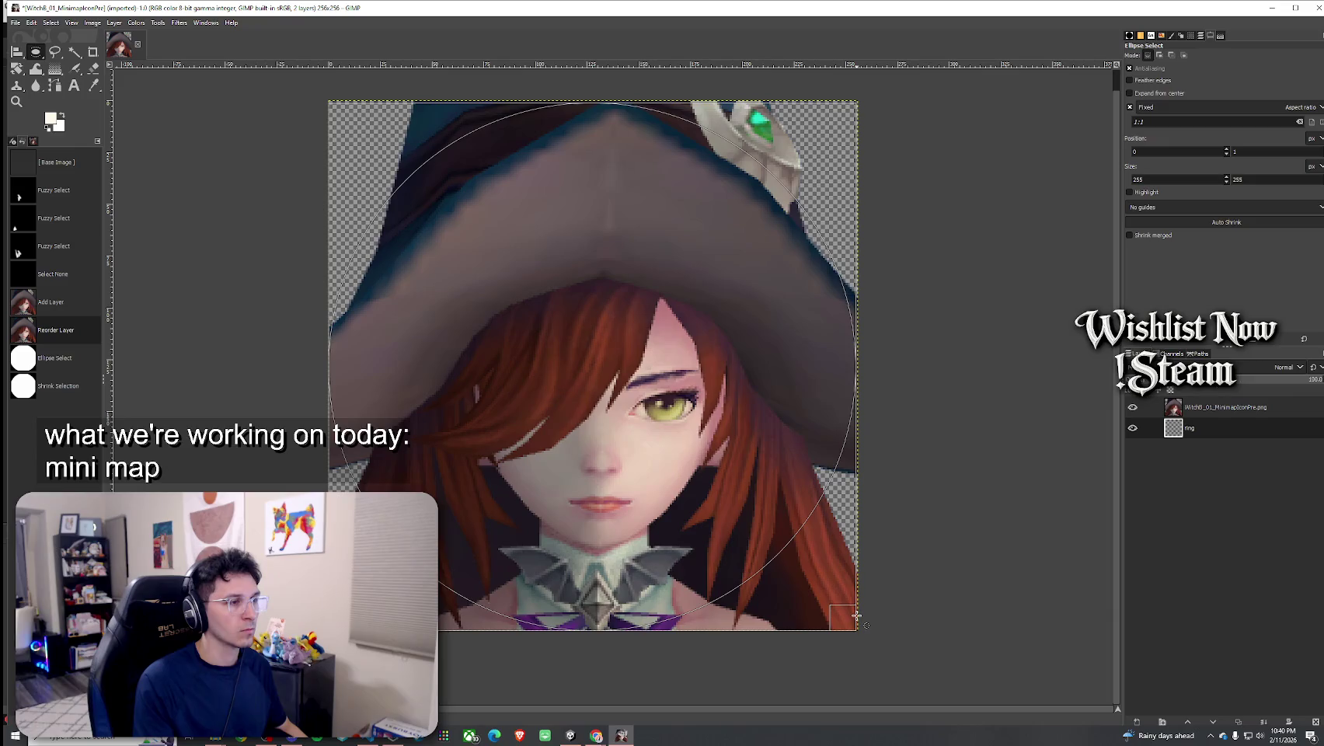
drag(856, 613, 856, 614)
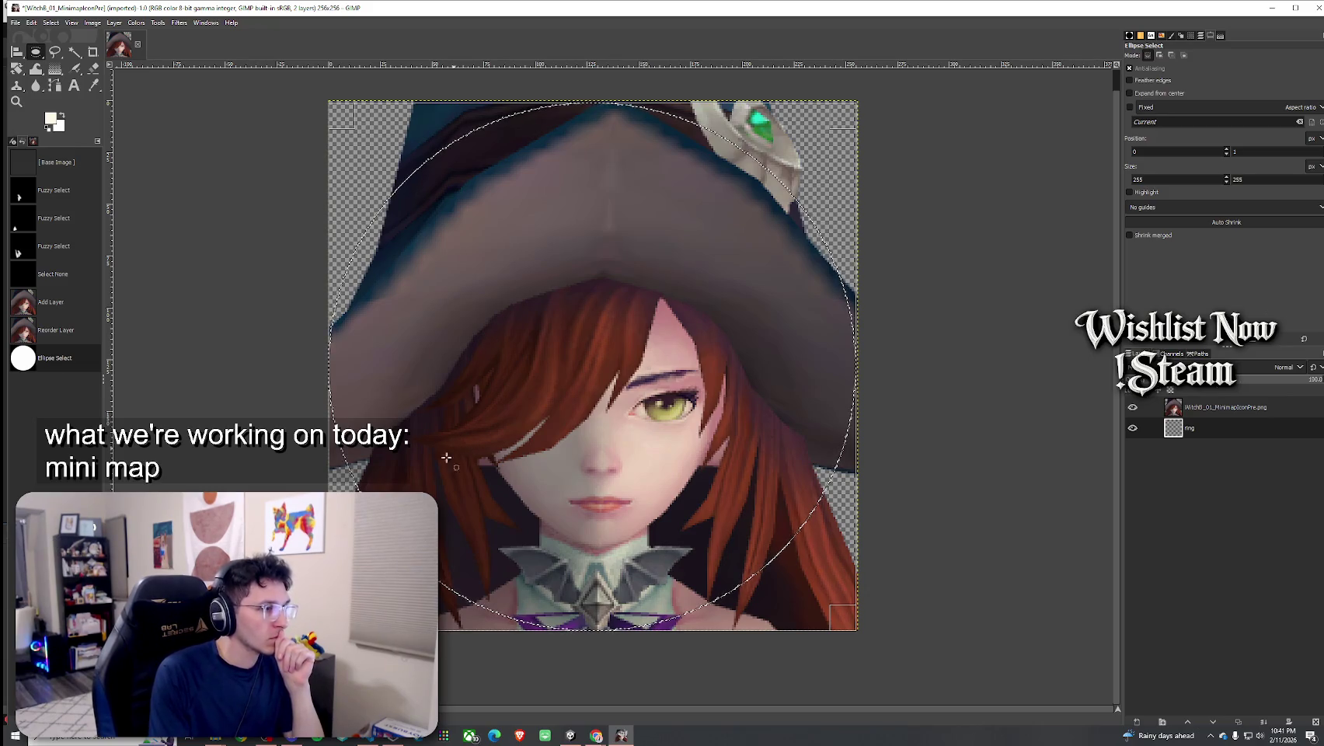
key(super)
Launch Snipping Tool to capture the GIMP window with the circle selection, then minimize it
text(snip)
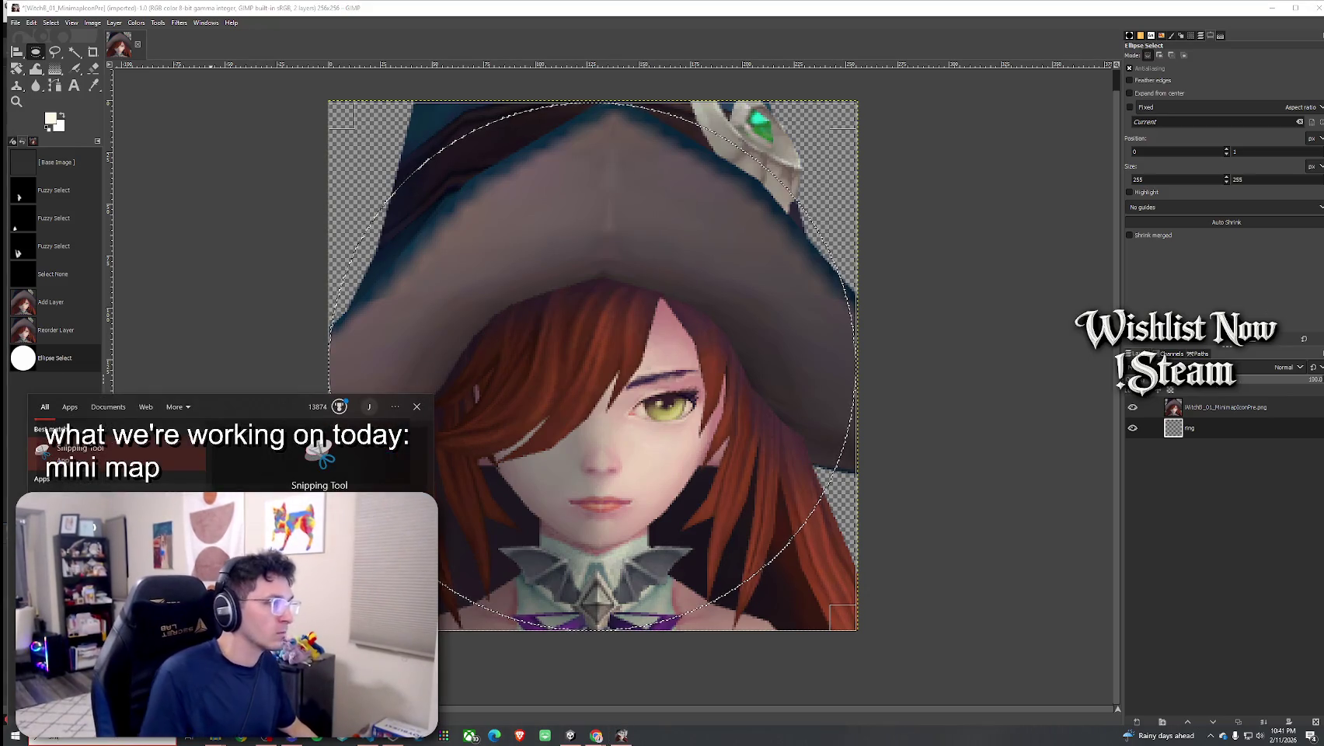
key(Return)
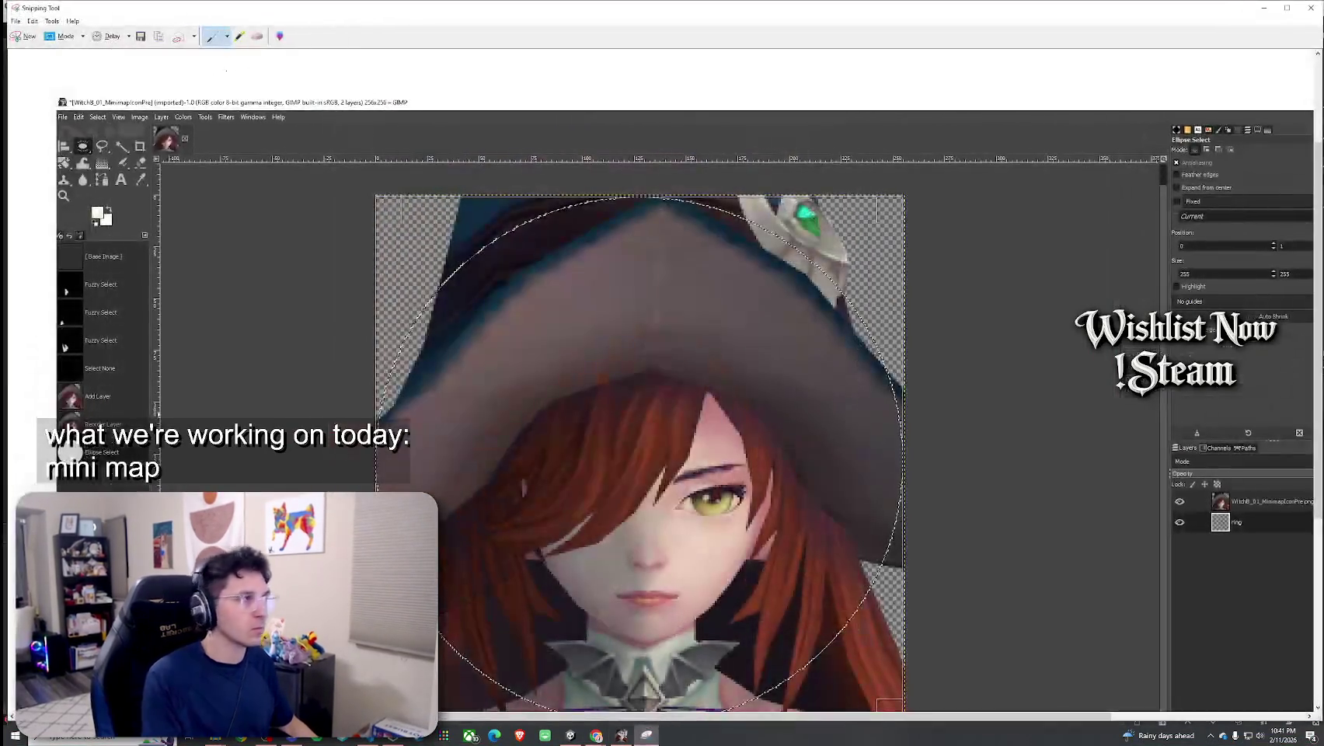
click(32, 21)
key(Escape)
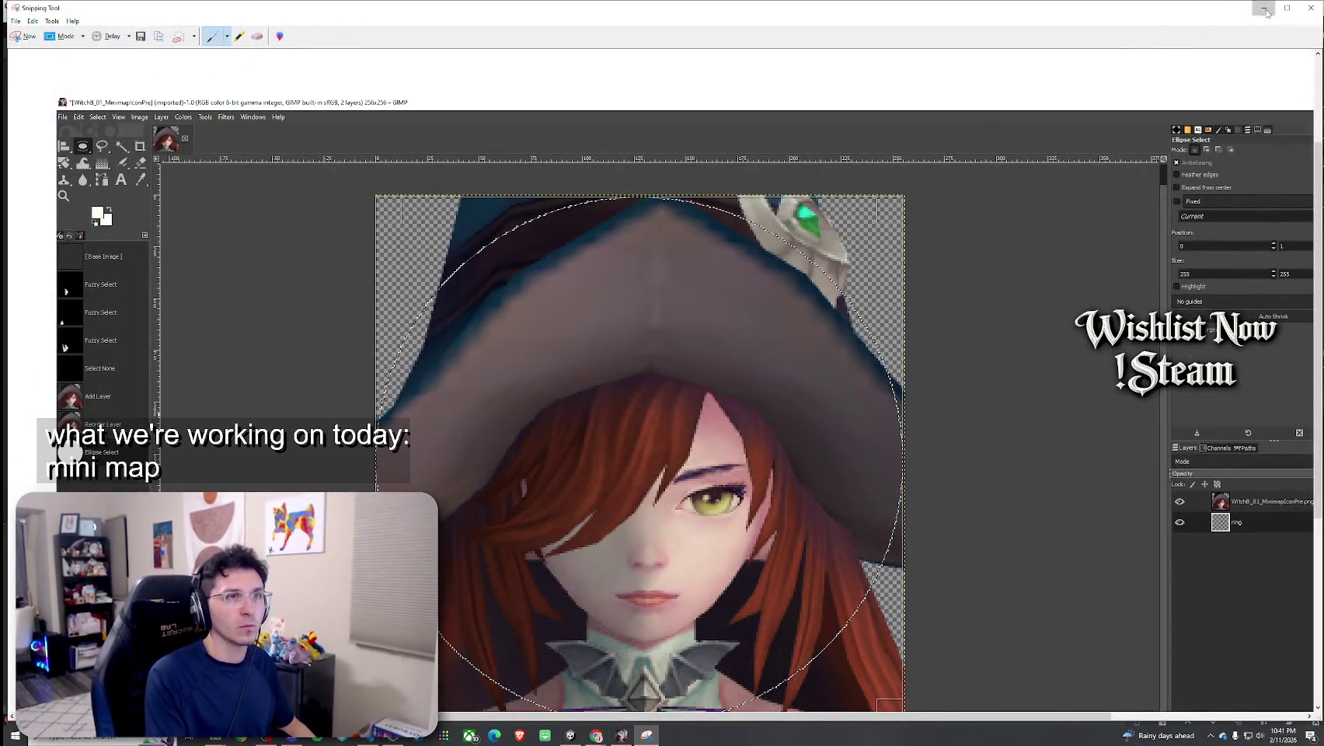
click(1264, 7)
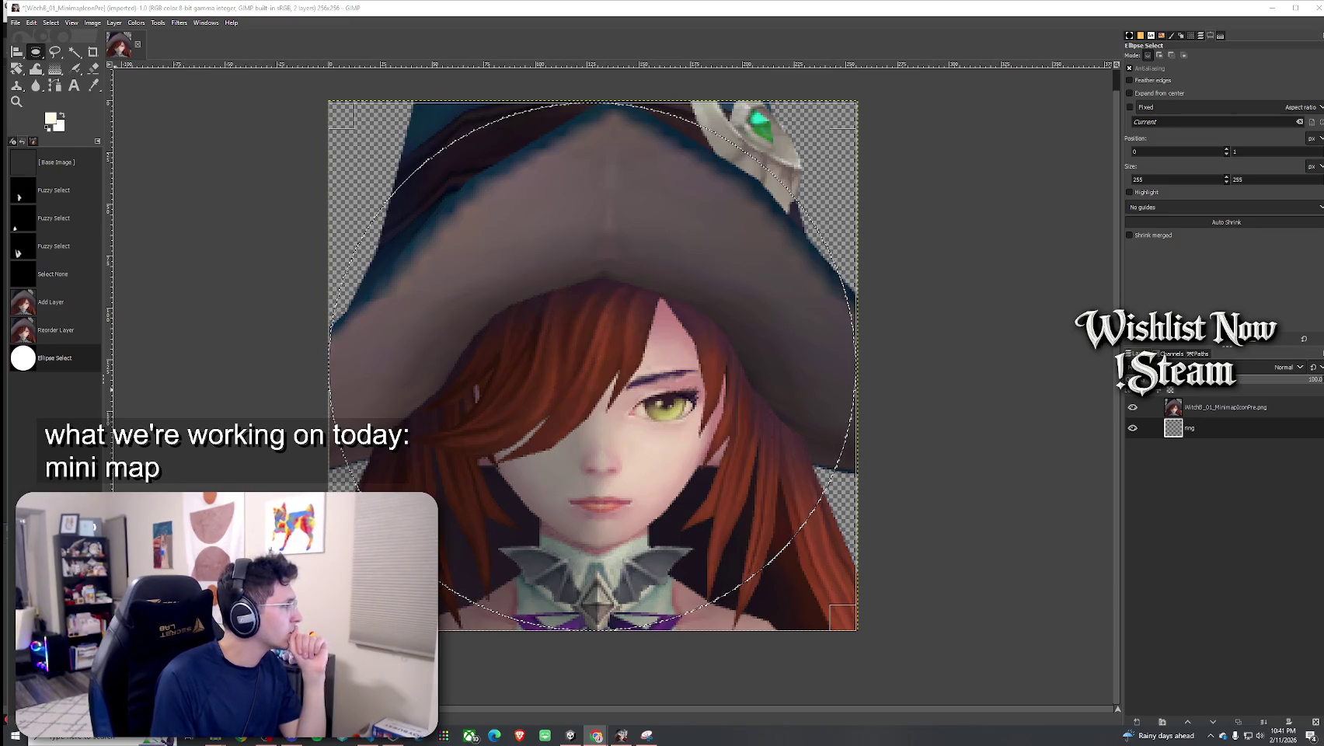
Add a White (full opacity) layer mask to the ring layer
right_click(1226, 426)
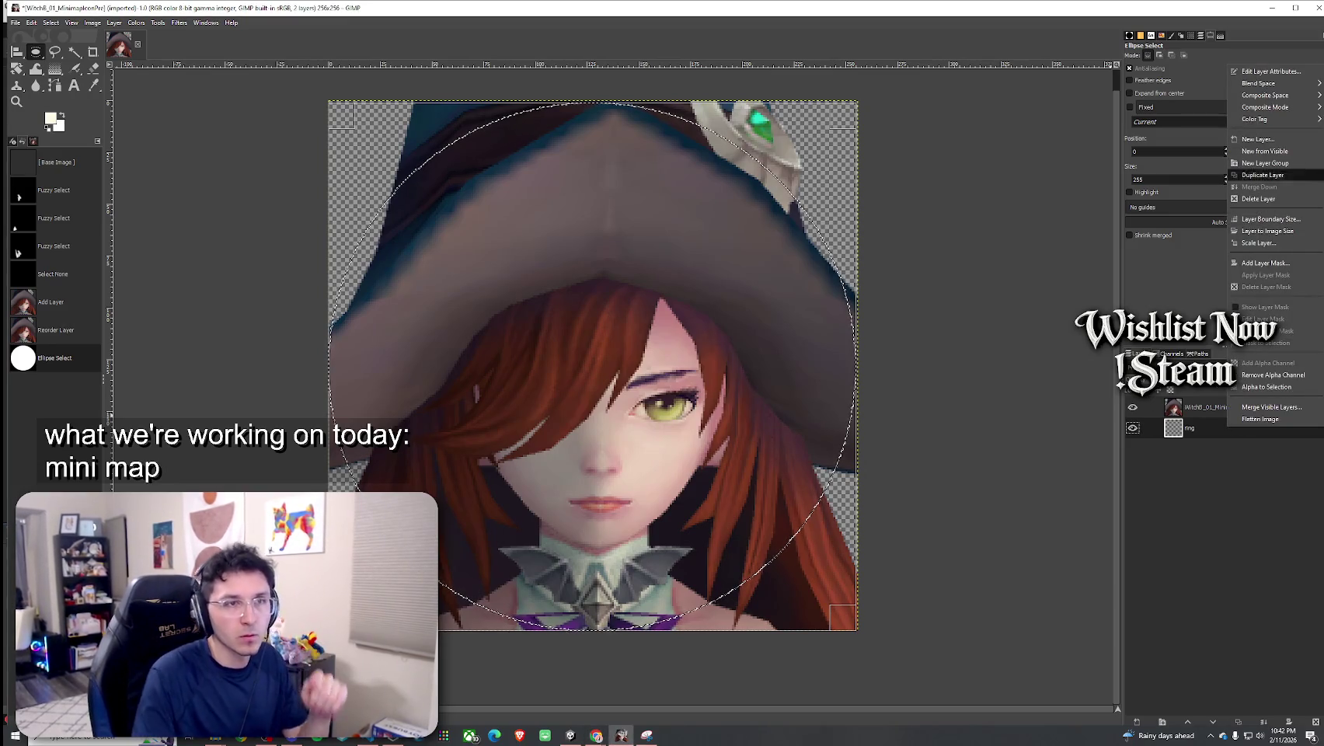
key(Escape)
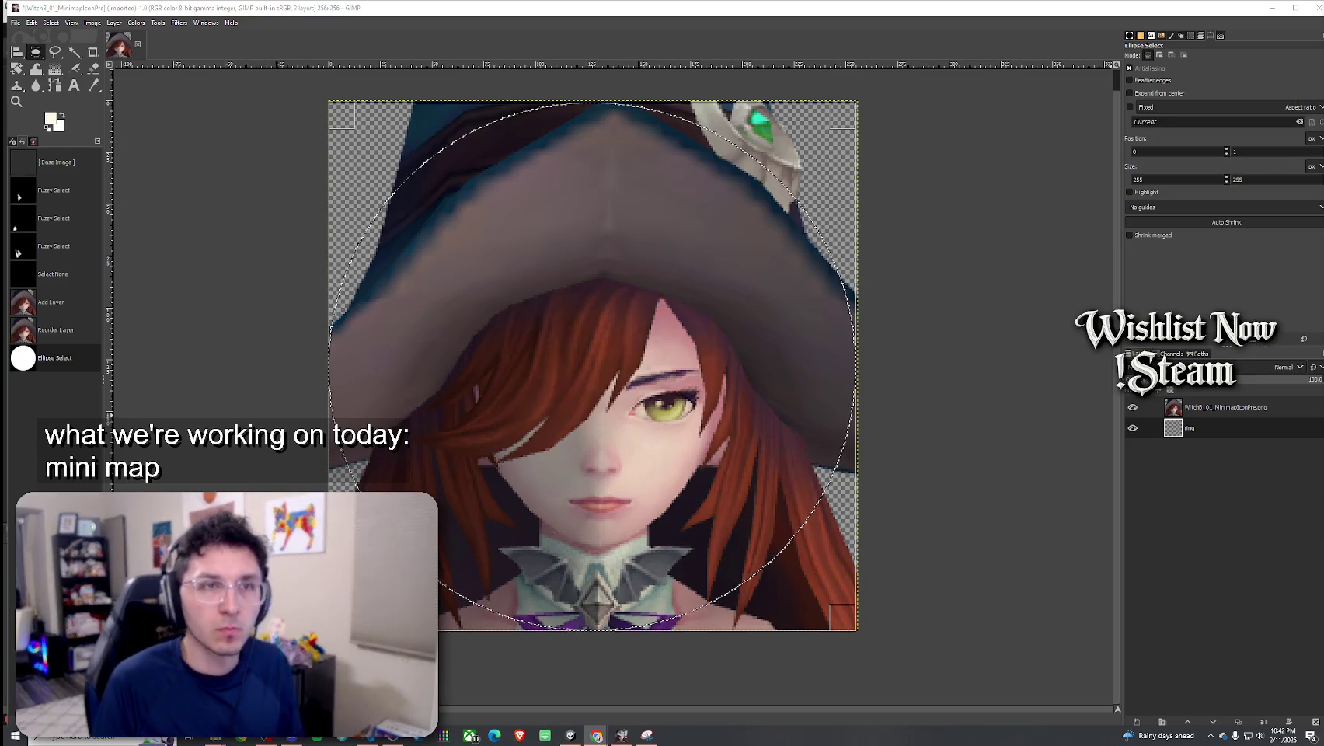
right_click(1205, 432)
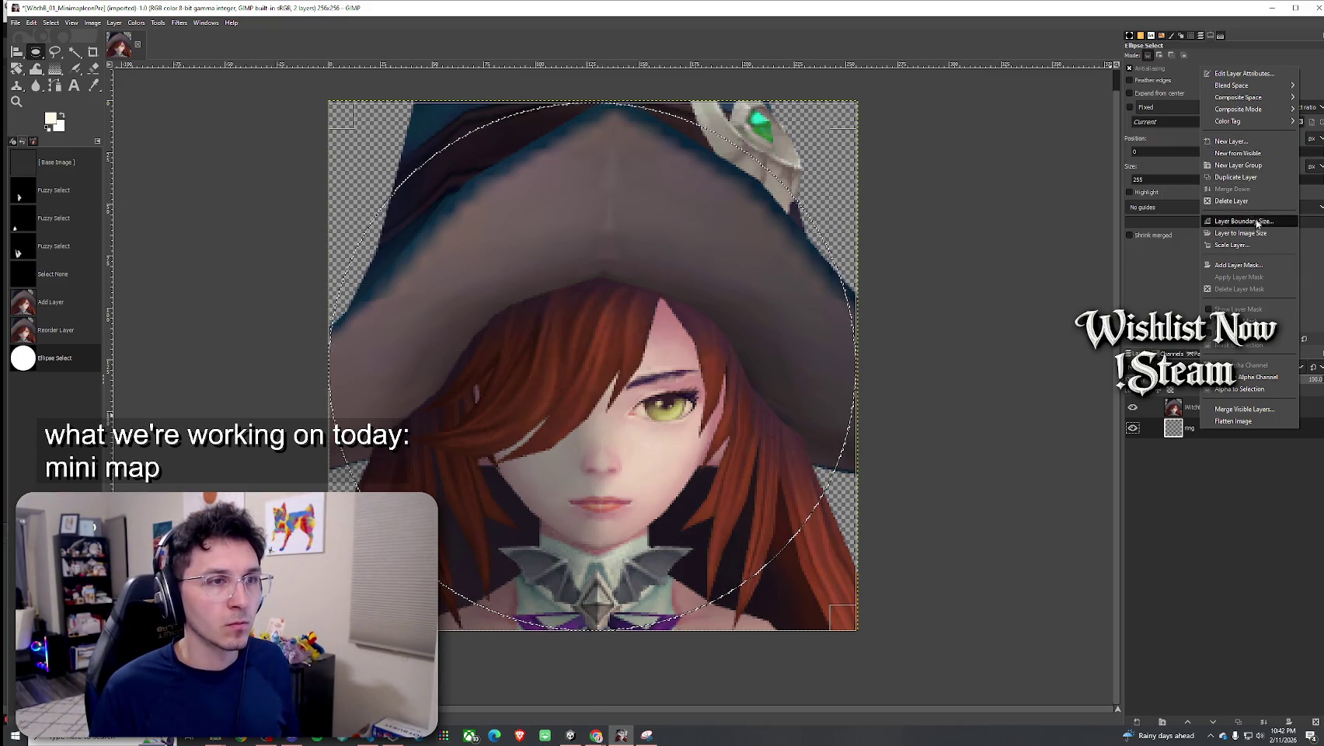
click(1243, 265)
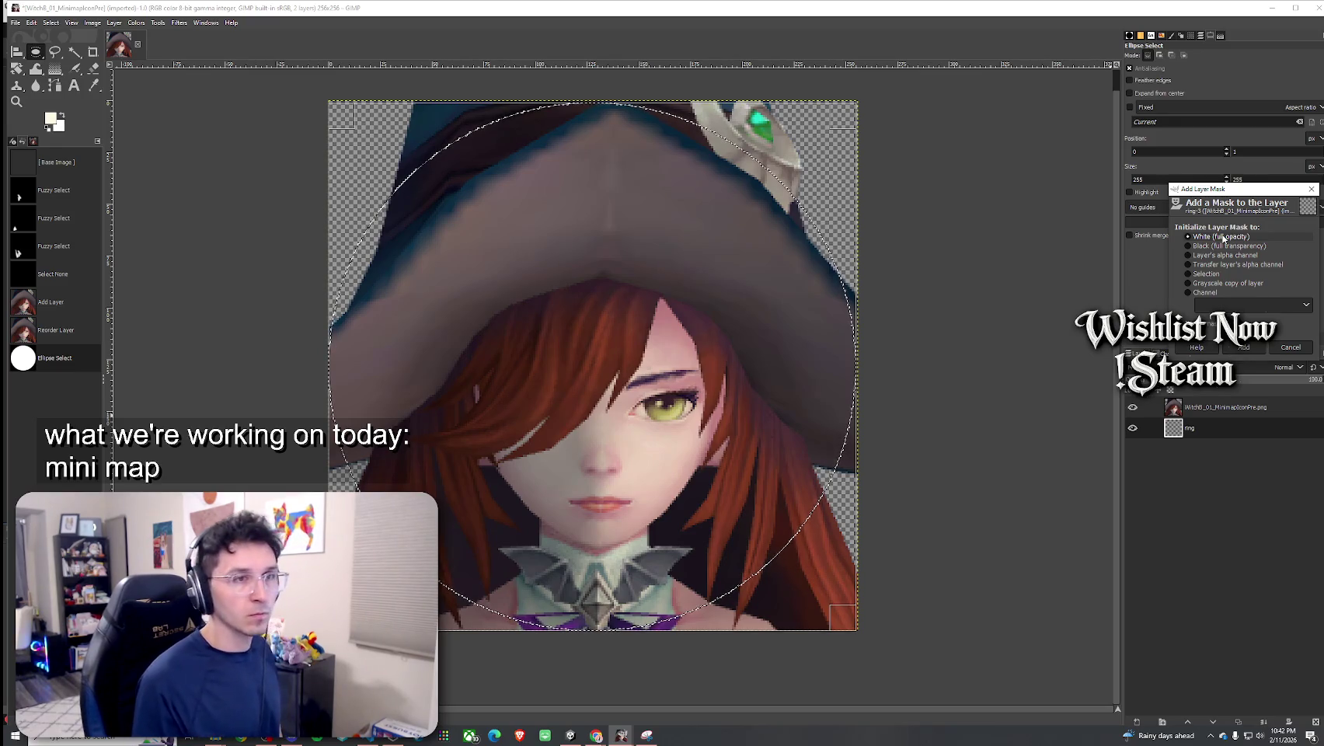
click(1241, 346)
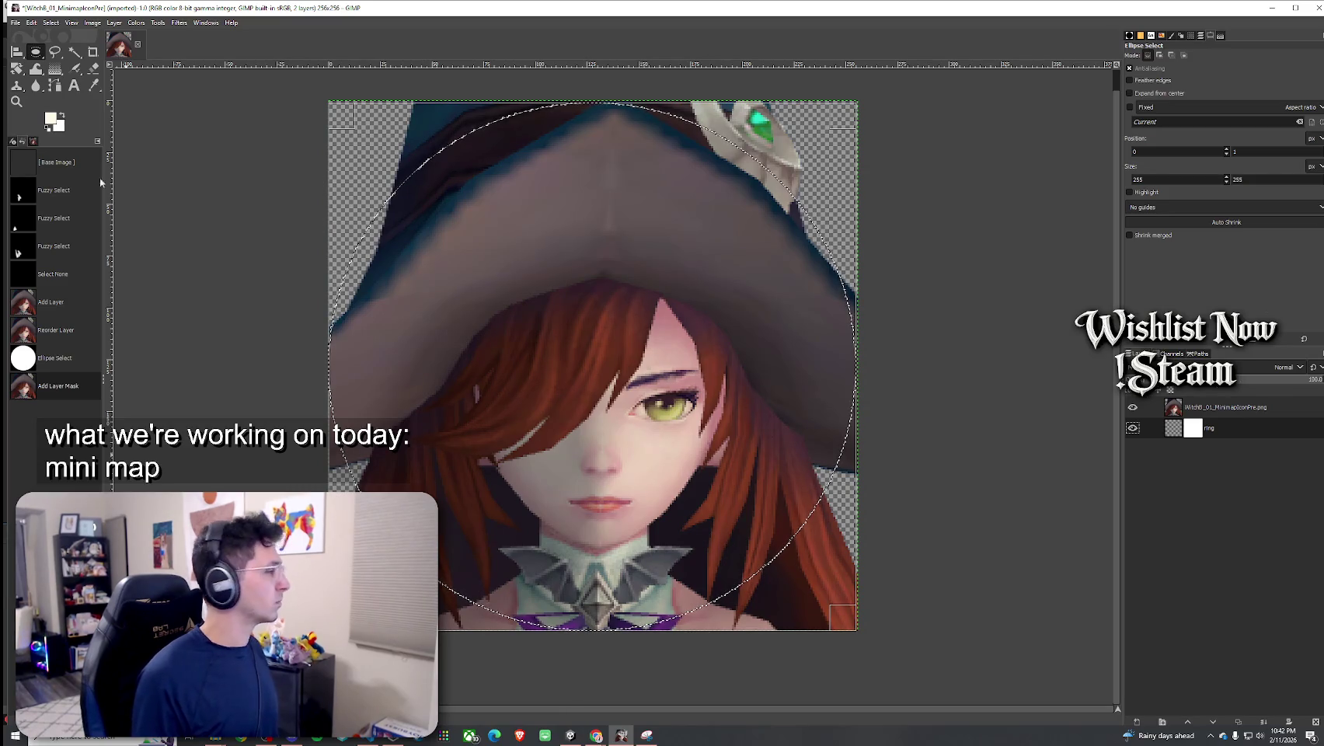
click(52, 23)
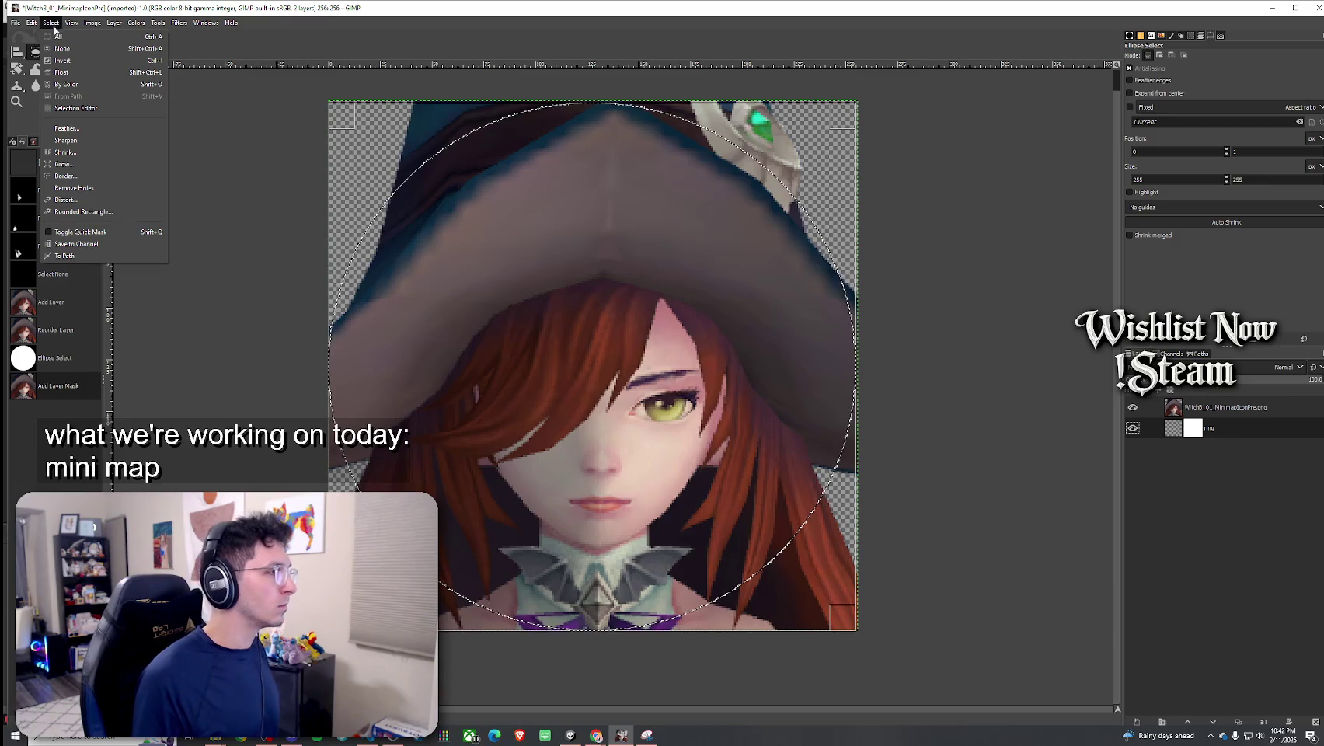
Try a default feather on the circle selection, then undo it
click(67, 128)
click(126, 174)
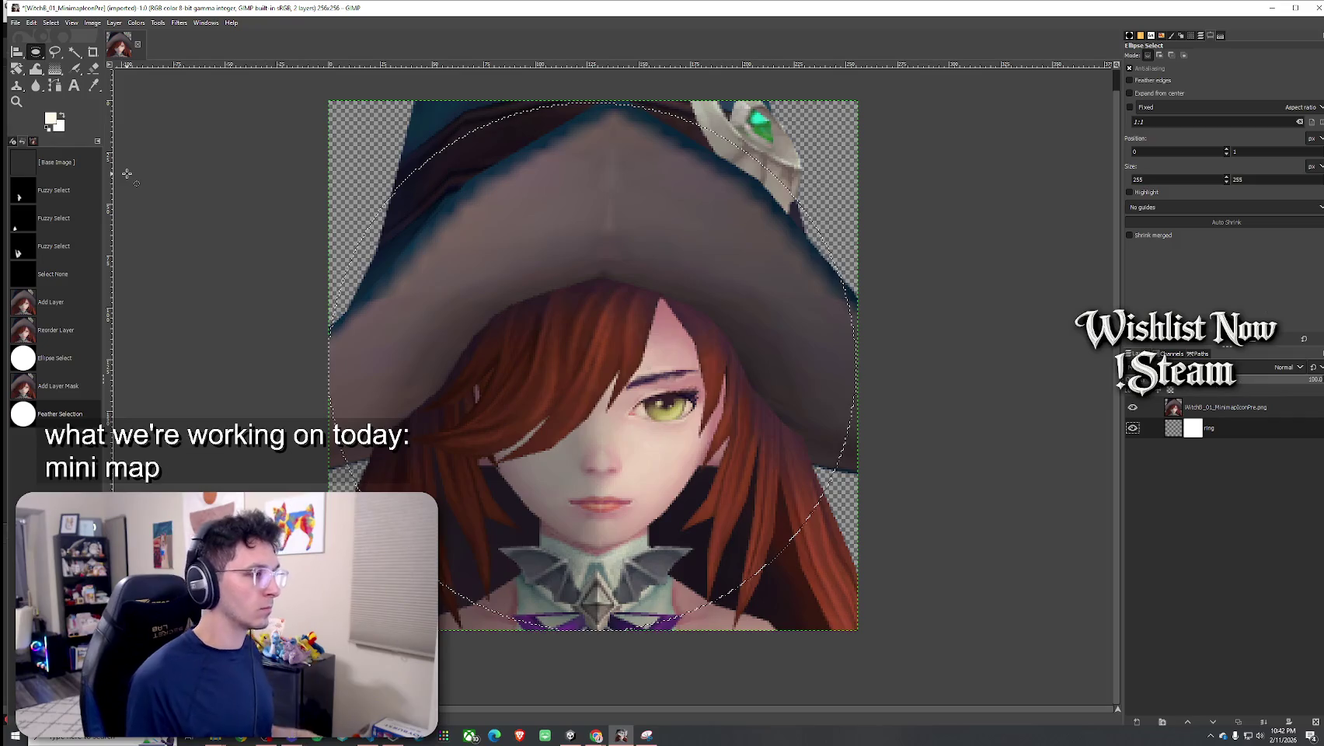
key(ctrl+z)
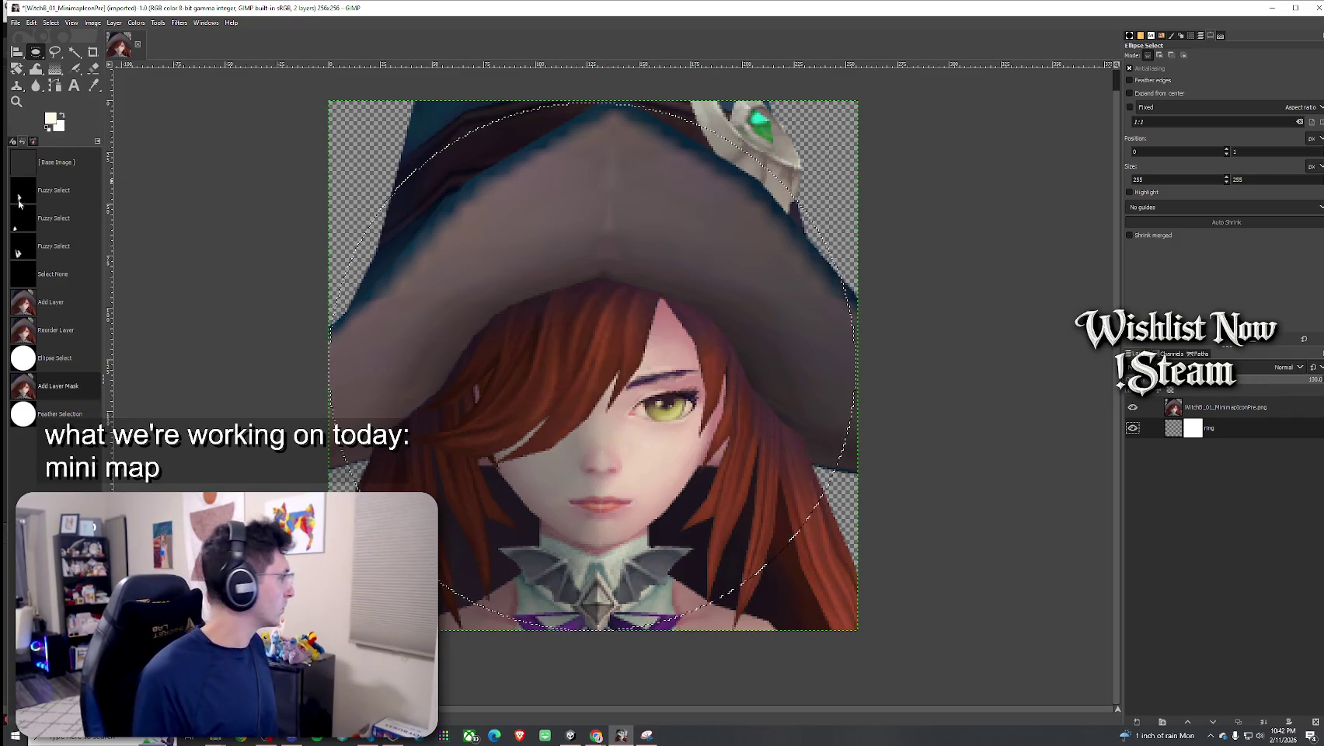
Feather the circle selection by 40 px, then invert it so the outside is selected
click(50, 23)
click(87, 129)
text(40)
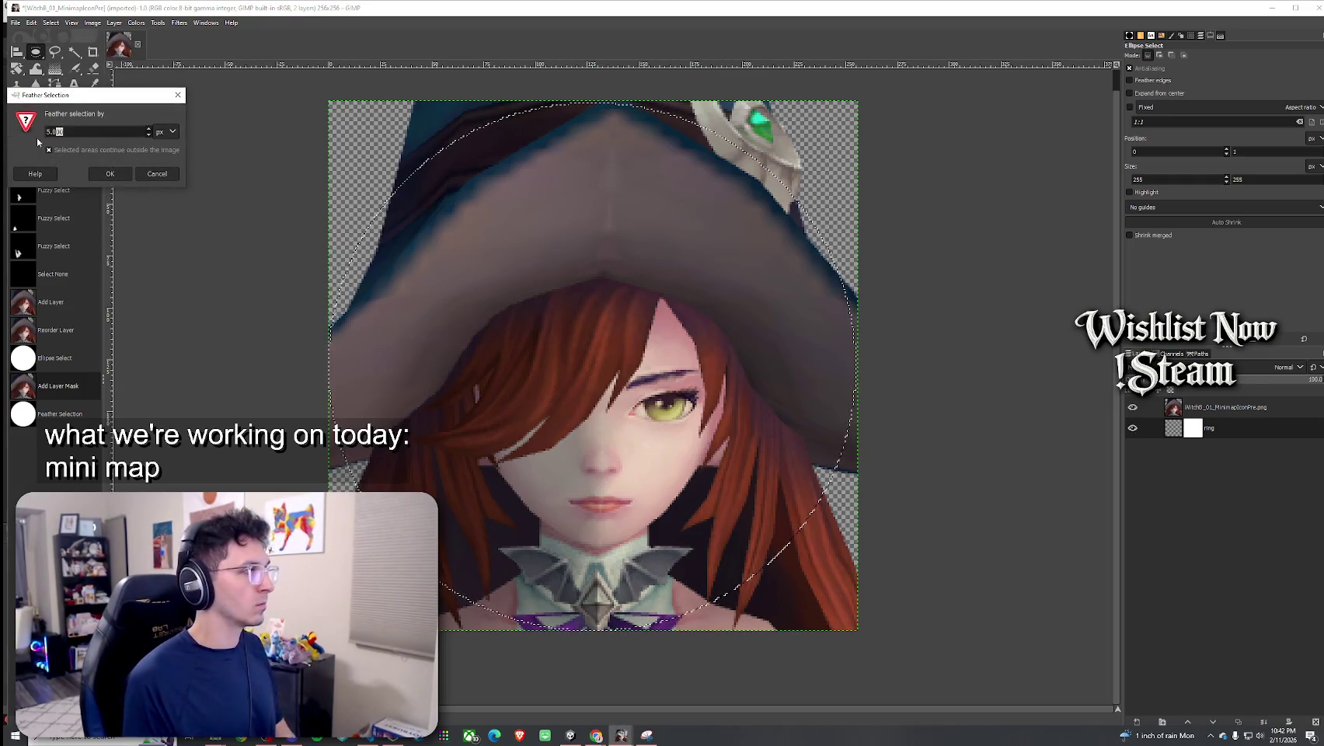
click(103, 174)
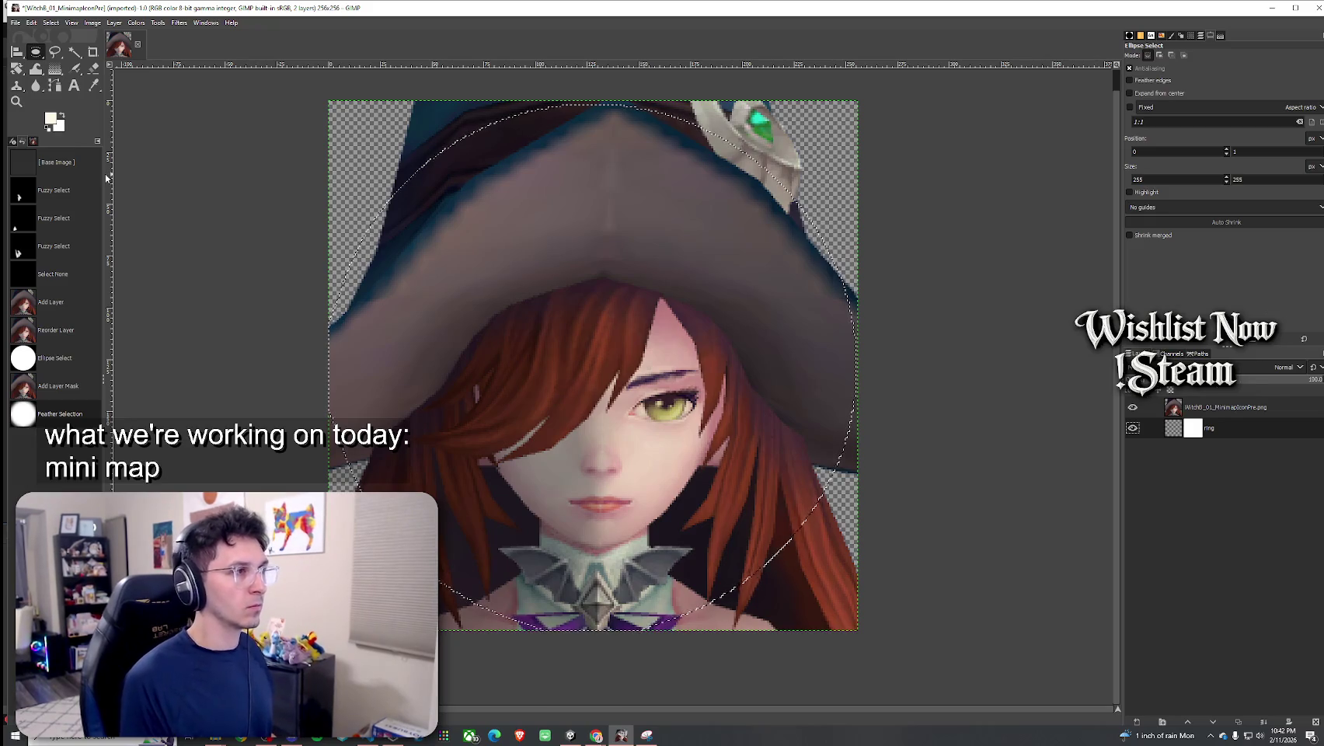
key(ctrl+z)
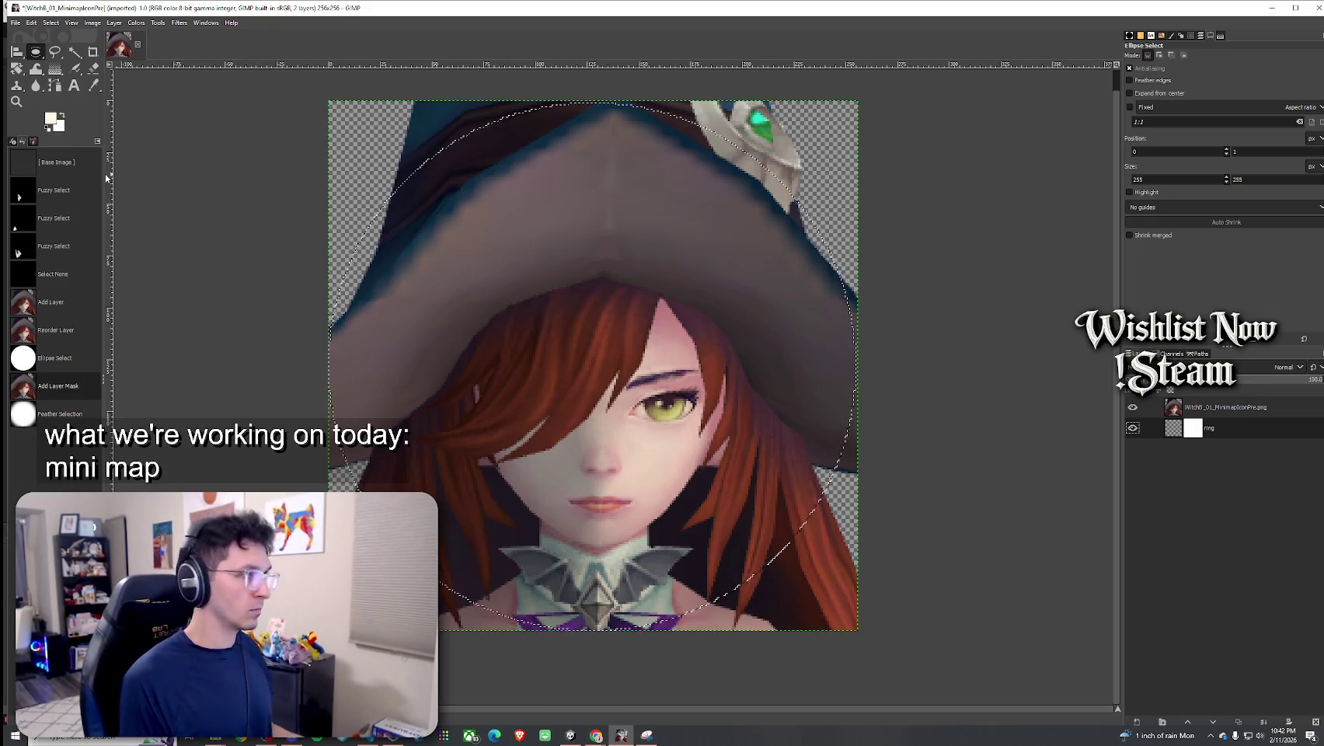
key(ctrl+y)
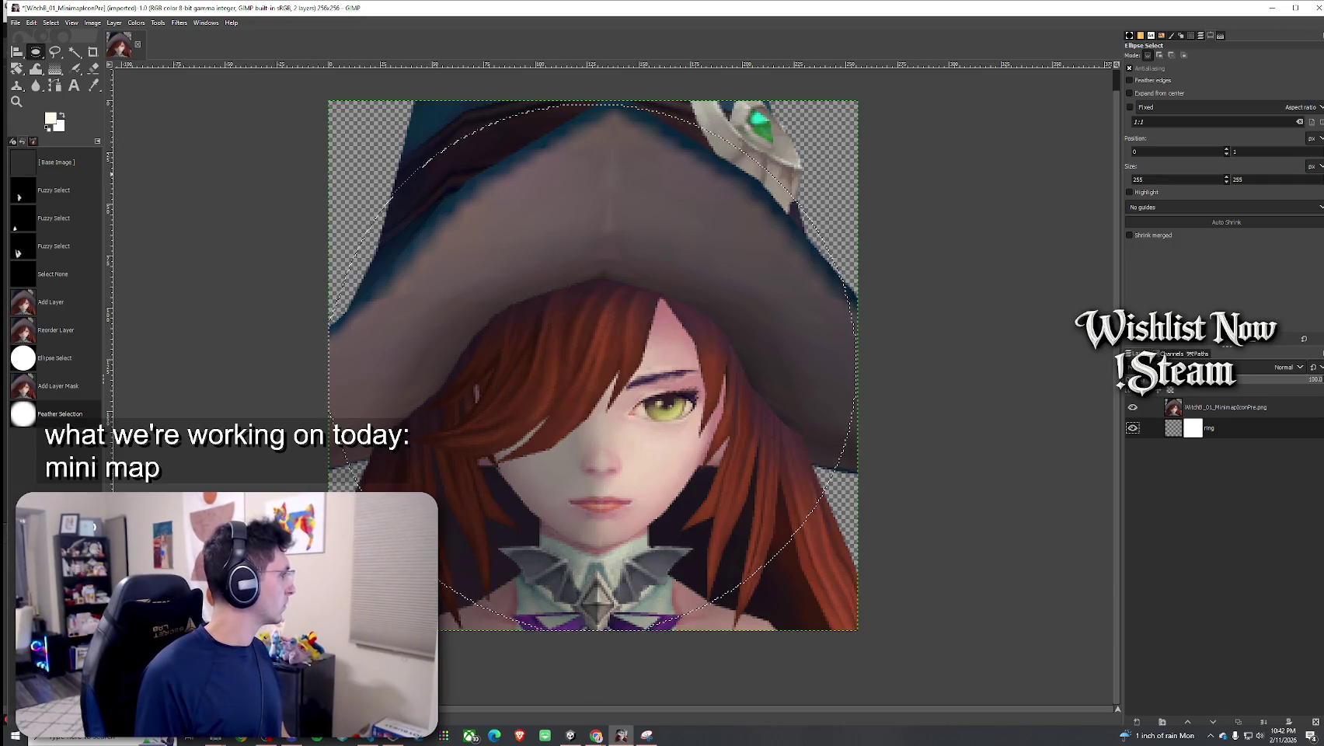
click(50, 23)
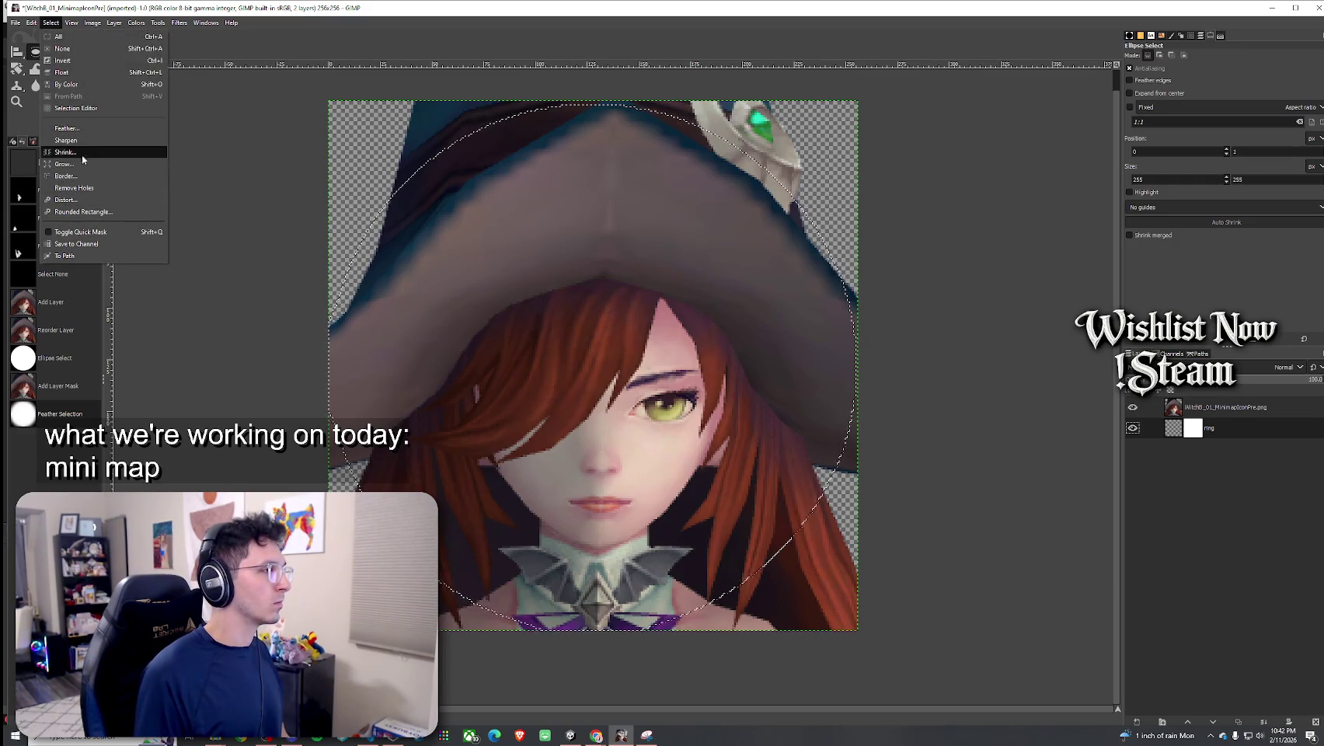
click(77, 61)
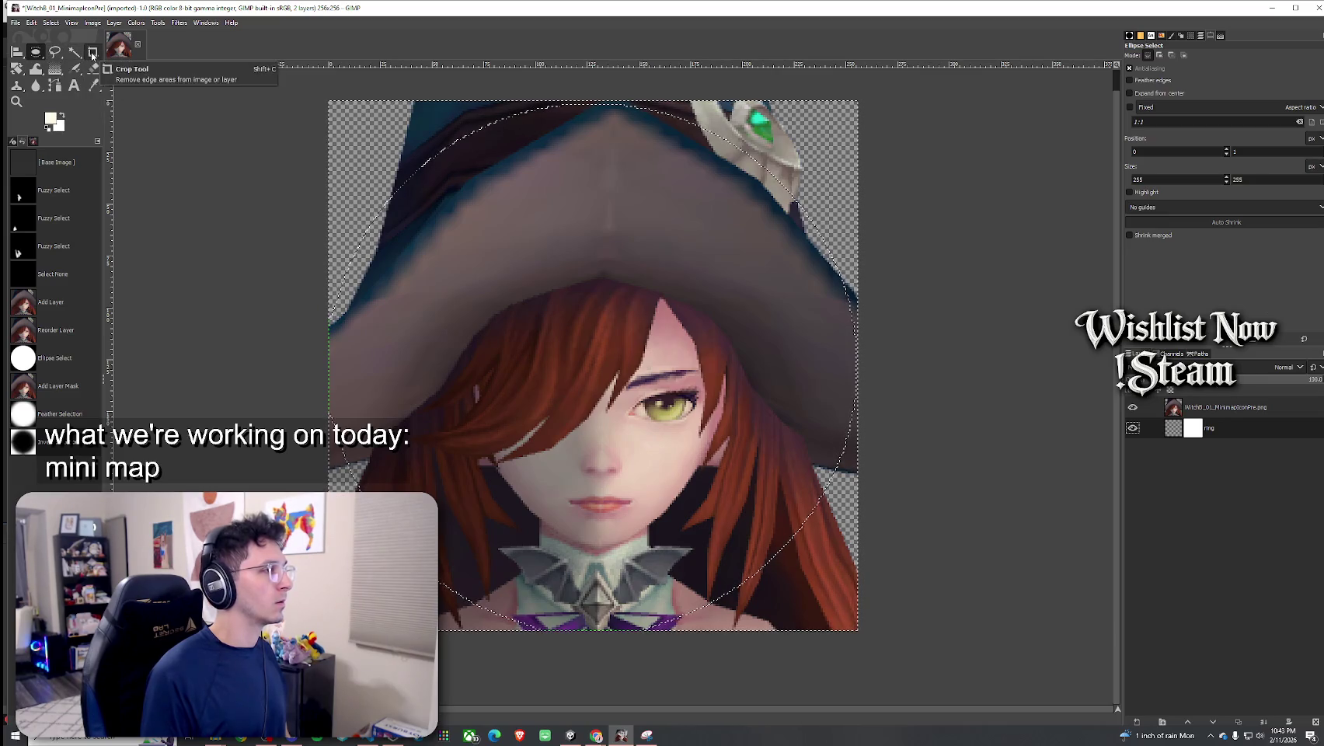
Set the Bucket Fill tool to flat colour and make the background colour black
click(56, 72)
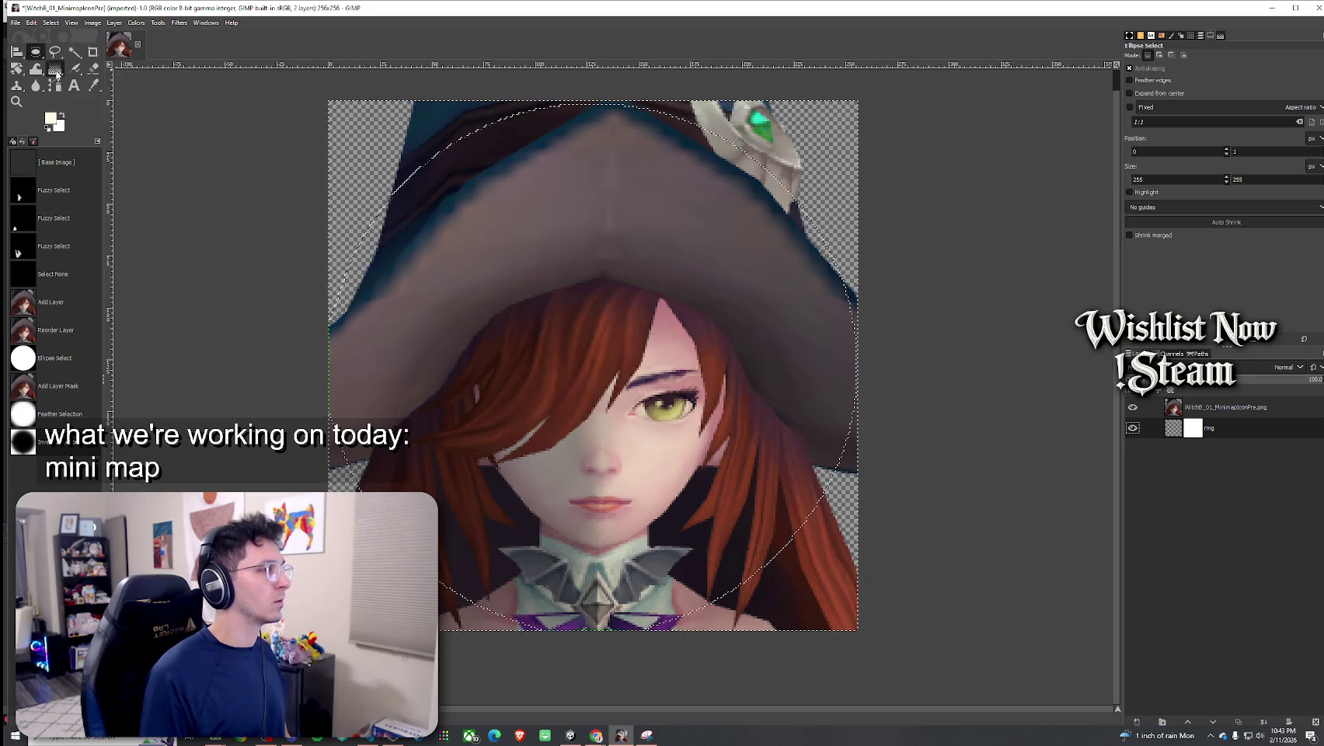
key(shift+b)
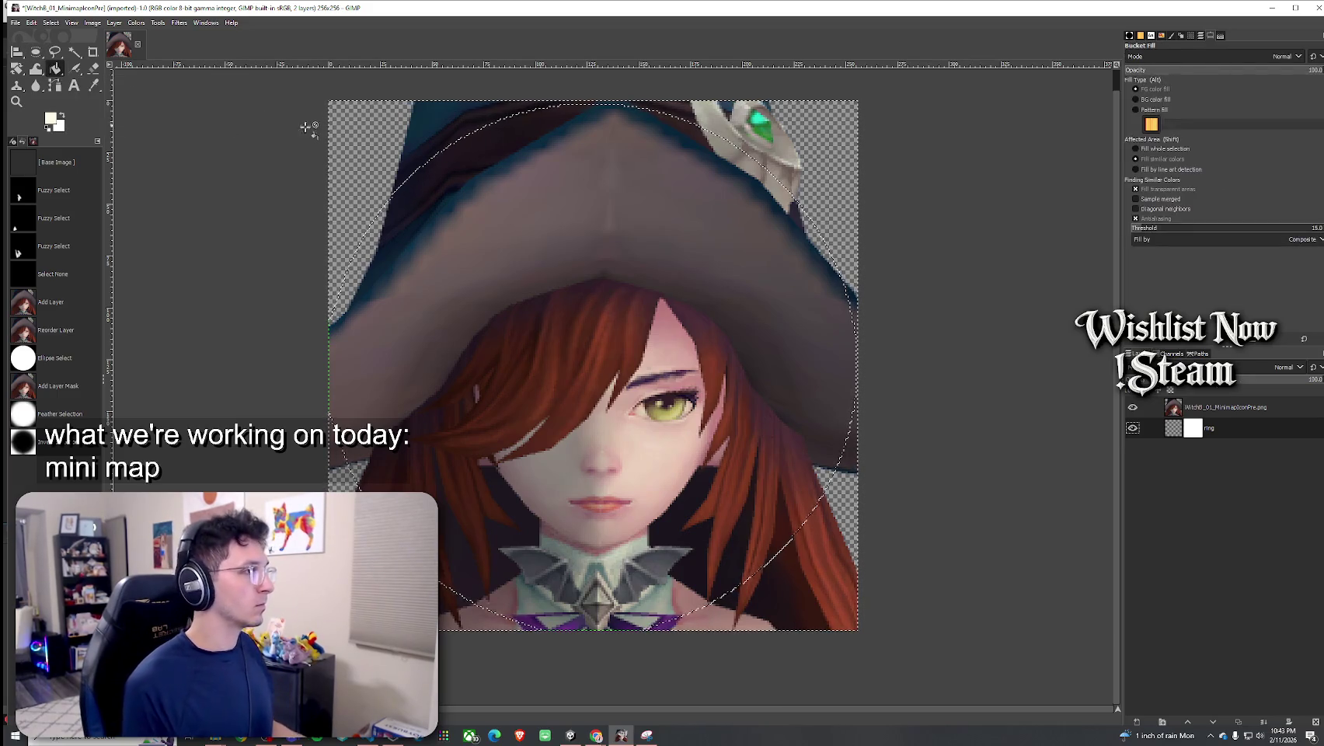
click(450, 147)
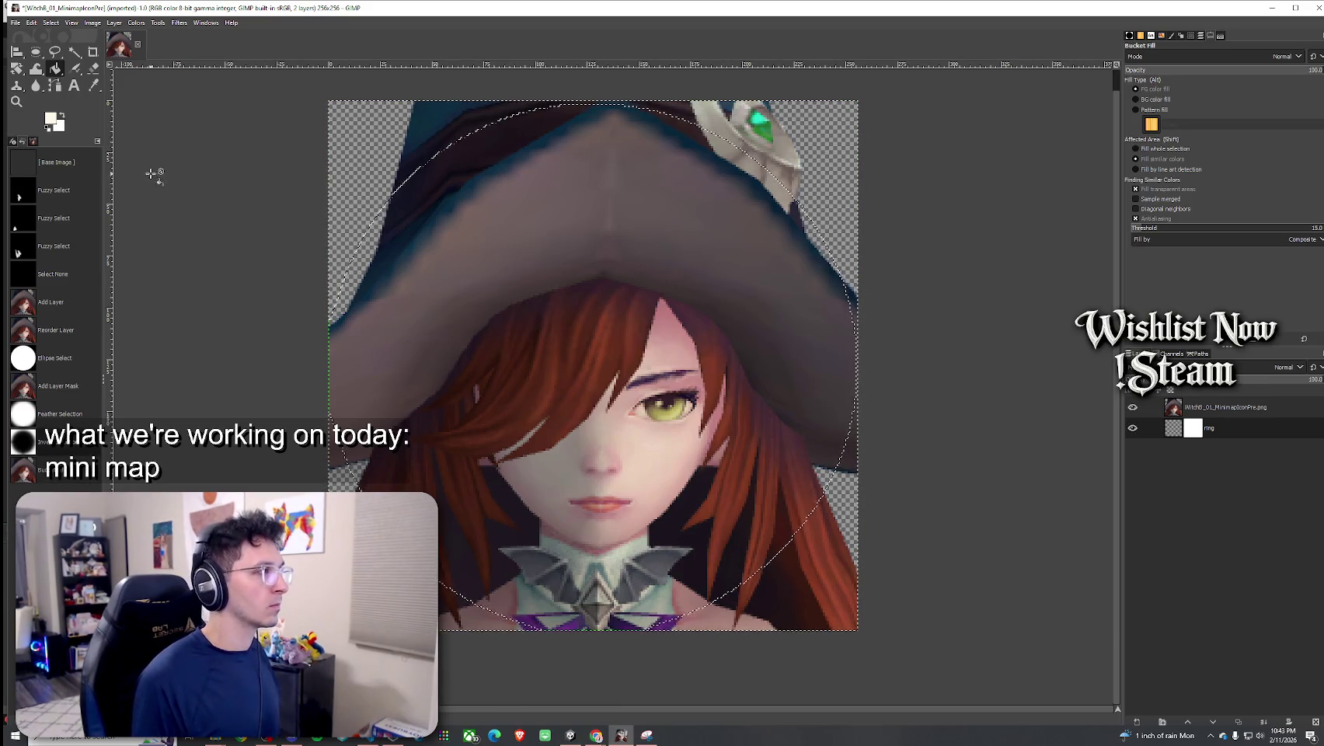
click(59, 128)
click(54, 133)
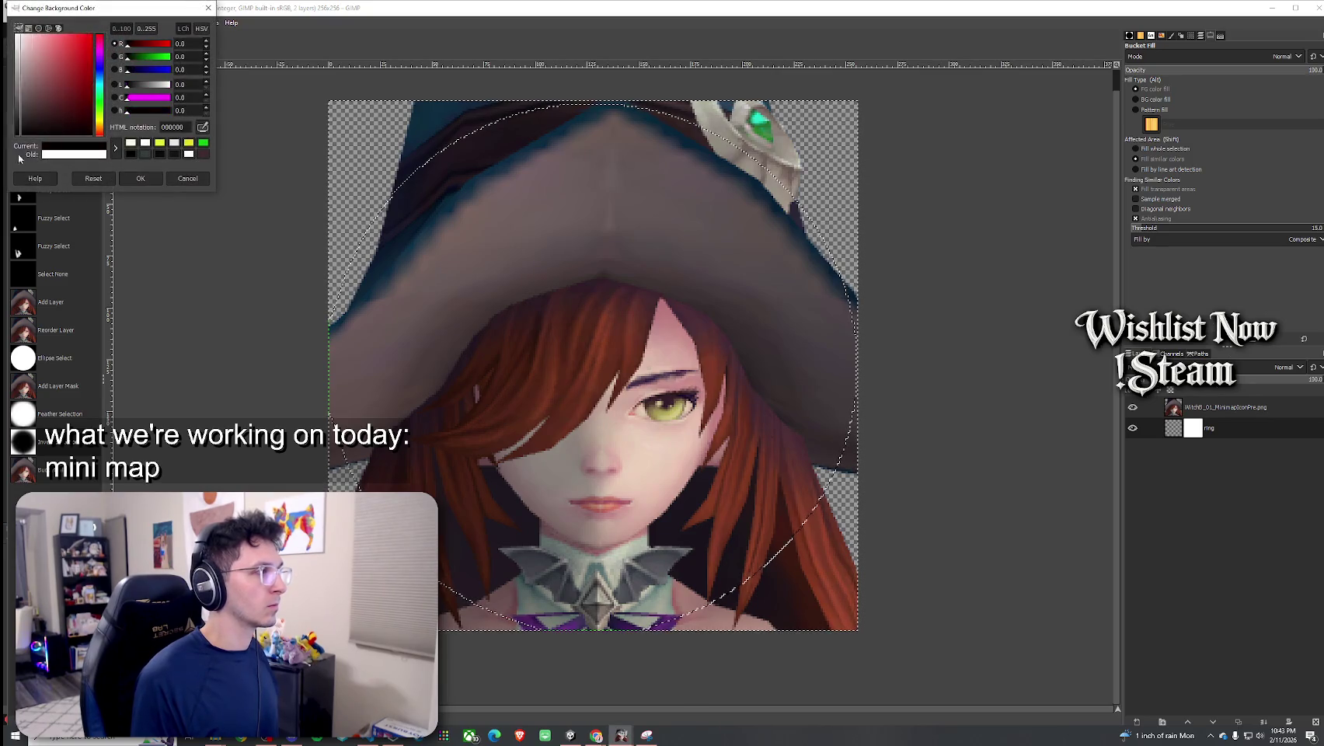
click(140, 178)
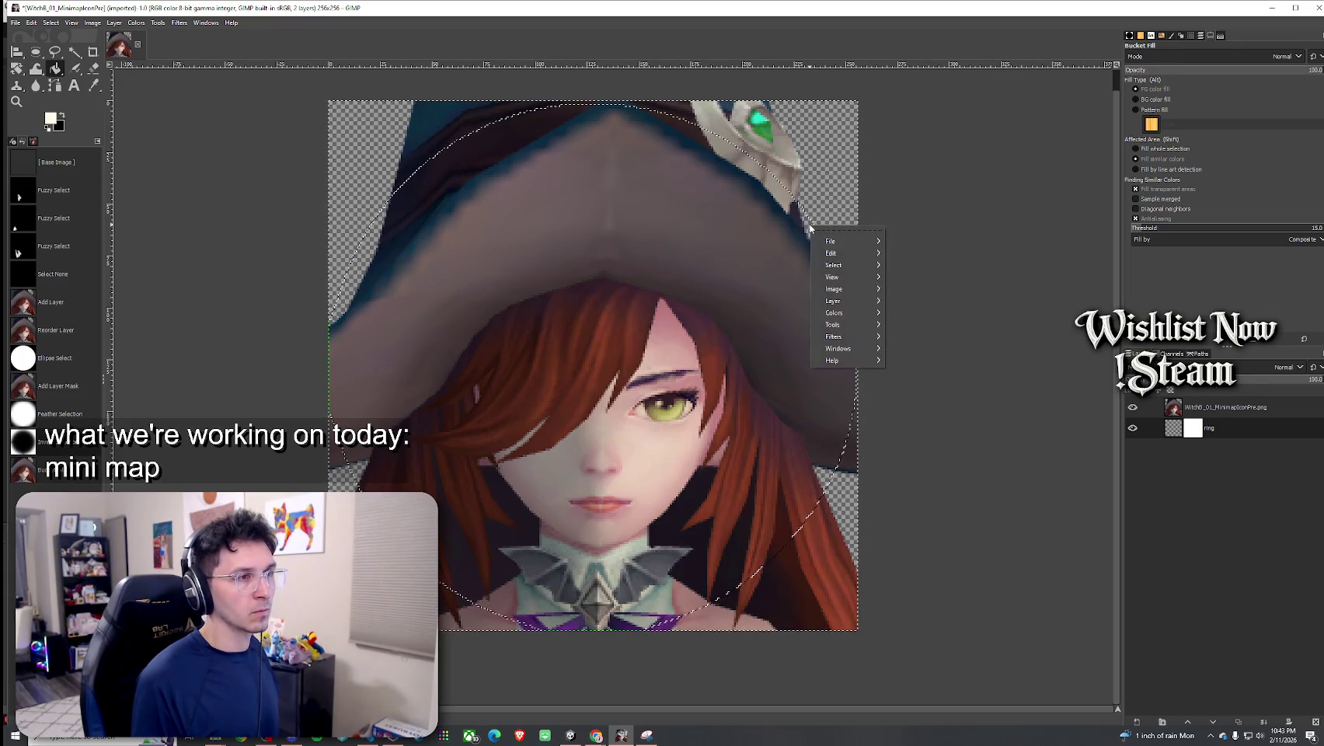
Swap so black is foreground and fill the area outside the circle on the ring layer
click(68, 122)
click(62, 116)
click(416, 186)
click(437, 233)
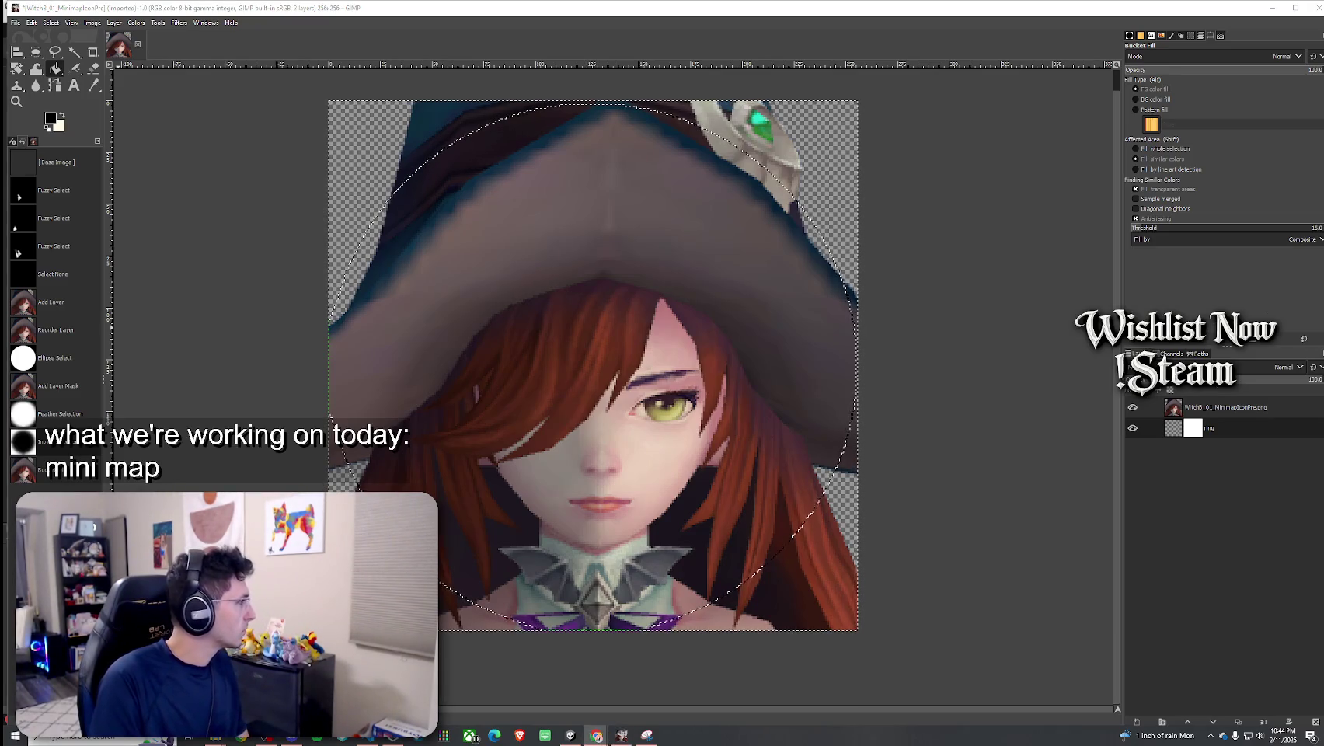
Take a screen snip of the portrait canvas and discard it without saving
text(snip)
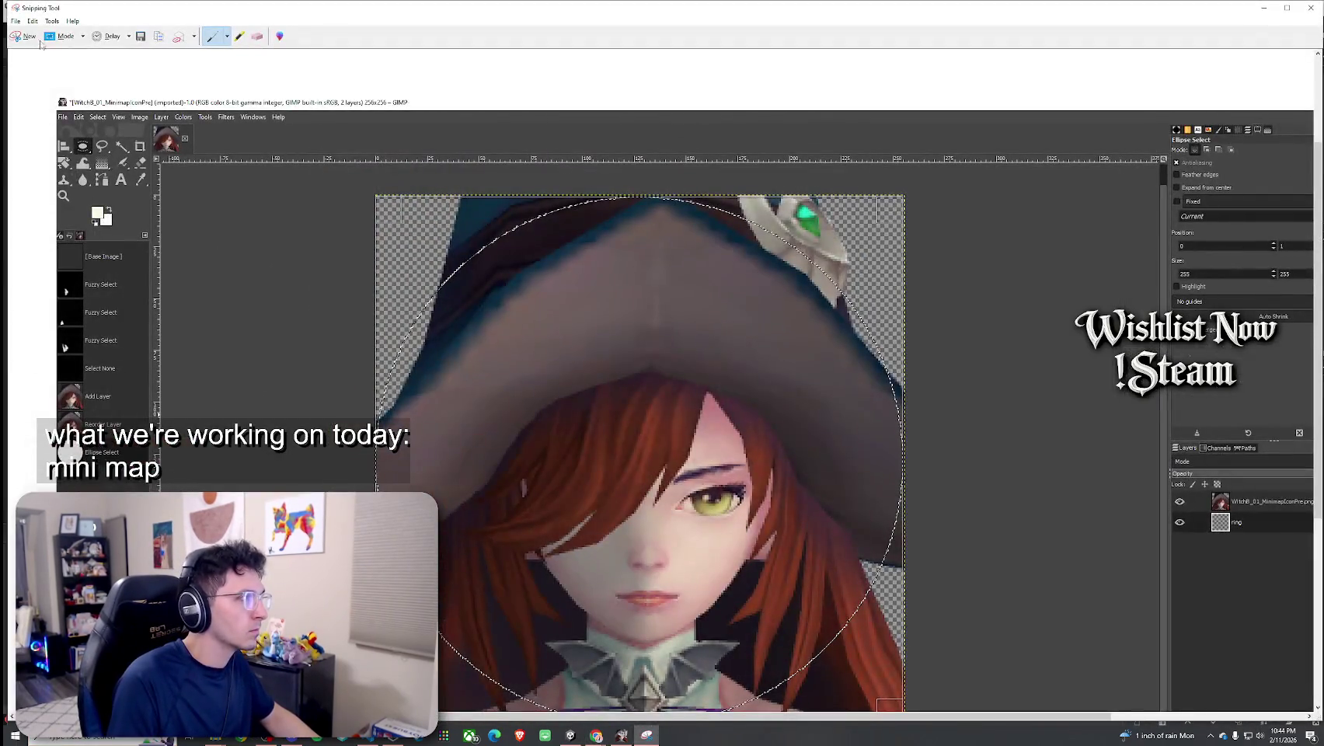
click(23, 36)
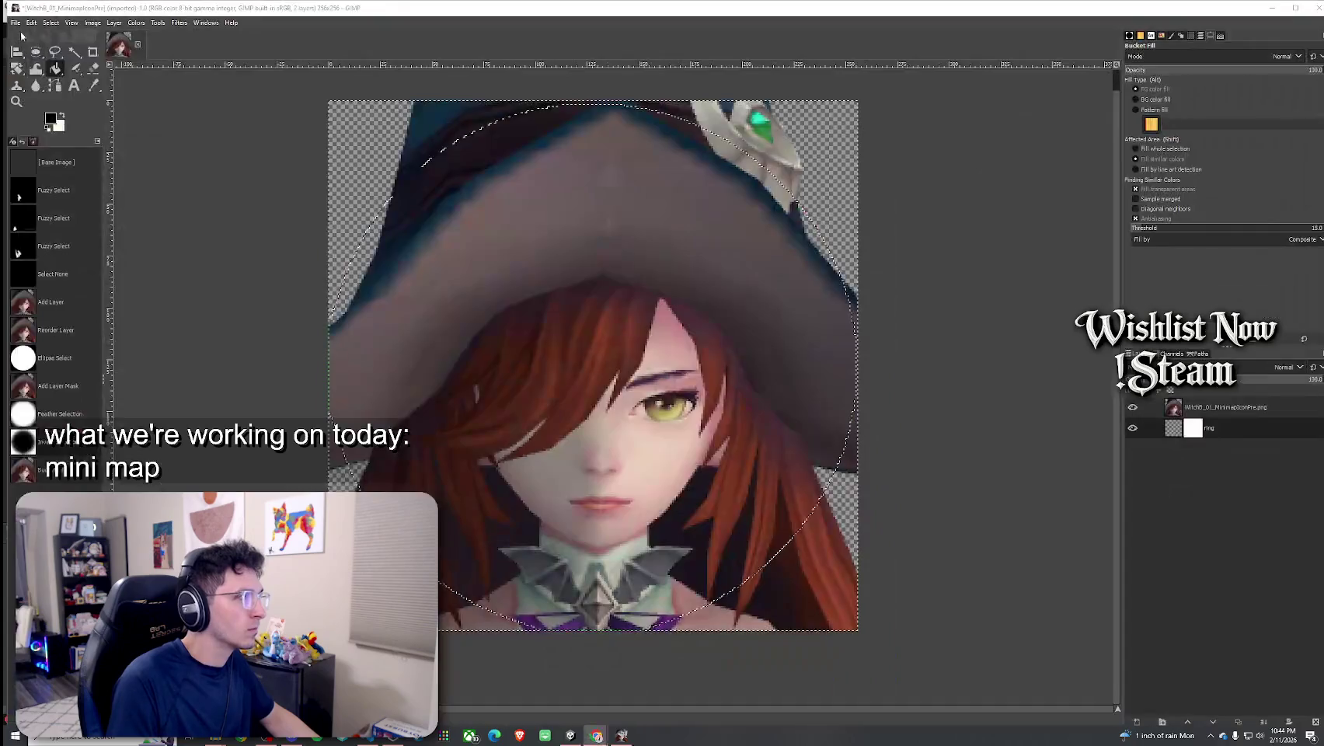
mouse_move(2, 14)
mouse_down()
mouse_move(995, 649)
mouse_move(1302, 743)
mouse_up()
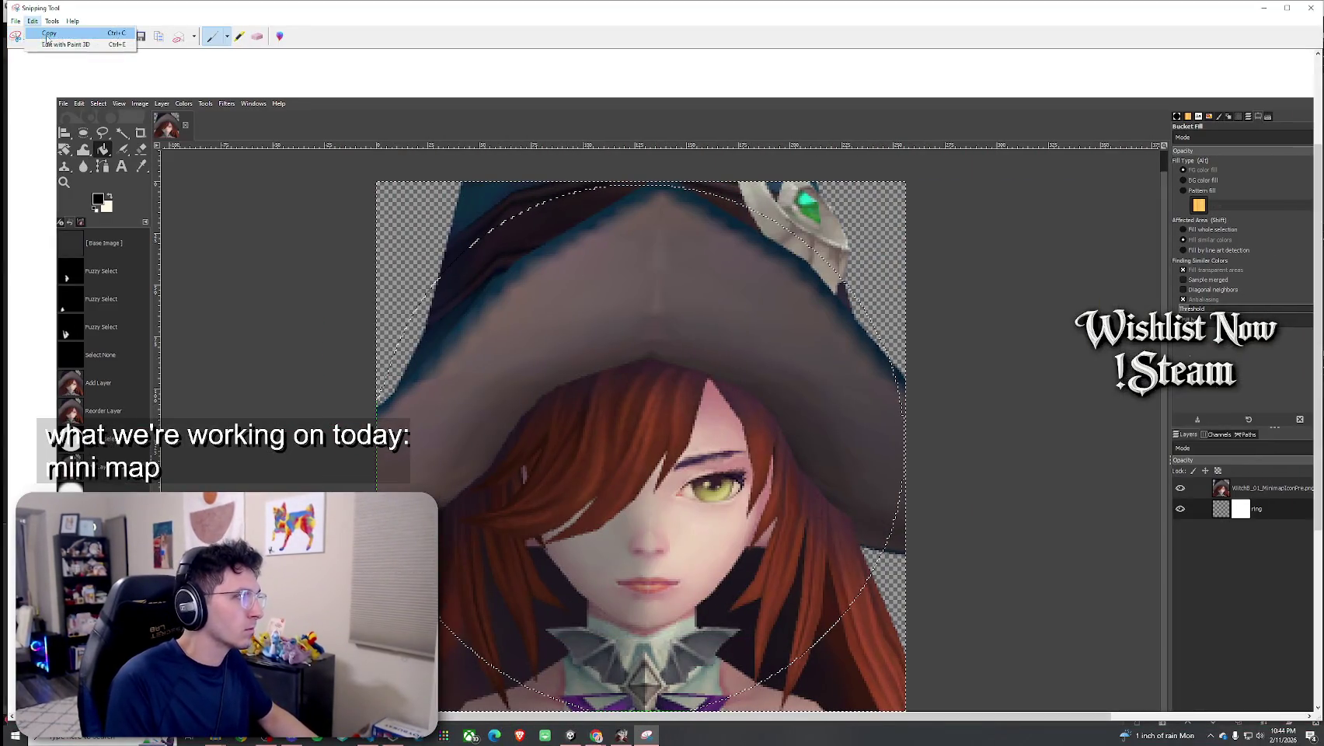
click(1311, 8)
click(708, 372)
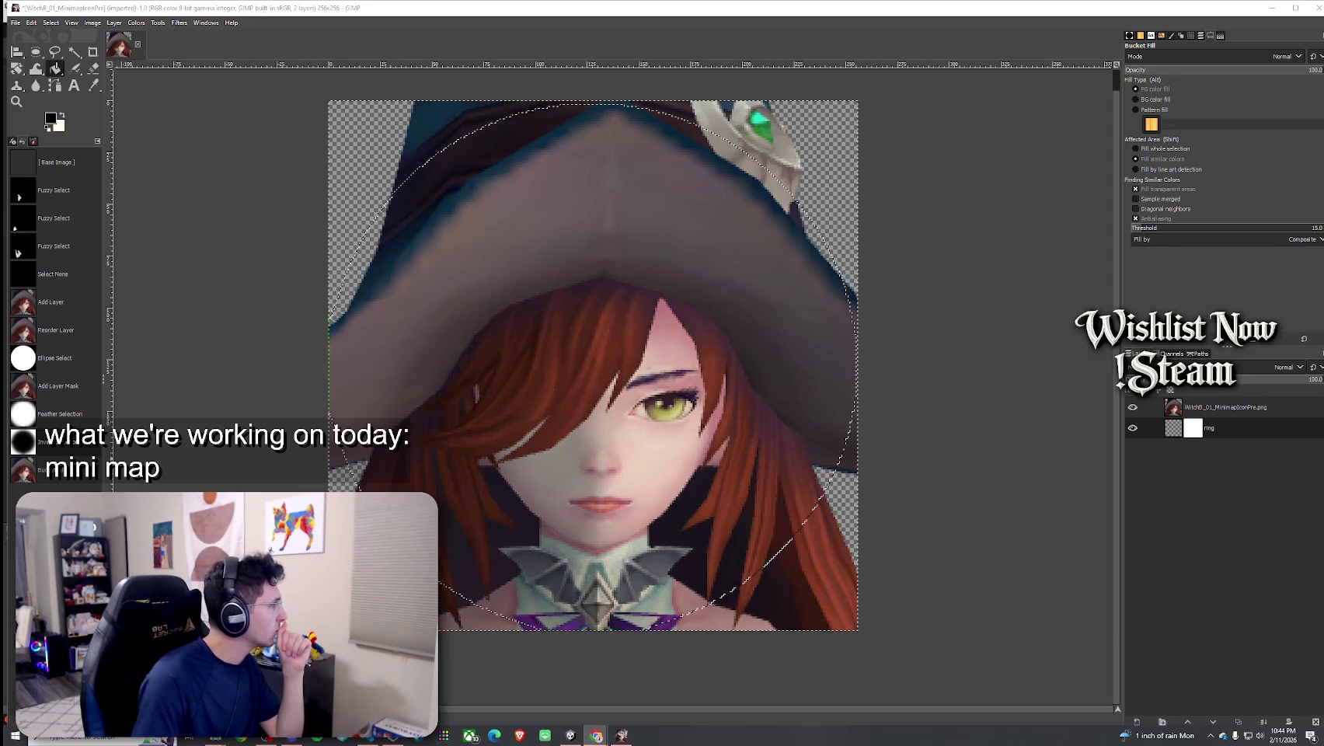
Bucket-fill the ring mask outside the circle with black, comparing the result with undo/redo
click(52, 119)
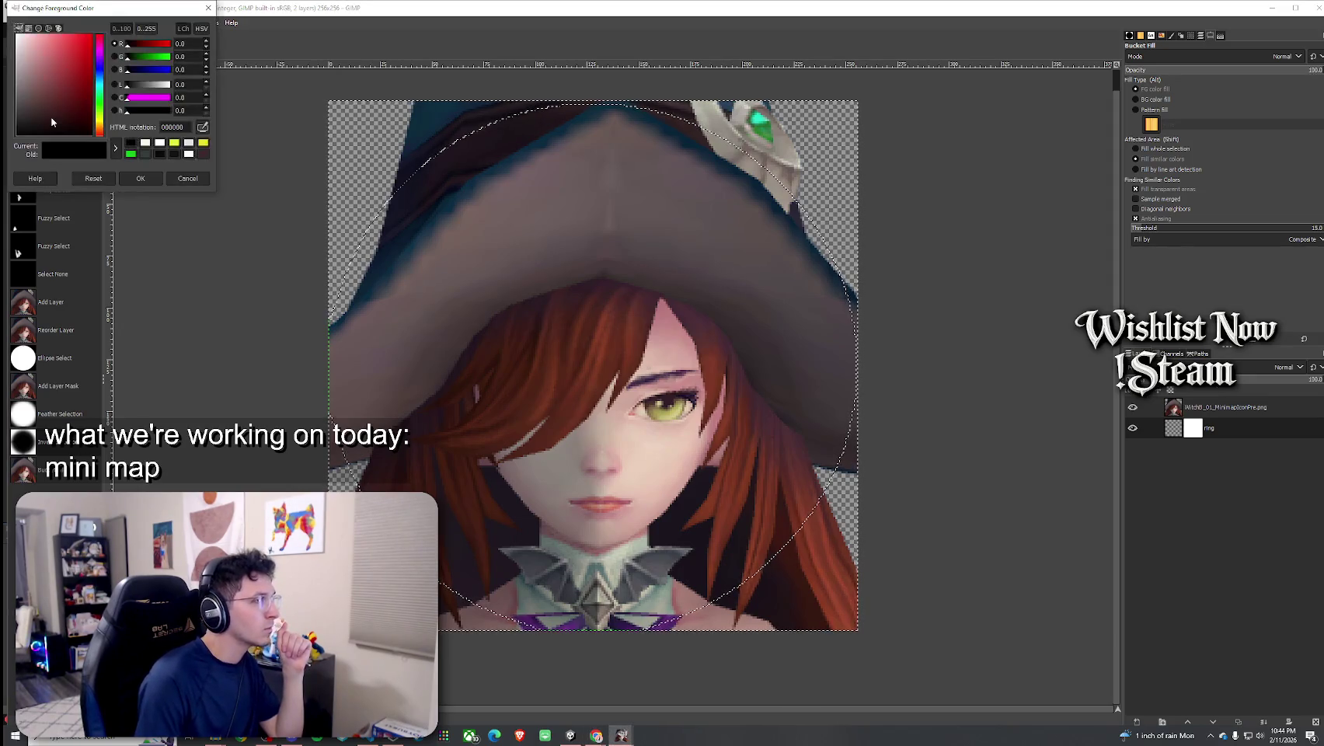
click(208, 8)
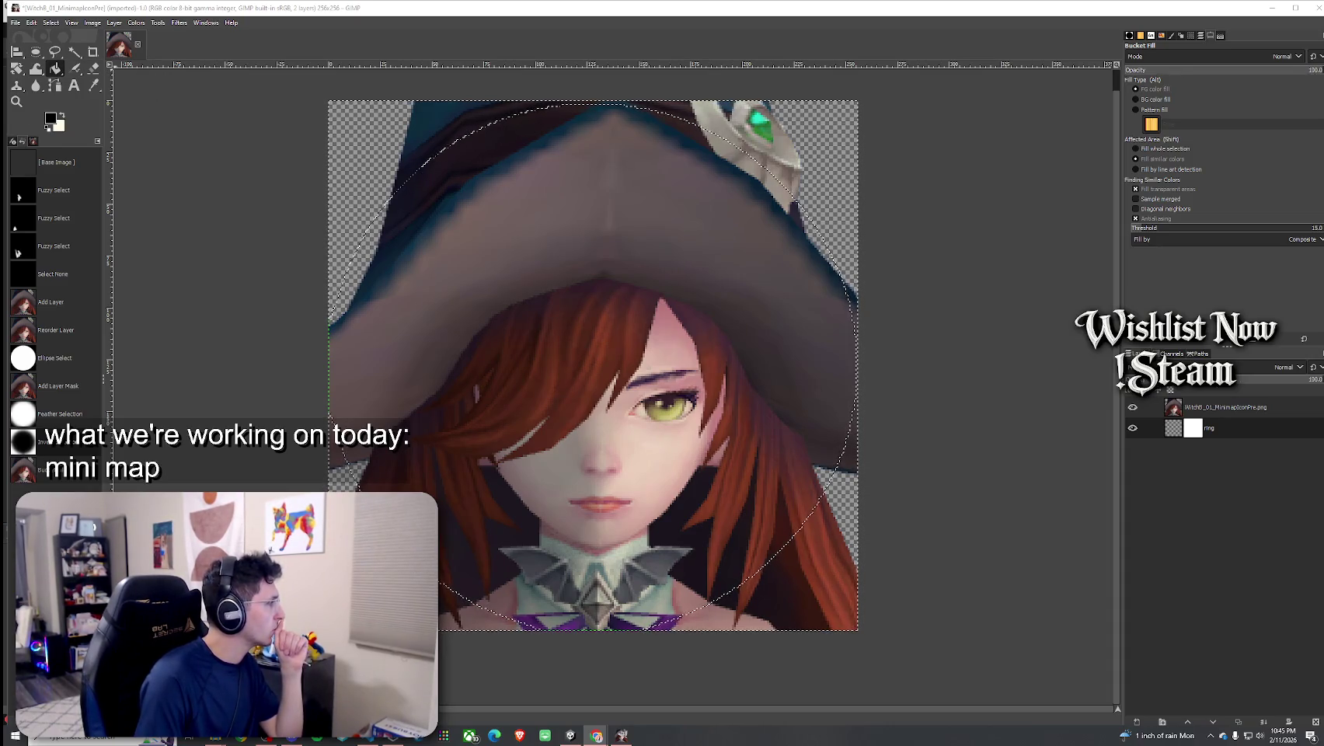
click(391, 321)
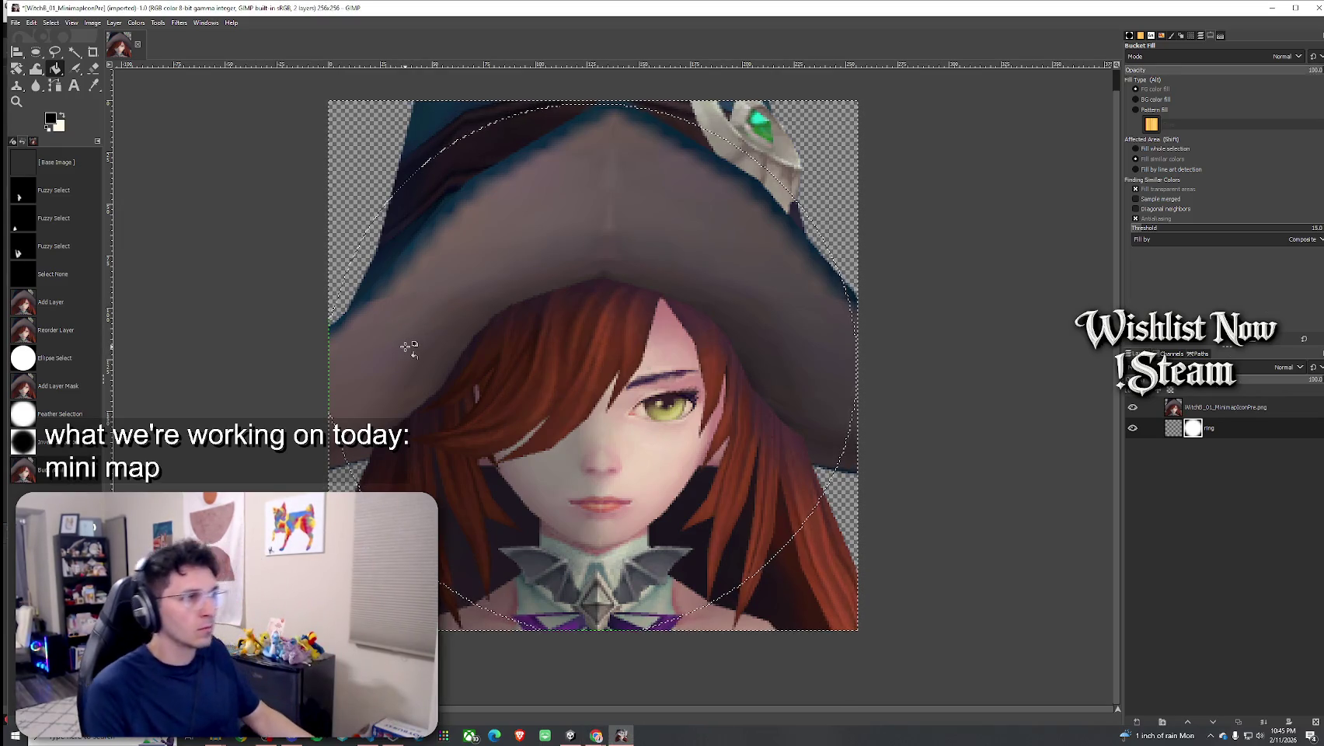
key(ctrl+z)
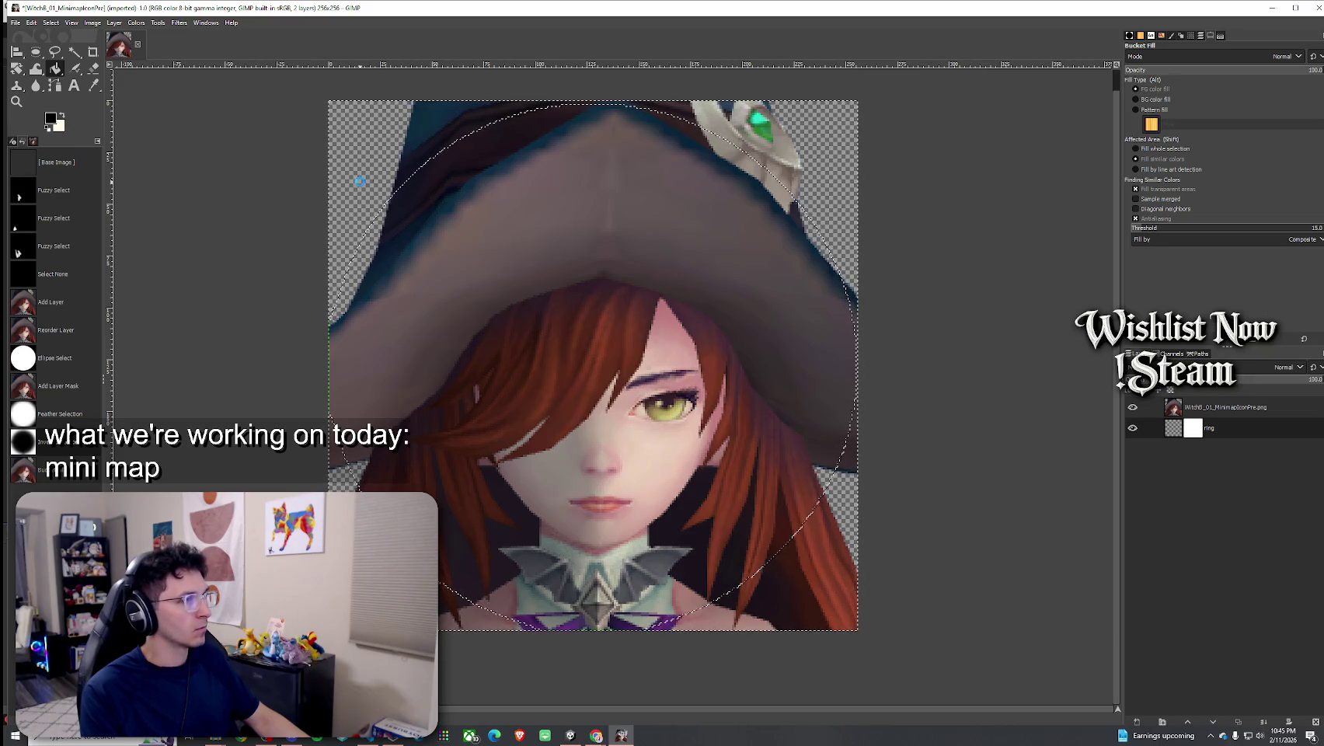
key(ctrl+z)
key(ctrl+y)
key(ctrl+z)
key(ctrl+y)
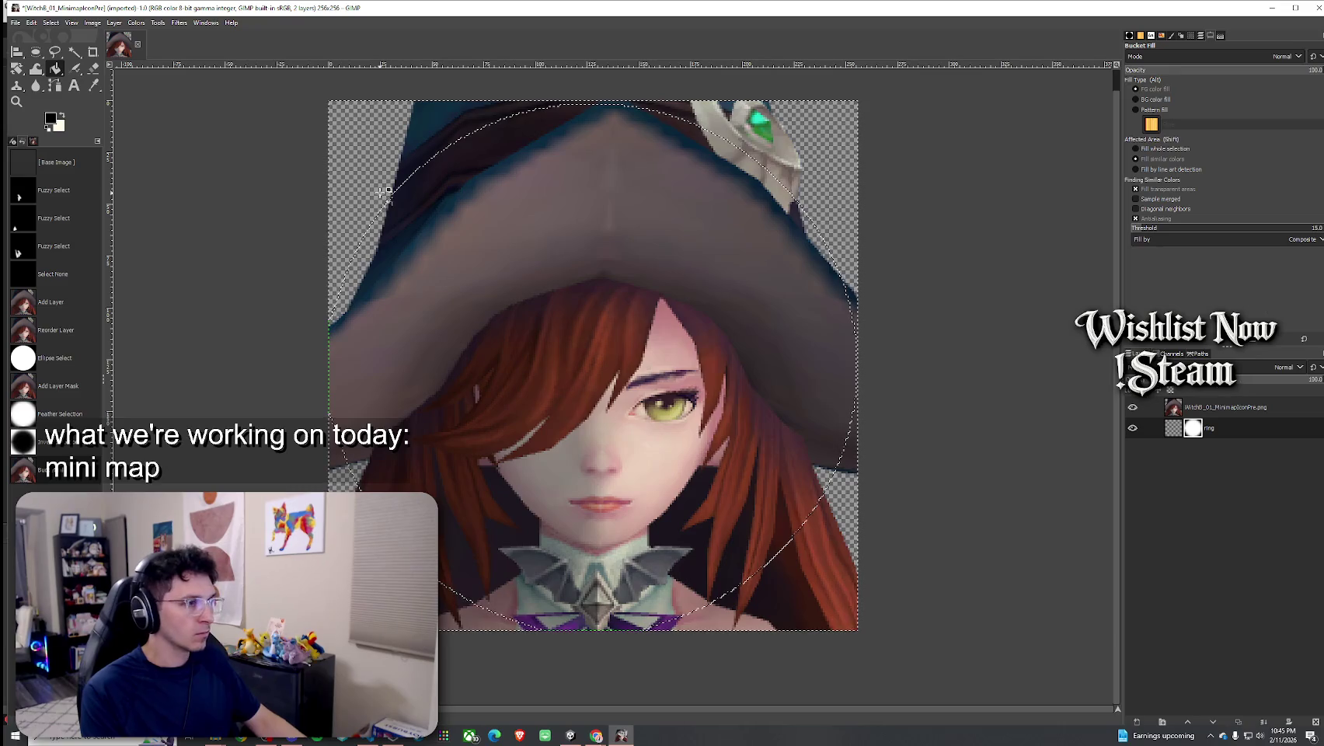
click(97, 23)
mouse_move(56, 26)
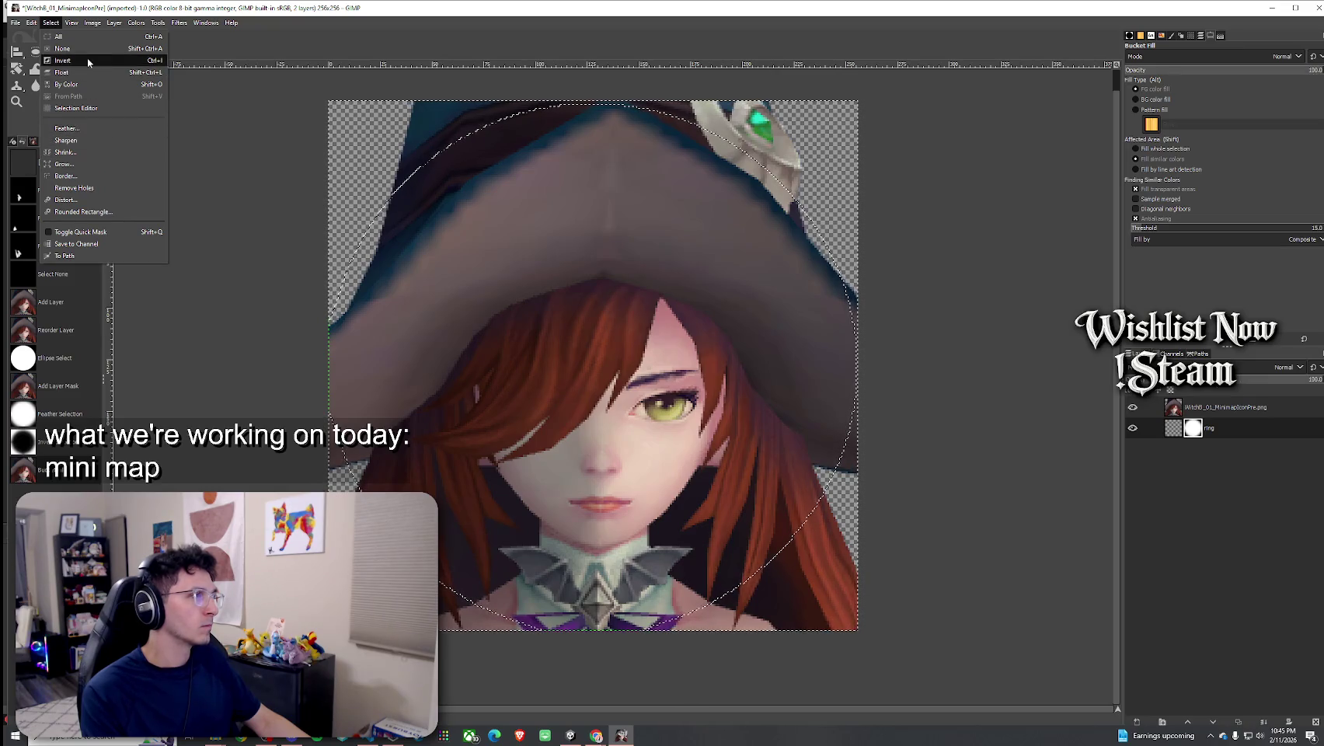
Swap colours so white is foreground, then take a Win+Shift+S screen snip
click(122, 11)
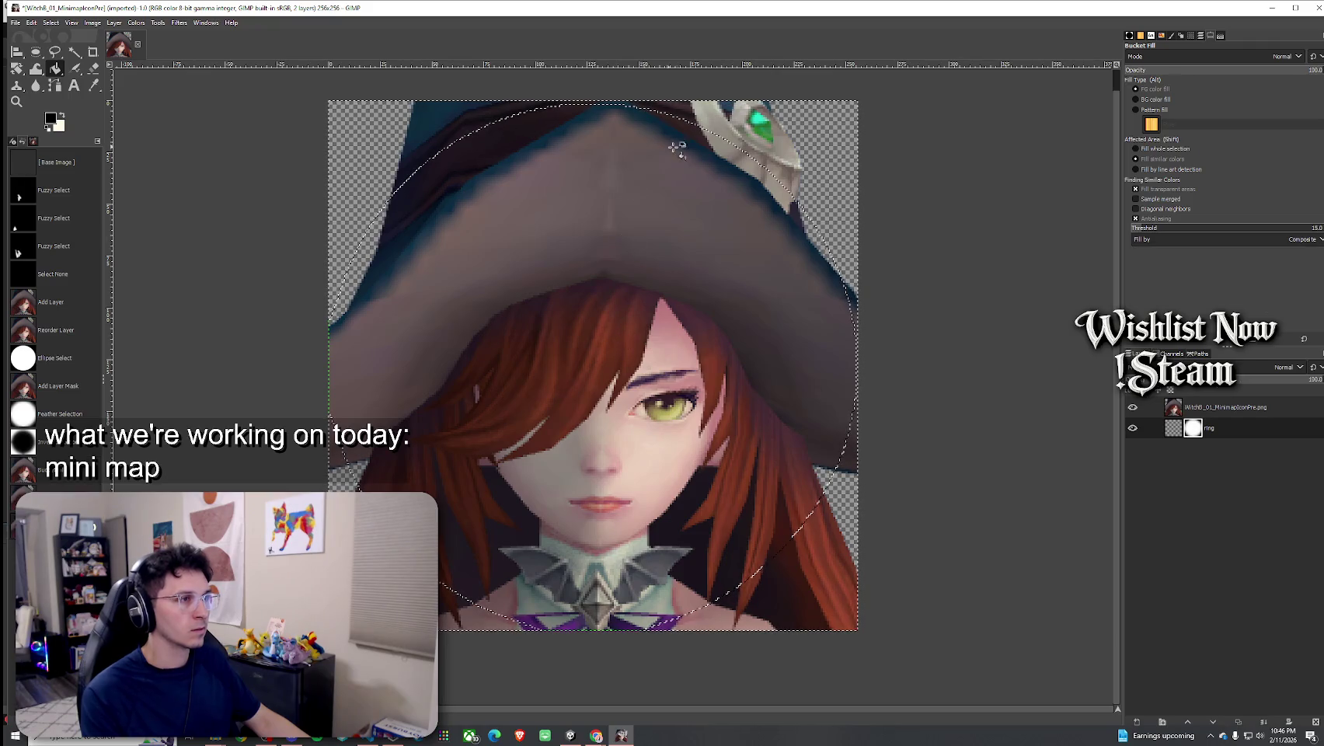
right_click(744, 161)
click(718, 171)
click(63, 116)
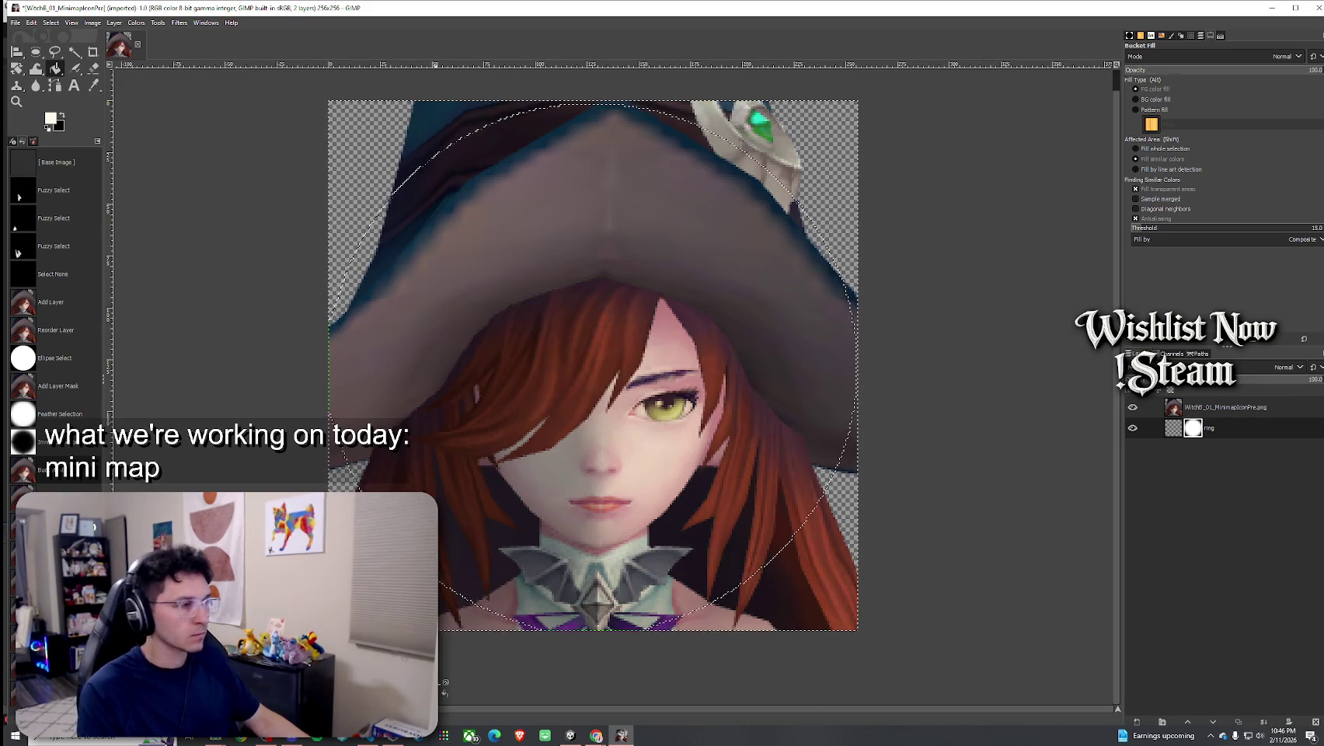
key(super+shift+s)
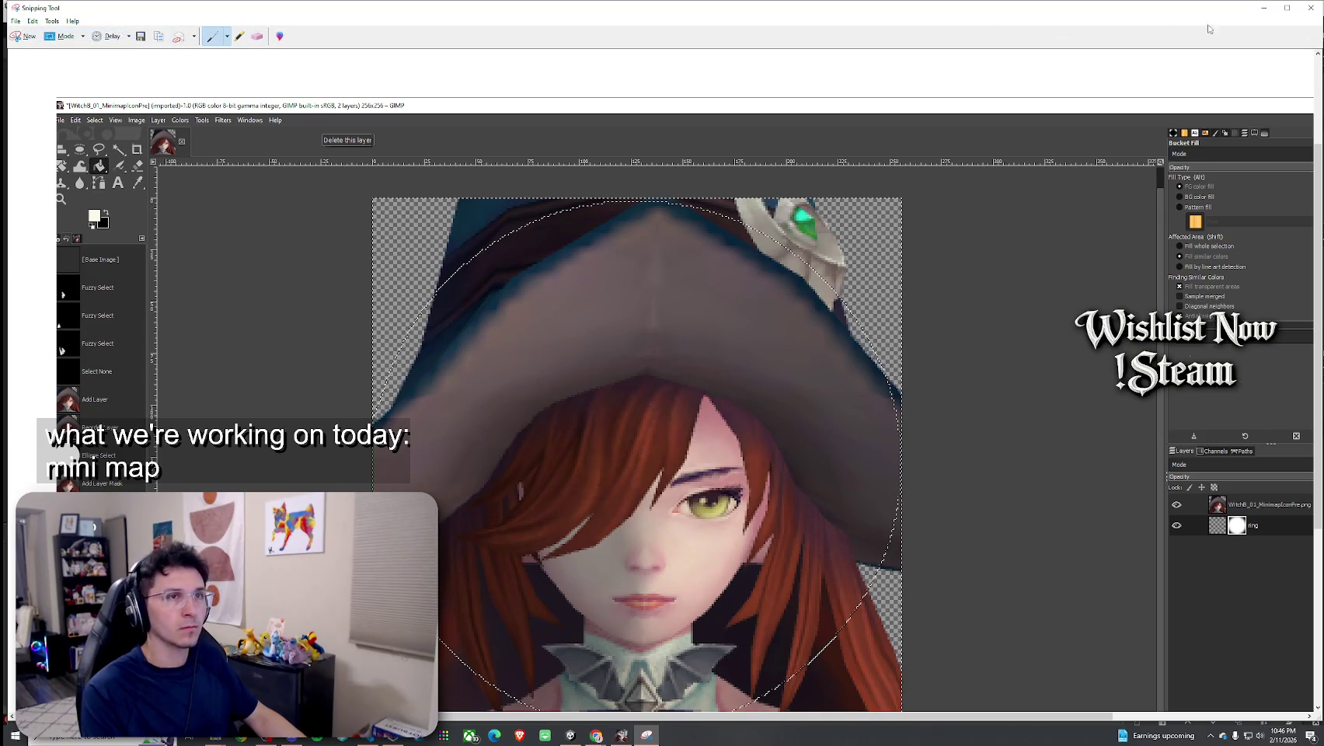
Close the snip window and discard the capture without saving
click(1311, 8)
click(718, 372)
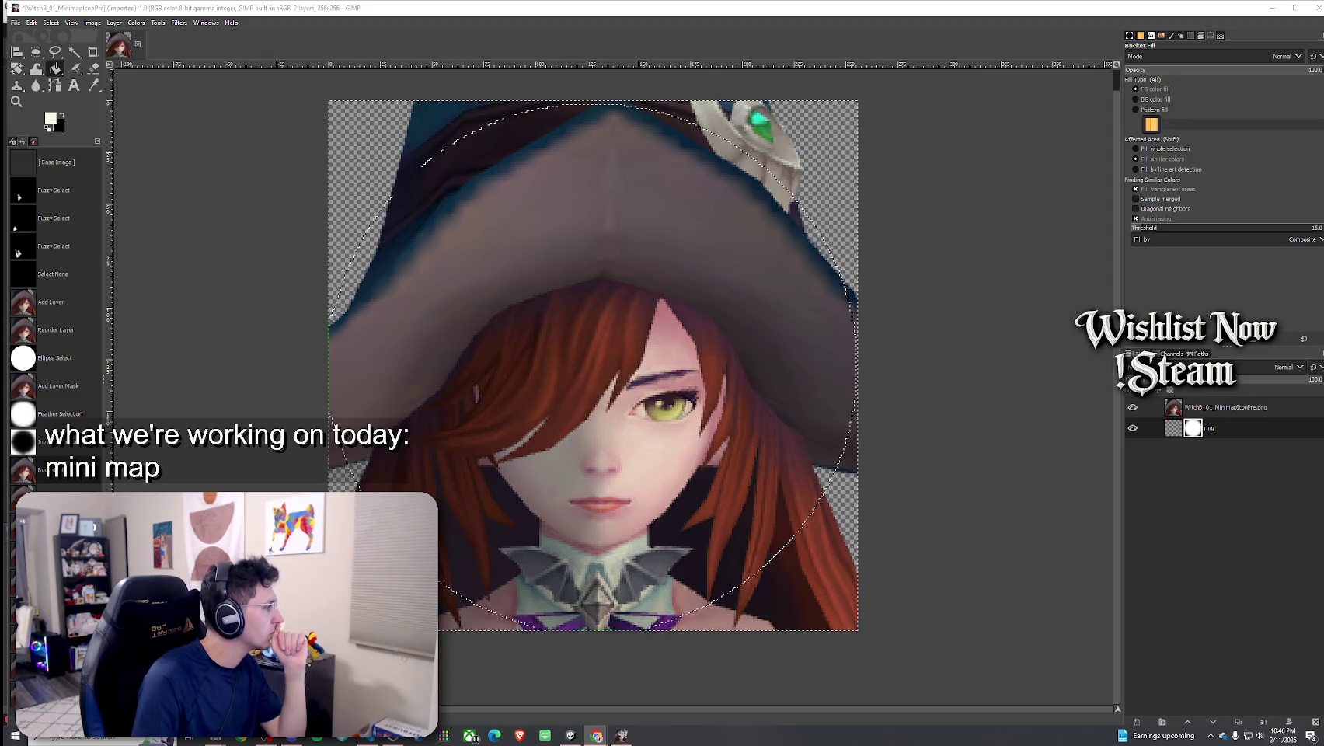
Merge the ring layer down into the witch portrait layer
click(1226, 432)
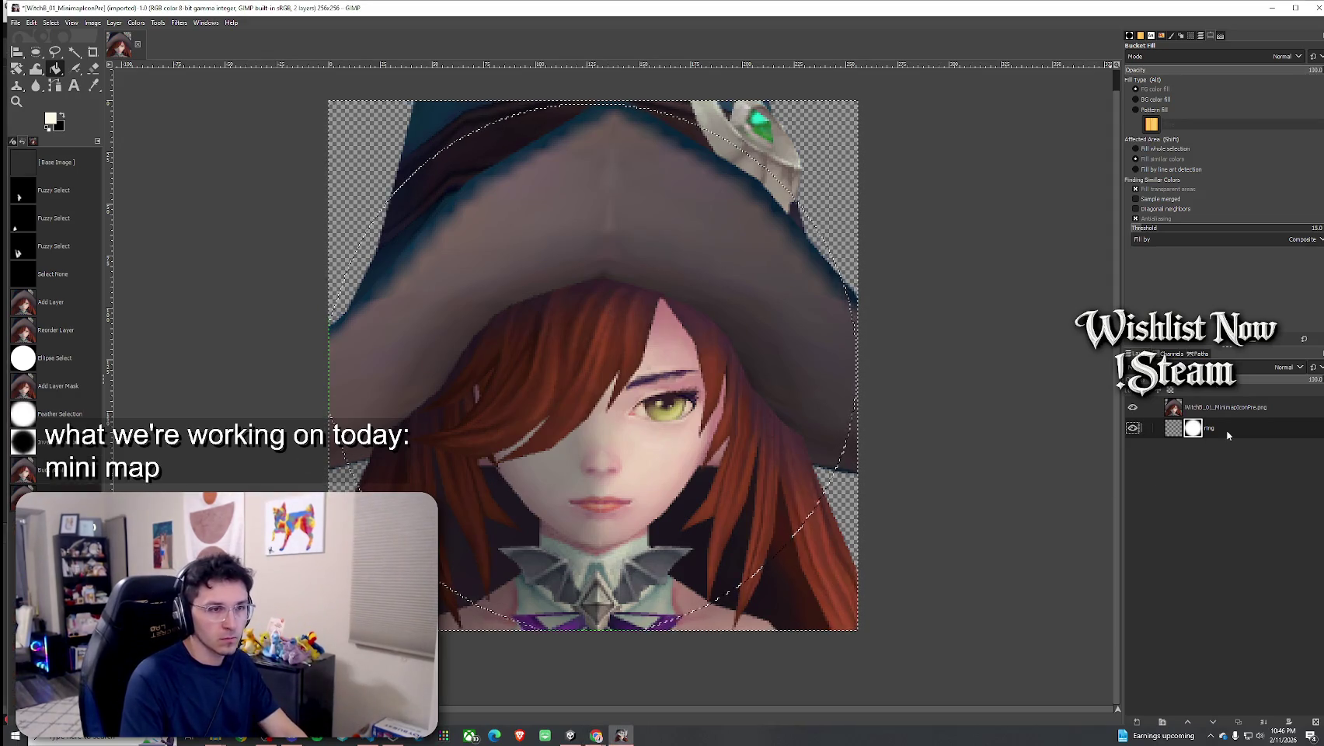
right_click(1226, 429)
click(1265, 190)
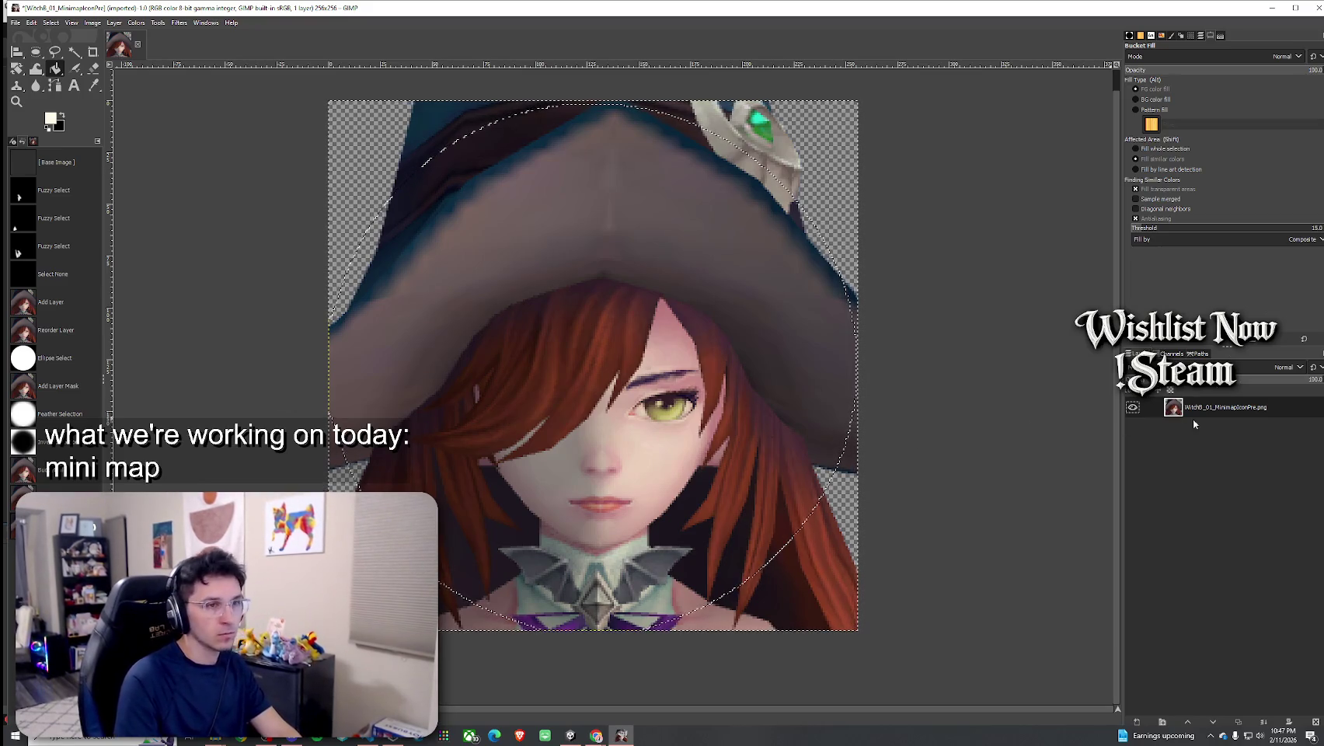
Add a white layer mask to the merged layer and fill it black outside the circle
right_click(1201, 407)
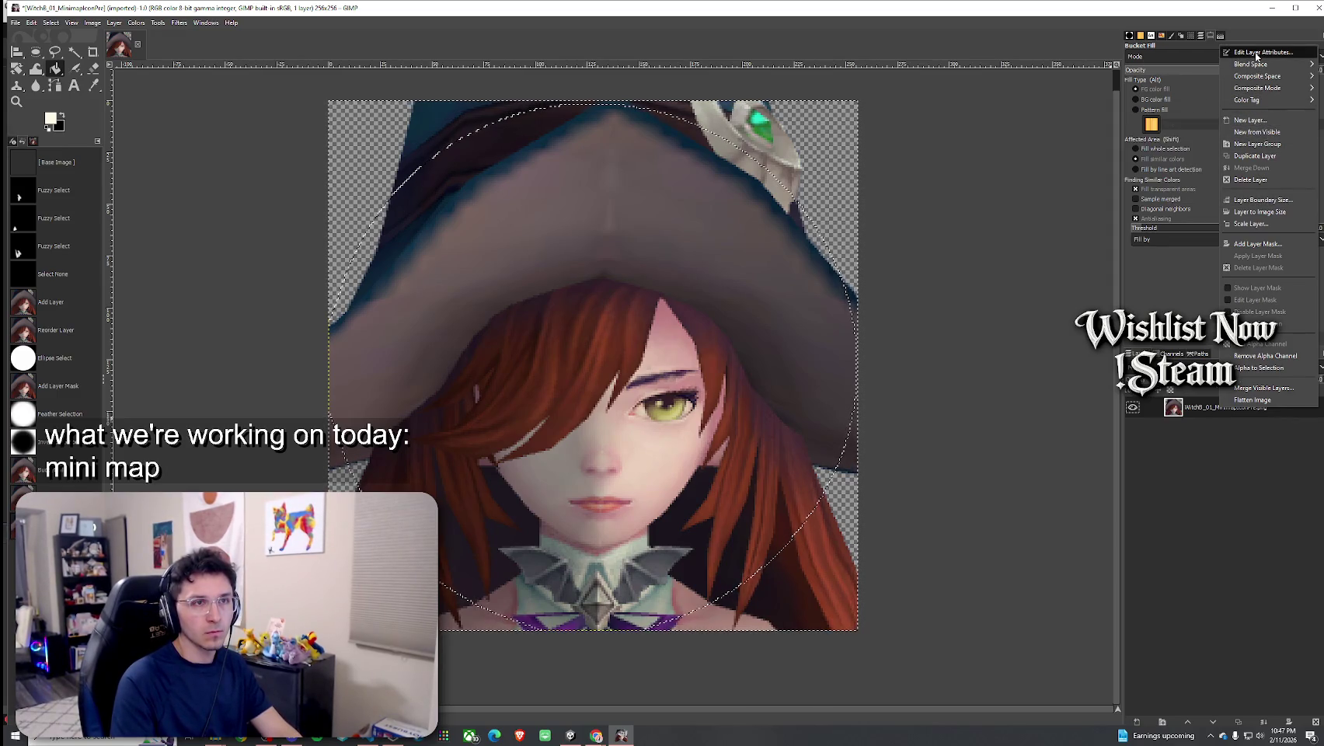
click(1262, 250)
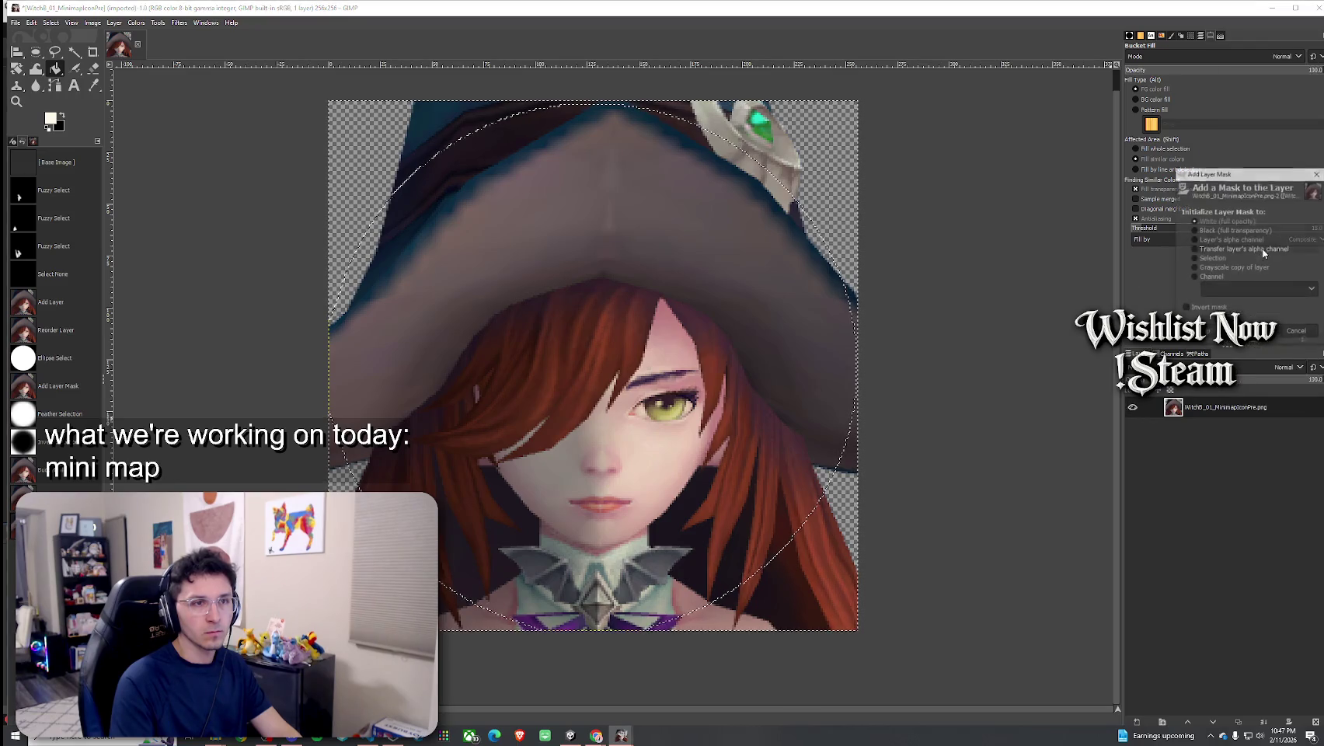
key(Return)
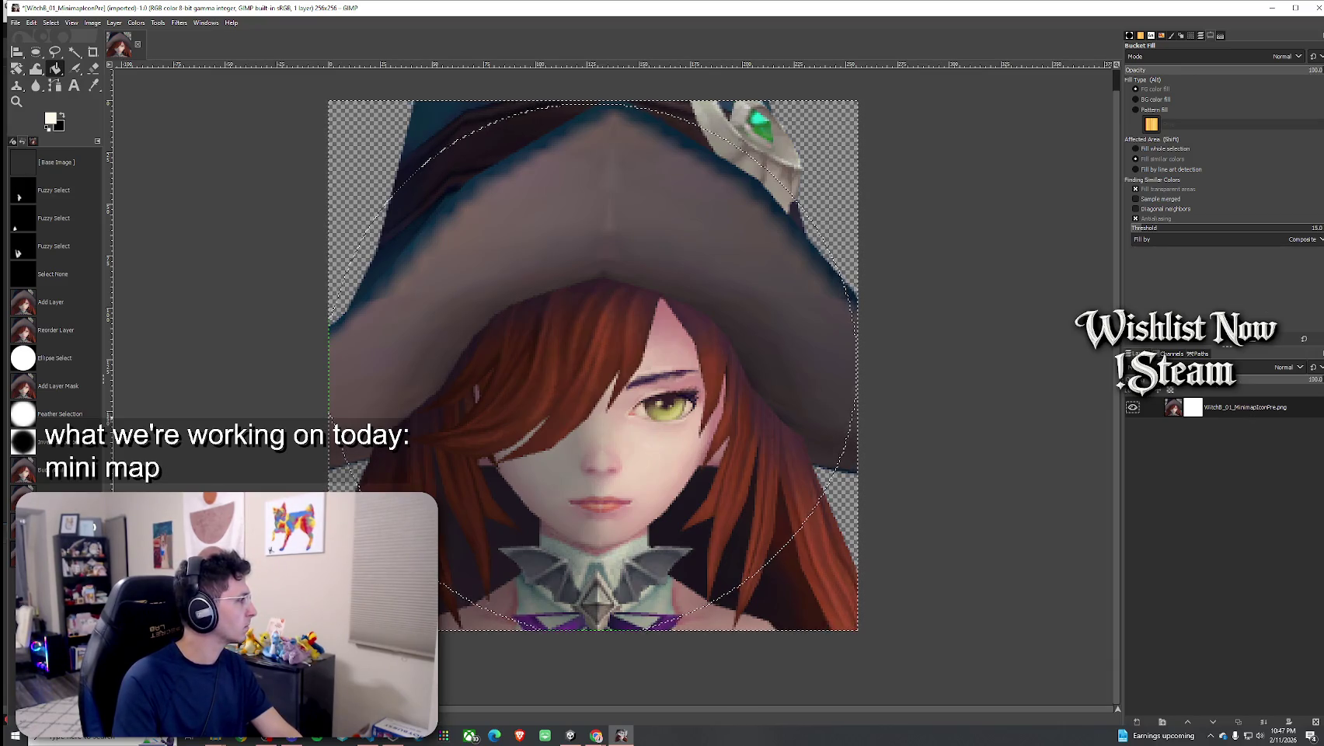
click(61, 115)
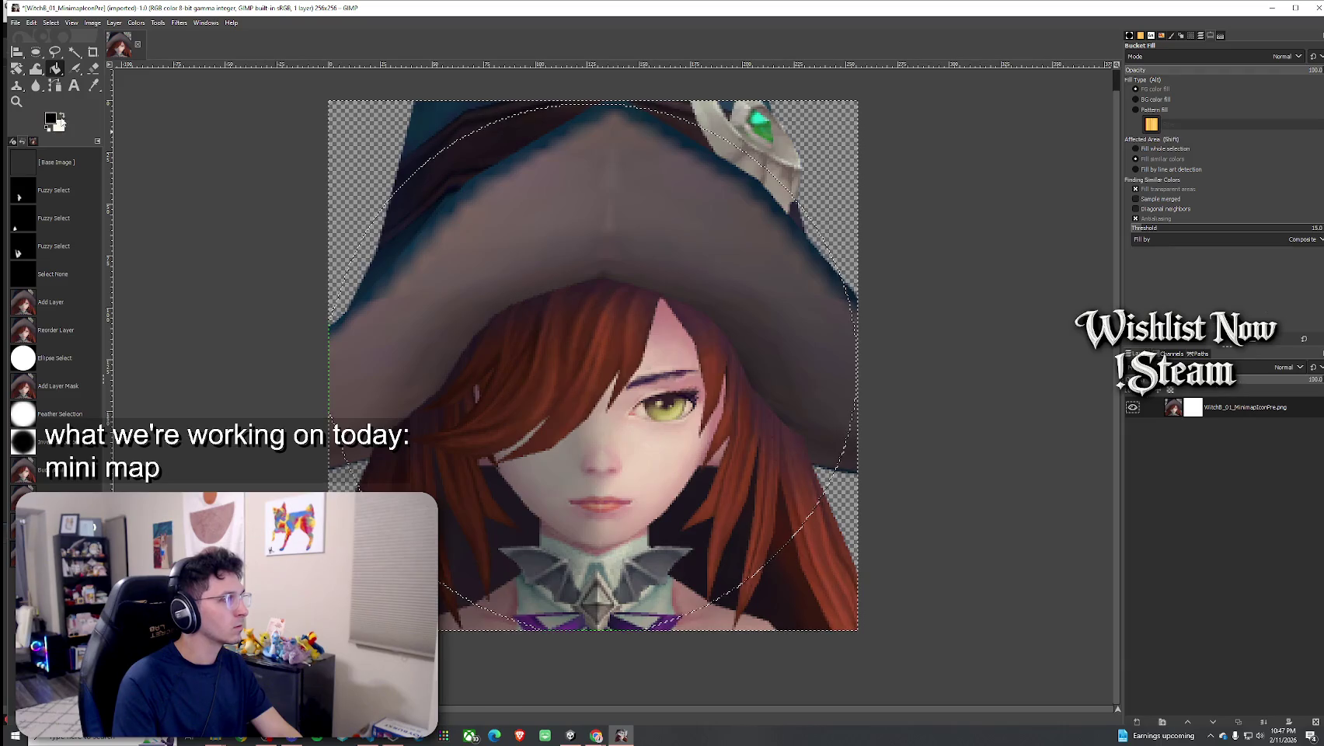
click(462, 176)
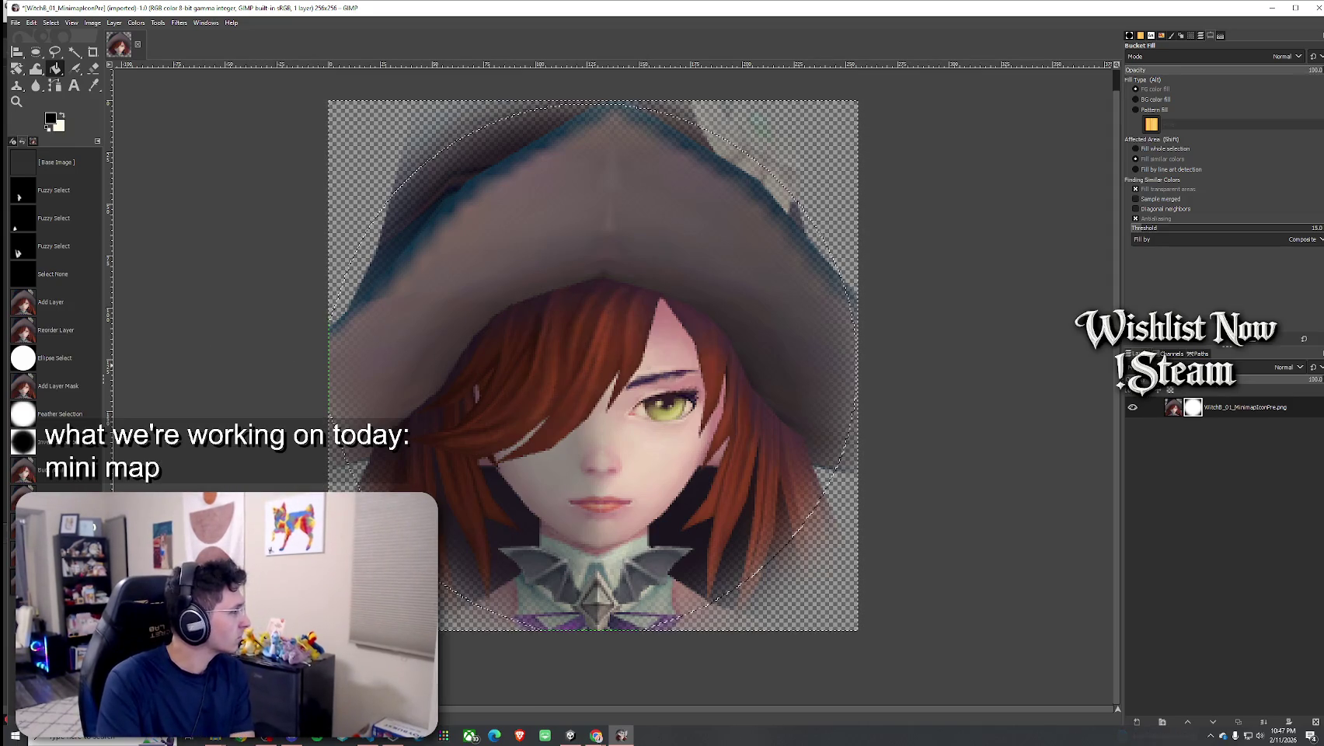
Feather the selection by 40 px, then feather it again with a larger radius
click(50, 22)
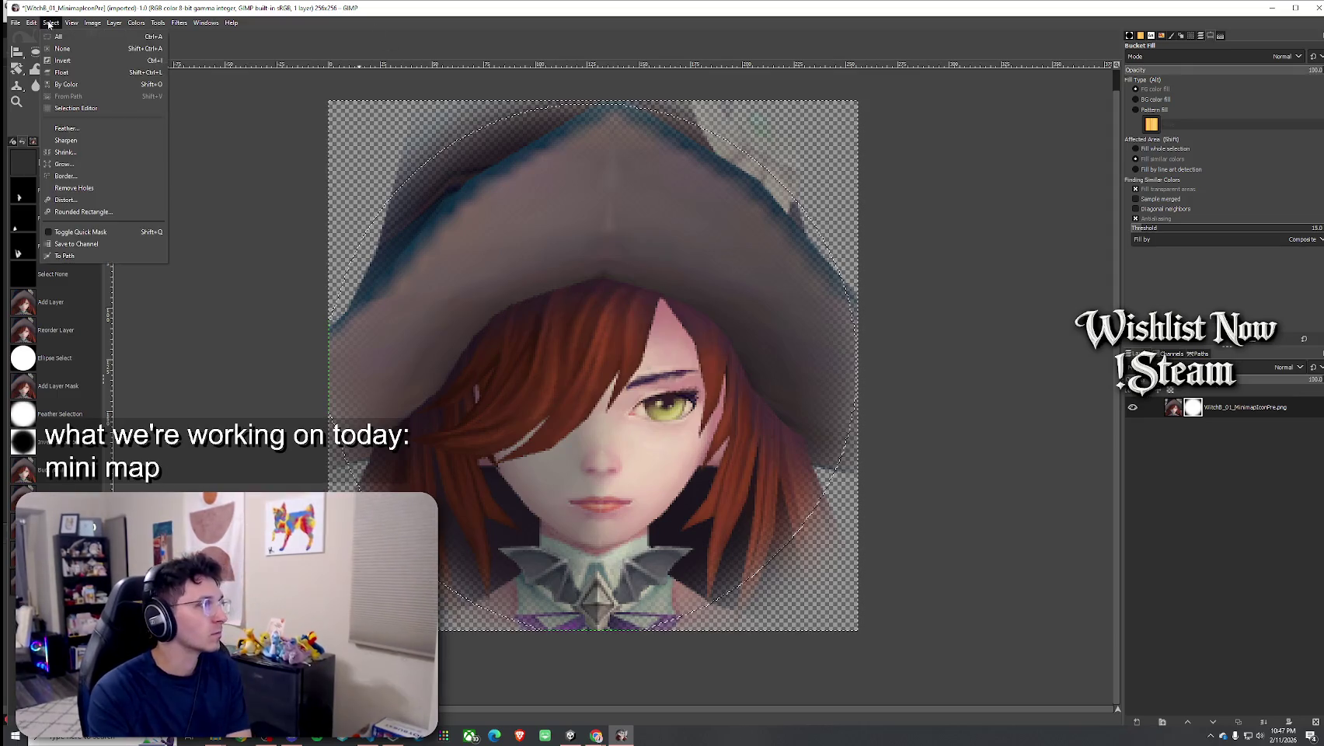
click(106, 131)
click(132, 177)
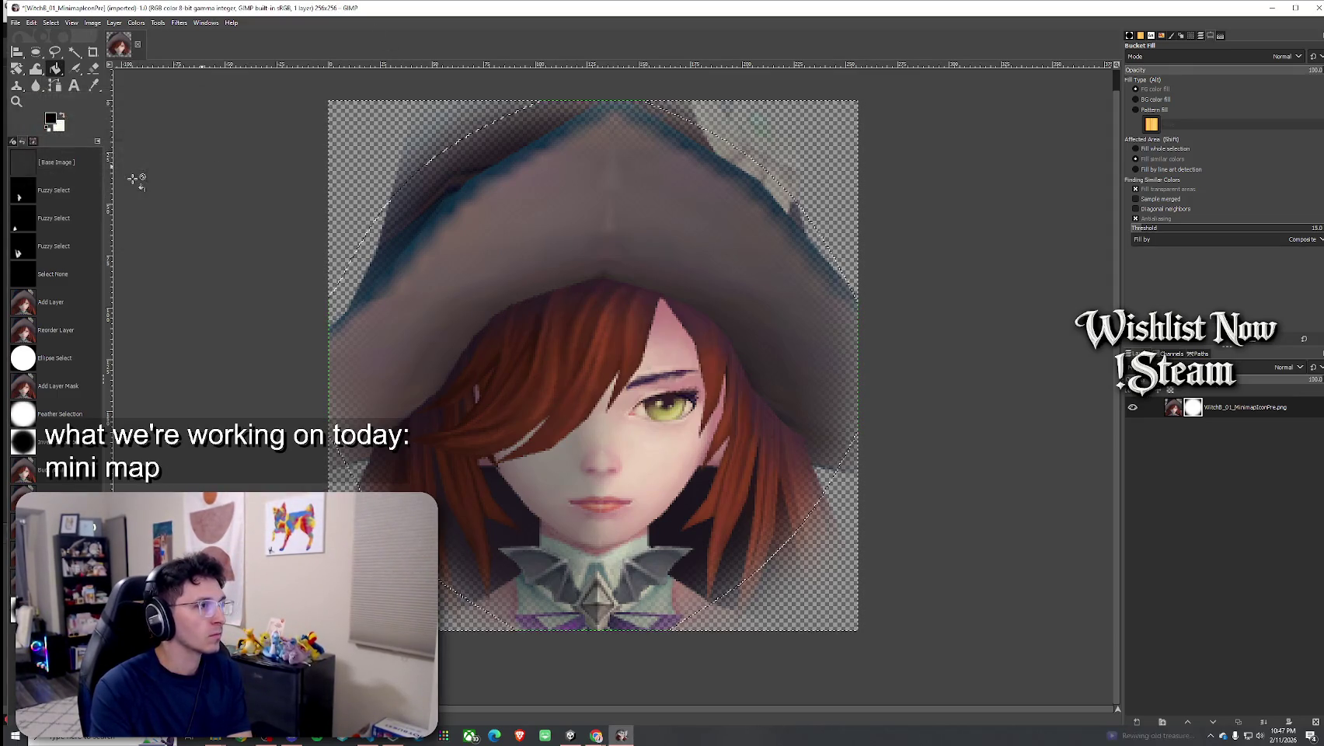
click(51, 23)
click(90, 128)
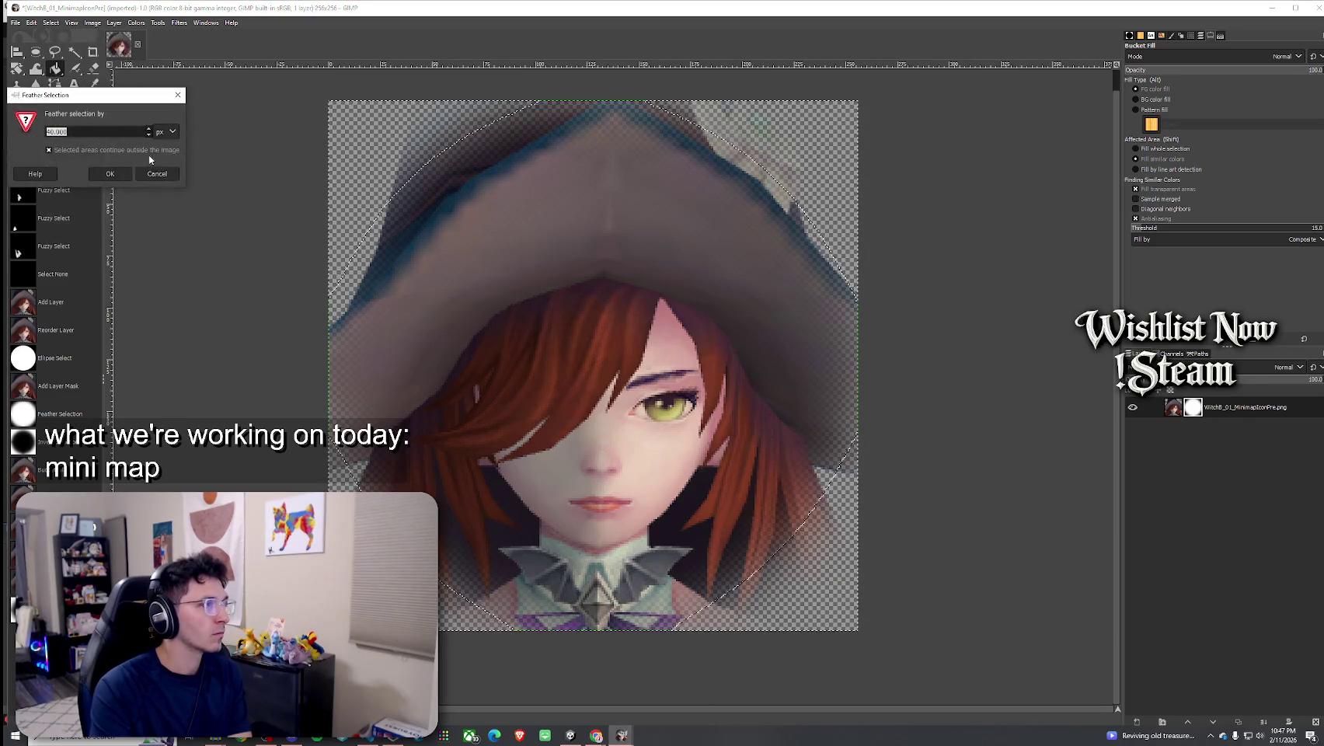
text(8)
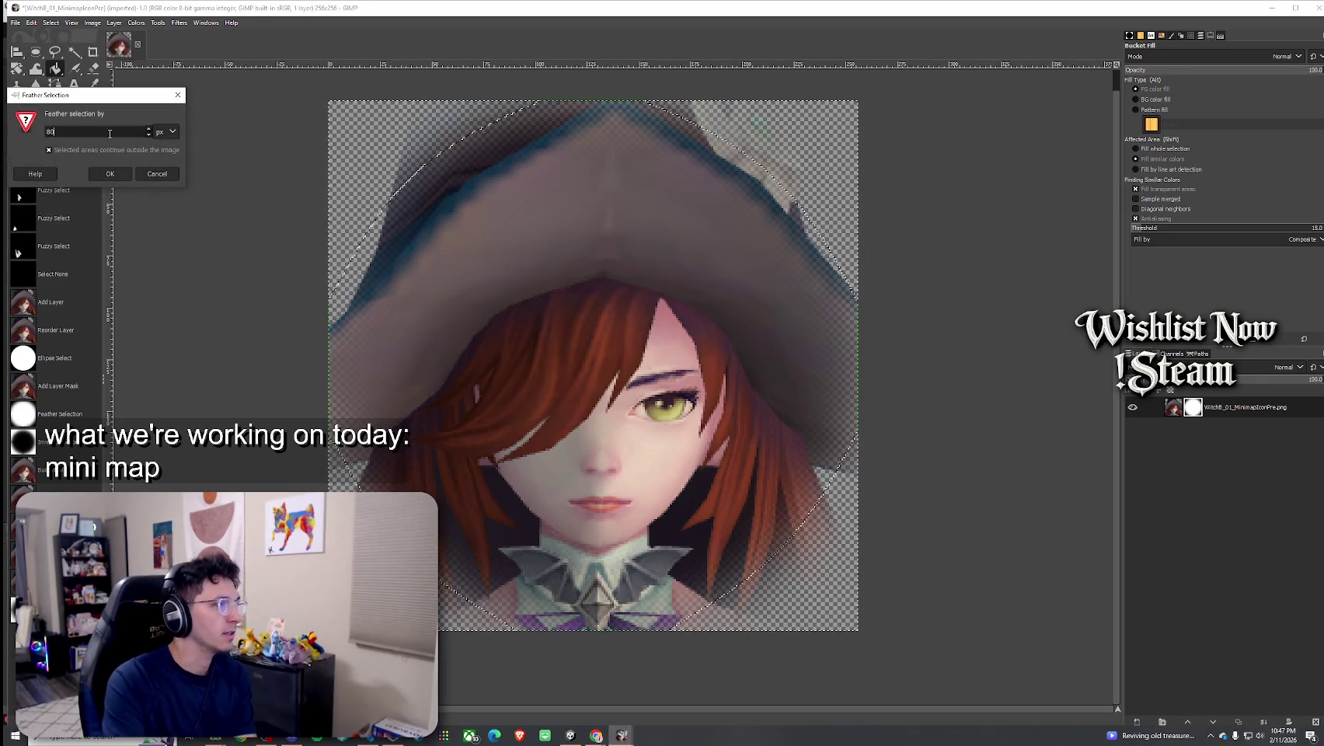
click(109, 174)
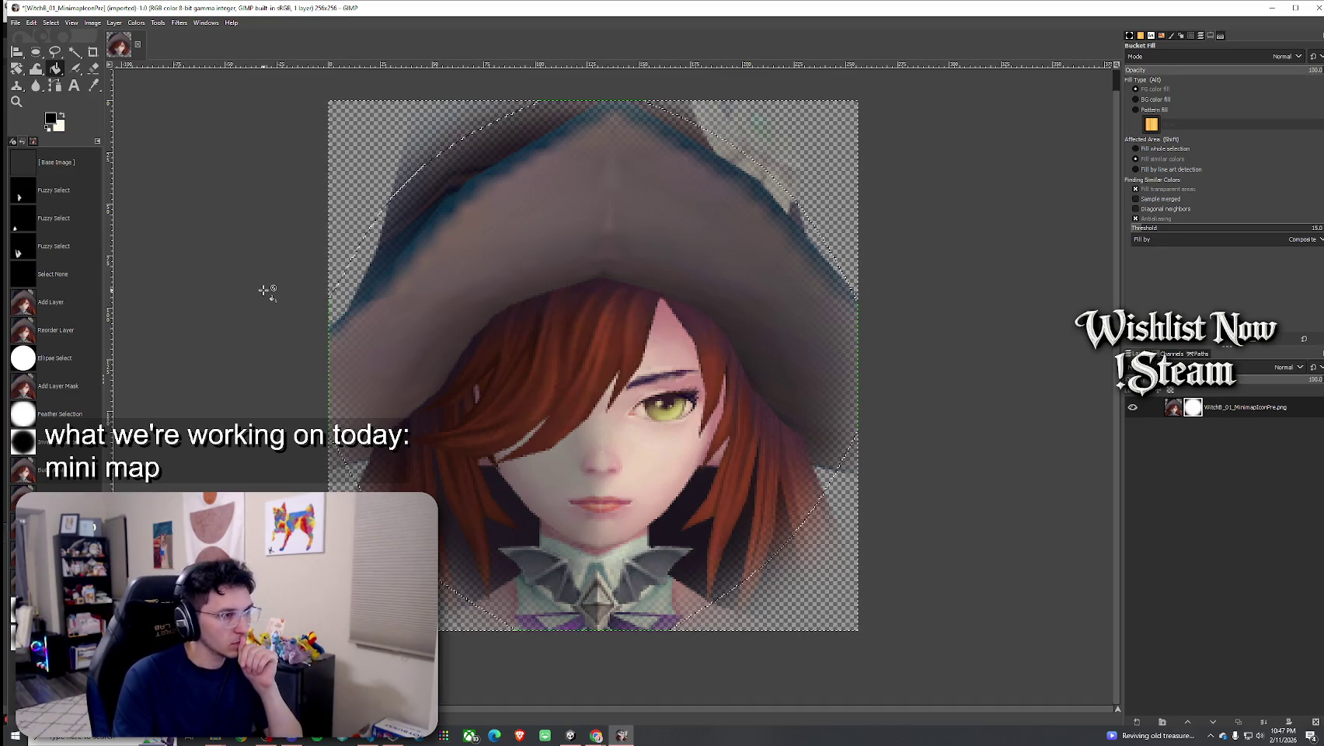
Undo the feathered mask fade back to before the mask was added
key(ctrl+z)
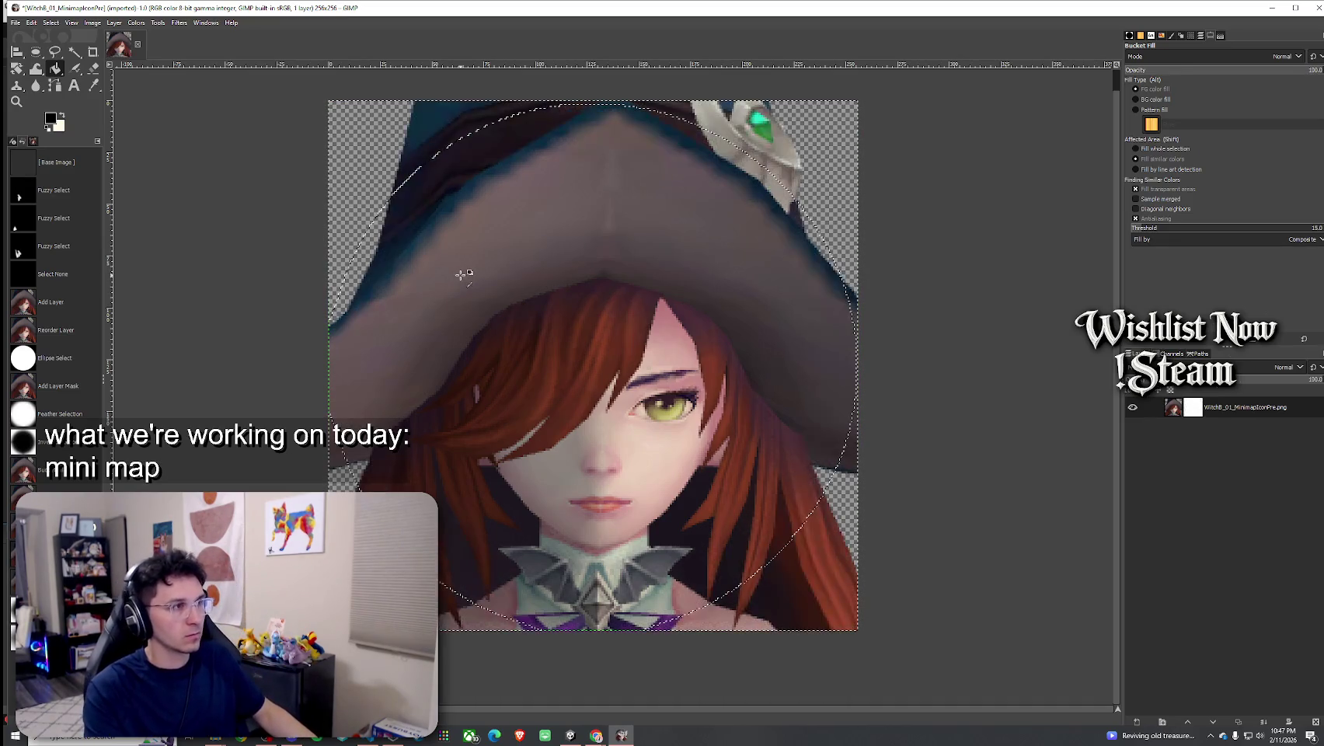
key(ctrl+y)
key(ctrl+z)
key(ctrl+y)
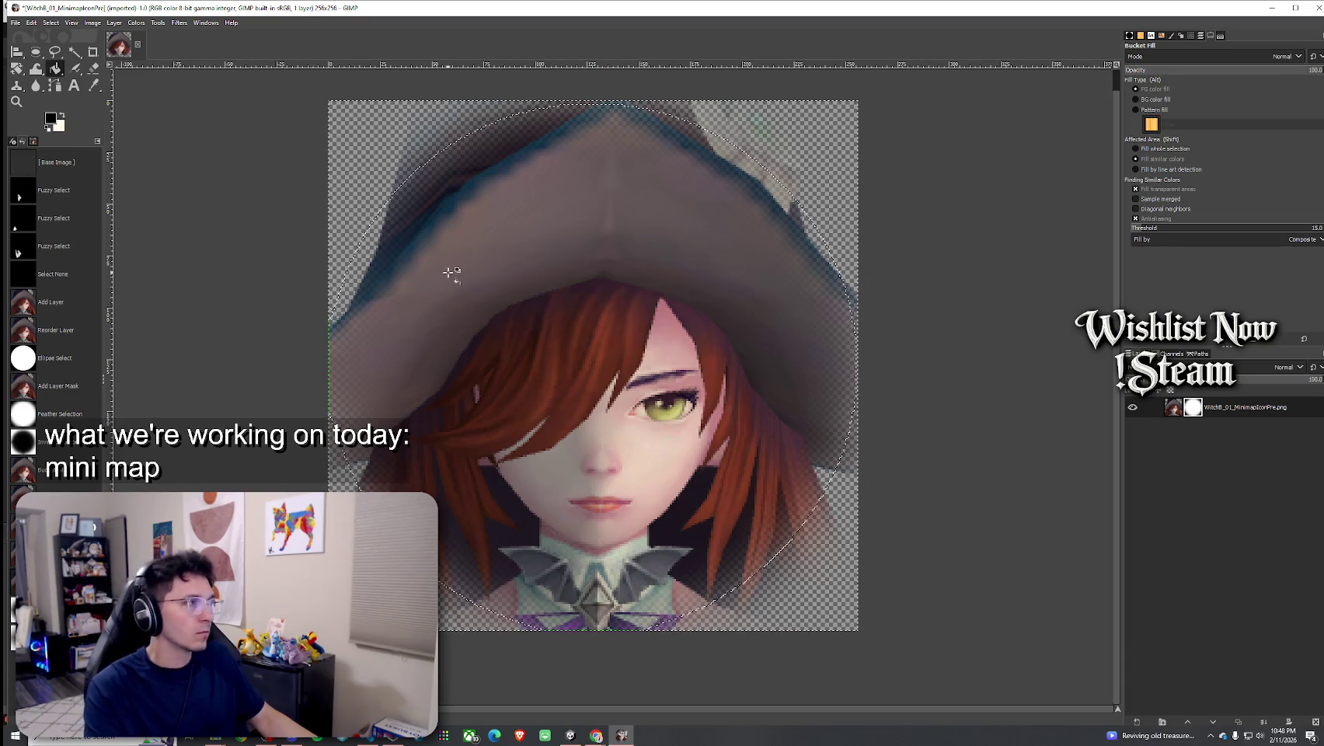
key(ctrl+z)
key(ctrl+z)
key(ctrl+z)
key(ctrl+z)
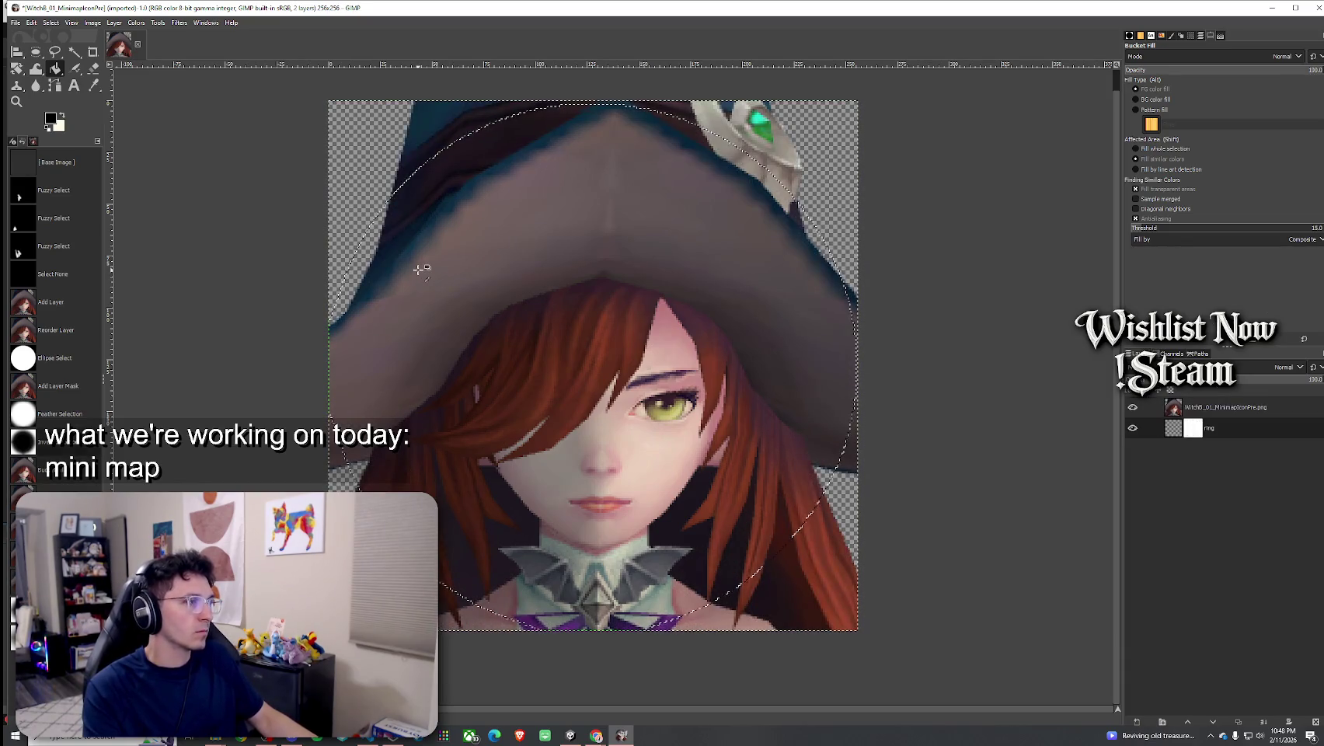
key(ctrl+z)
key(ctrl+z)
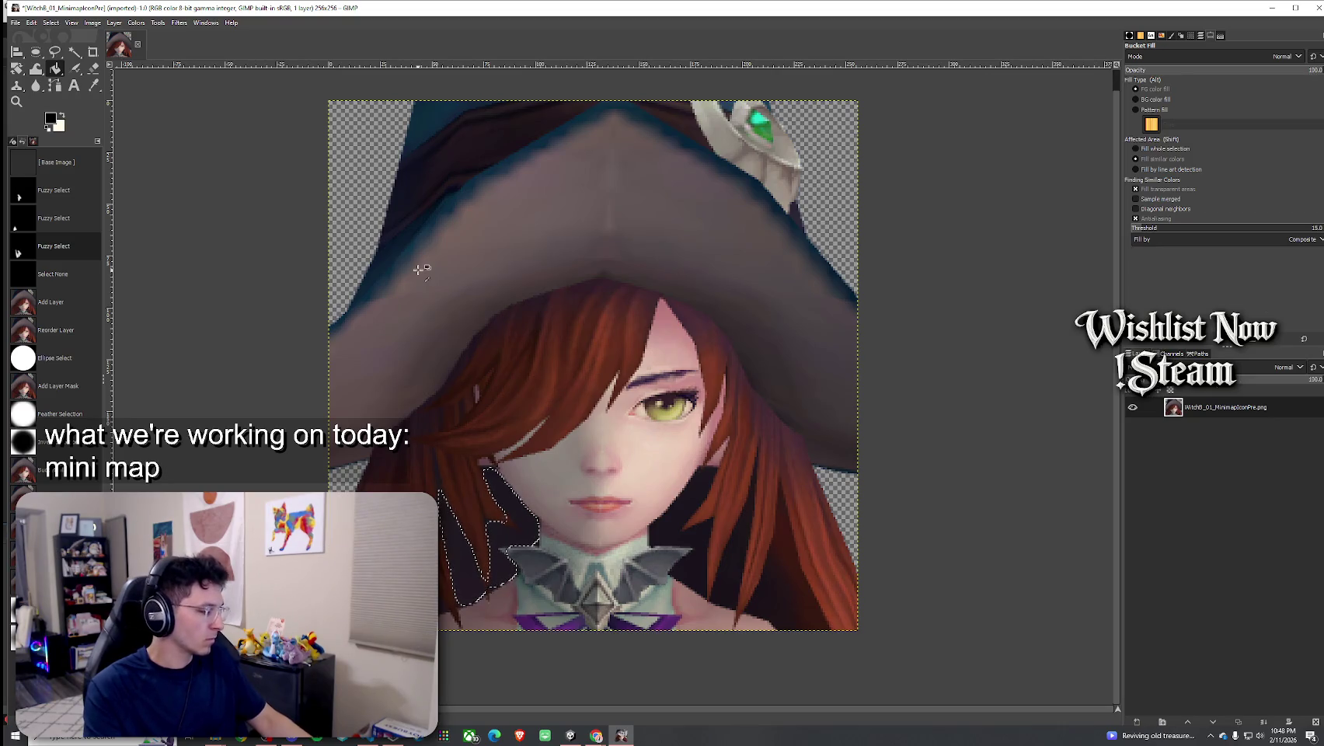
Step through undo history back to the full, unmasked portrait image
key(ctrl+y)
key(ctrl+y)
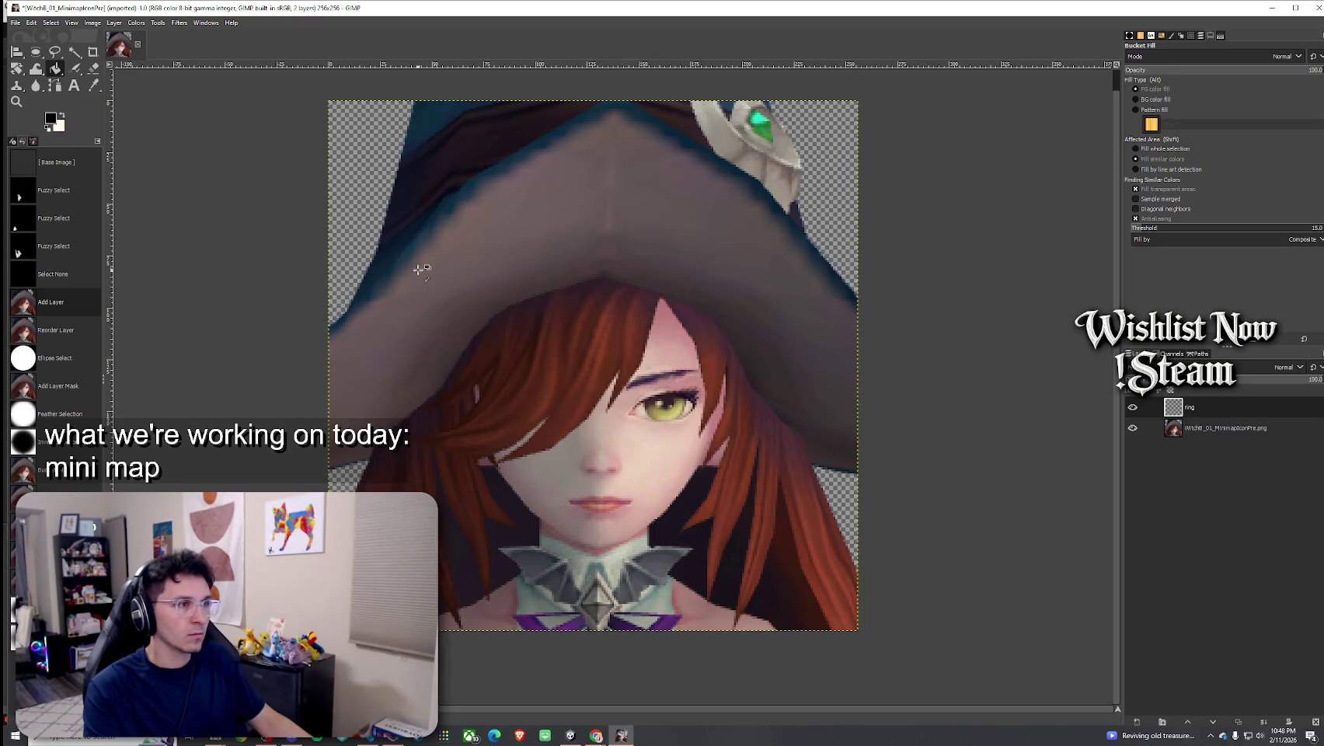
key(ctrl+y)
key(ctrl+y)
key(ctrl+y)
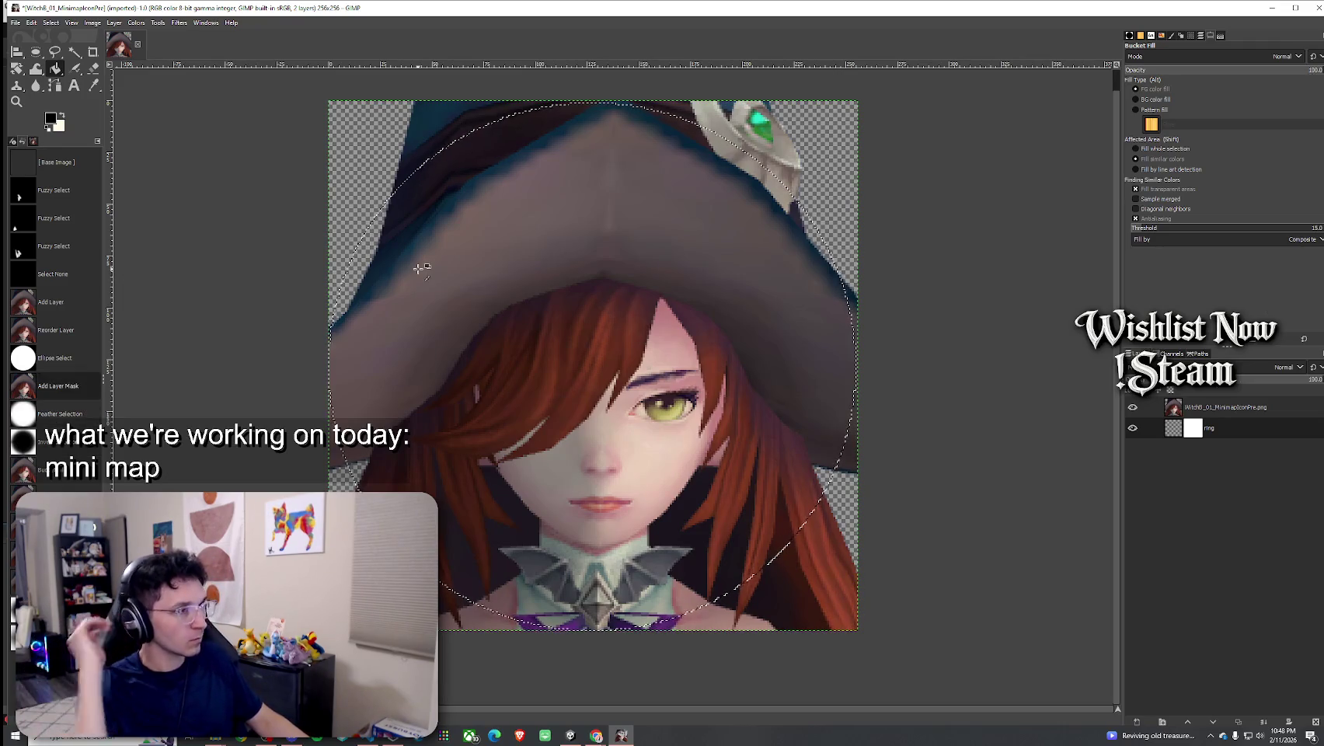
key(ctrl+z)
key(ctrl+z)
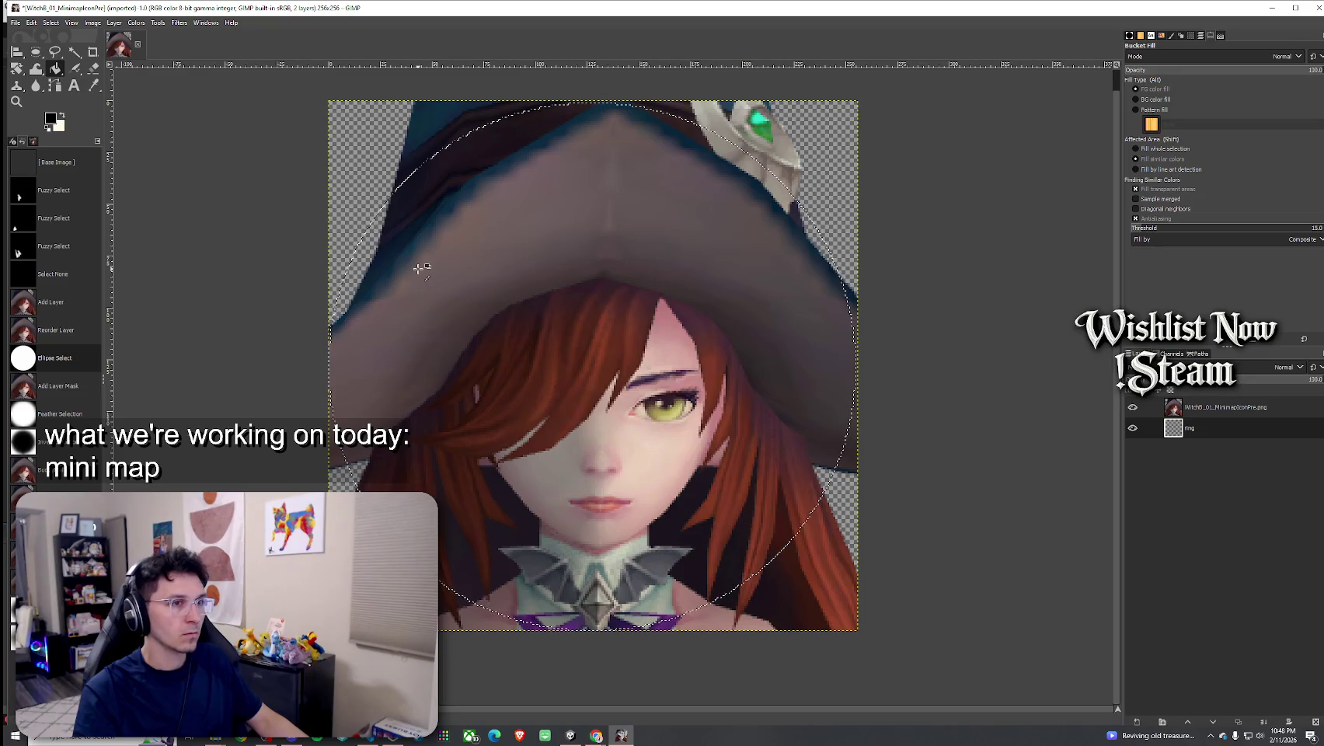
key(ctrl+y)
key(ctrl+y)
key(ctrl+y)
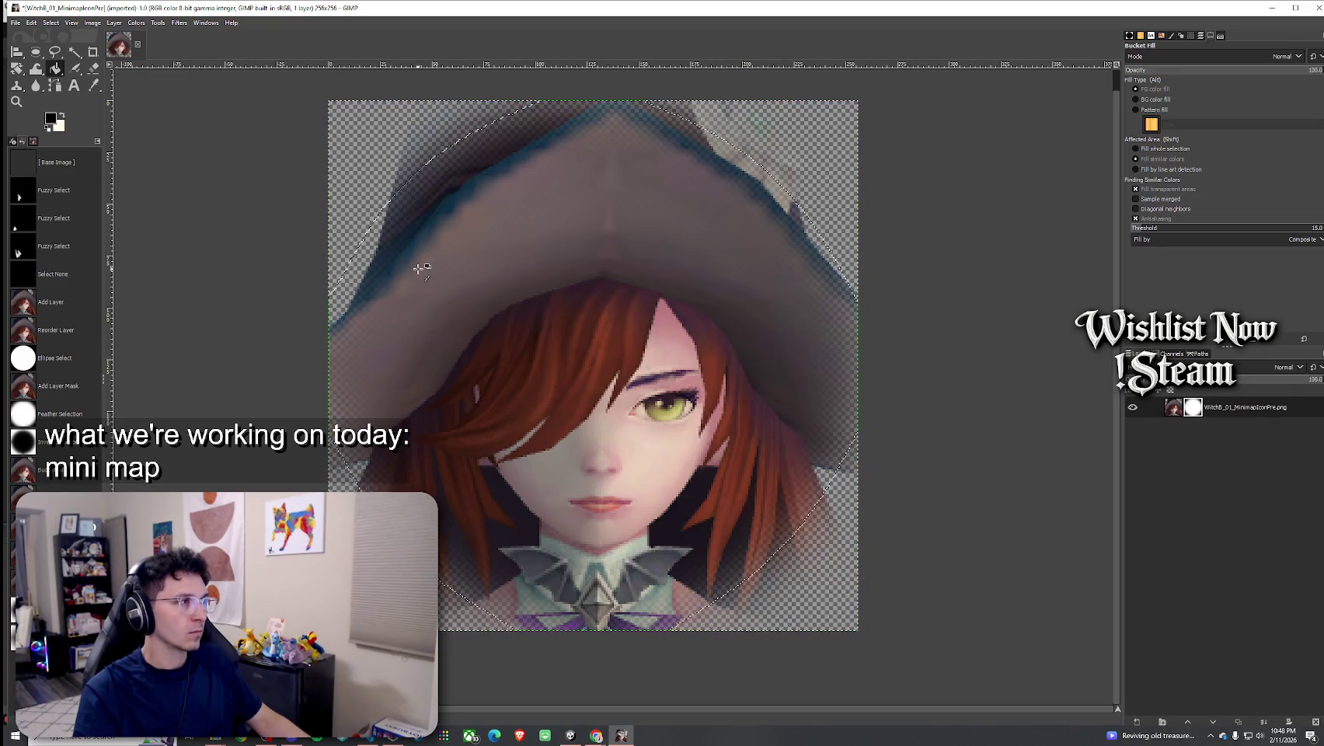
key(ctrl+z)
key(ctrl+z)
key(ctrl+z)
key(ctrl+z)
key(ctrl+z)
key(ctrl+z)
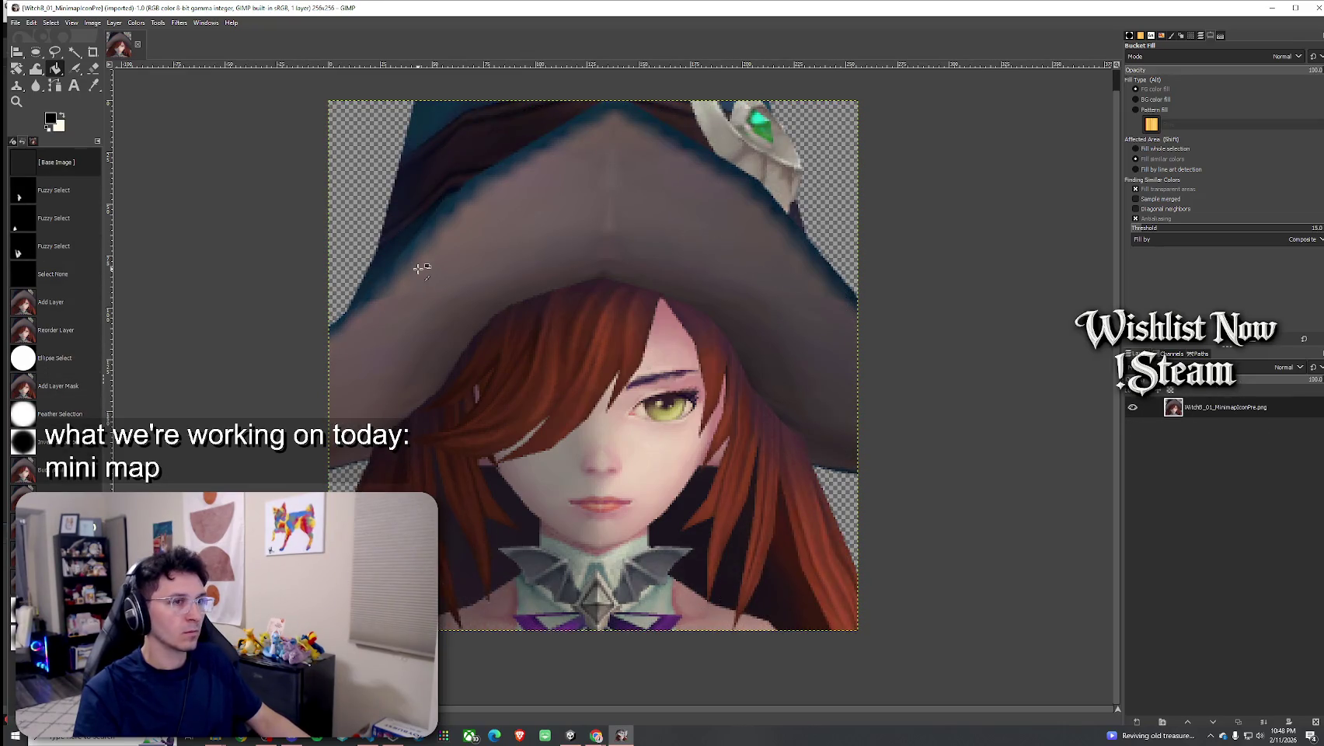
Add a fully white layer mask to the portrait layer and make the mask the edit target
right_click(1212, 406)
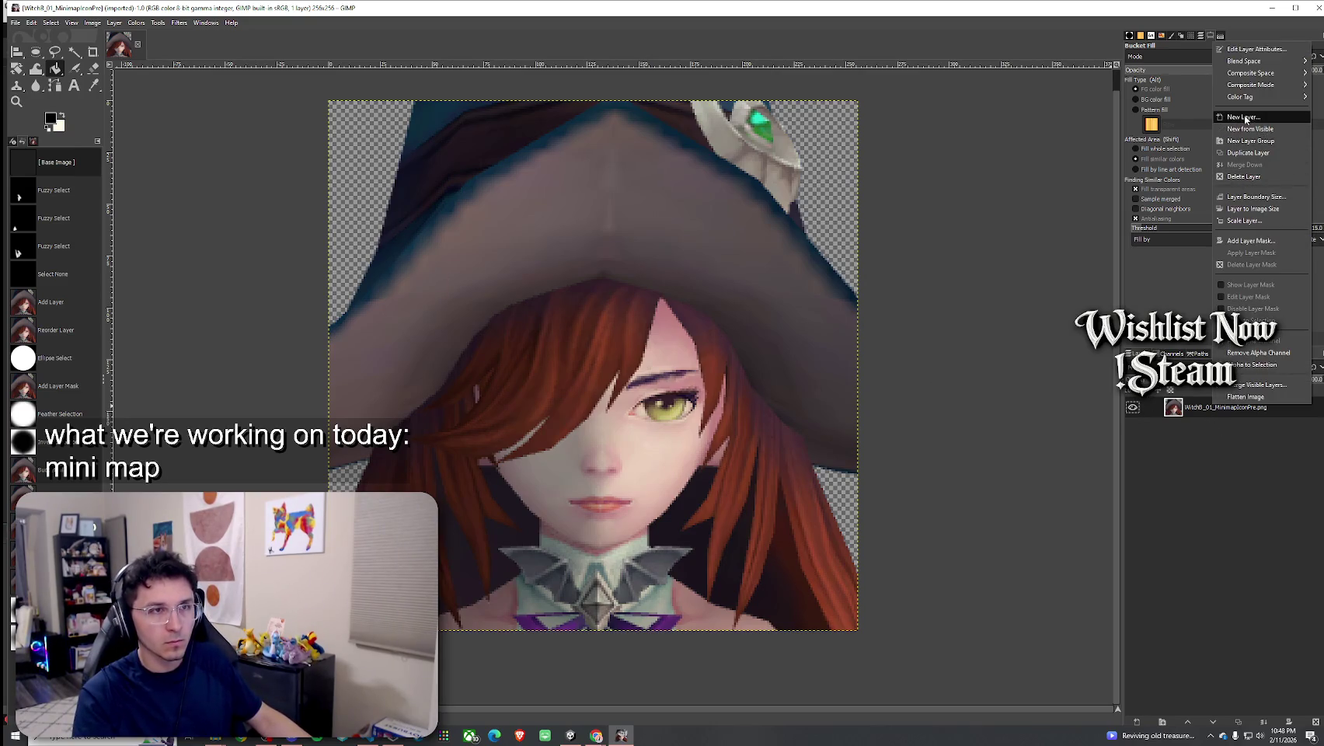
click(1260, 240)
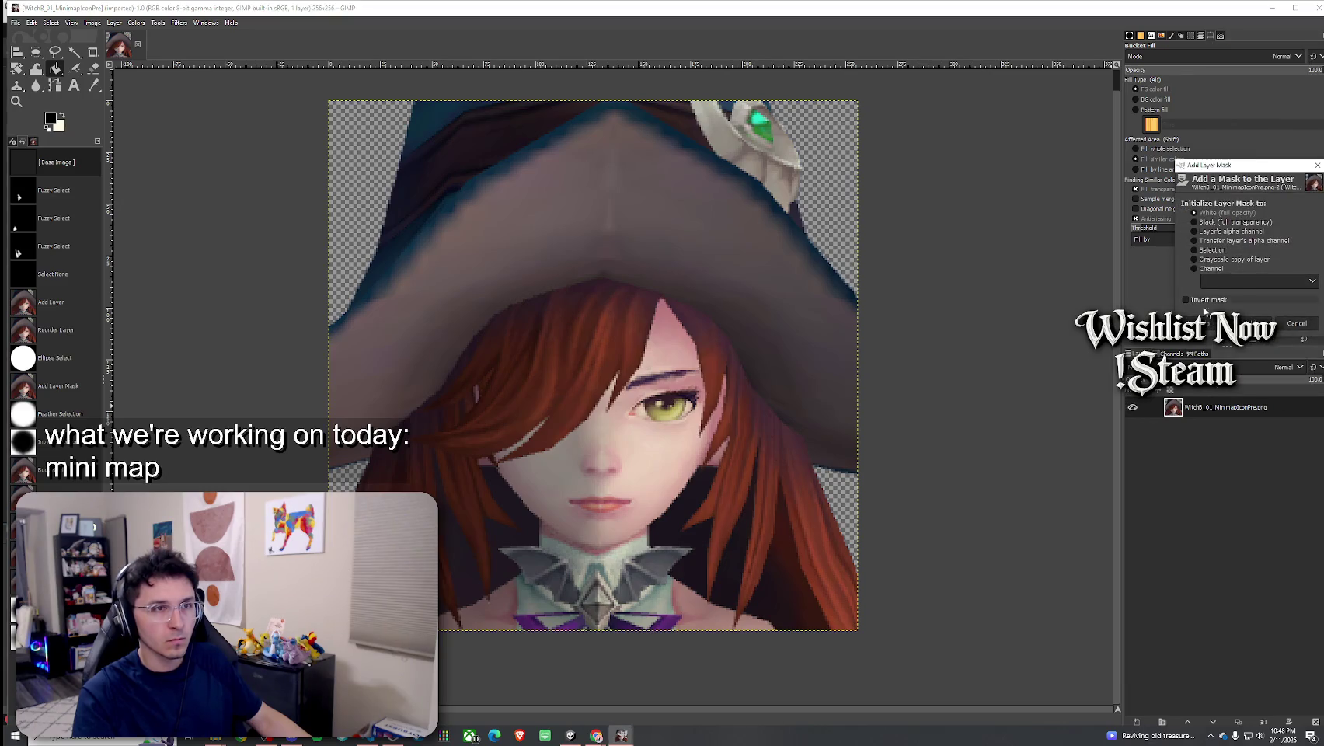
click(1258, 324)
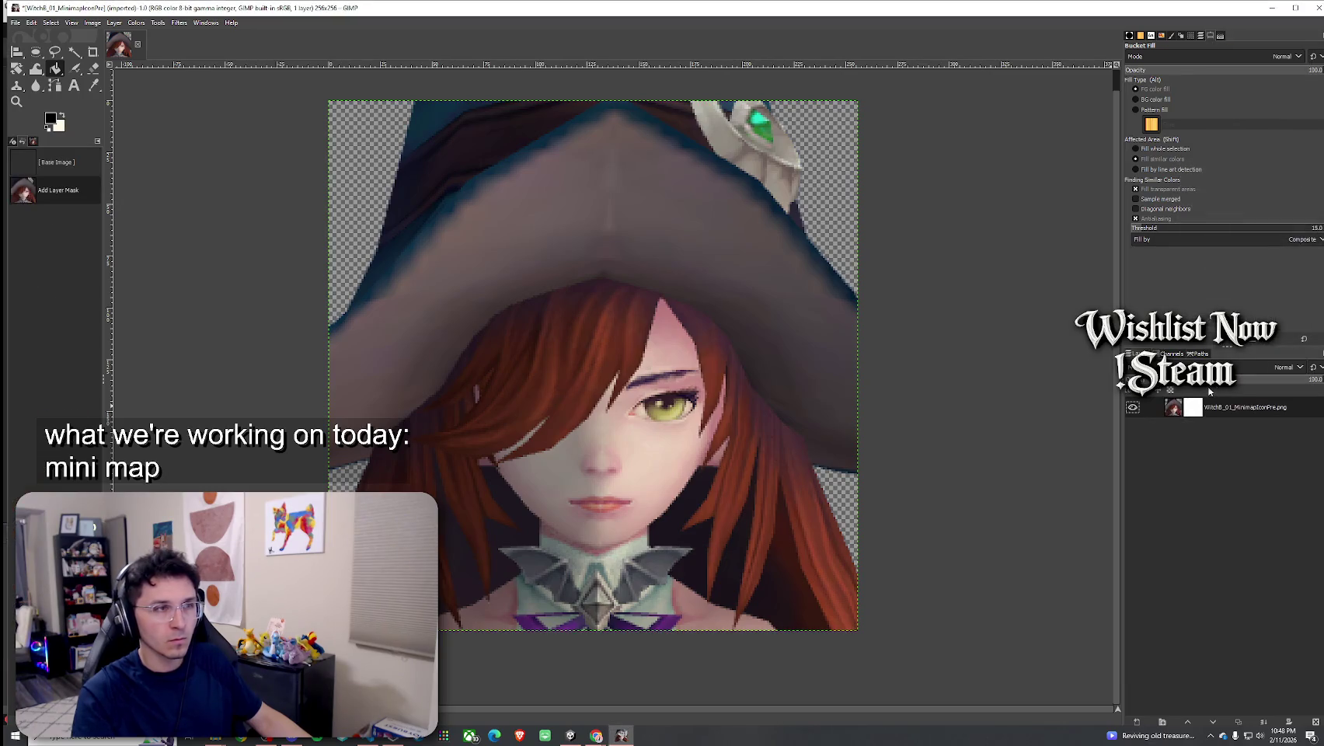
click(1175, 414)
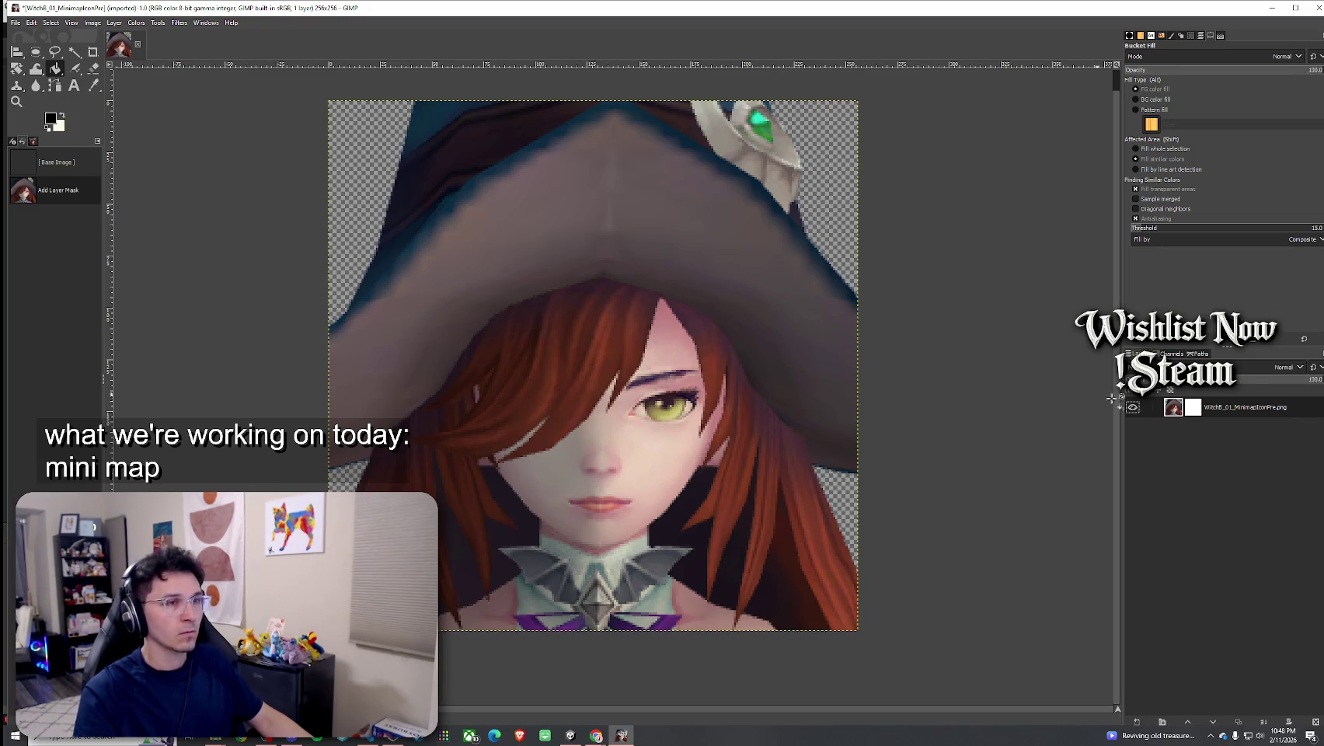
click(1196, 411)
click(51, 23)
click(51, 24)
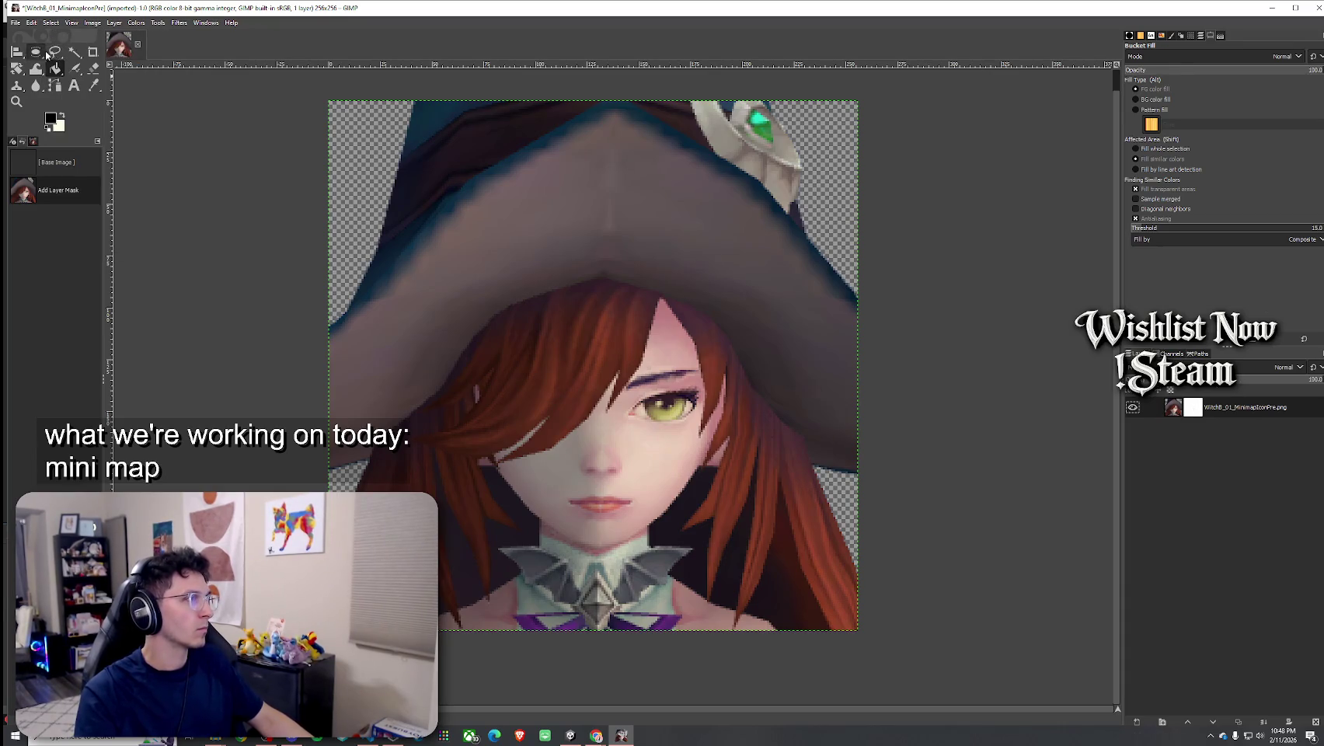
Try several elliptical selections around the witch's face, undoing each attempt
click(37, 52)
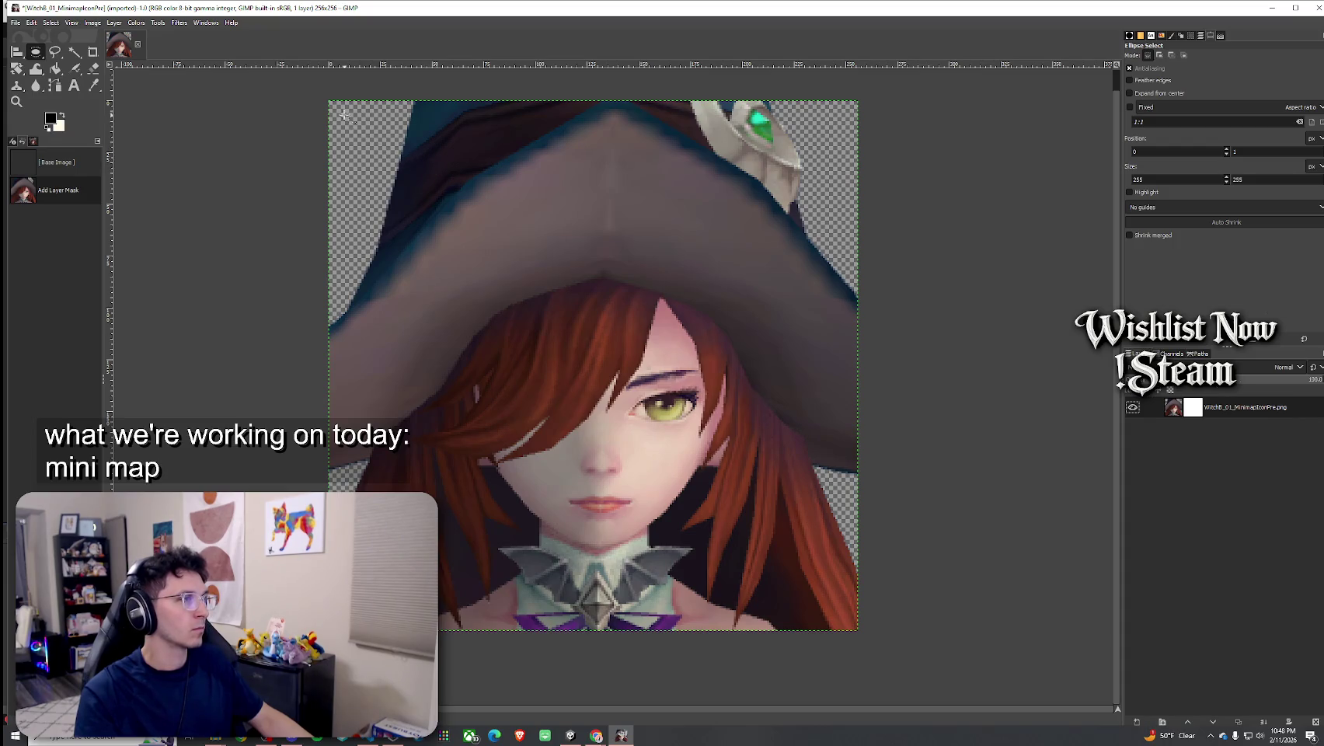
mouse_move(361, 130)
mouse_down()
mouse_move(781, 505)
mouse_move(854, 622)
mouse_move(821, 550)
mouse_move(844, 550)
mouse_move(785, 517)
mouse_move(831, 552)
mouse_up()
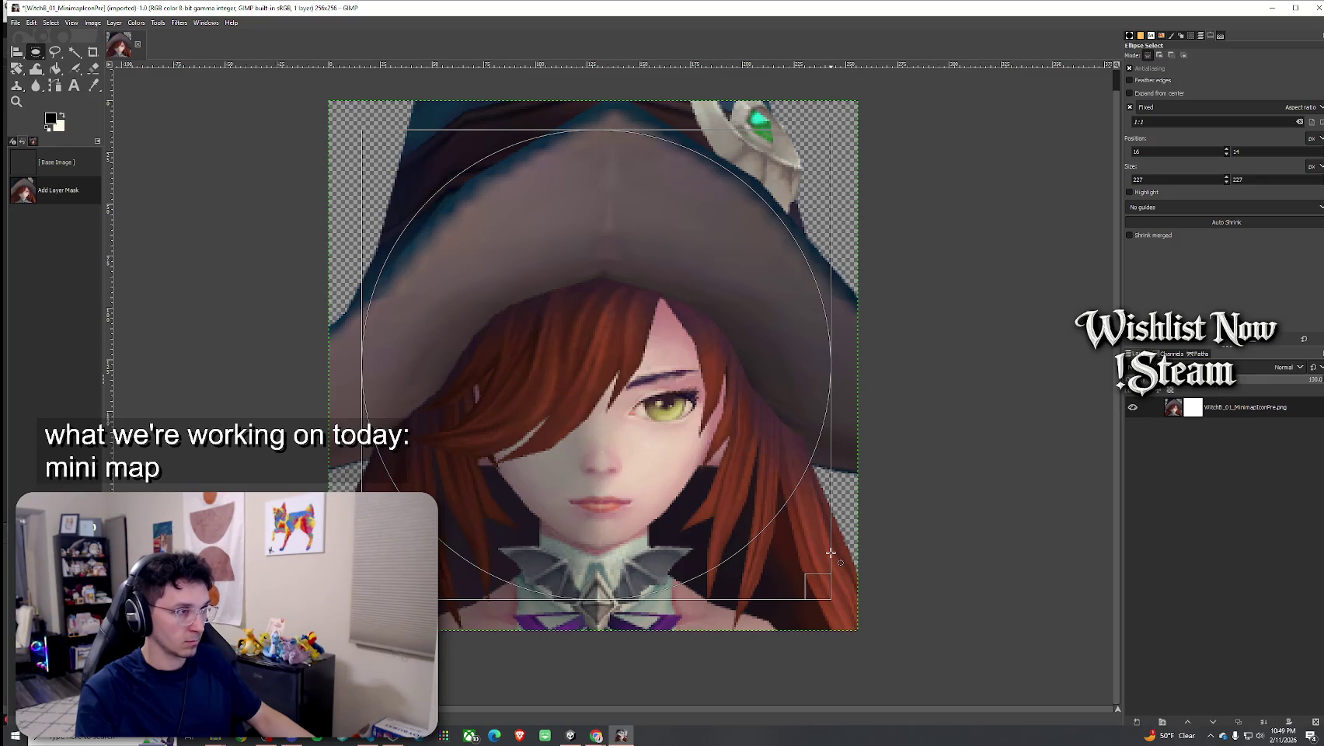
click(798, 536)
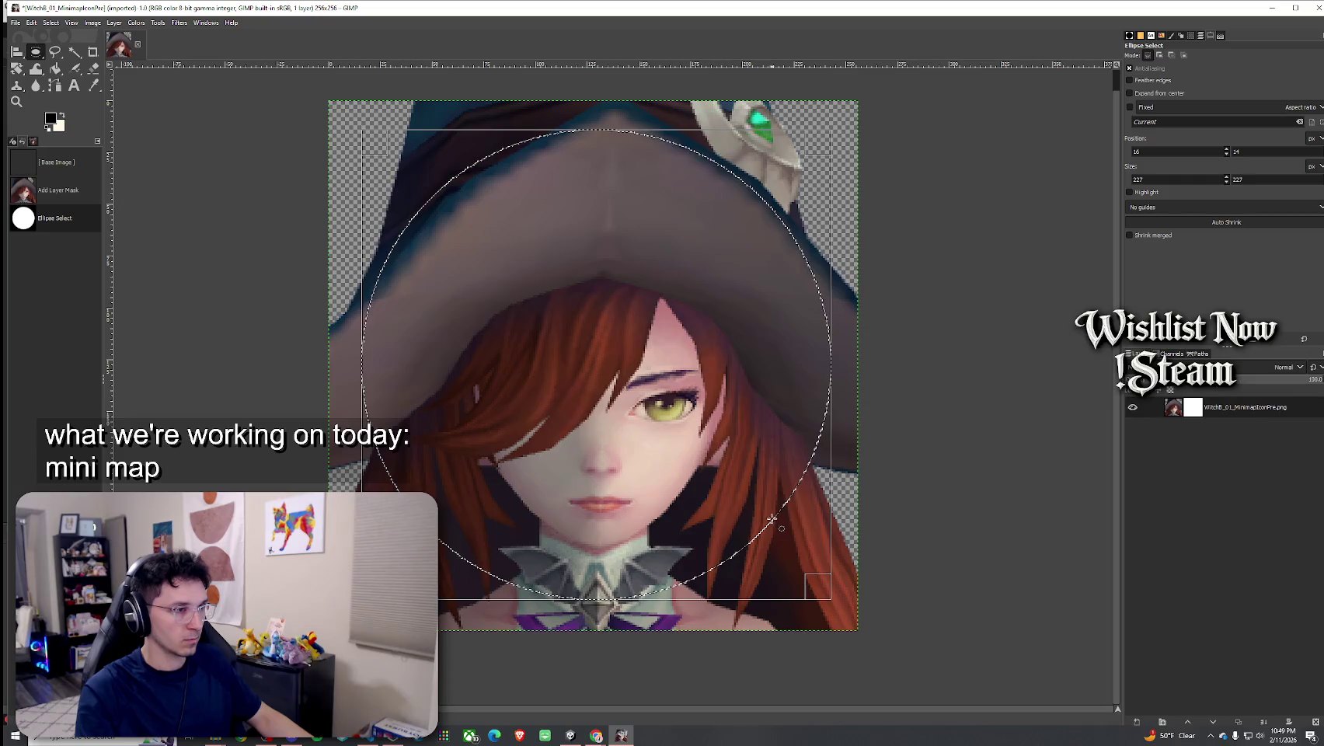
key(ctrl+z)
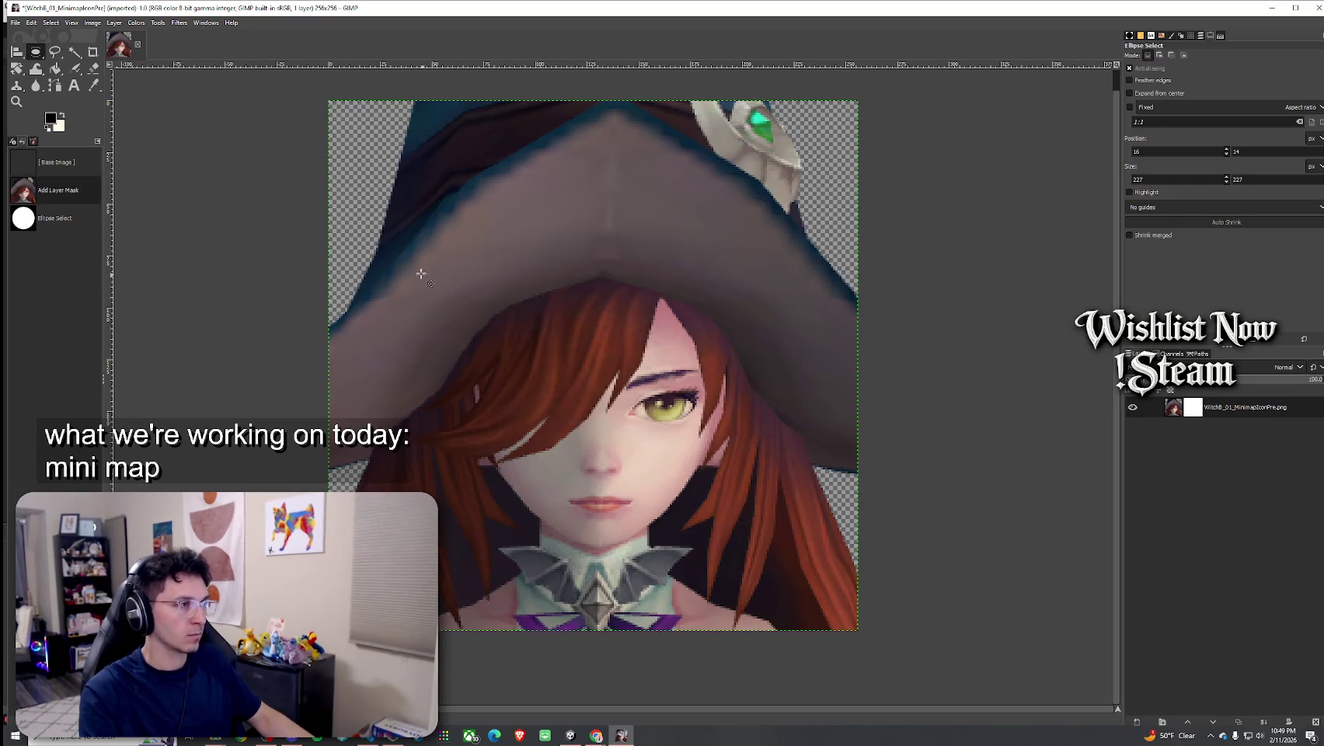
mouse_move(383, 229)
mouse_down()
mouse_move(789, 614)
mouse_move(814, 607)
mouse_up()
key(ctrl+z)
mouse_move(390, 217)
mouse_down()
mouse_move(478, 322)
mouse_move(824, 645)
mouse_move(791, 580)
mouse_up()
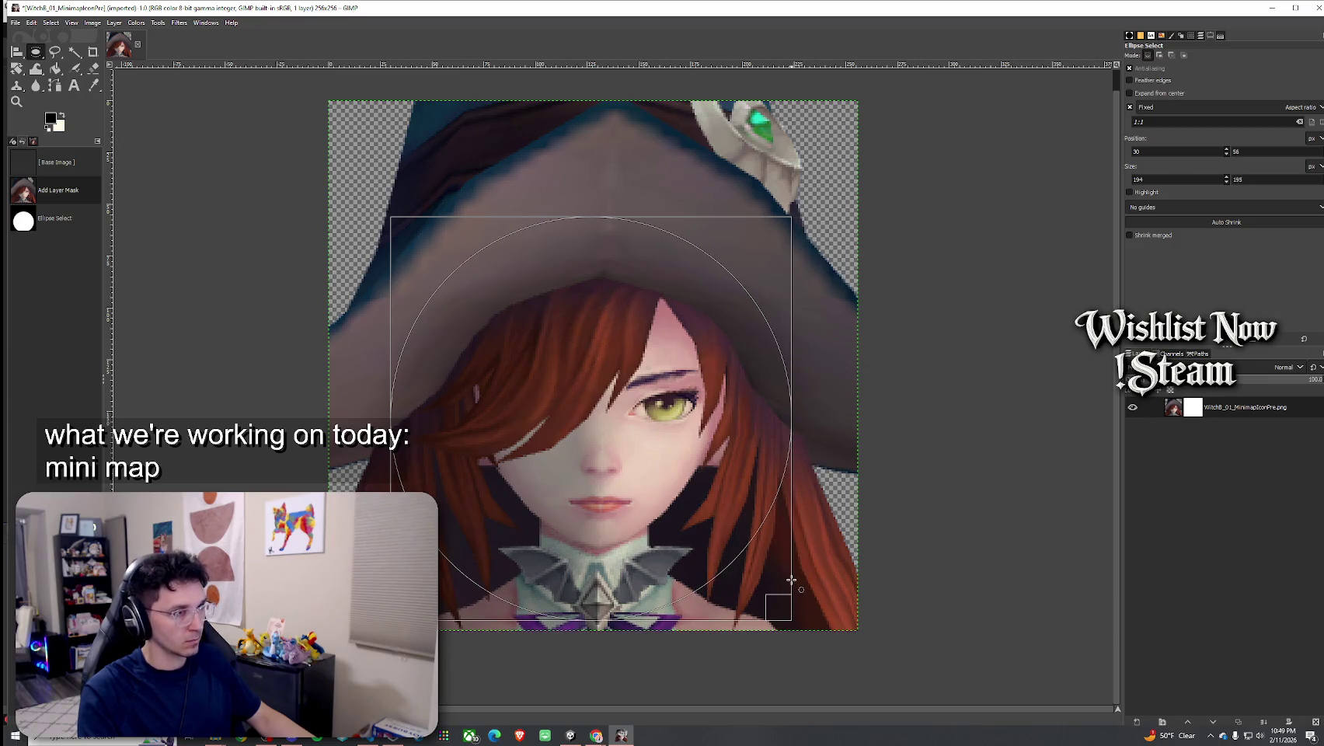
click(621, 431)
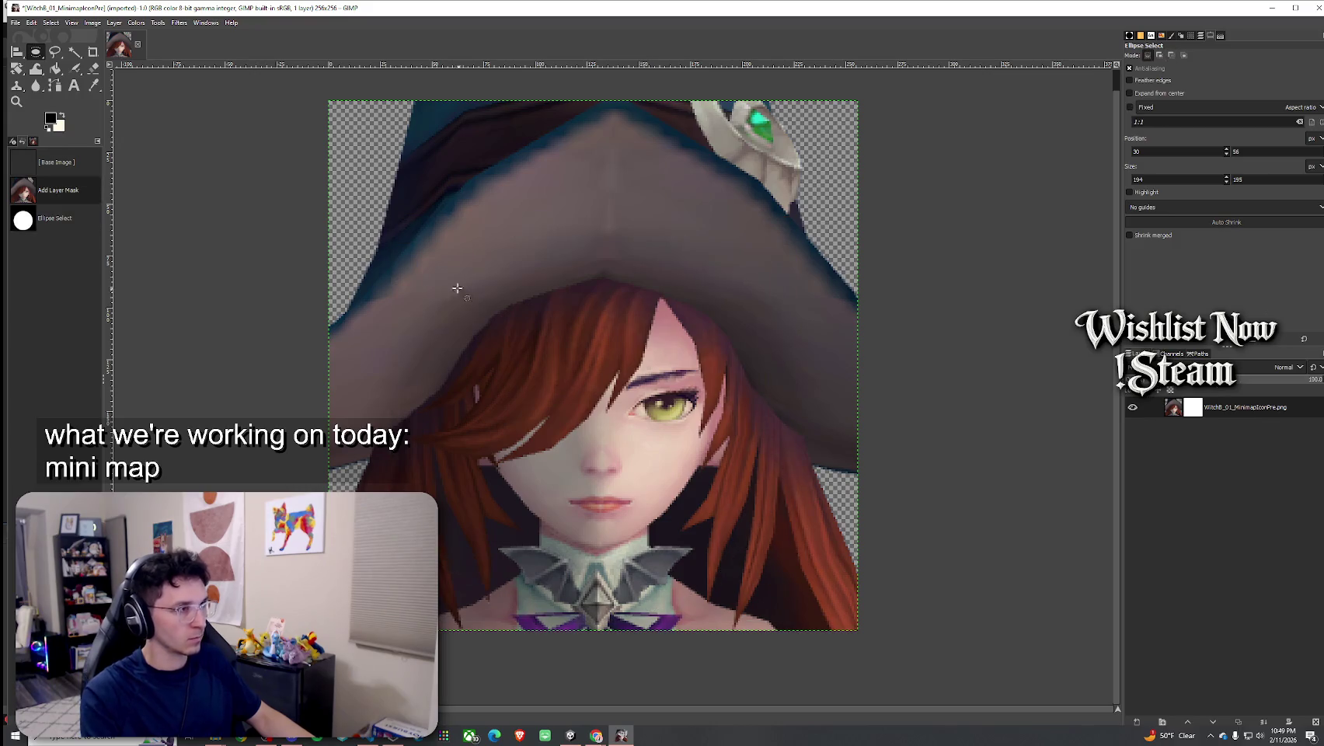
mouse_move(420, 237)
mouse_down()
mouse_move(725, 547)
mouse_move(788, 565)
mouse_move(804, 602)
mouse_move(776, 574)
mouse_up()
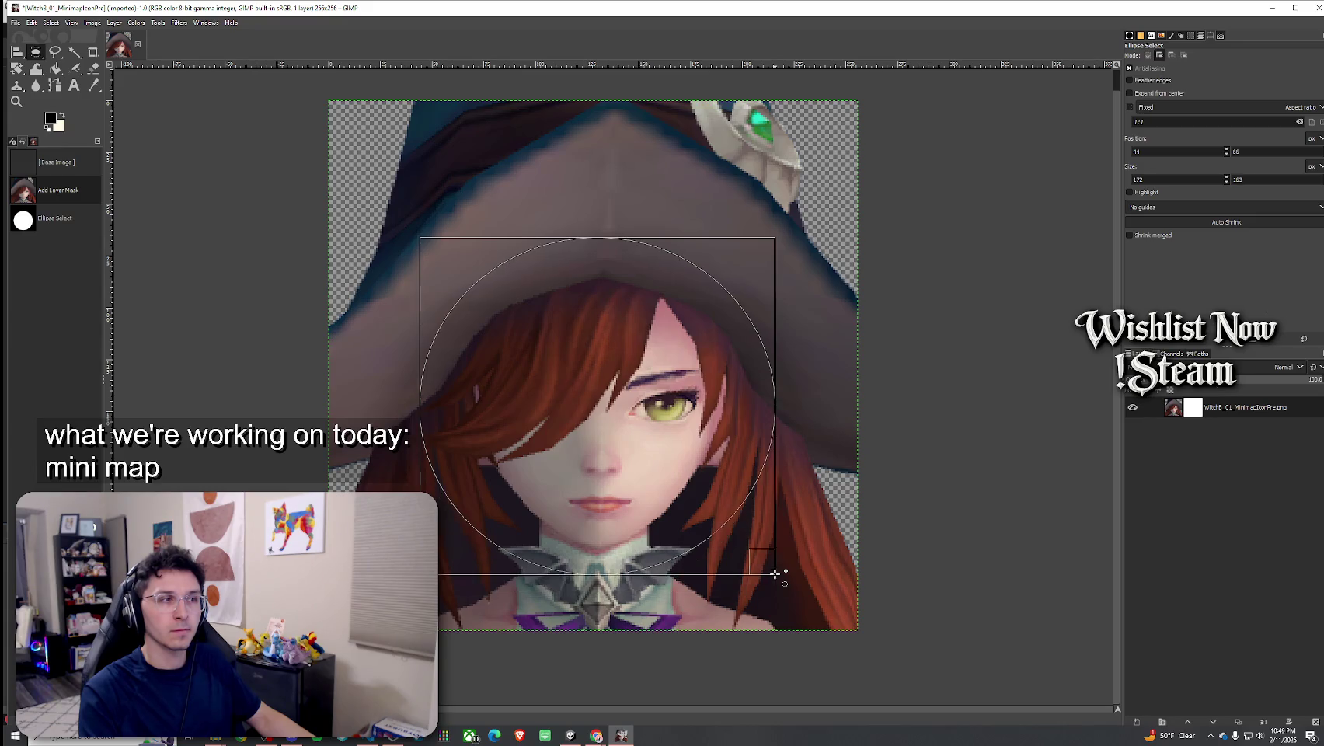
drag(775, 574, 770, 566)
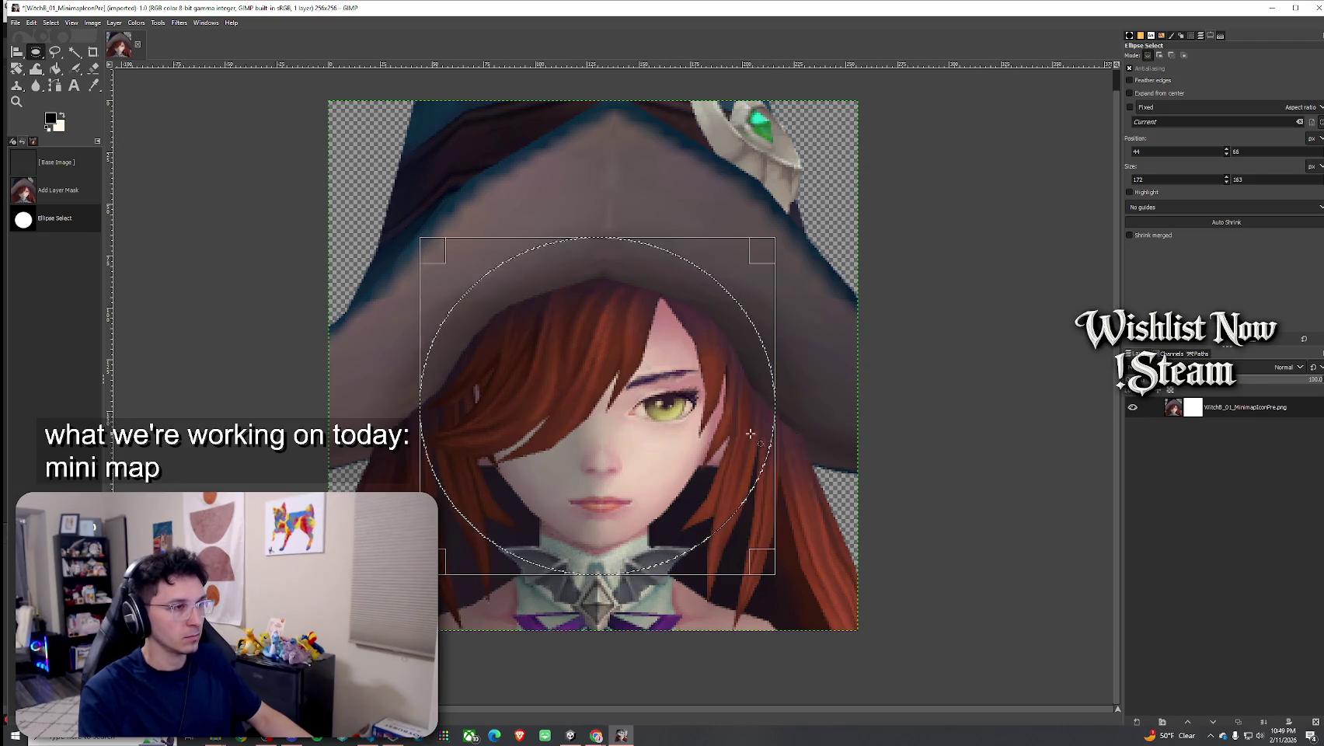
Clear the selection and draw a 236-pixel circle covering the face and hat
key(ctrl+shift+a)
mouse_move(383, 187)
mouse_down()
mouse_move(817, 616)
mouse_move(812, 594)
mouse_up()
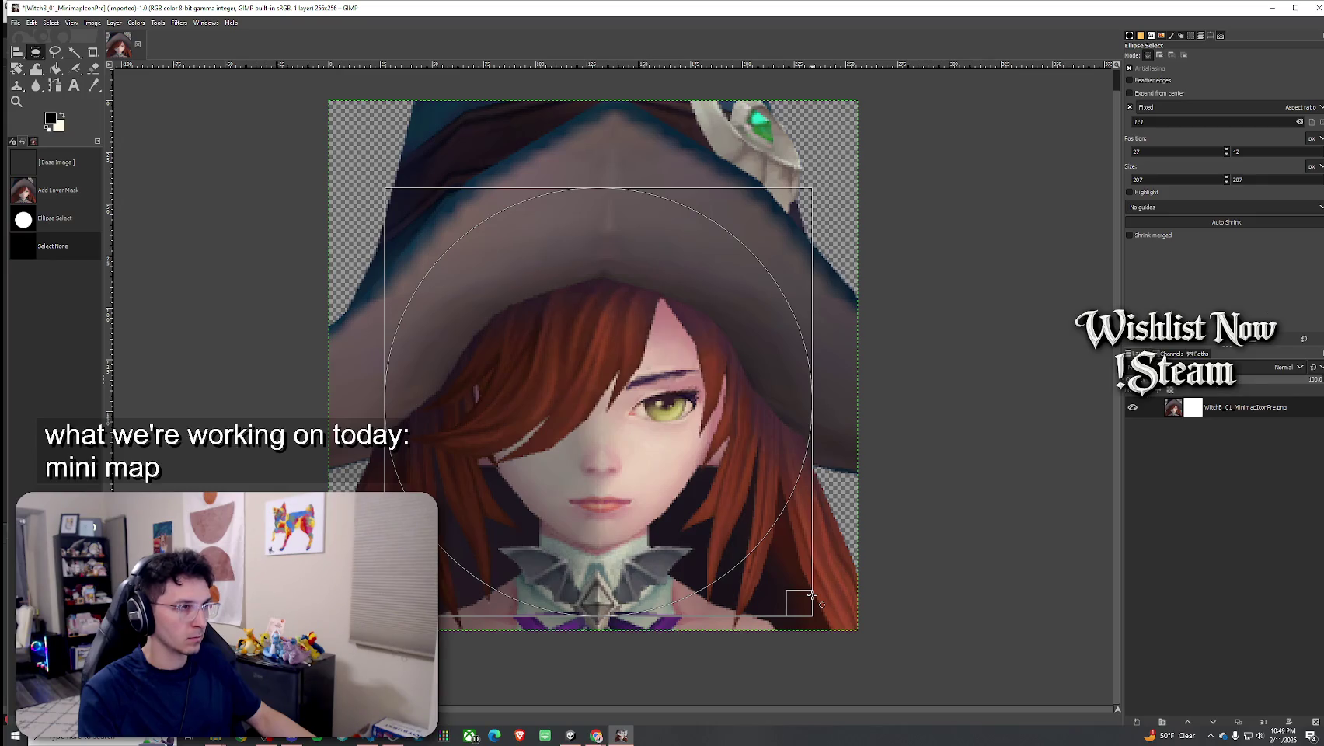
drag(812, 594, 812, 595)
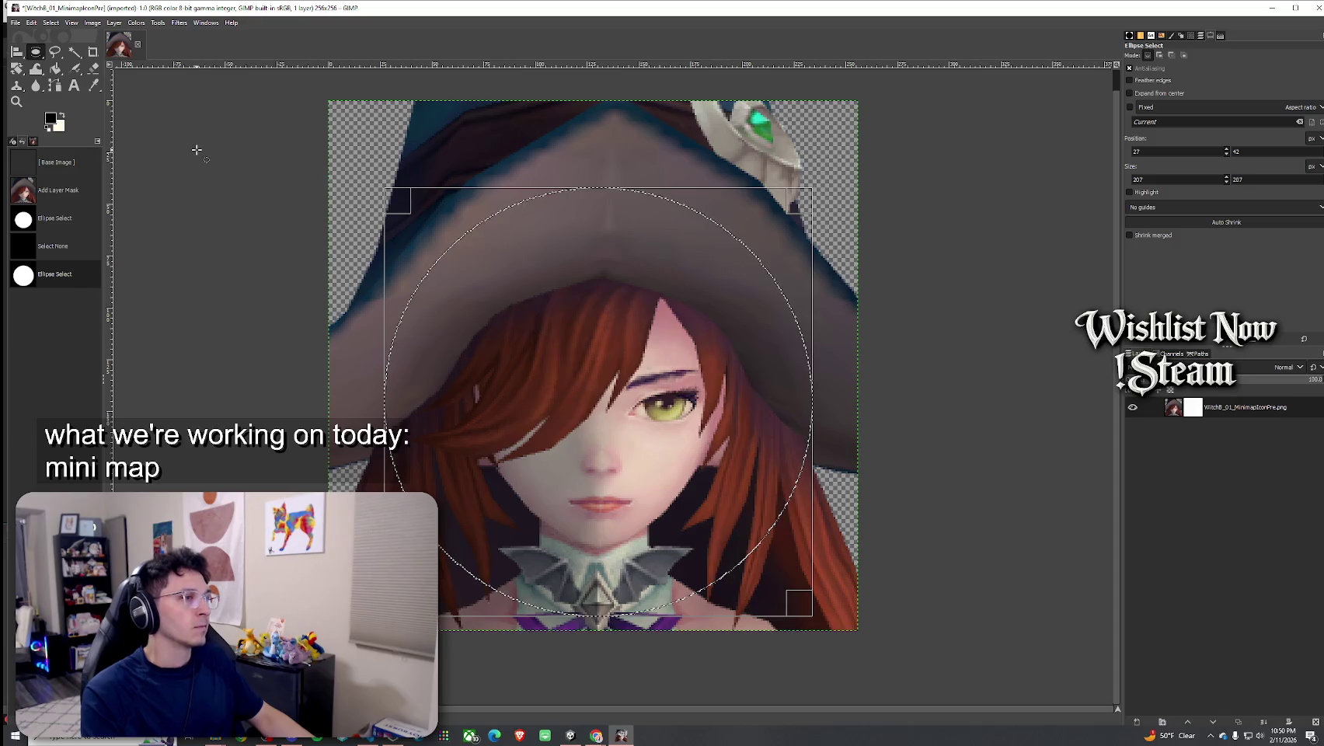
click(370, 160)
mouse_move(351, 132)
mouse_down()
mouse_move(814, 607)
mouse_move(835, 553)
mouse_up()
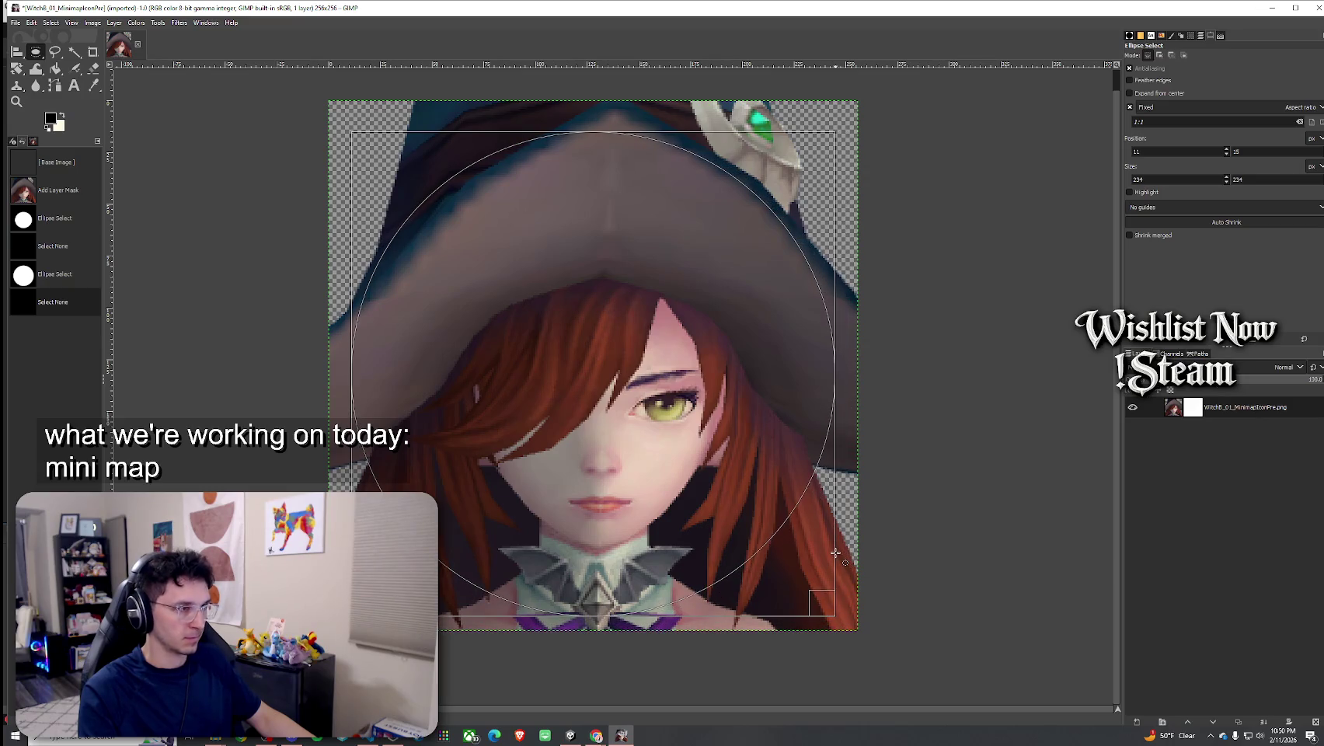
drag(835, 553, 838, 553)
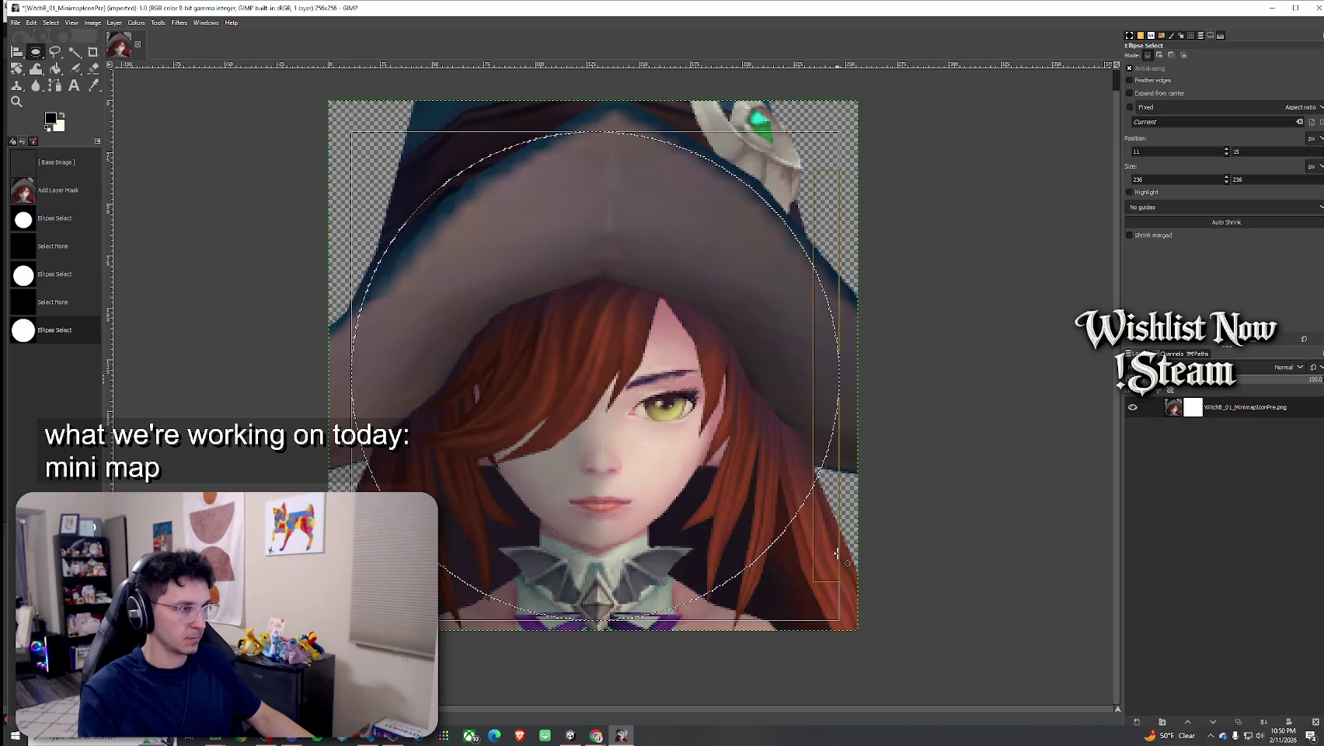
click(56, 24)
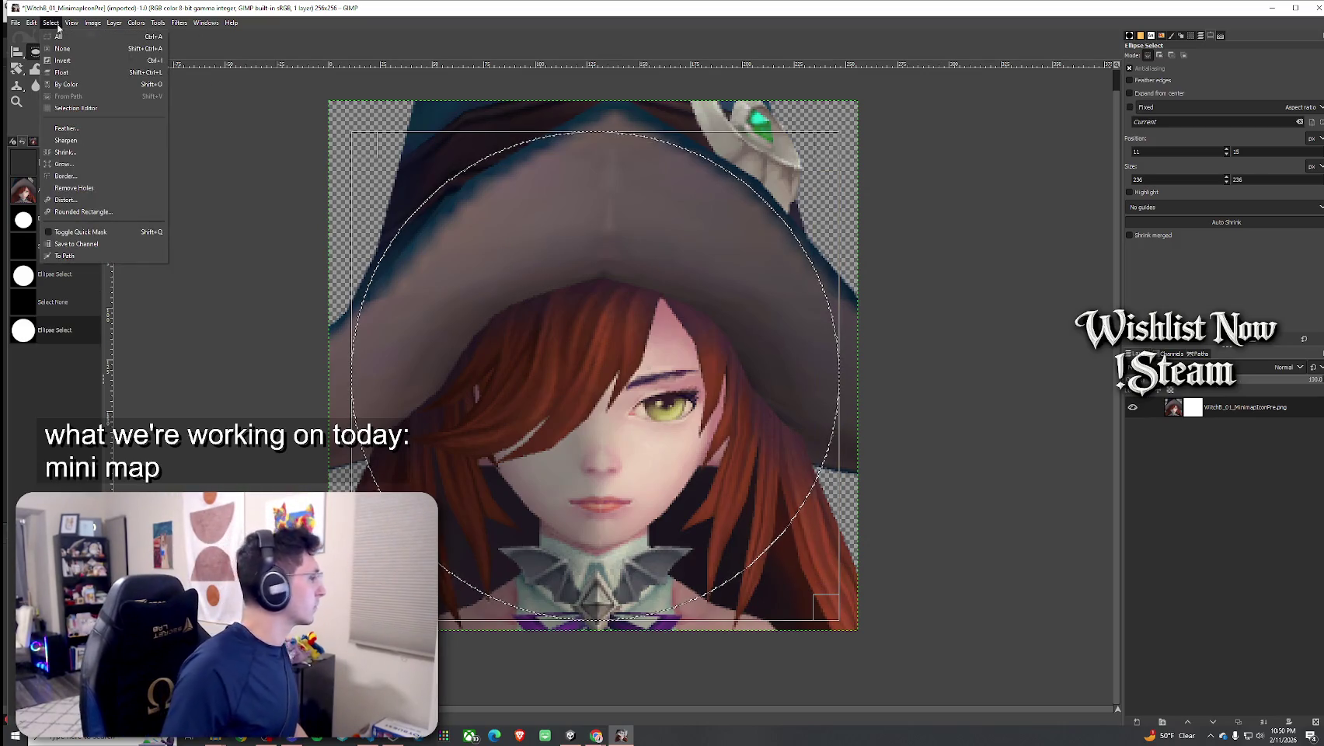
Feather the 236 px circular selection by 10 px
mouse_move(38, 25)
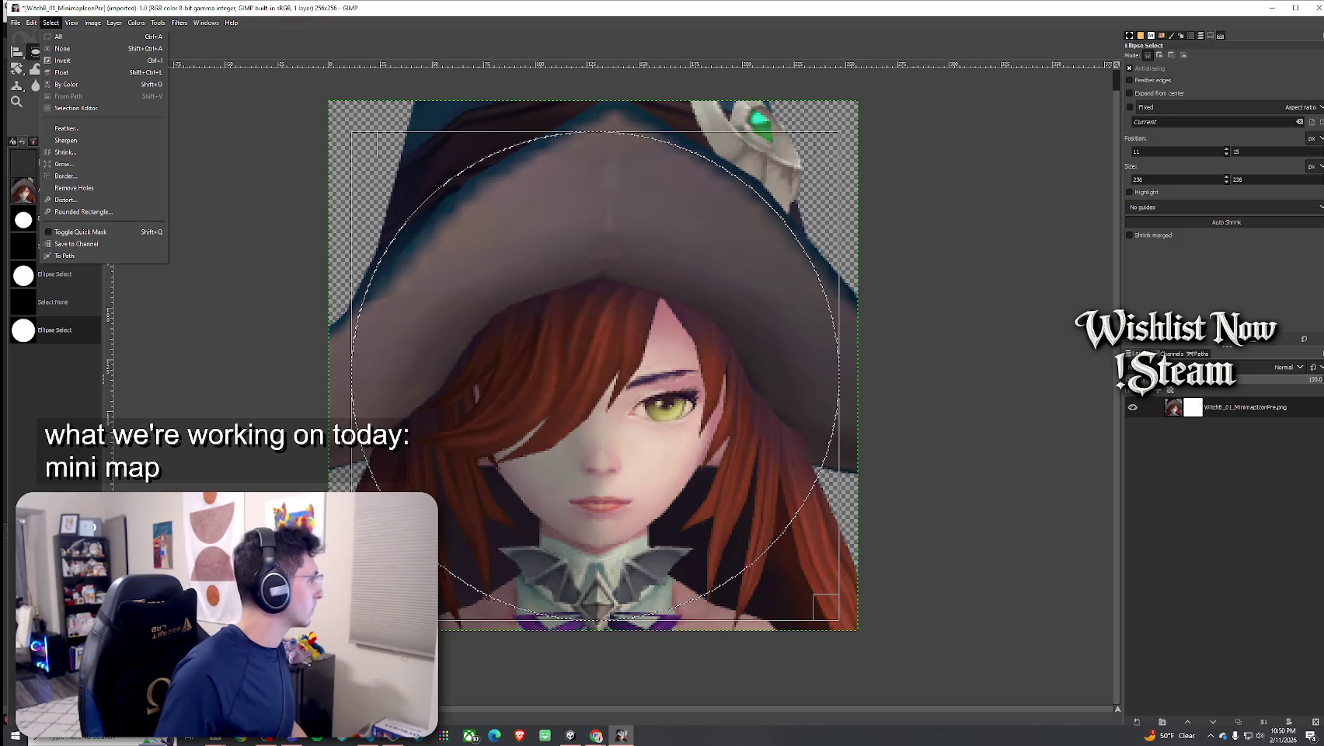
click(67, 128)
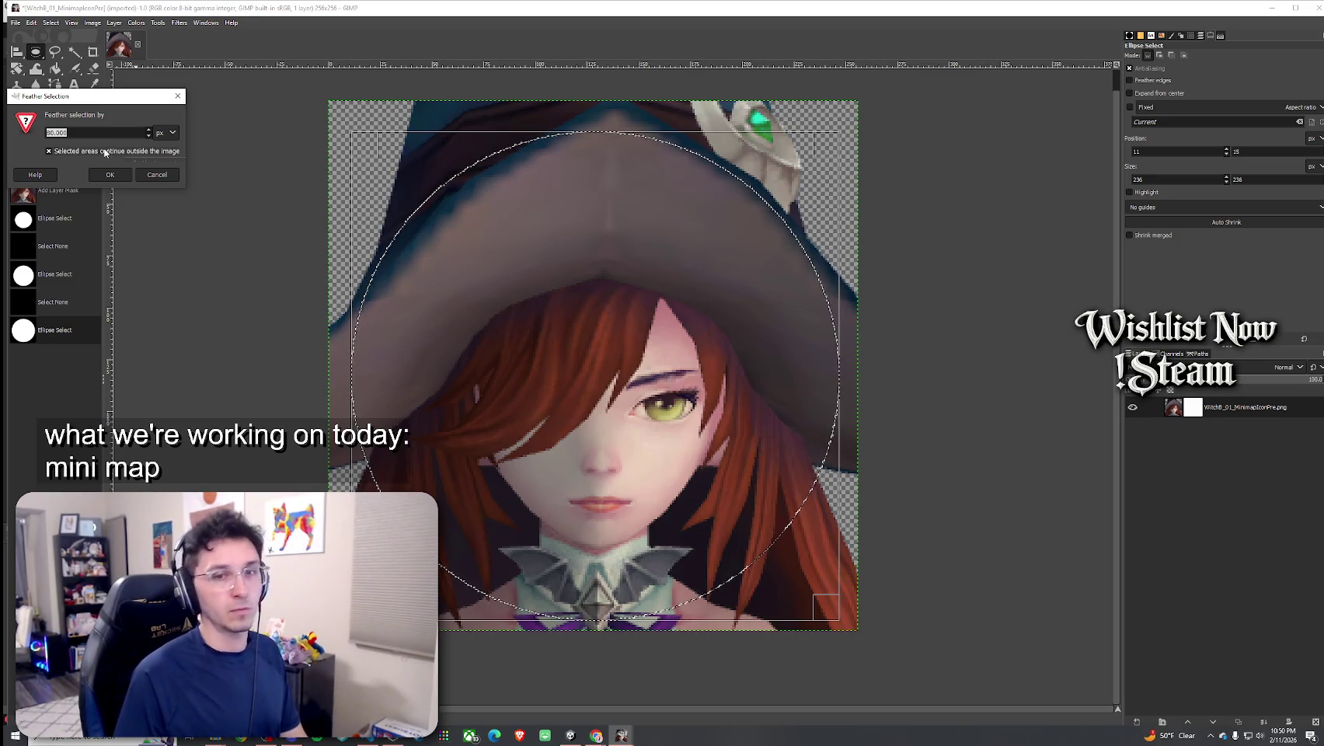
click(112, 176)
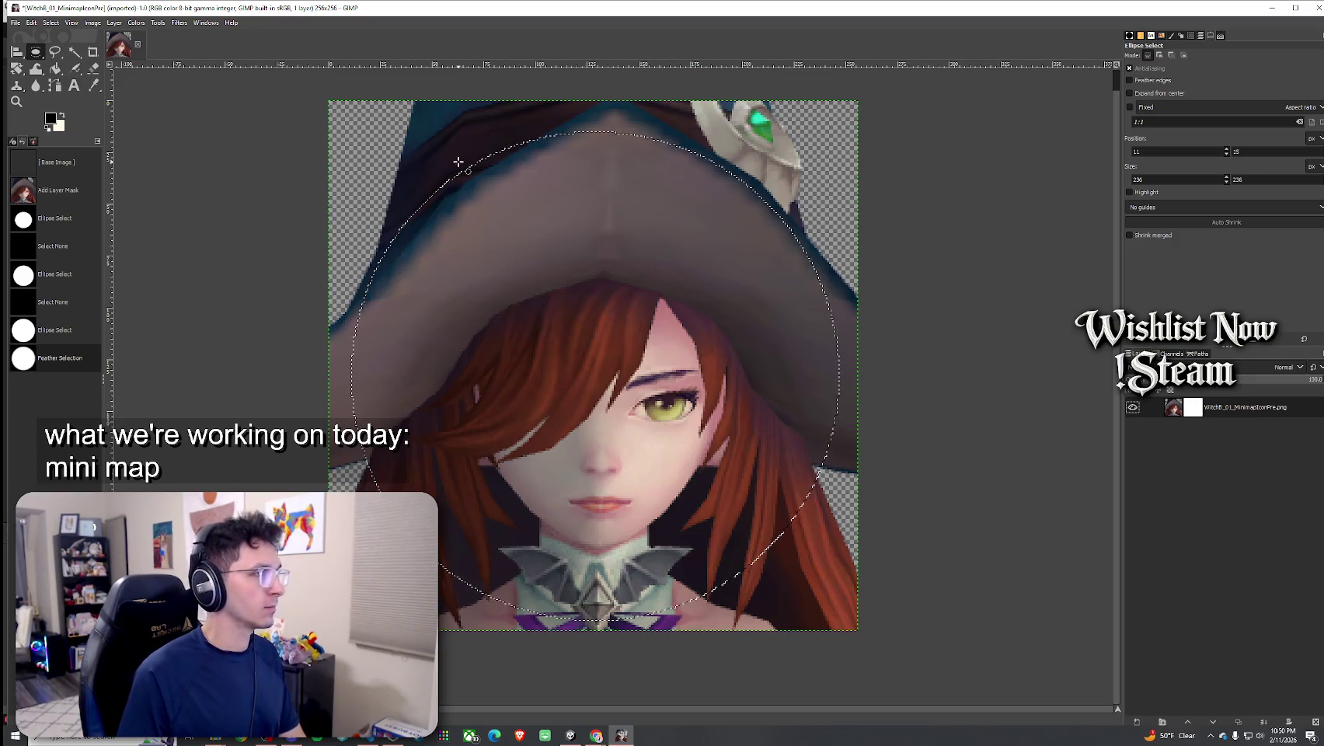
click(56, 69)
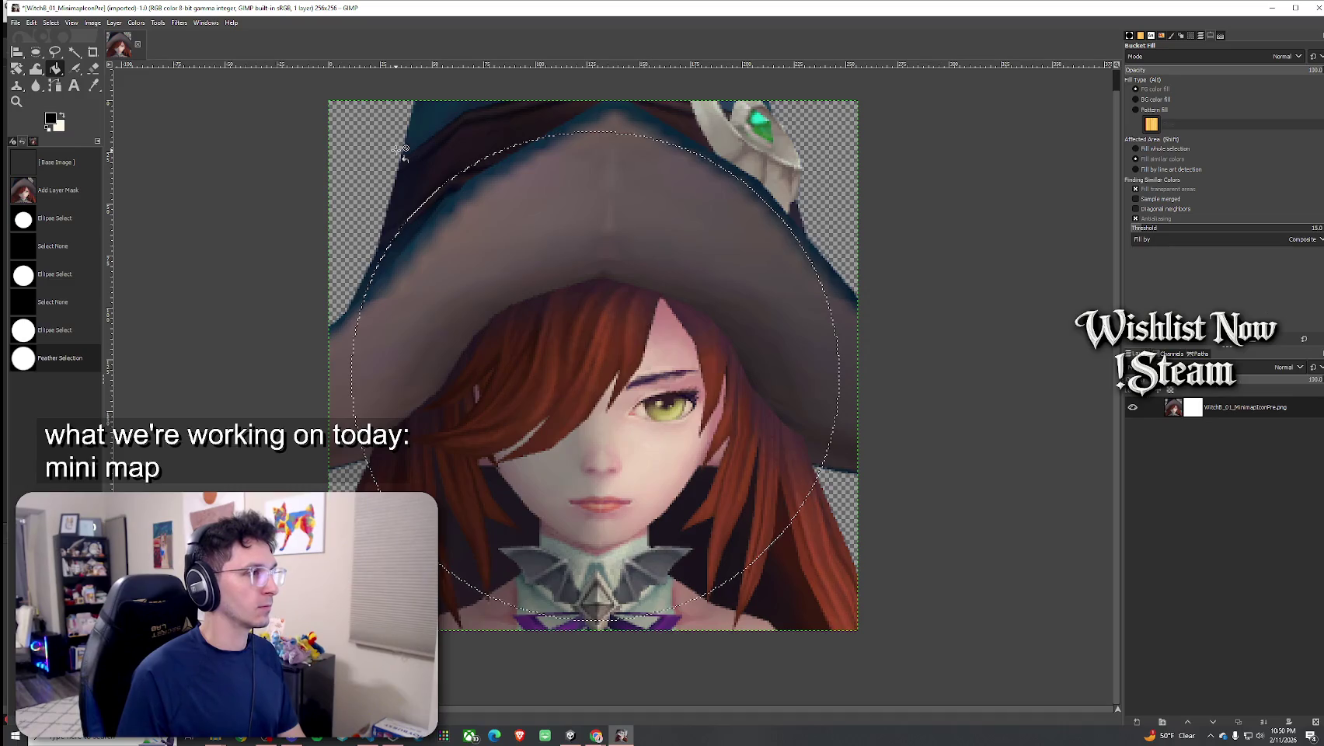
Remove the feather, invert the circle, fill the mask outside it, then undo the fill
key(ctrl+z)
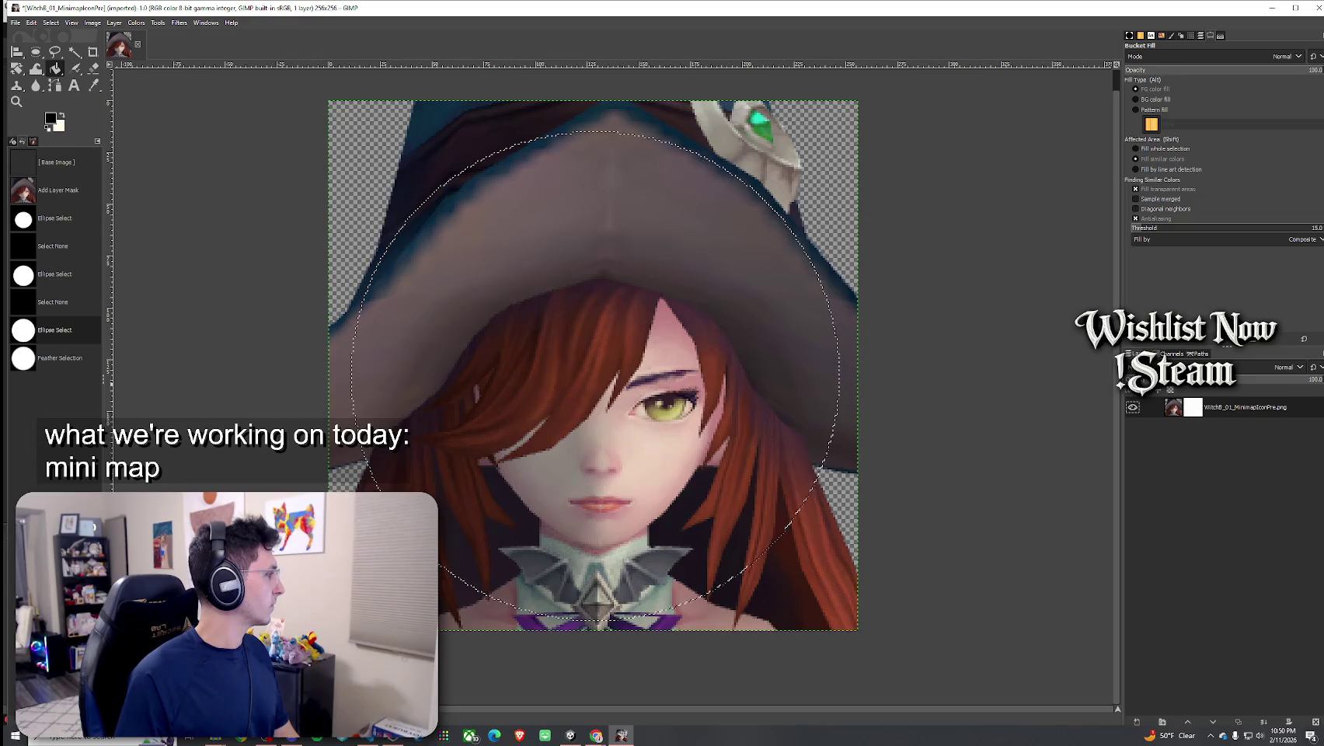
click(51, 23)
click(62, 62)
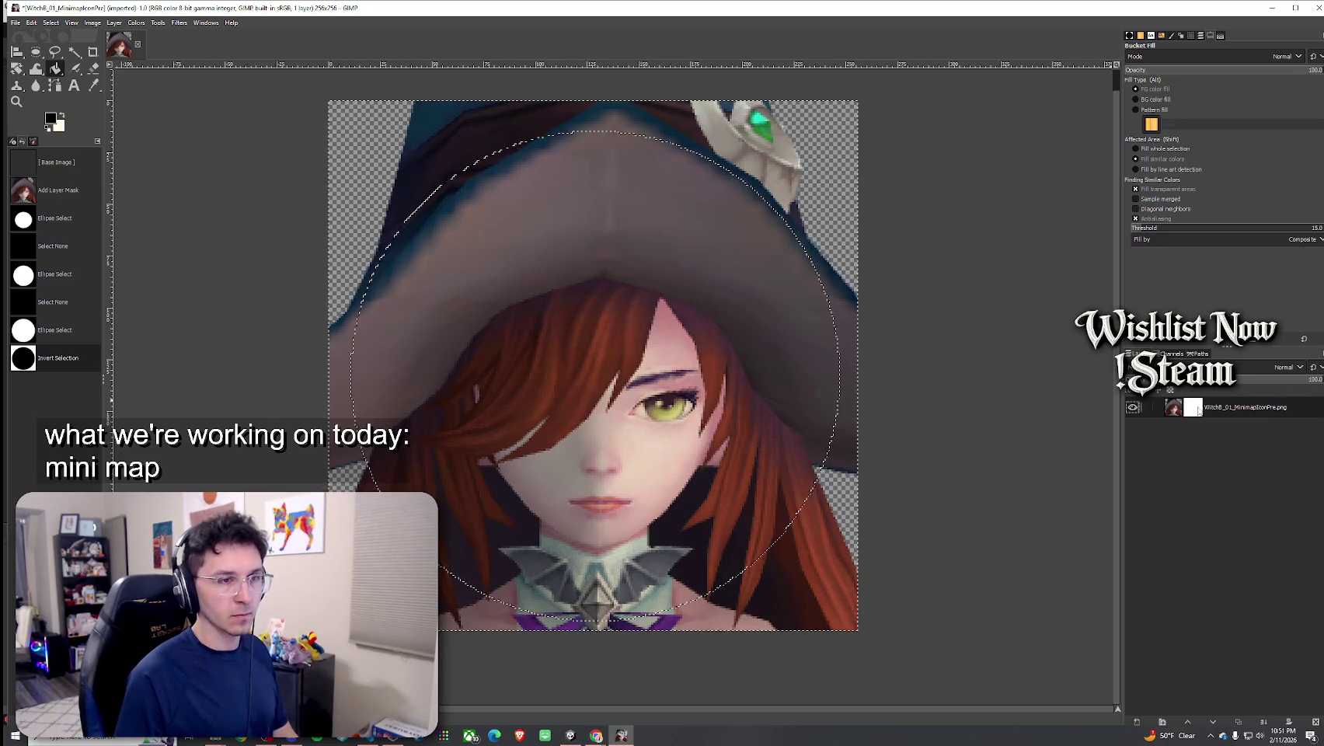
click(352, 115)
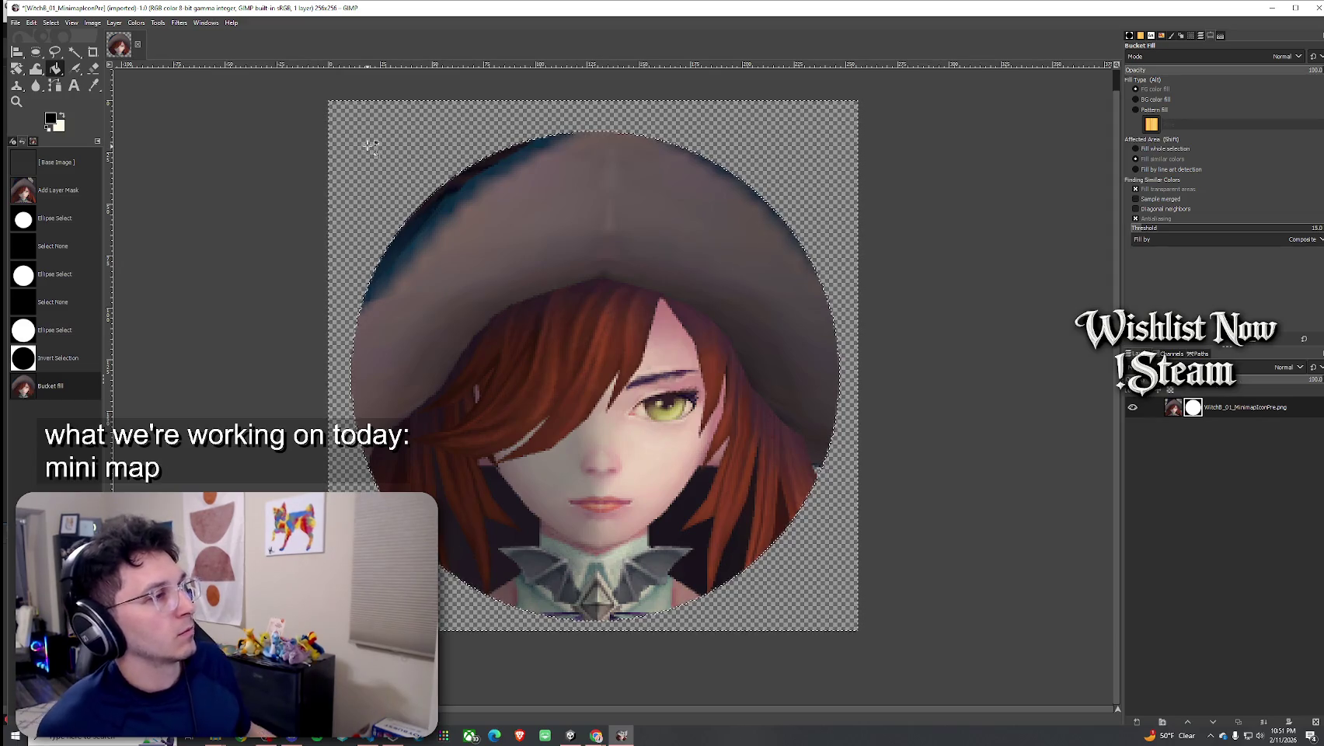
key(ctrl+z)
key(ctrl+z)
key(ctrl+z)
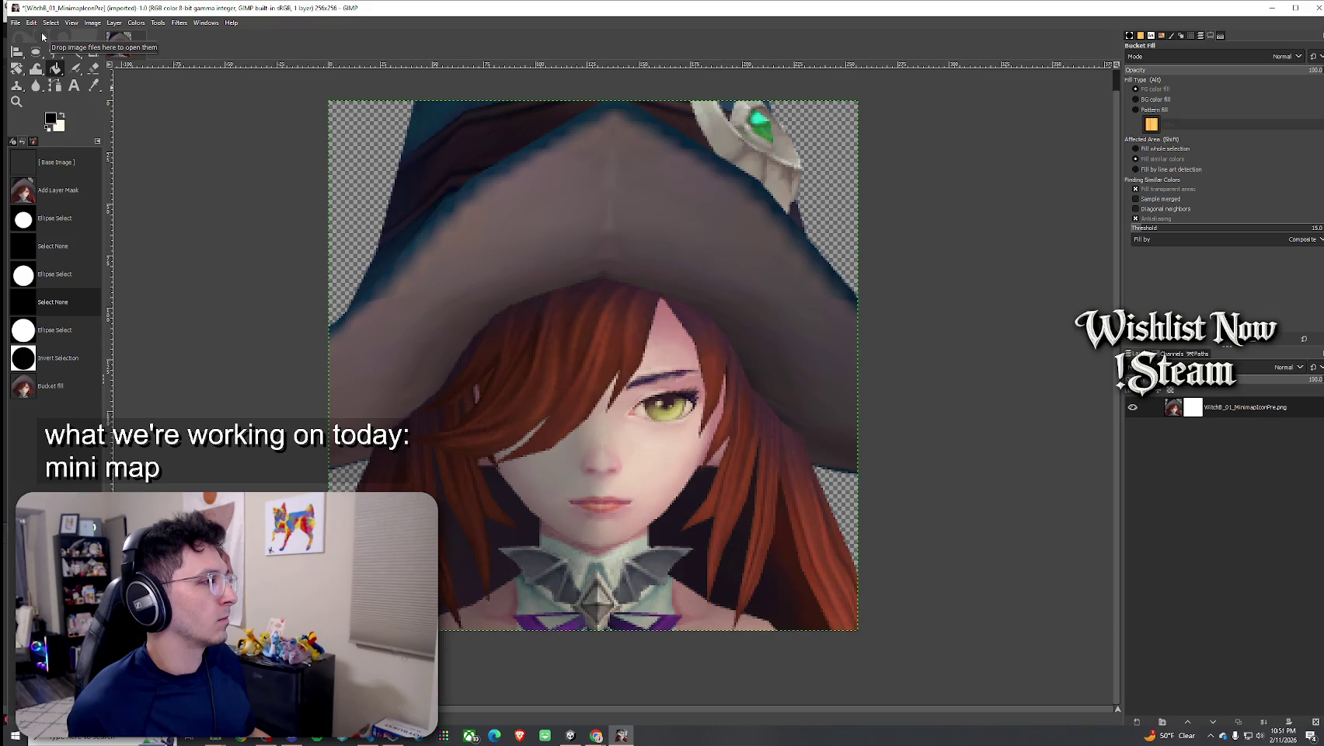
Restore the circular selection and feather its edge
key(ctrl+y)
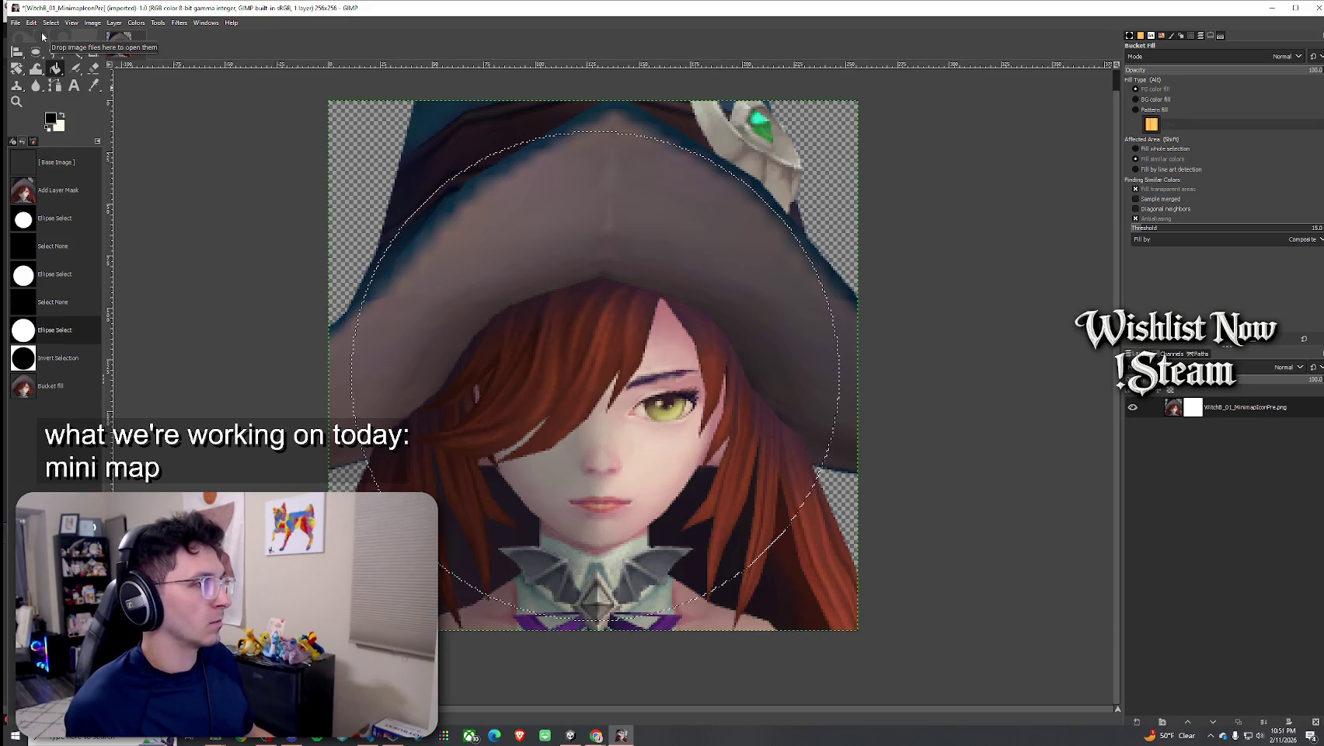
click(43, 24)
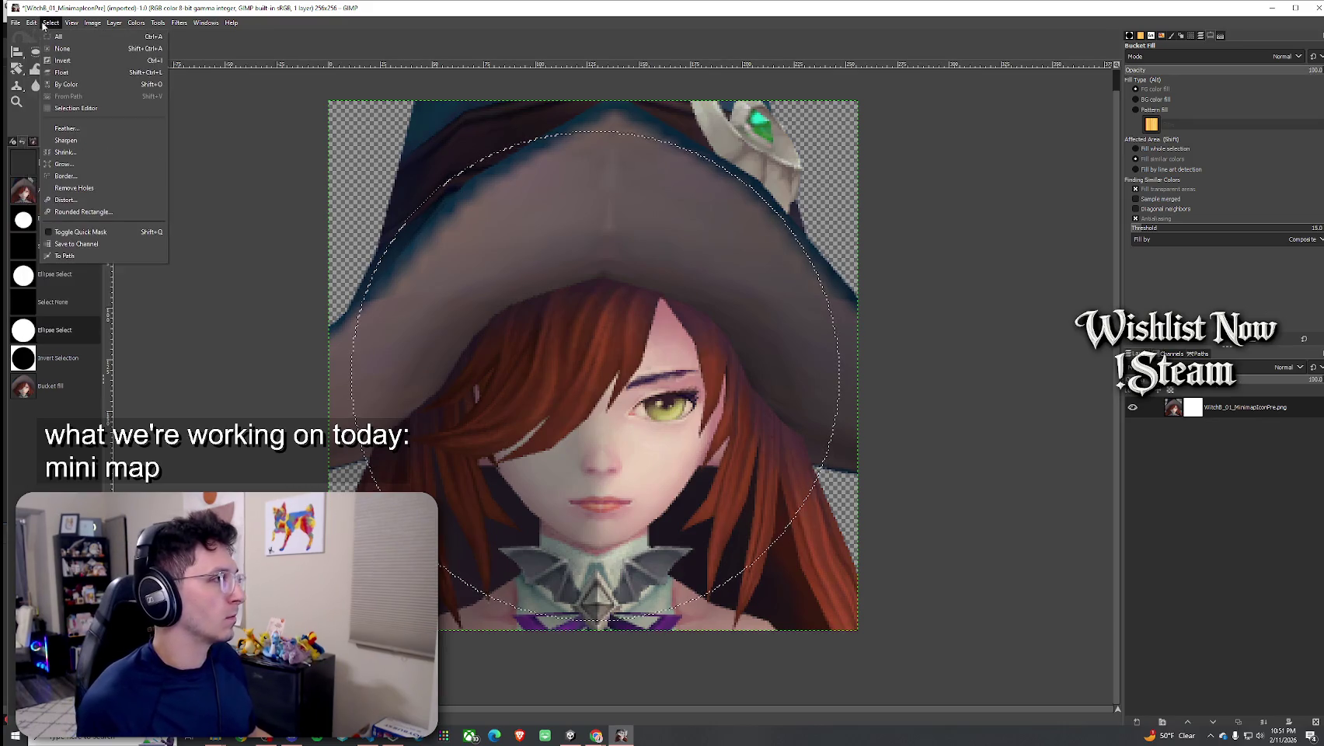
click(78, 128)
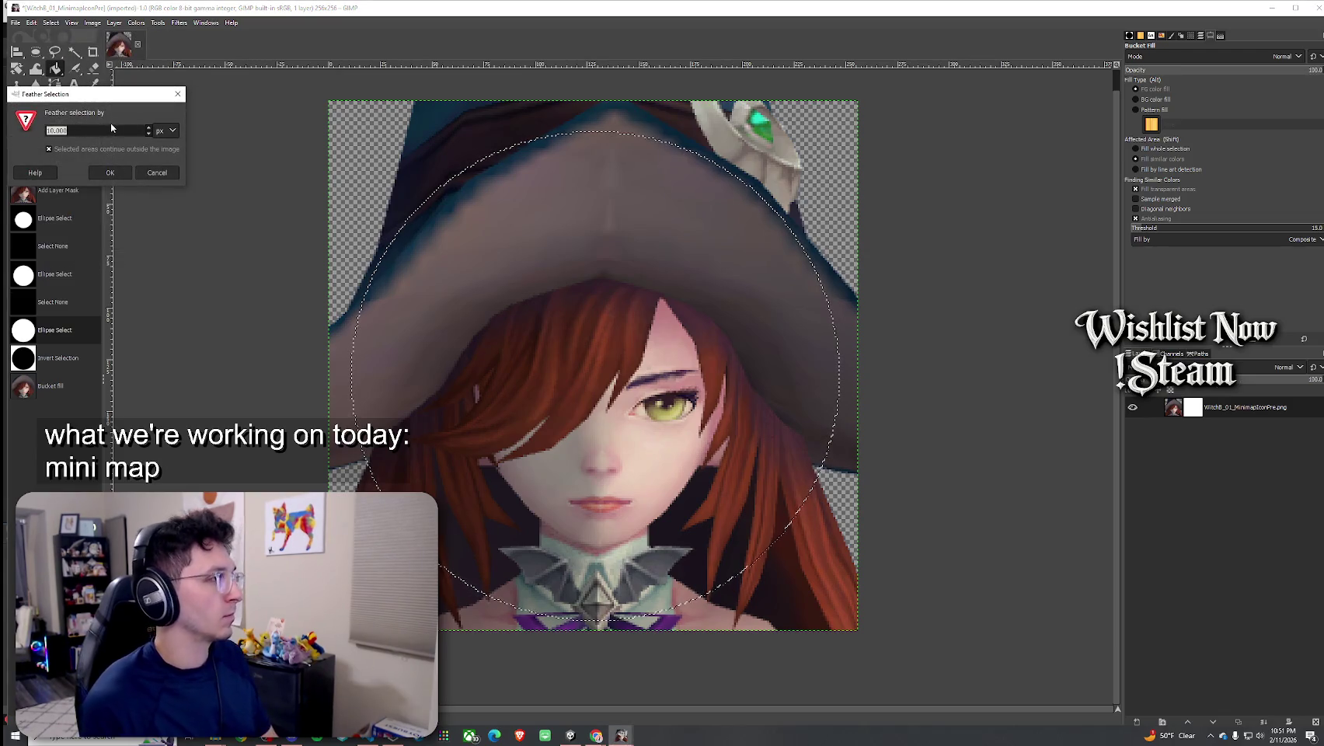
click(114, 172)
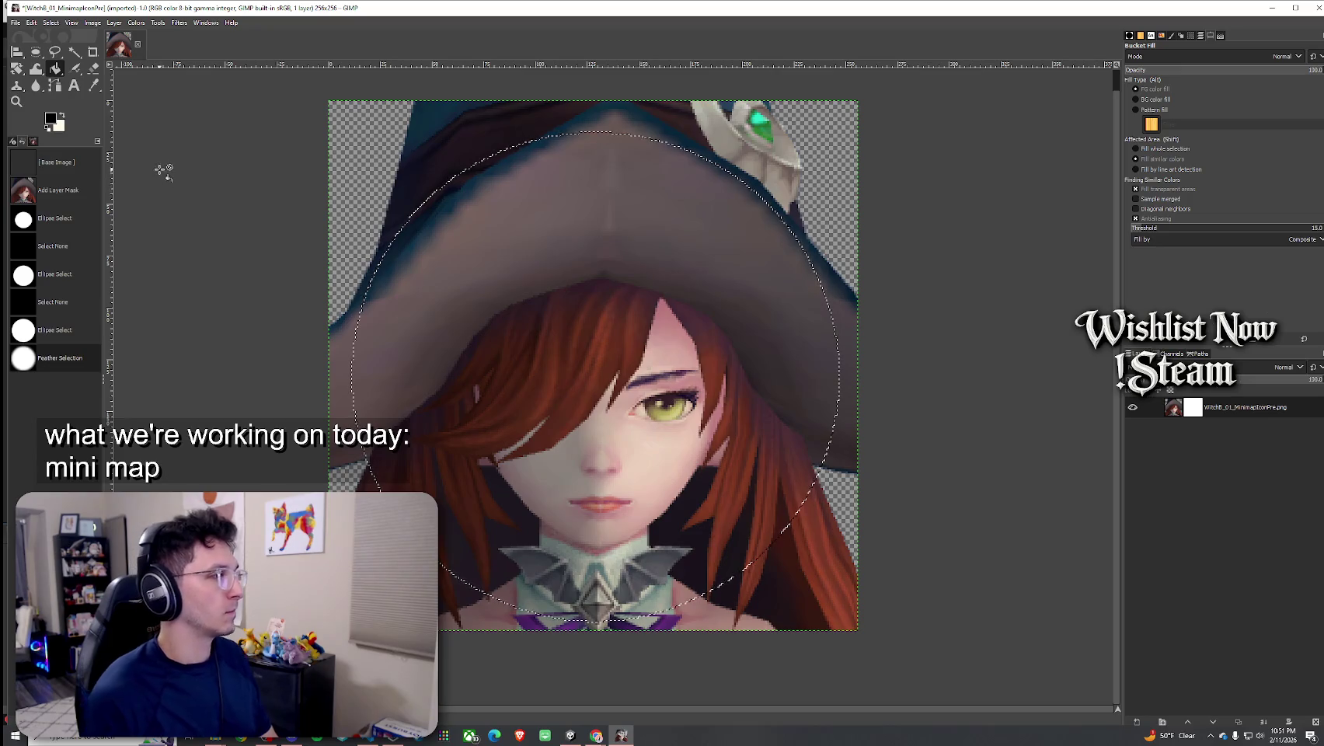
Invert the selection and fill the mask outside the circle to preview a fade, then undo it
click(43, 23)
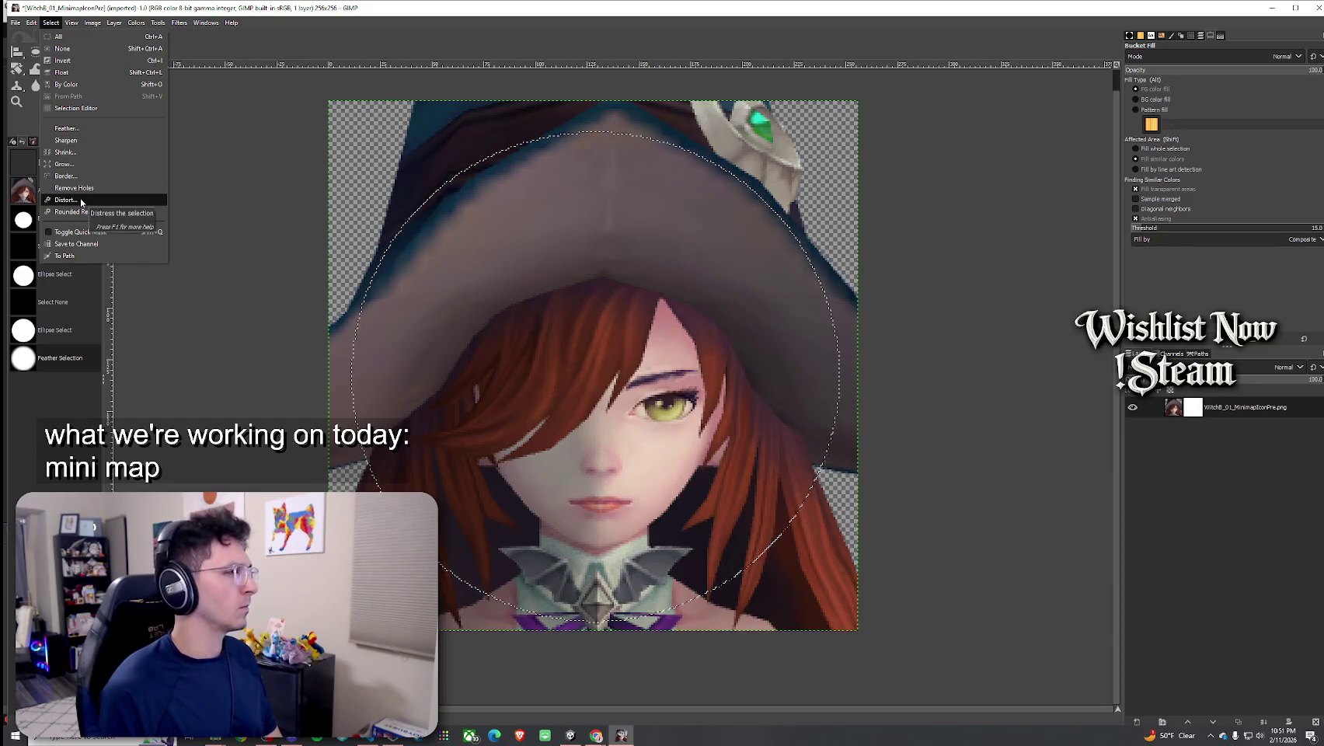
click(71, 61)
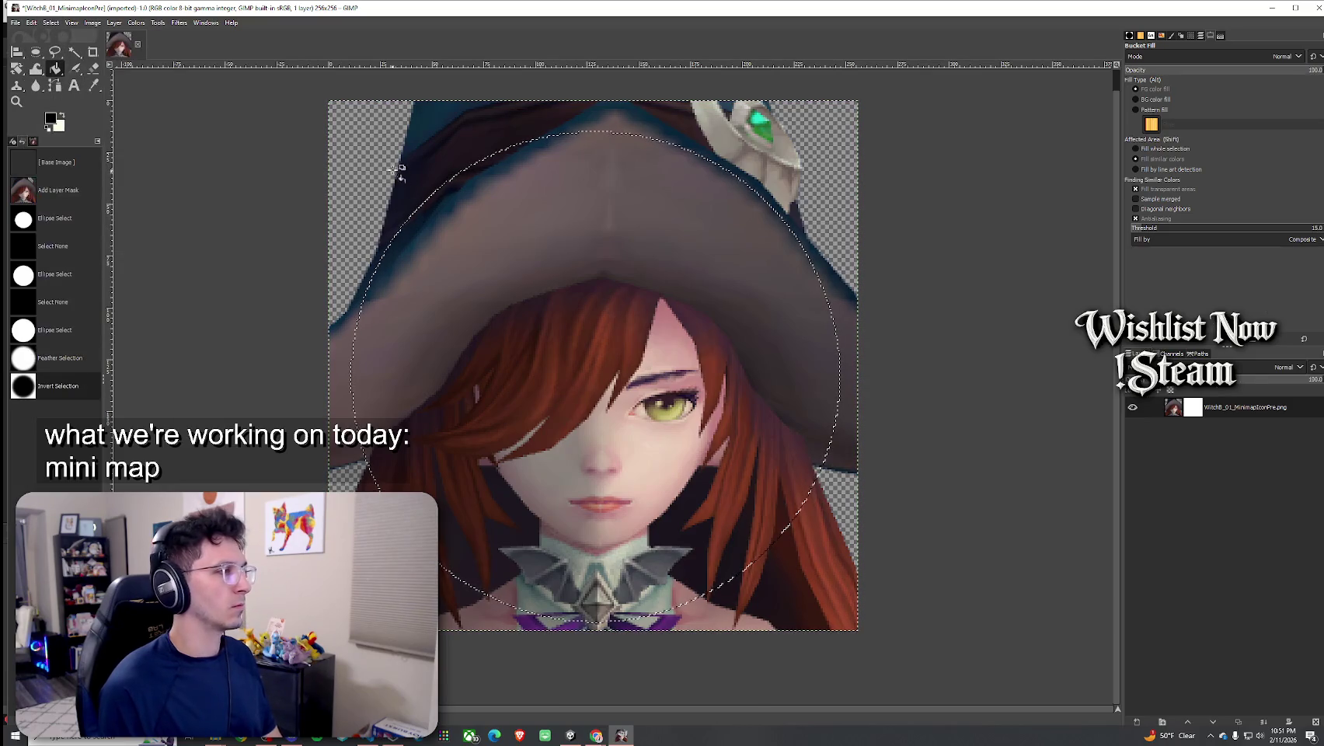
click(568, 245)
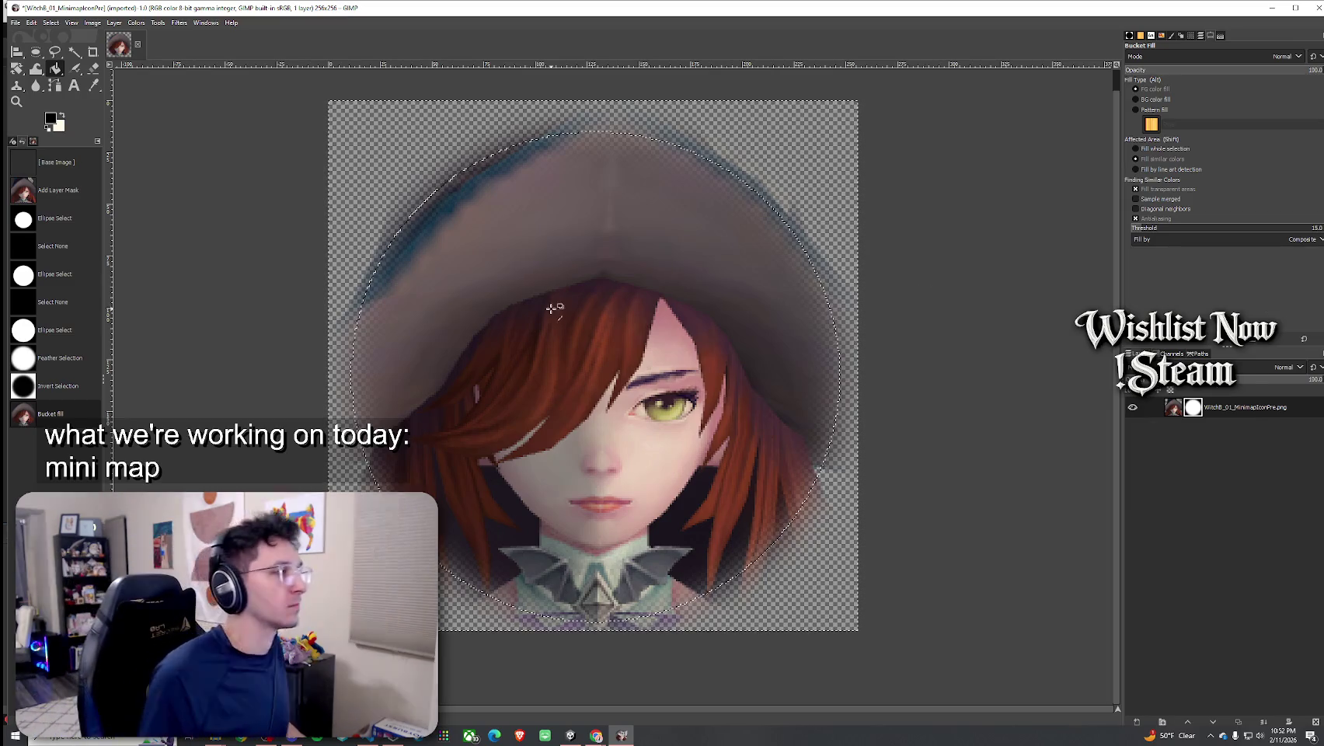
key(ctrl+z)
key(ctrl+z)
key(ctrl+z)
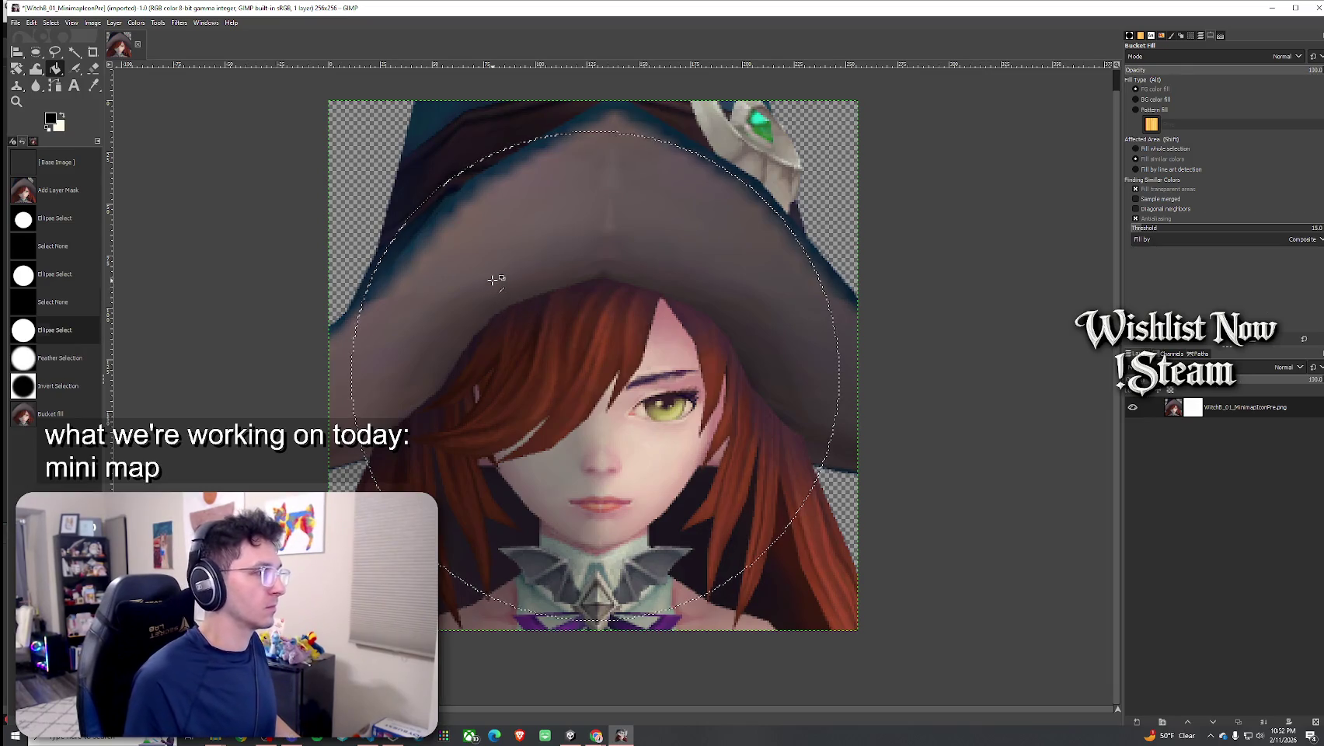
Feather the circle by 25 px, invert it, and fill the mask outside to transparency
key(ctrl+z)
key(ctrl+y)
click(51, 22)
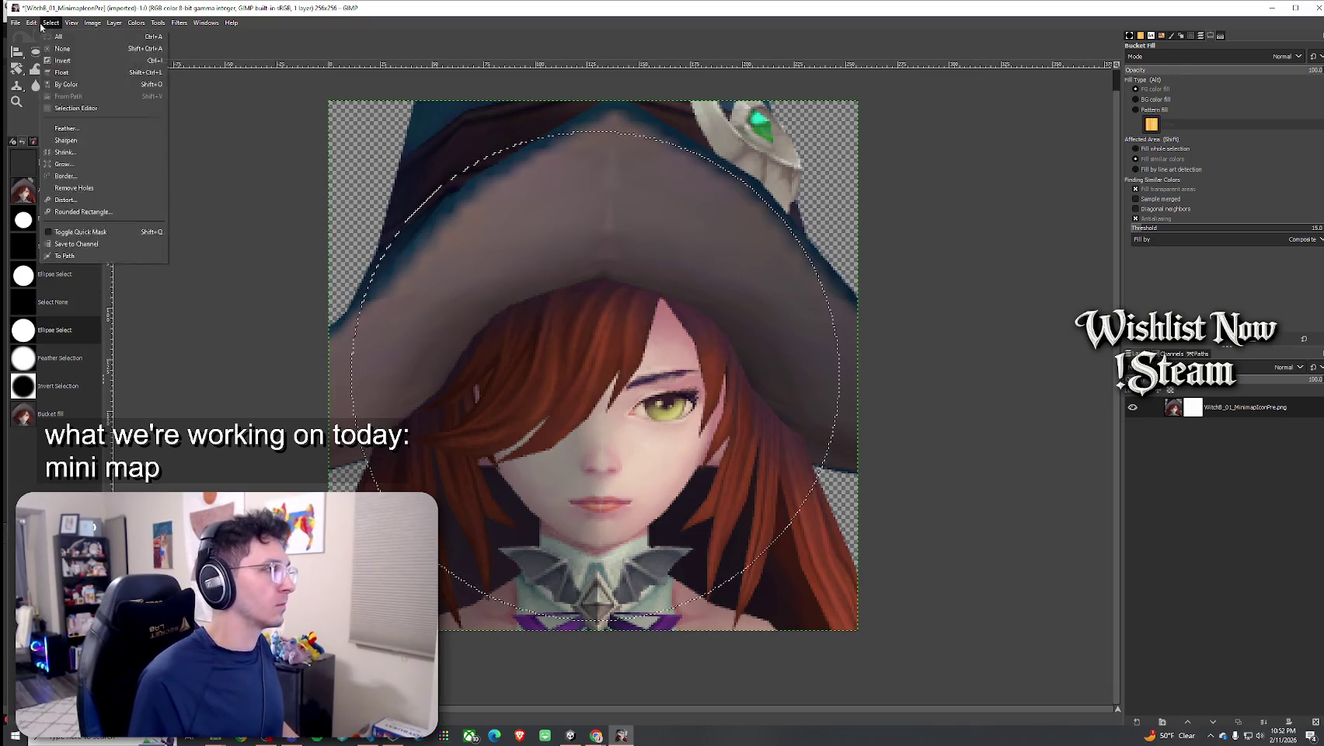
click(64, 131)
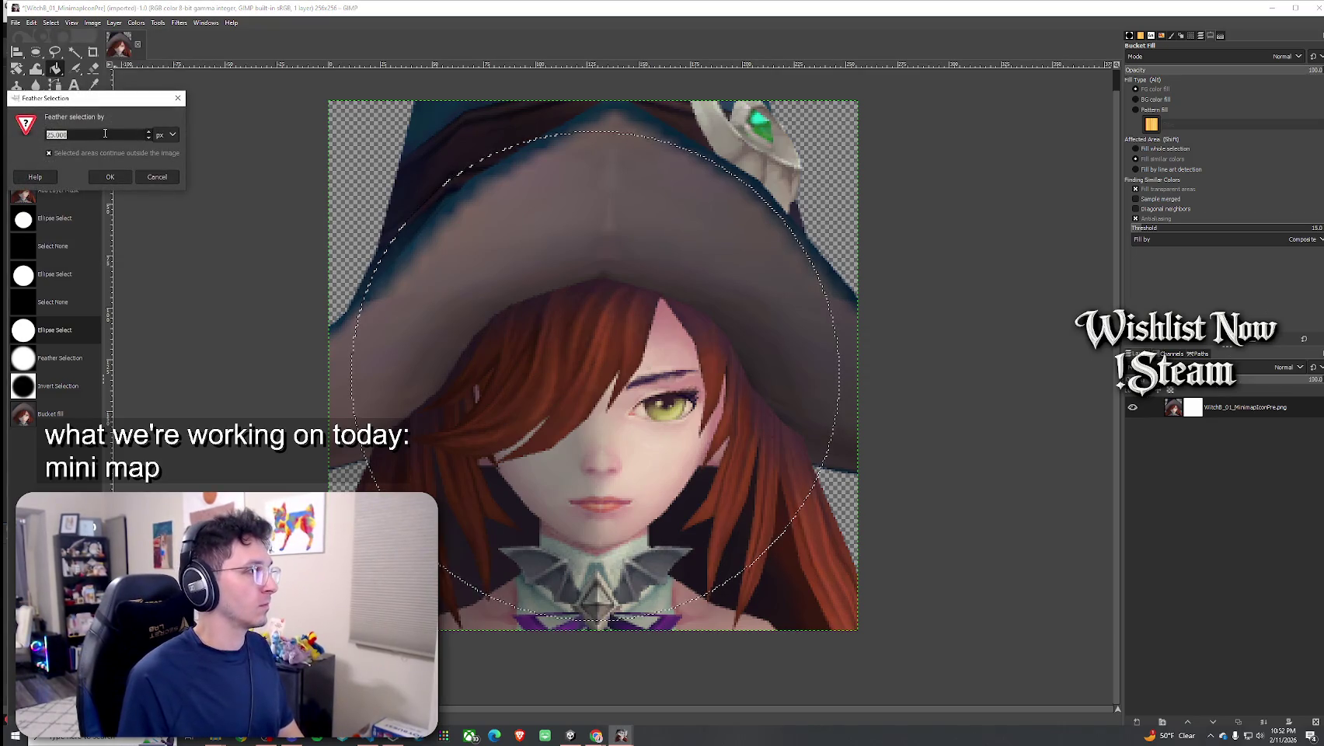
click(109, 177)
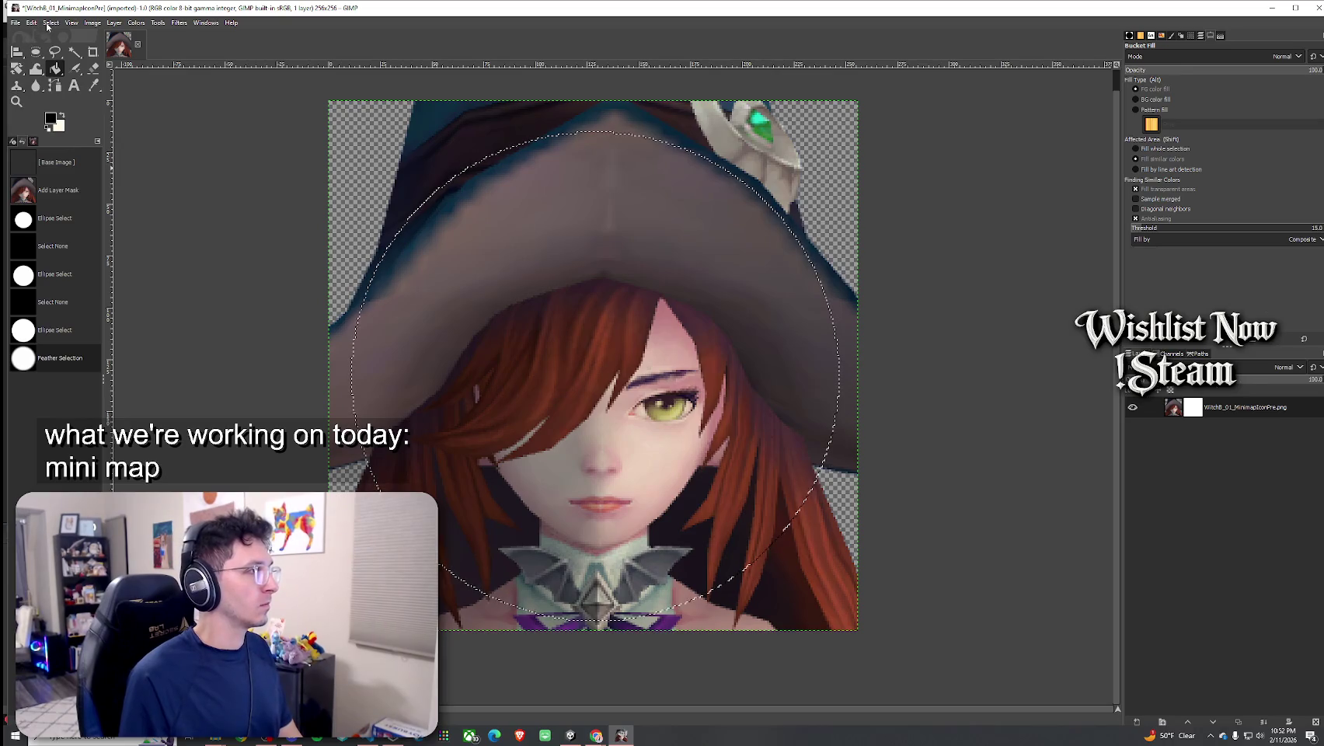
click(48, 24)
click(55, 55)
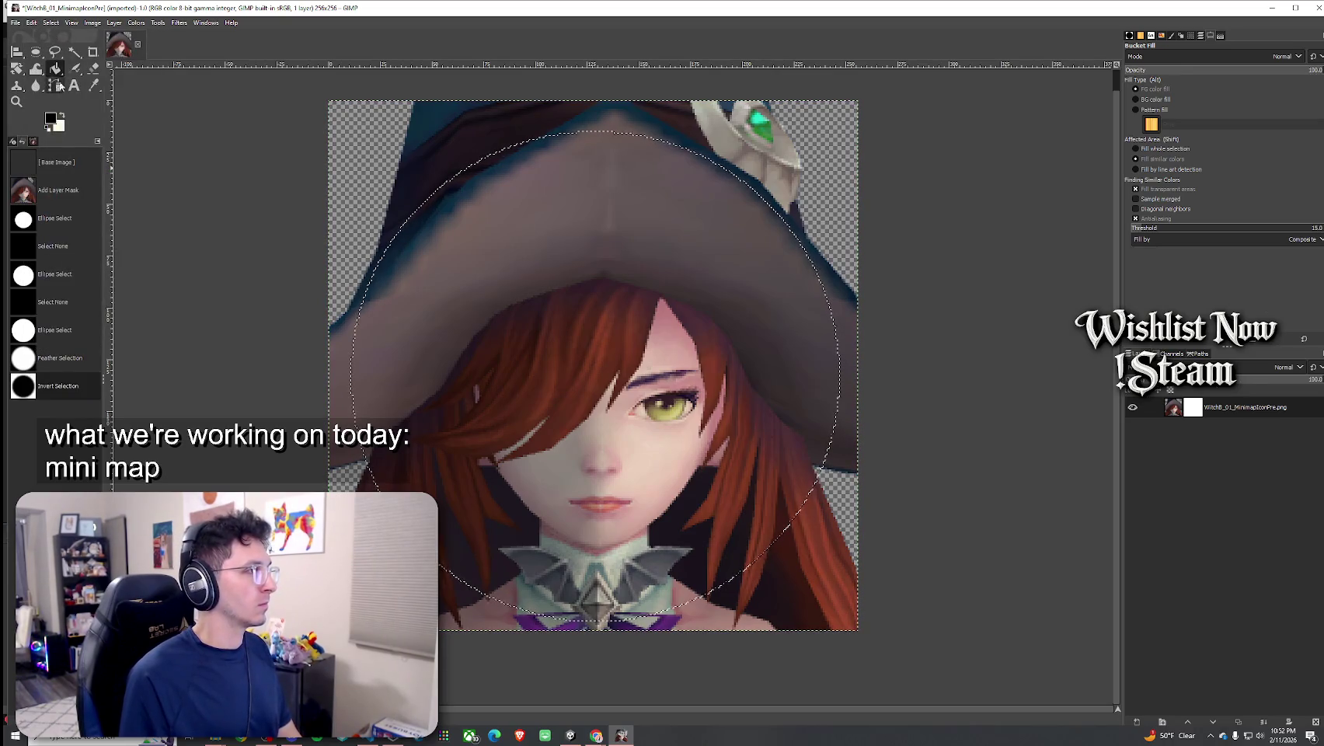
click(369, 149)
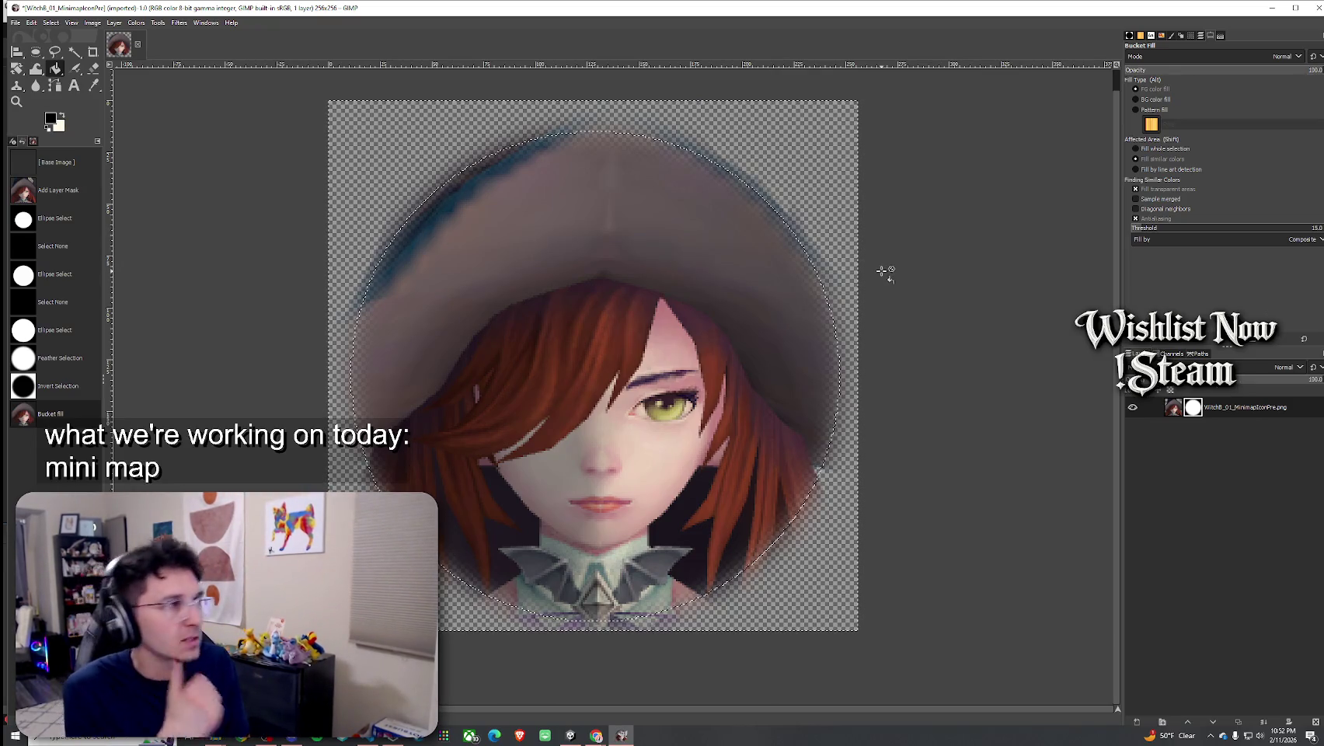
Clear the selection and restore down the GIMP window to reveal Unity
right_click(215, 116)
mouse_move(257, 154)
click(325, 176)
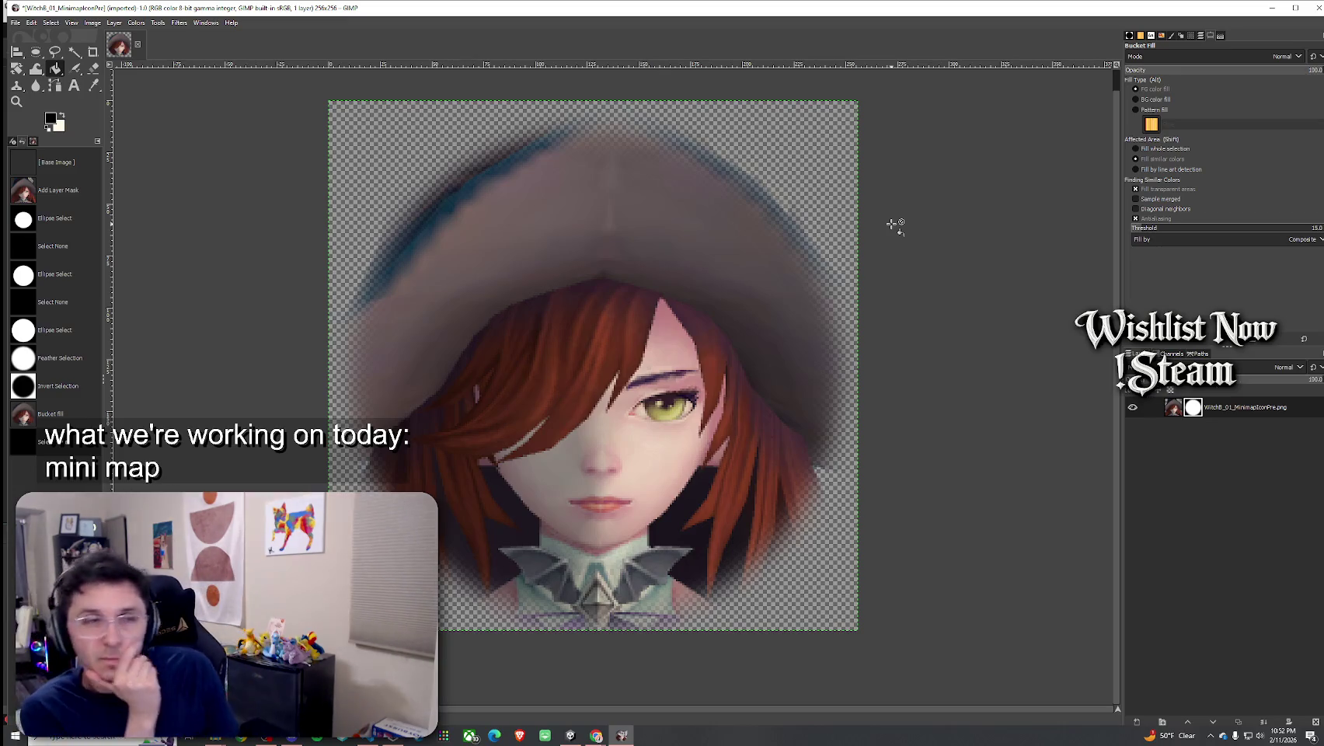
mouse_move(729, 4)
mouse_down()
mouse_move(673, 63)
mouse_move(661, 260)
mouse_move(796, 64)
mouse_move(1010, 123)
mouse_move(1323, 126)
mouse_up()
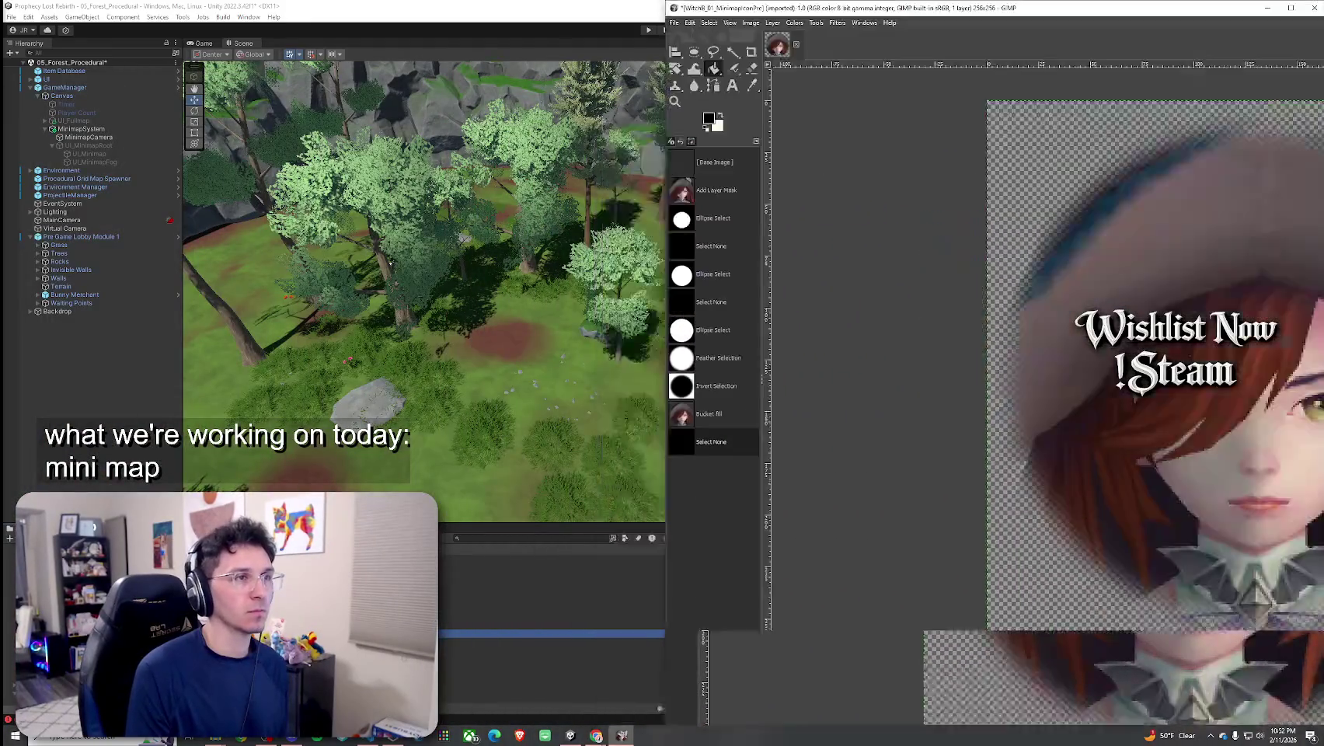
Place GIMP beside Unity, browse to WarriorKc01_MinimapIcon, and center the witch icon in GIMP
click(517, 208)
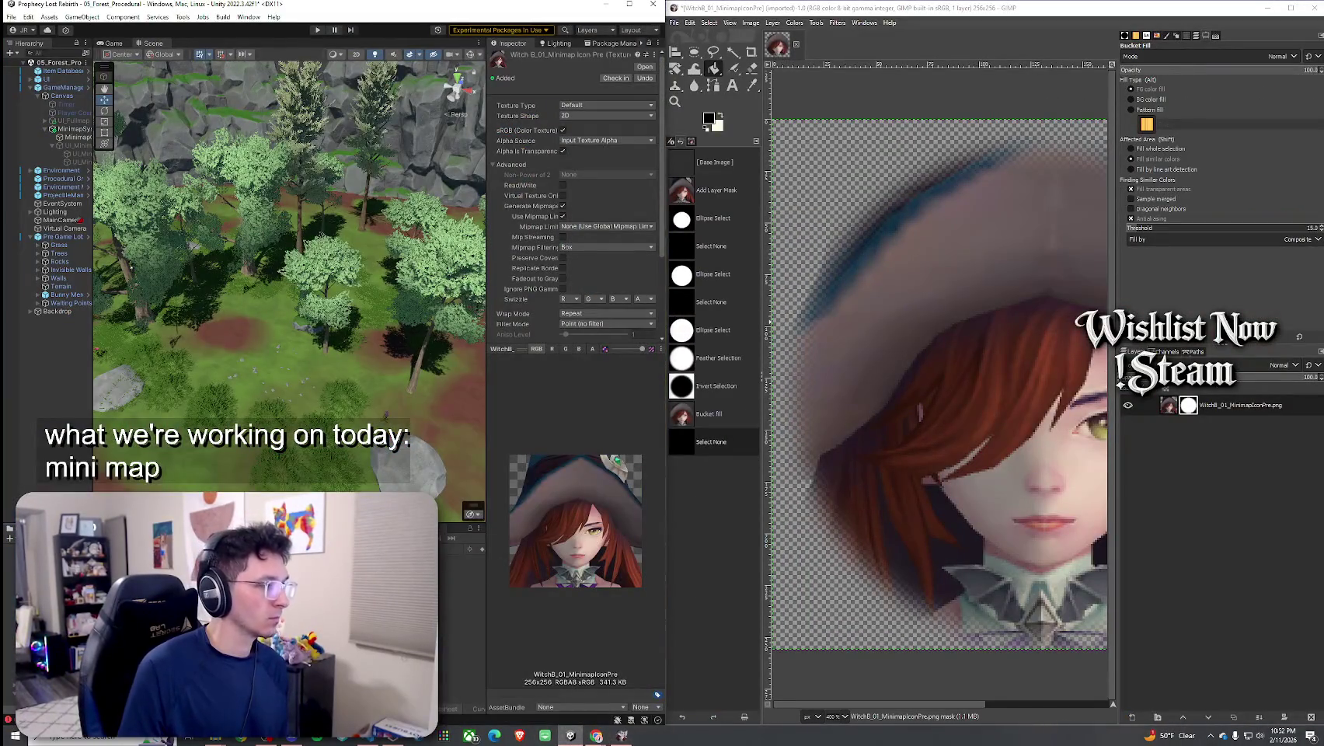
key(Up)
key(Up)
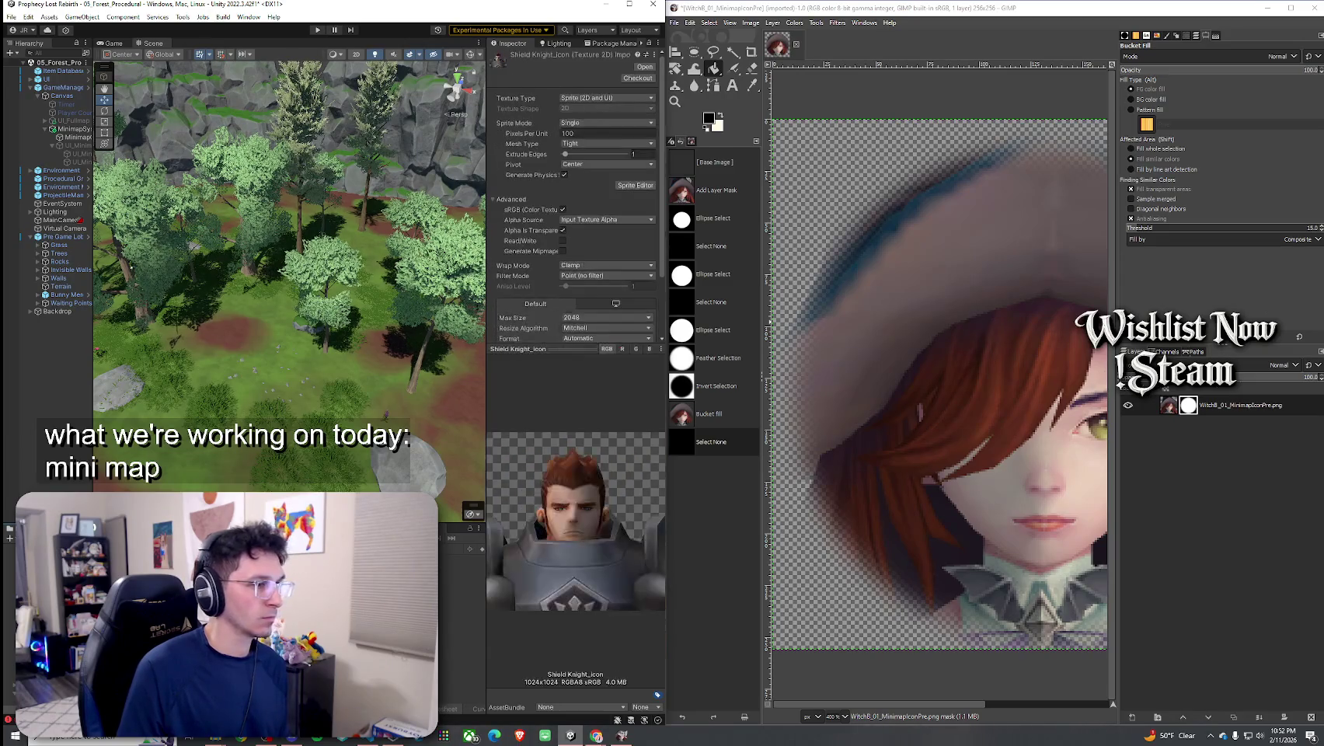
key(Down)
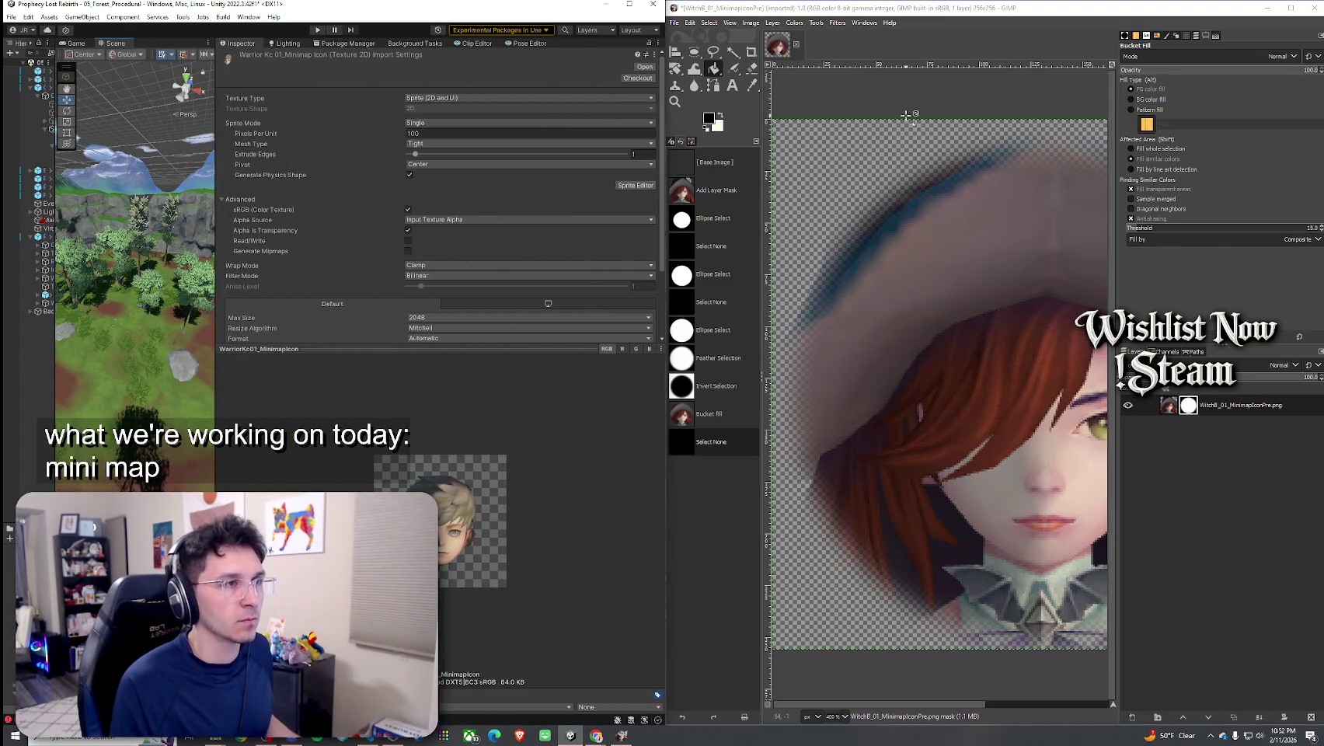
scroll(913, 300, down, 3)
mouse_move(938, 173)
mouse_down()
mouse_move(906, 480)
mouse_move(910, 450)
mouse_up()
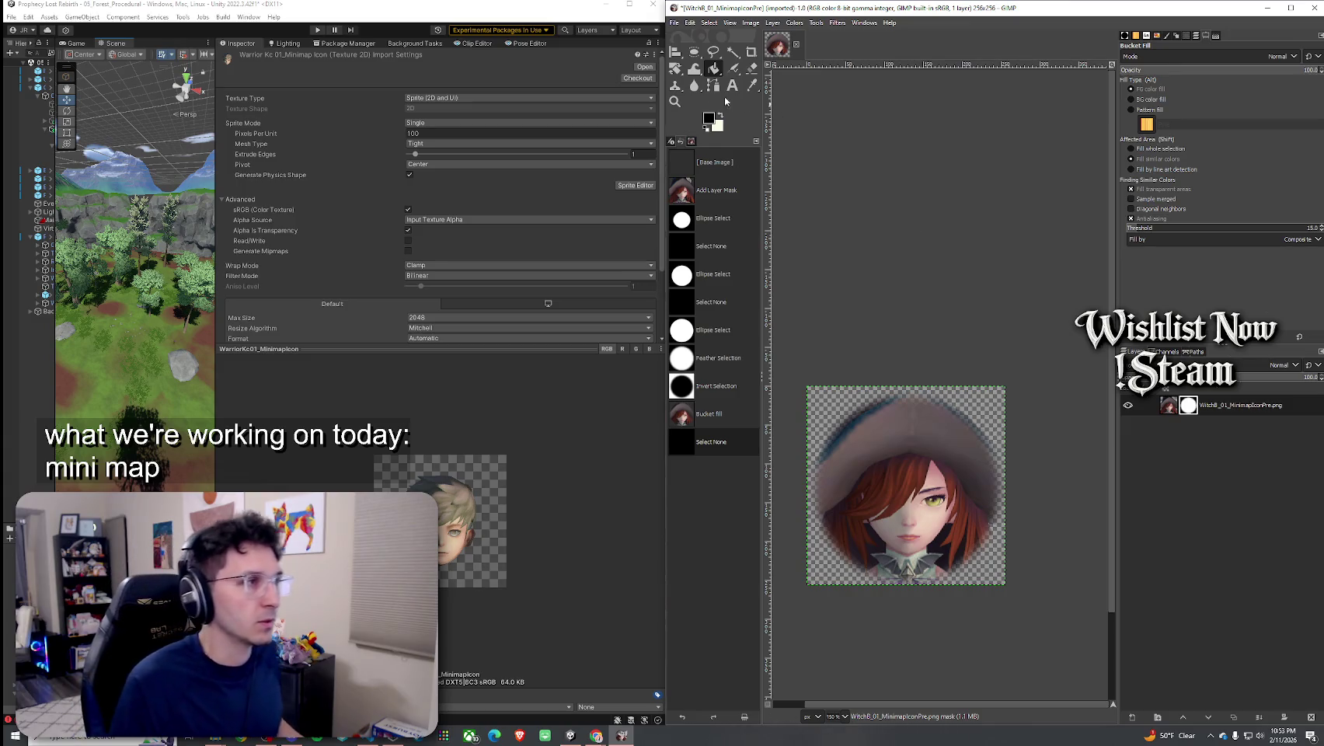
click(696, 53)
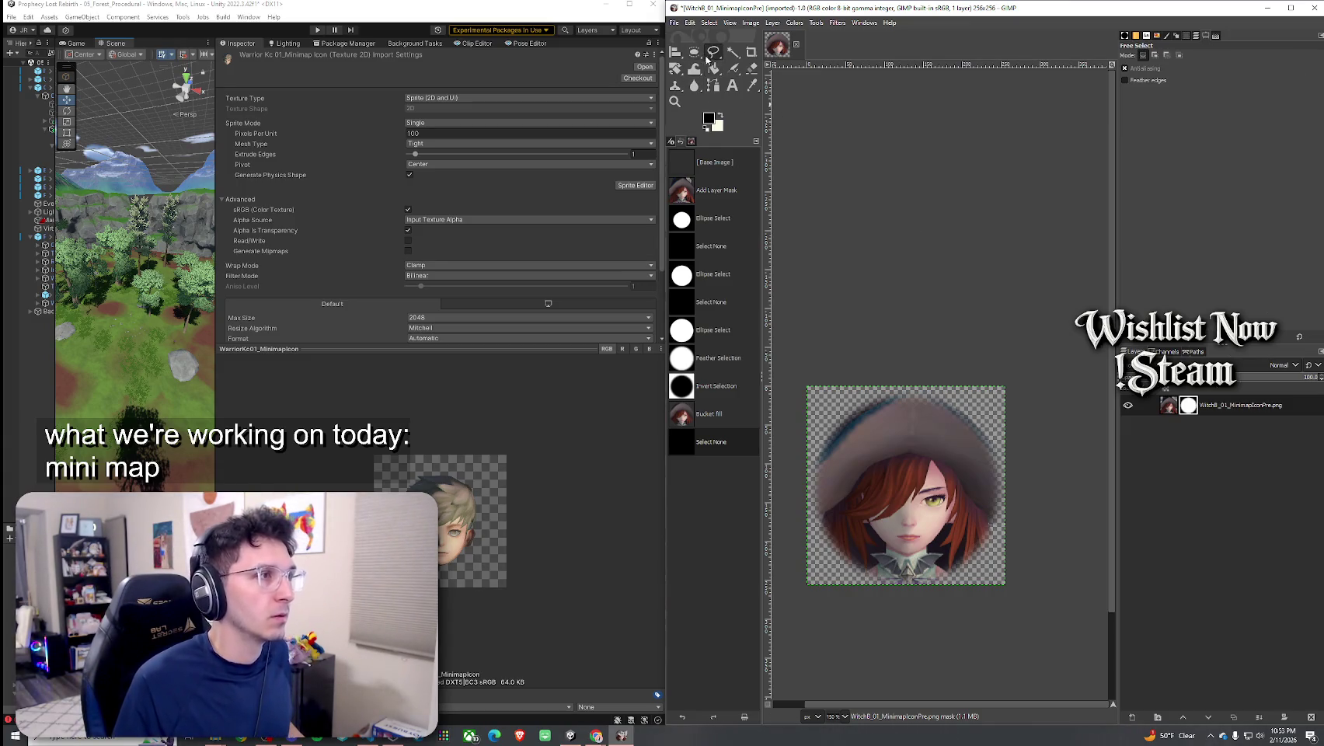
Draw a fixed-aspect 184×184 px circle around the witch's face and hat
mouse_move(841, 418)
mouse_down()
mouse_move(994, 567)
mouse_move(980, 557)
mouse_up()
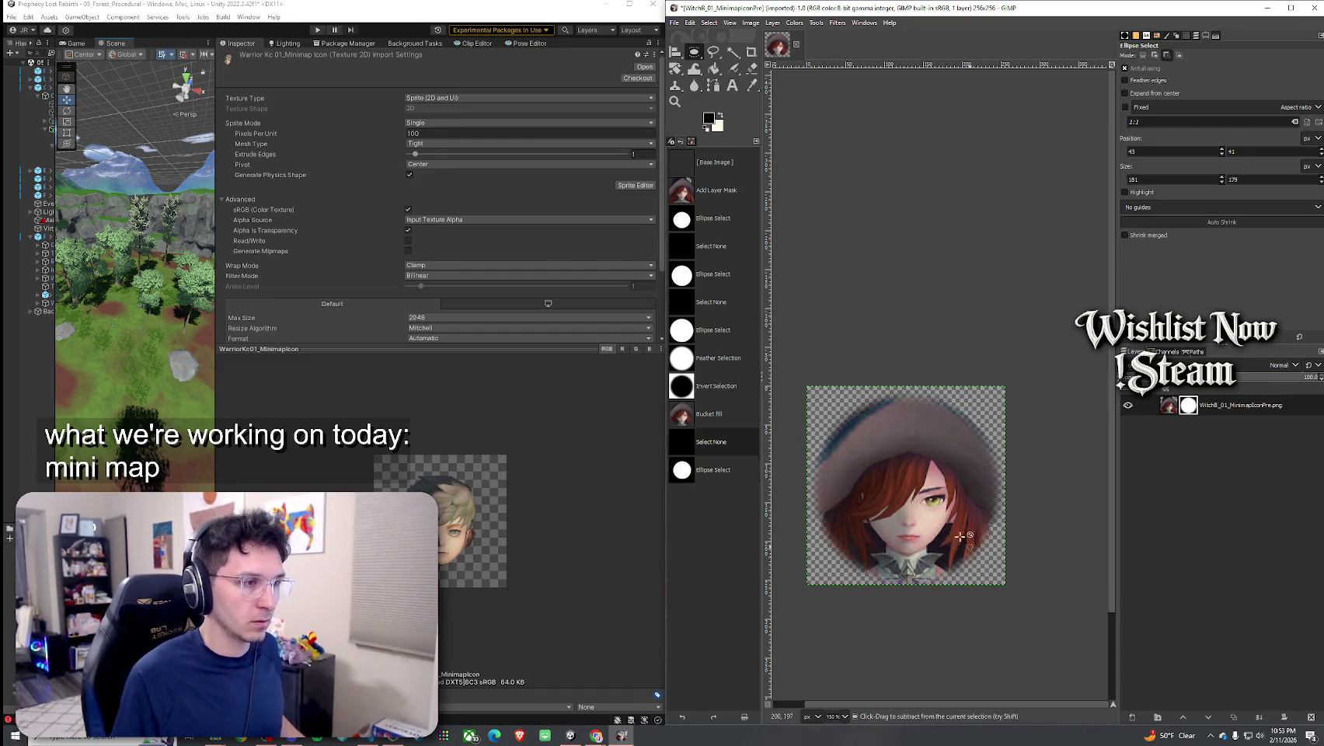
mouse_move(829, 409)
mouse_down()
mouse_move(985, 572)
mouse_move(971, 565)
mouse_up()
click(838, 439)
mouse_move(837, 439)
mouse_down()
mouse_move(965, 570)
mouse_move(975, 557)
mouse_up()
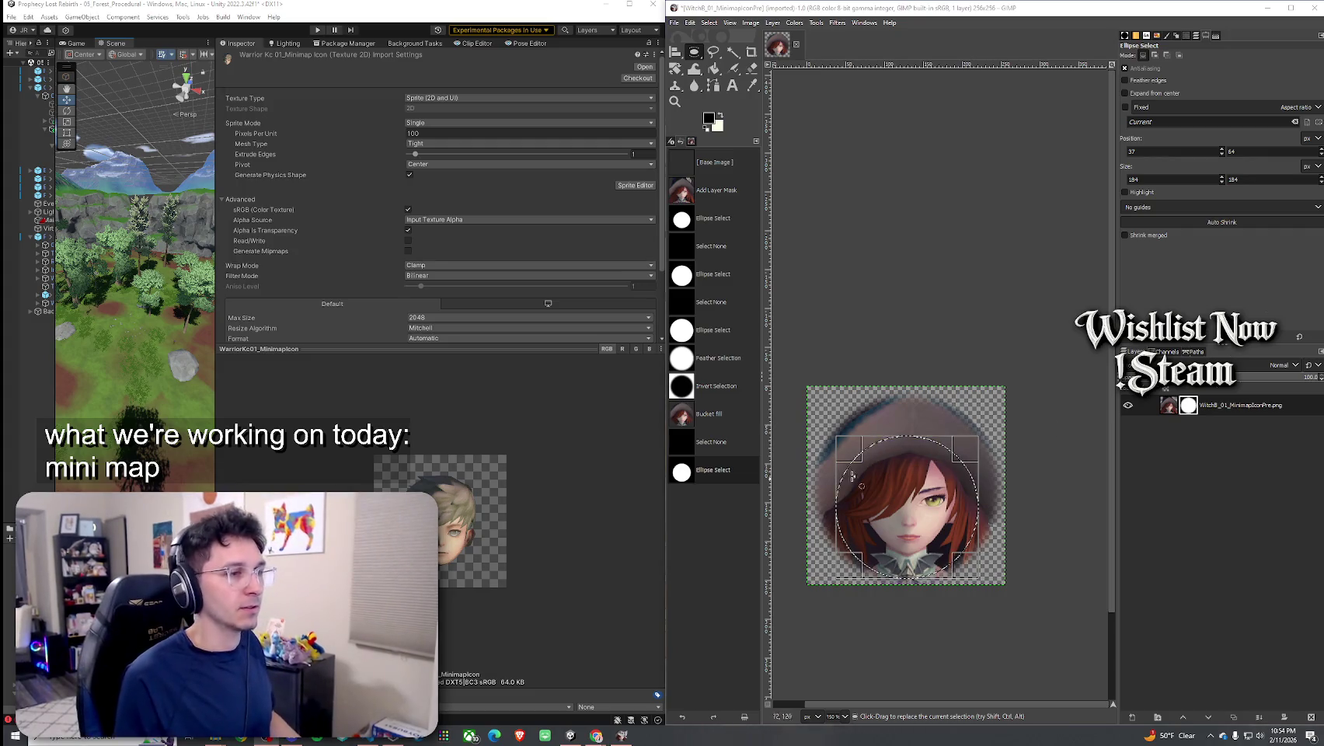
Try Fuzzy Select around the portrait, undoing attempts, and select the whole canvas
click(751, 68)
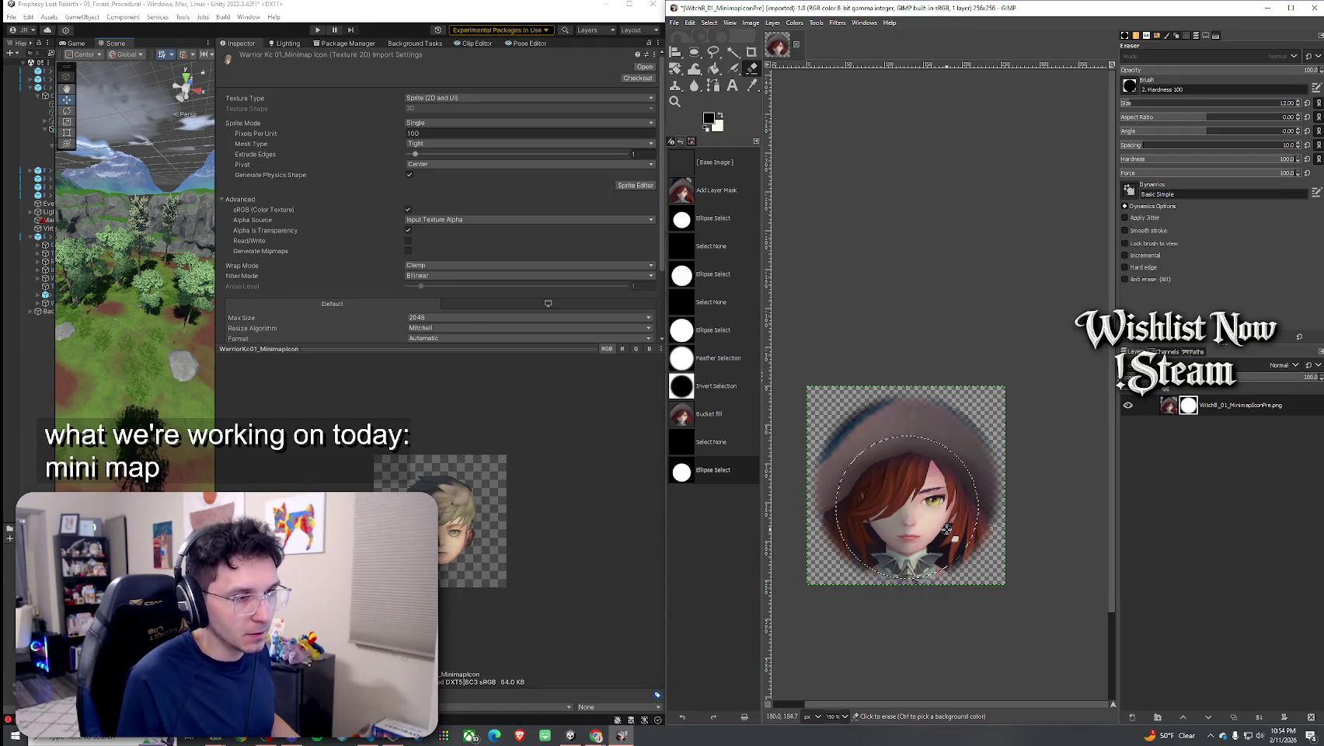
click(733, 51)
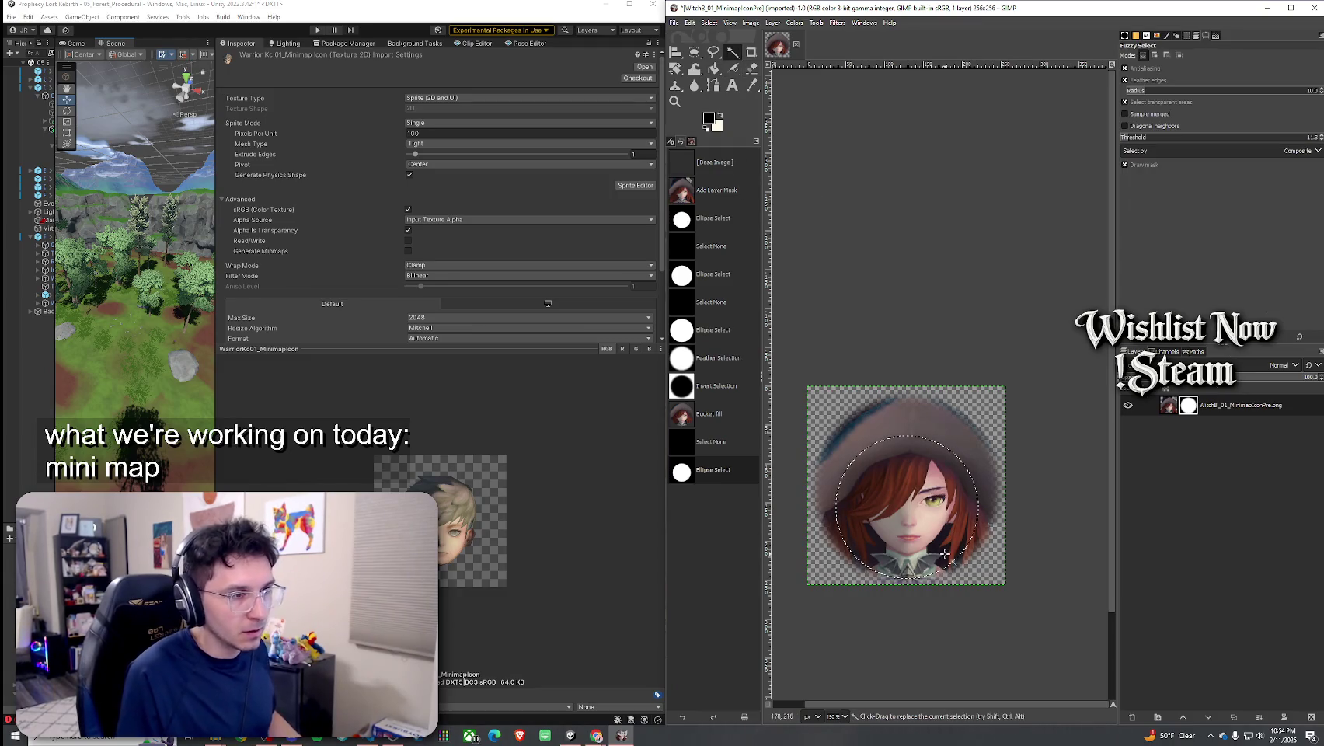
click(917, 567)
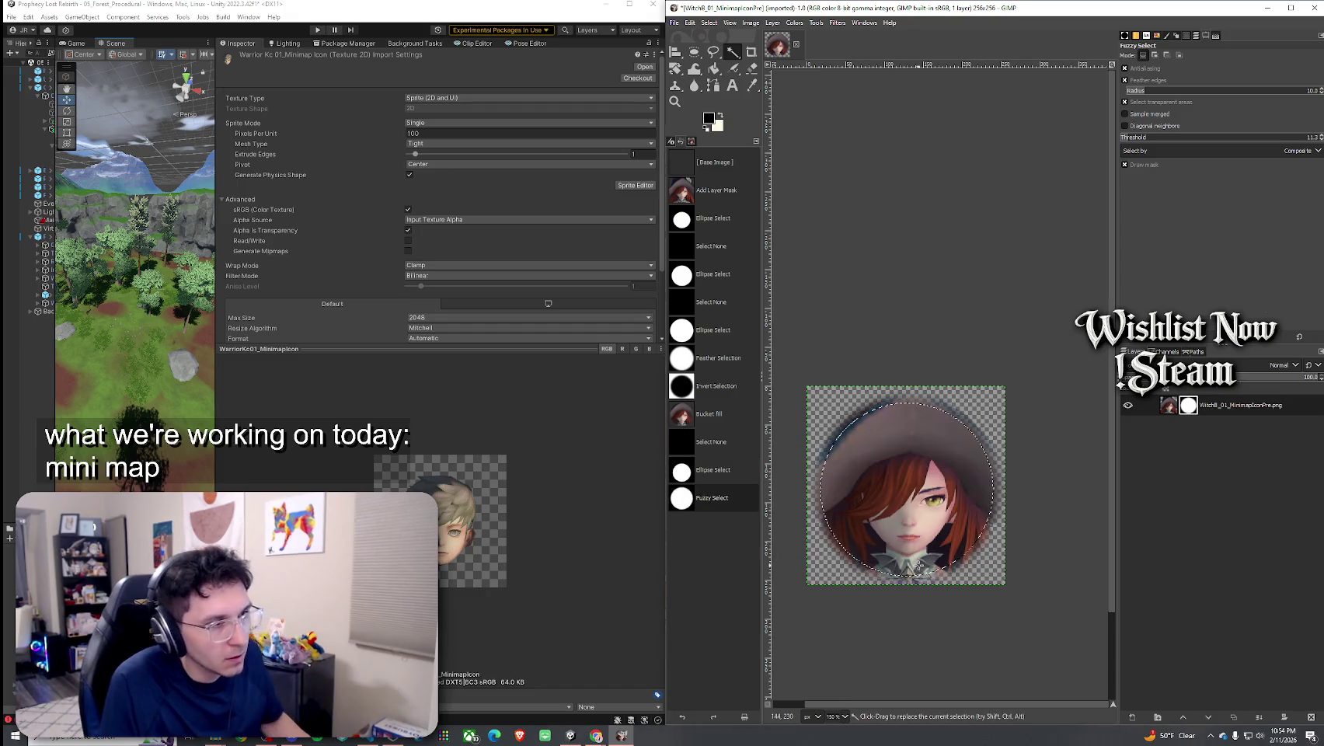
key(ctrl+z)
key(ctrl+z)
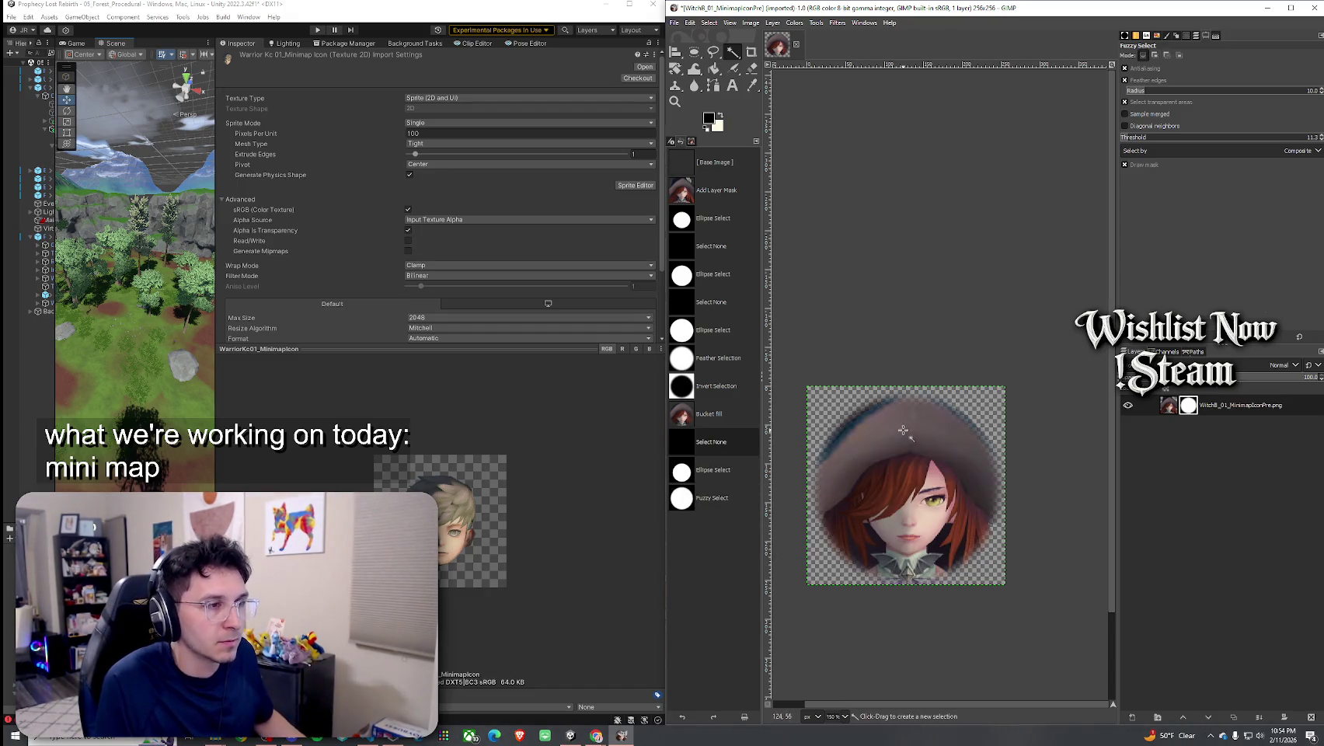
click(937, 546)
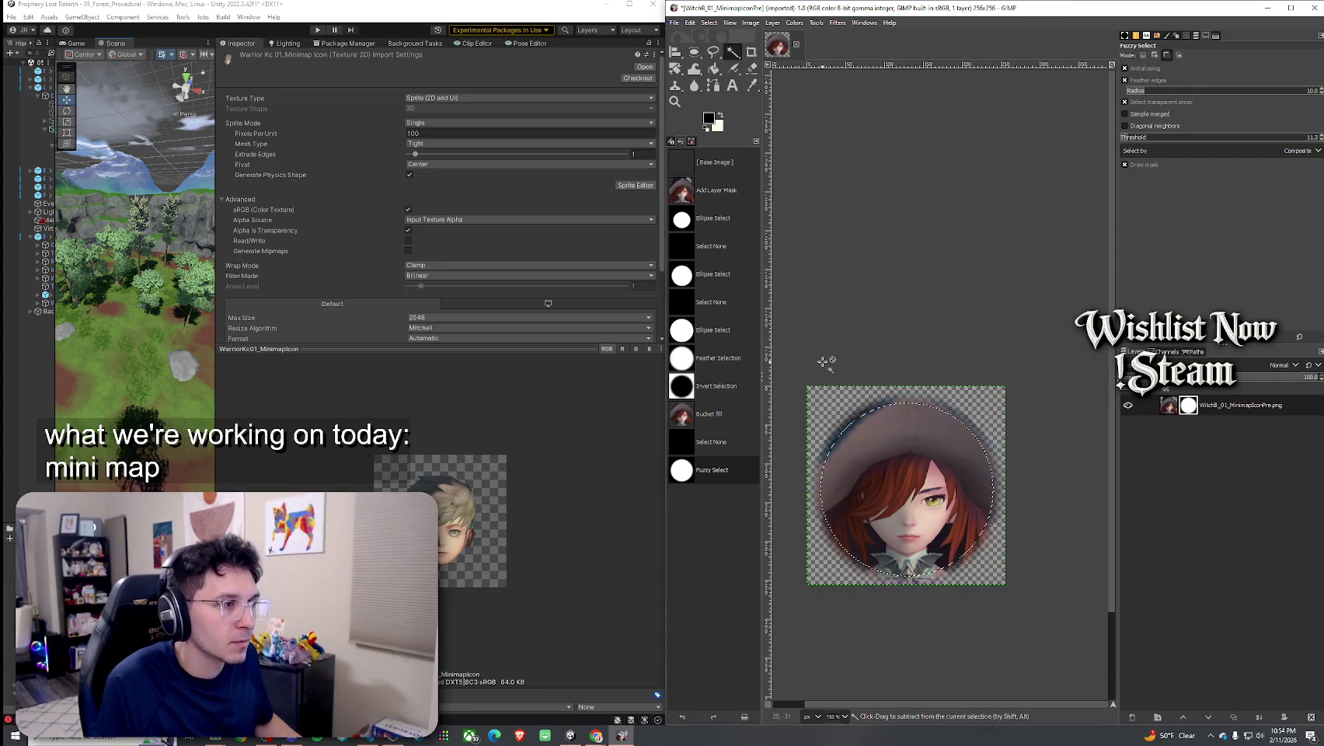
key(ctrl+z)
click(710, 23)
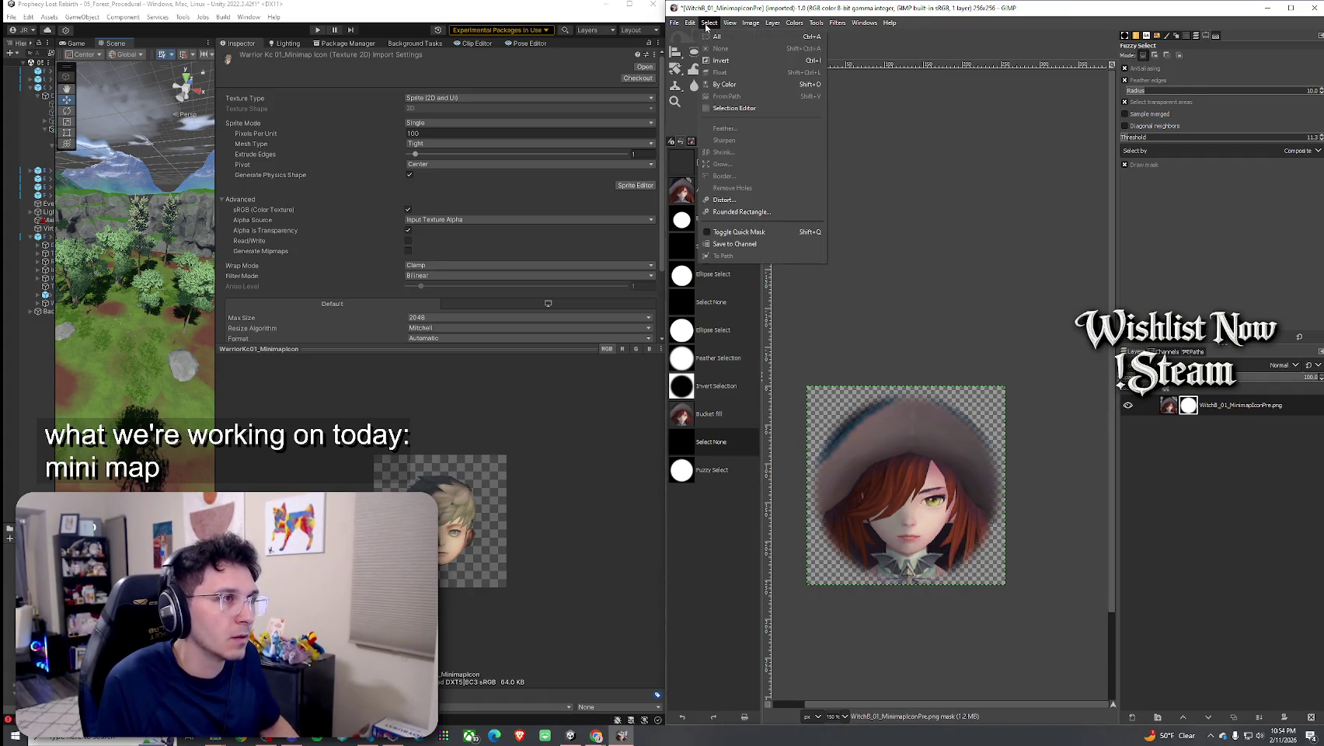
click(723, 40)
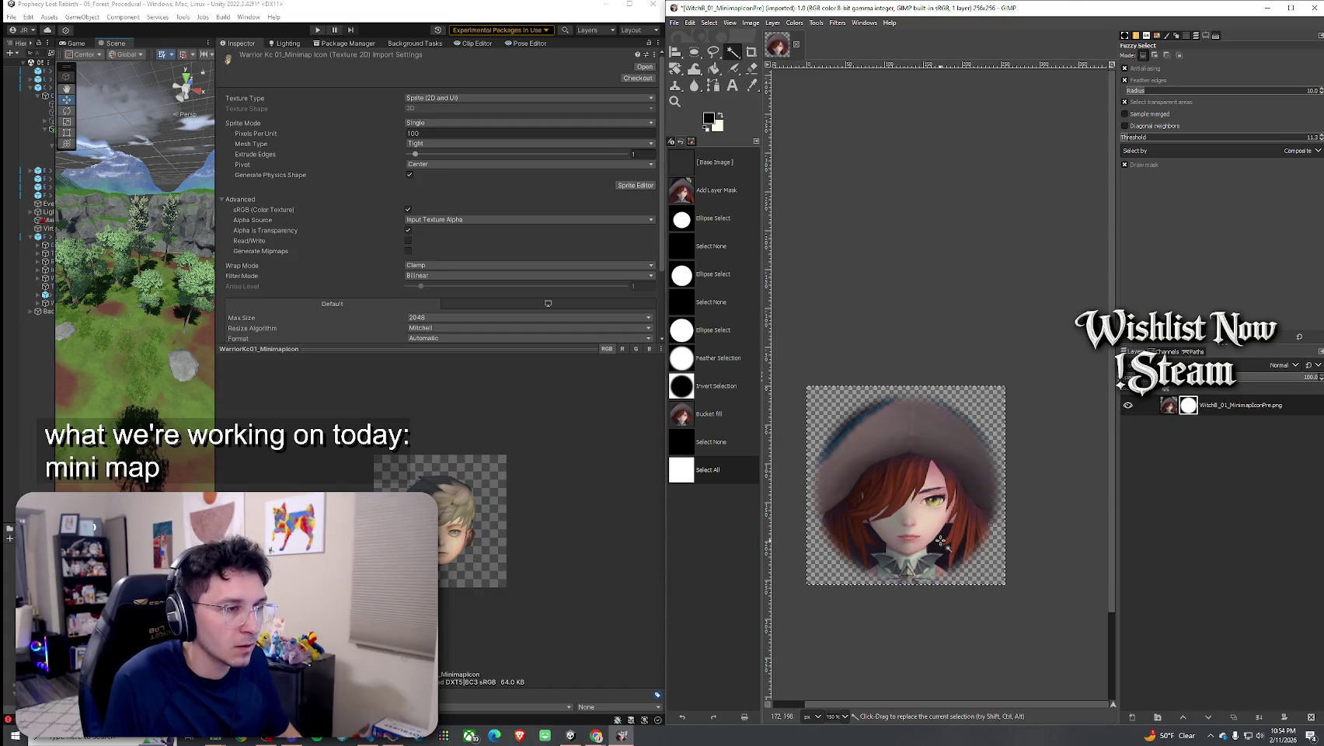
click(942, 536)
key(ctrl+z)
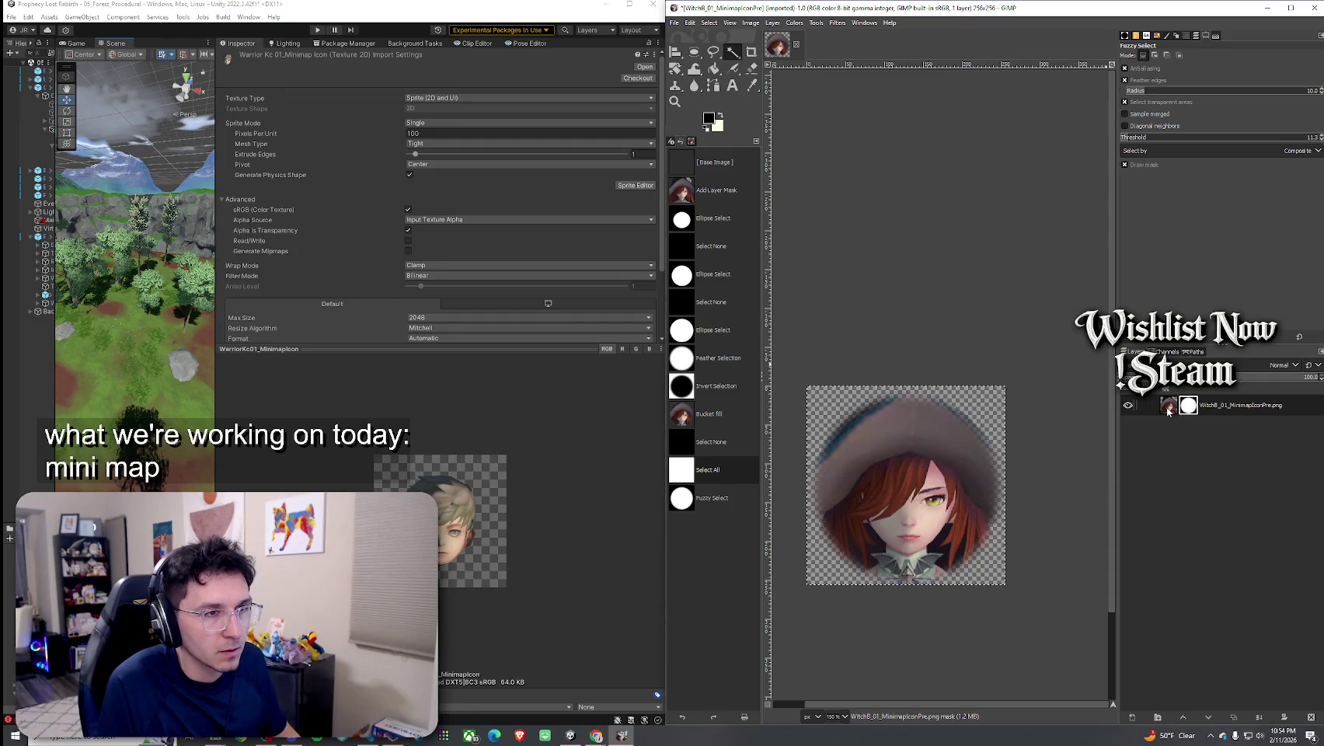
Fuzzy-select and delete leftover regions beside the face, reverting the hat-area deletions
click(936, 544)
key(Delete)
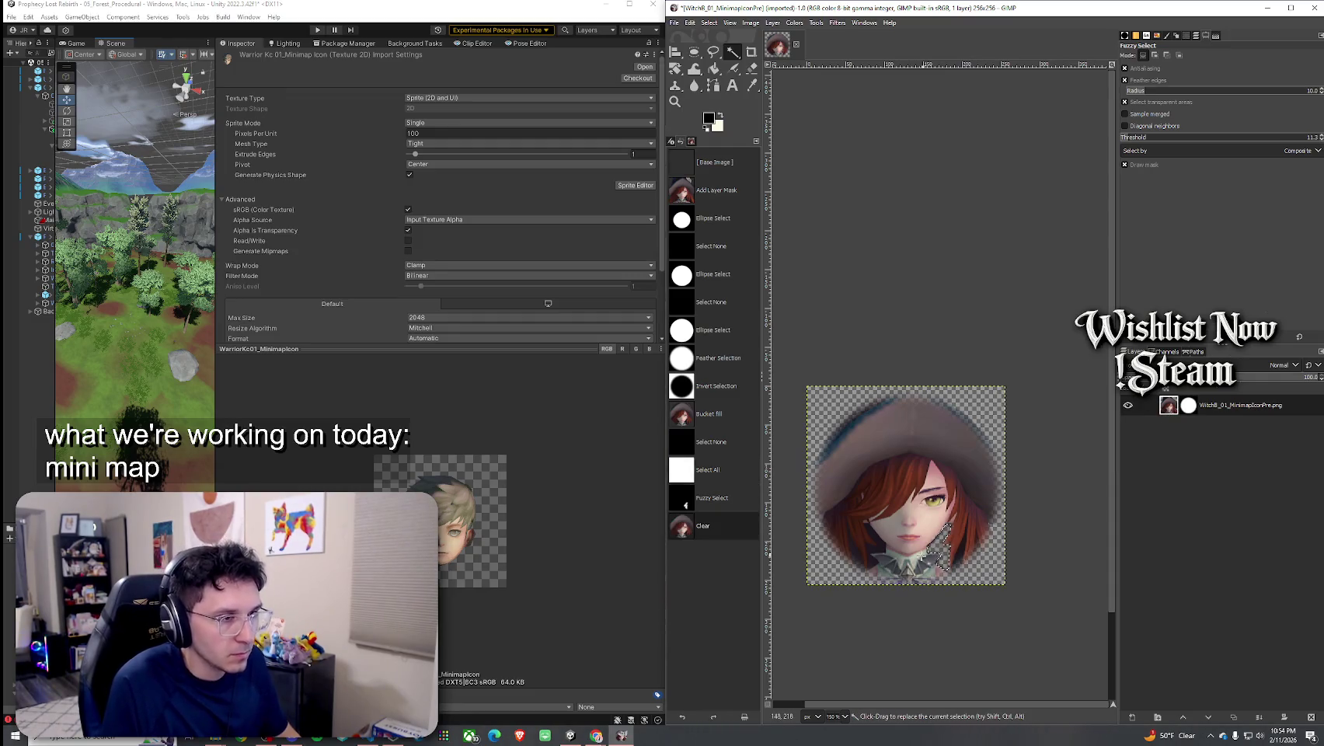
click(877, 548)
key(Delete)
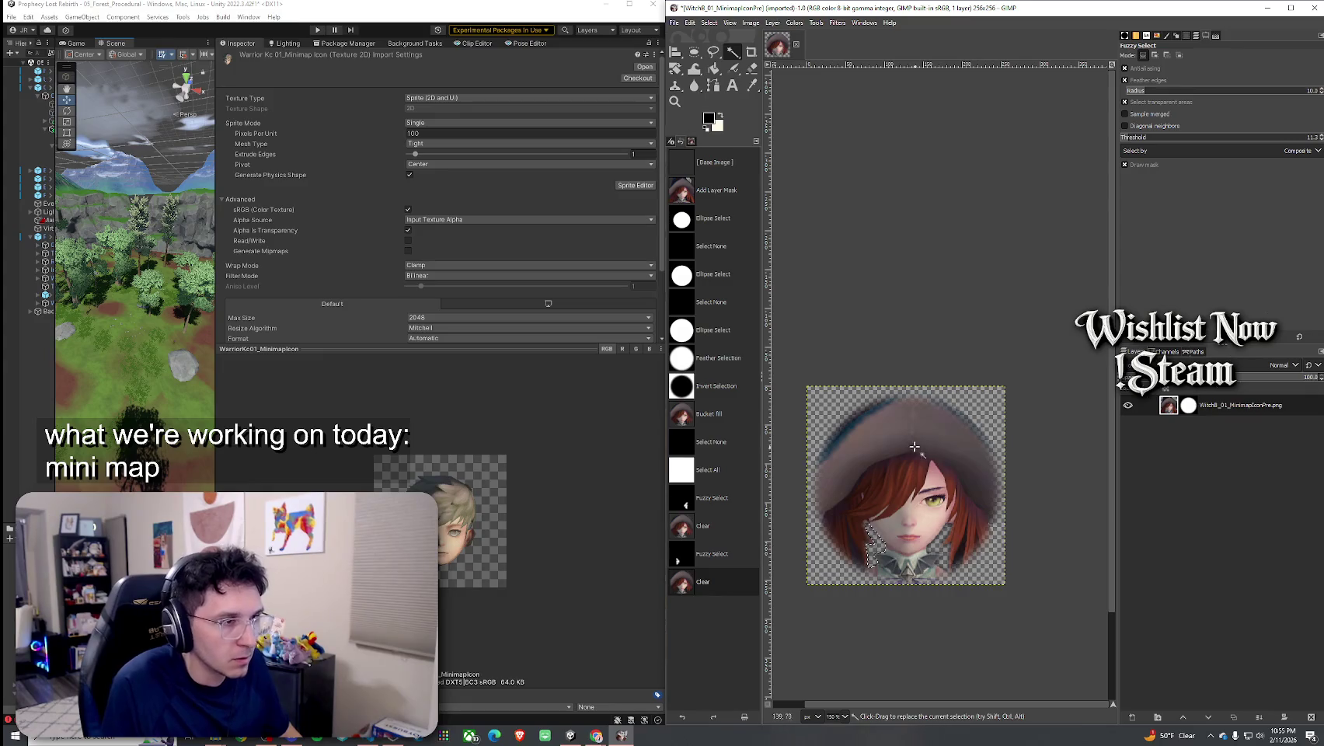
click(994, 497)
key(Delete)
click(932, 431)
key(Delete)
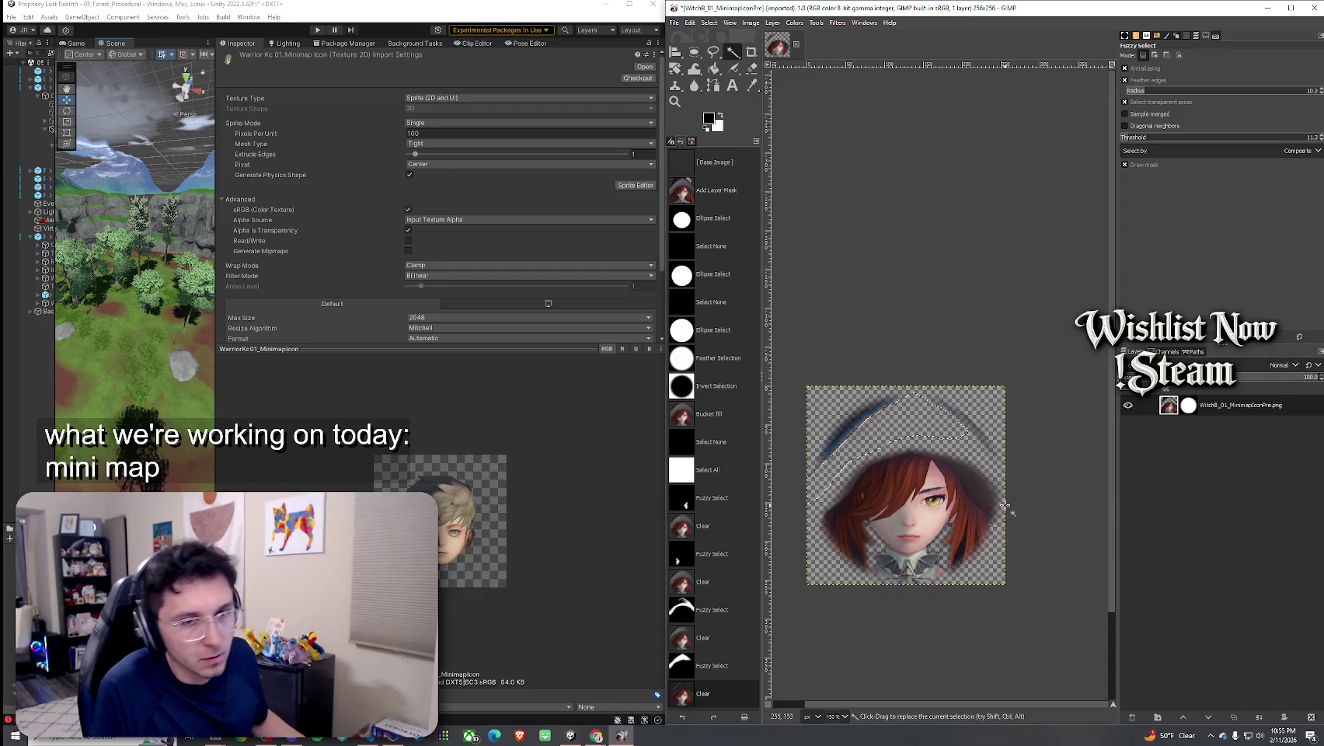
key(ctrl+z)
key(ctrl+z)
key(ctrl+z)
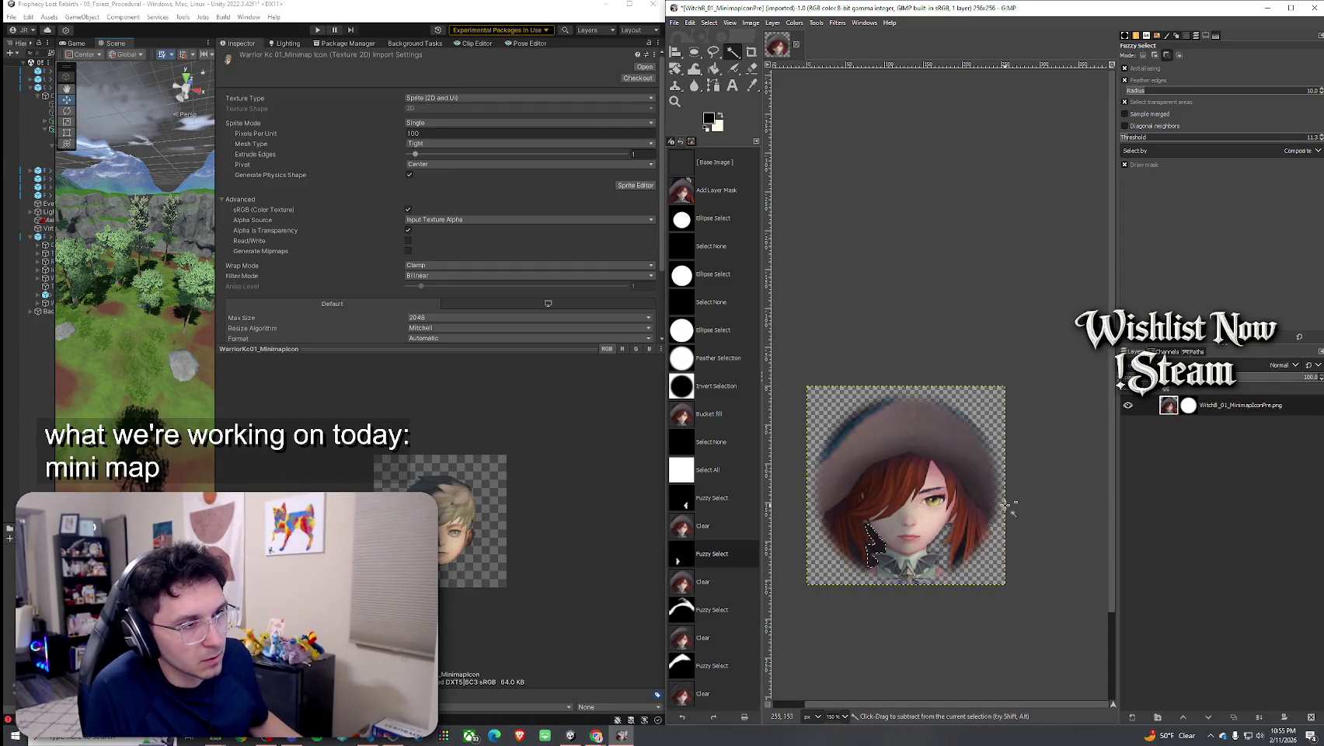
key(ctrl+z)
key(ctrl+z)
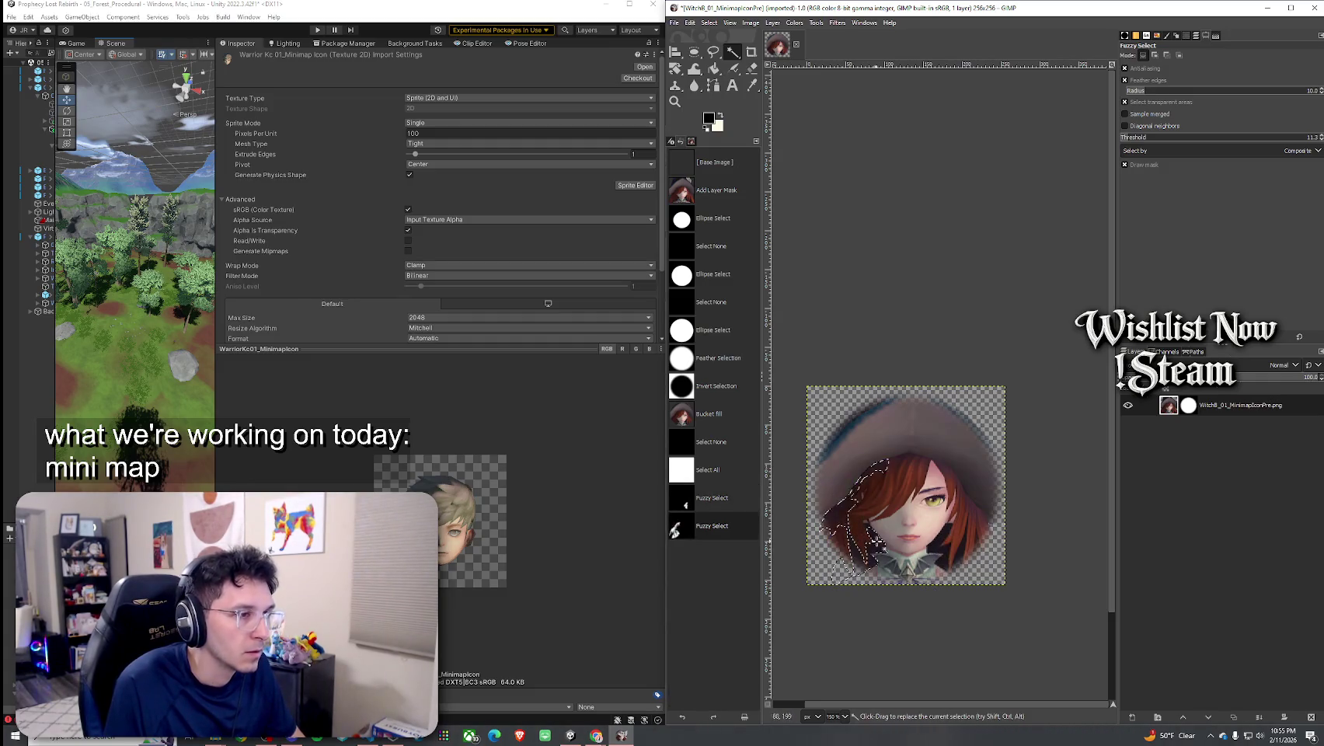
Fuzzy-select and delete the stray patches near the collar
click(948, 544)
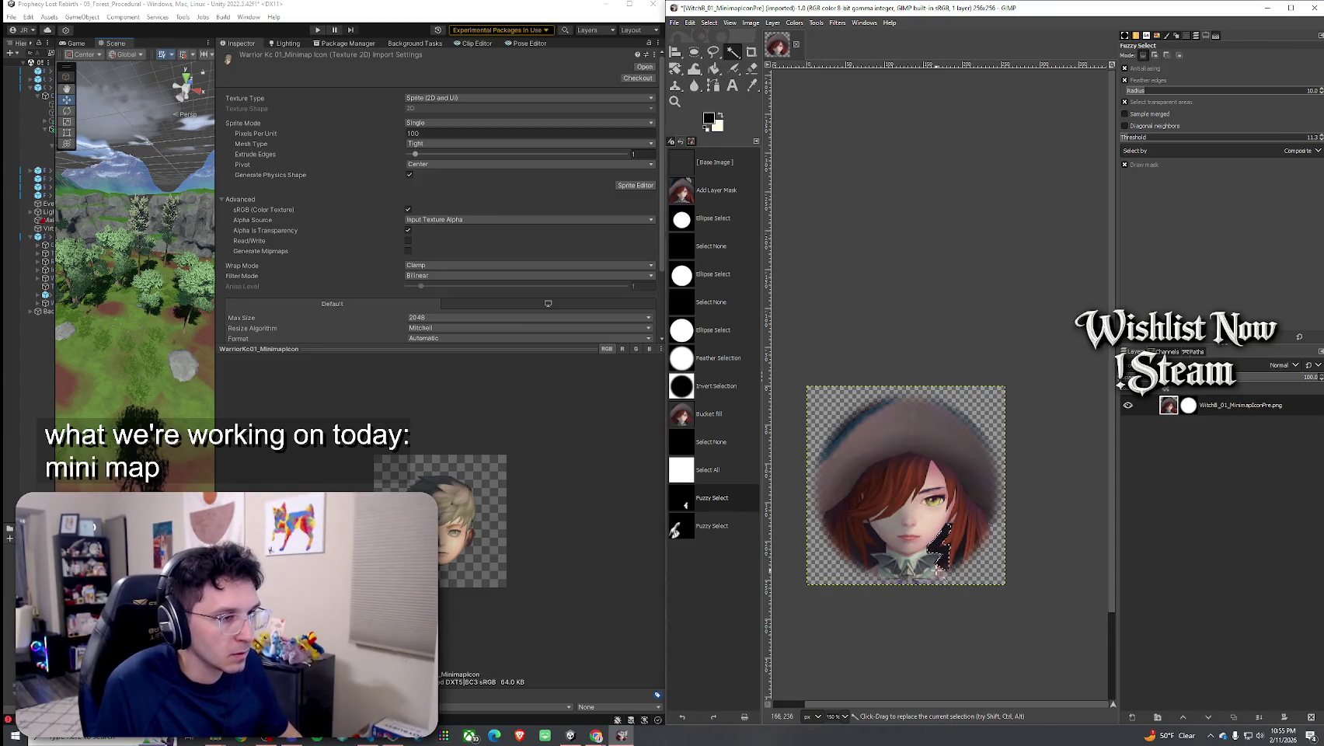
click(946, 581)
key(Delete)
click(874, 572)
key(Delete)
click(901, 581)
key(Delete)
click(932, 575)
key(Delete)
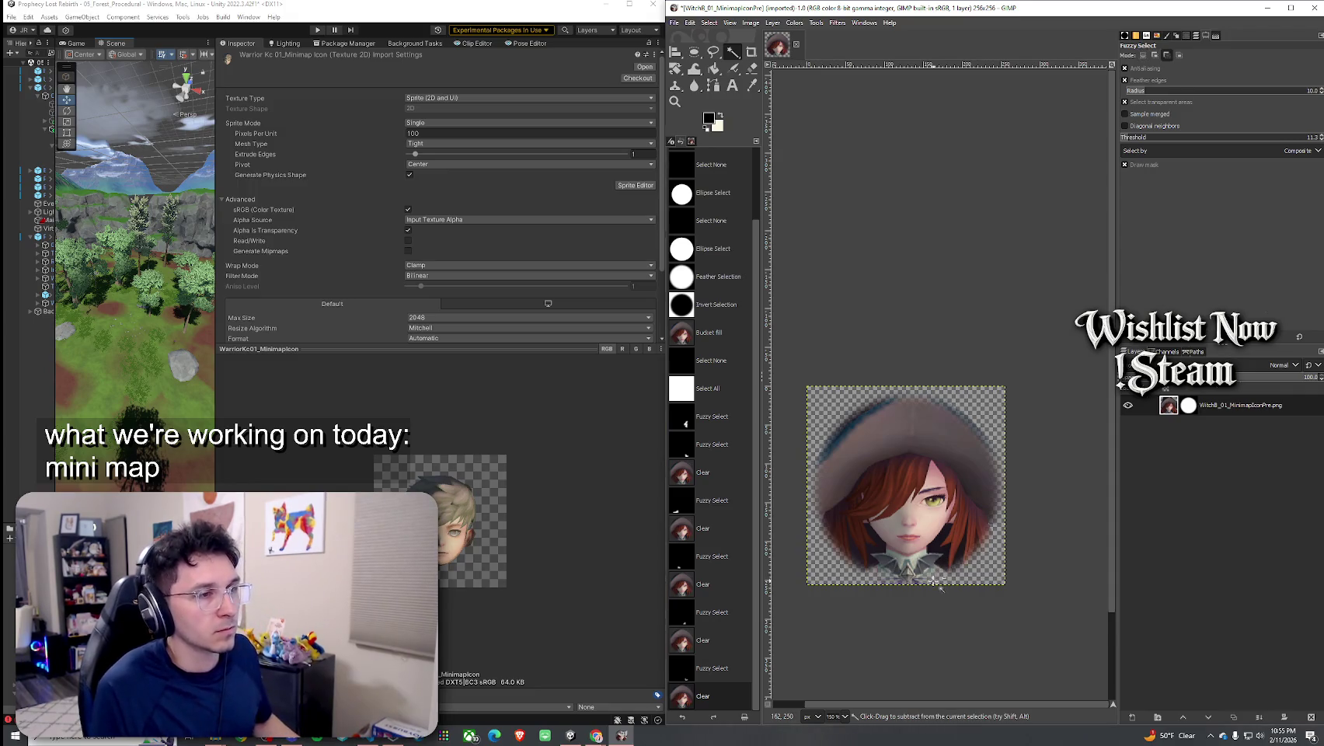
scroll(935, 574, up, 2)
scroll(901, 544, down, 1)
scroll(901, 544, down, 2)
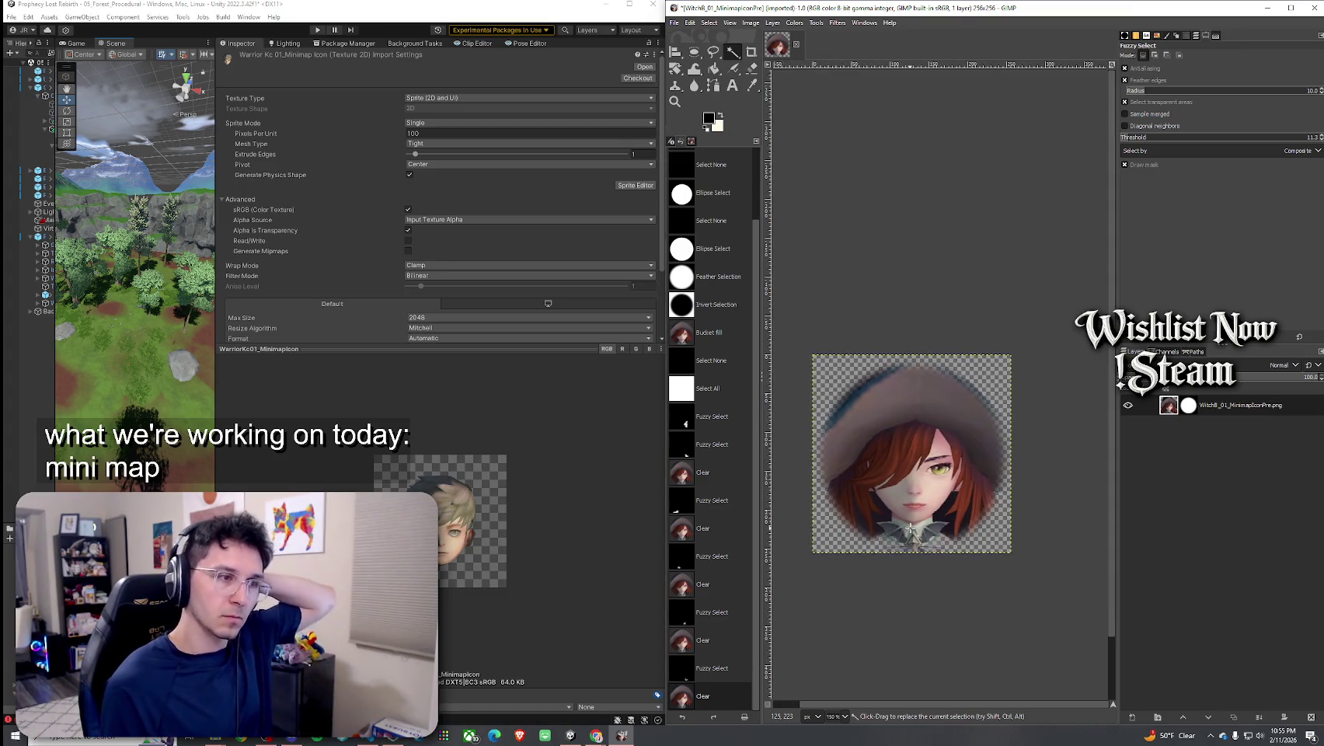
Drop the selection and erase the leftover pixels beside the hair on the left
click(752, 68)
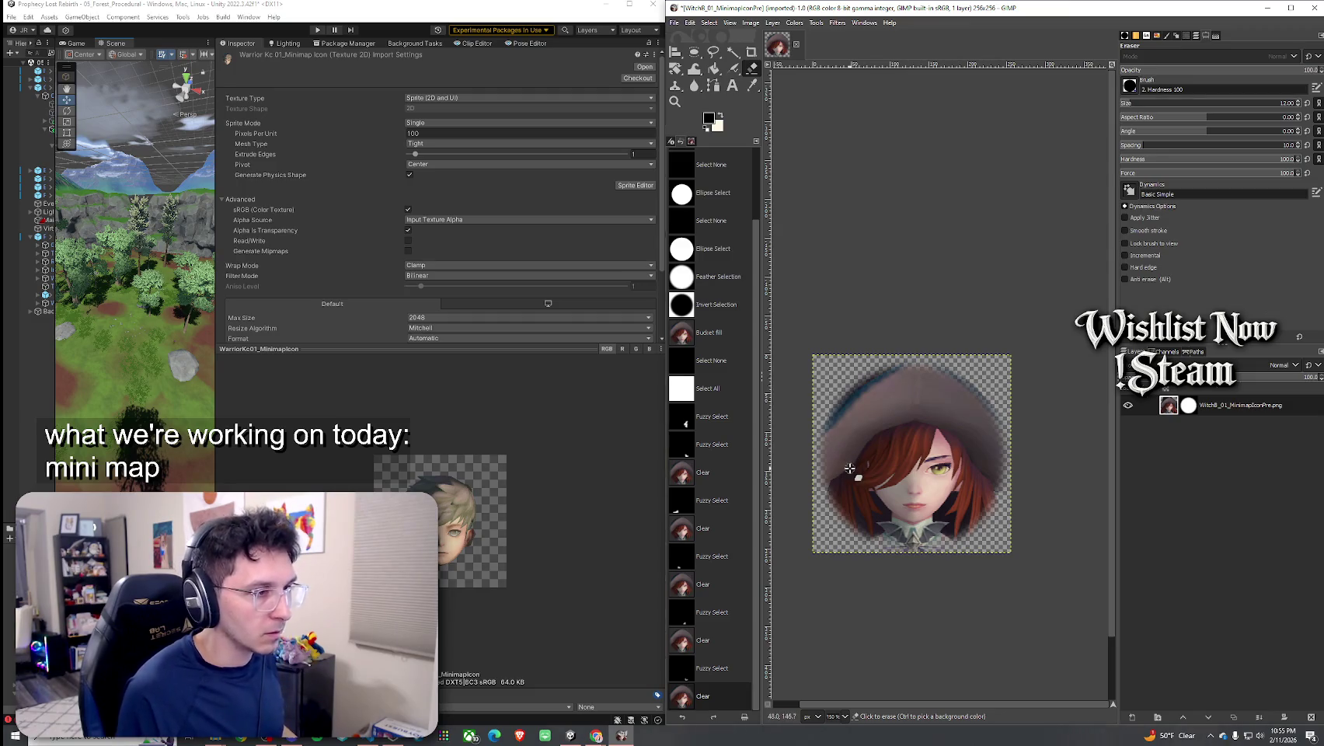
ctrl+scroll(848, 492, up, 2)
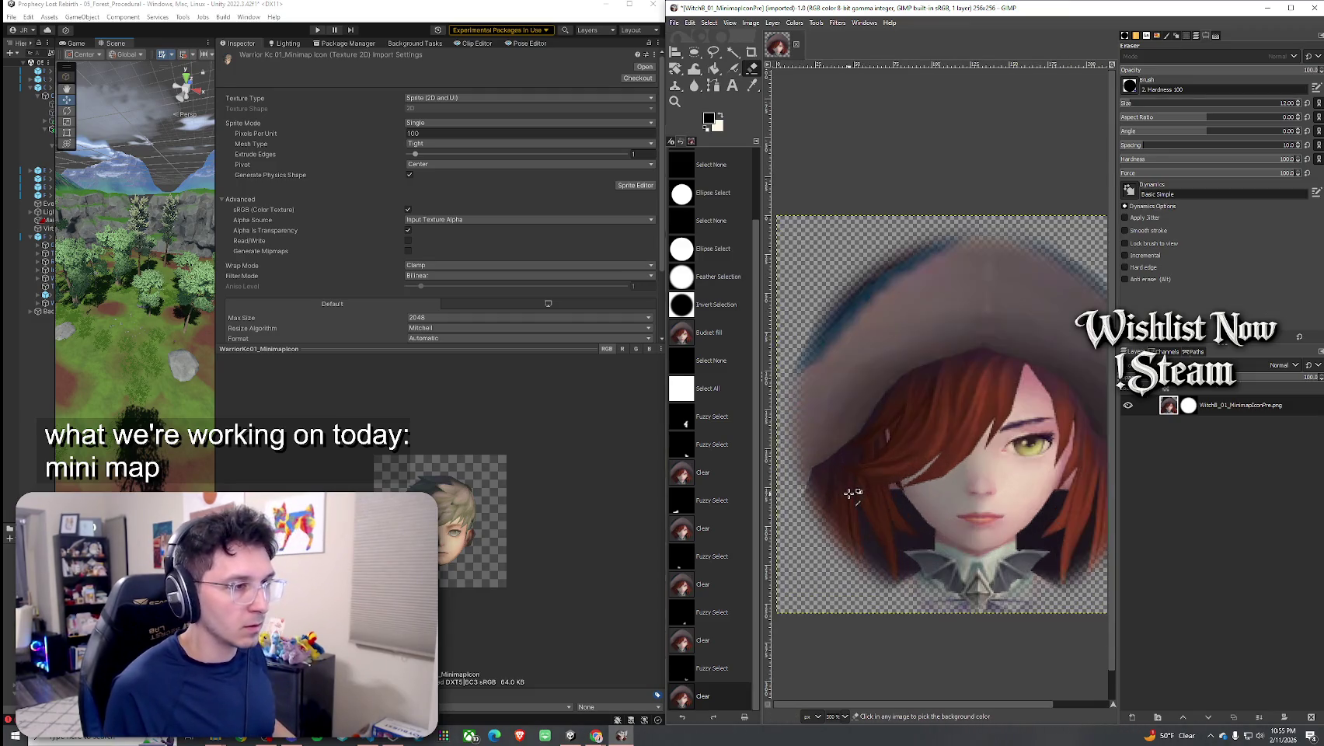
click(832, 426)
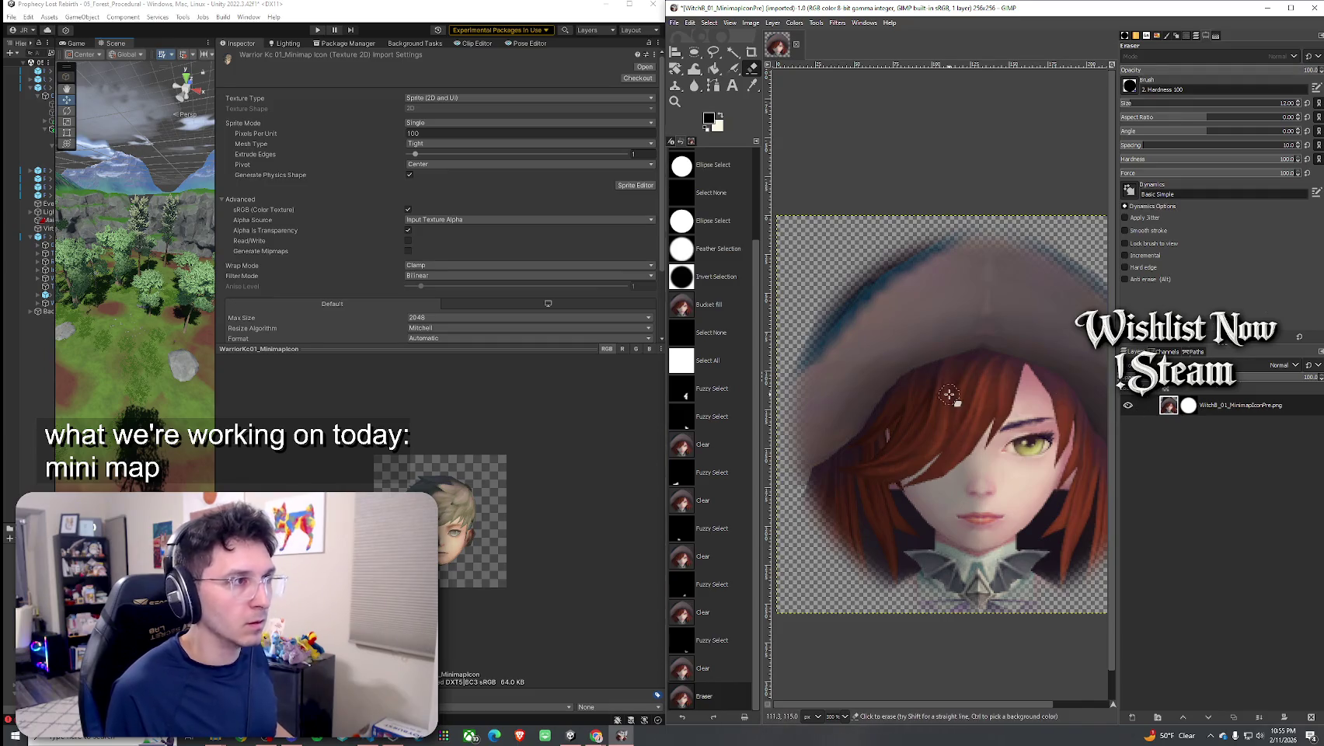
key(ctrl+z)
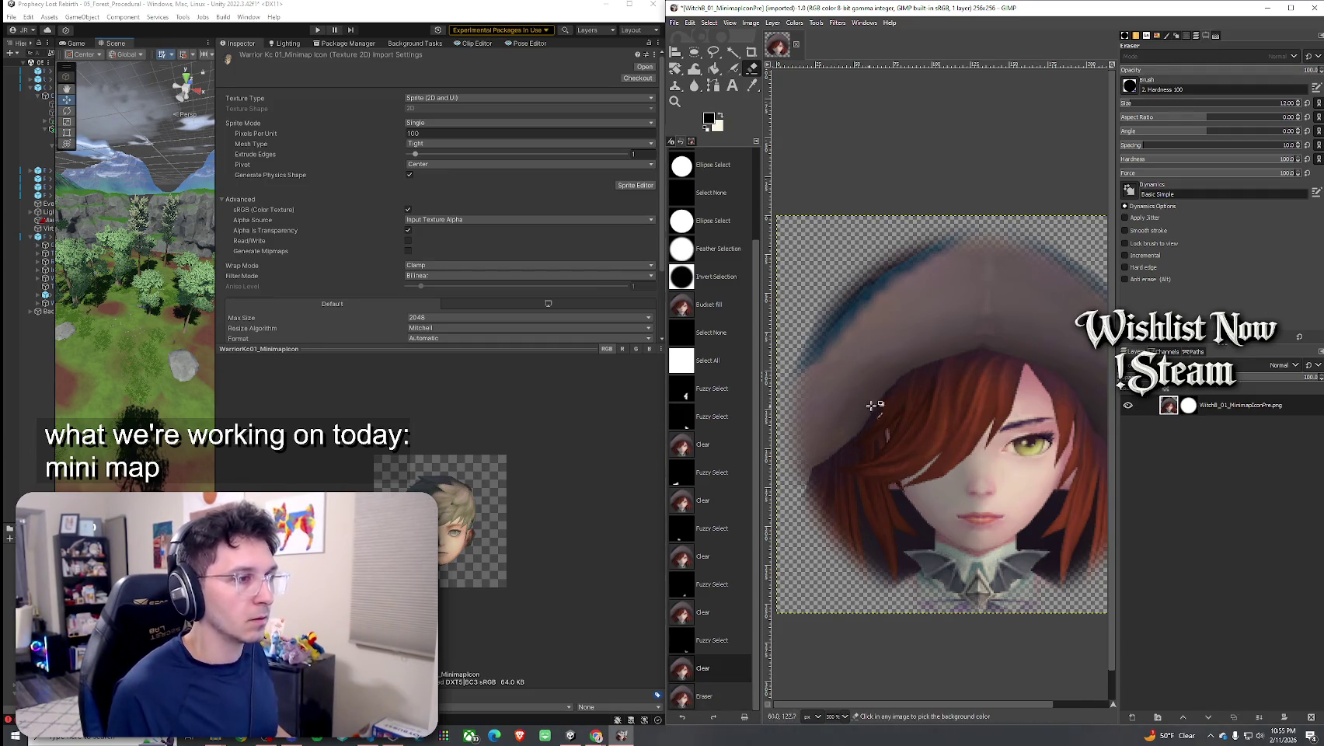
click(712, 23)
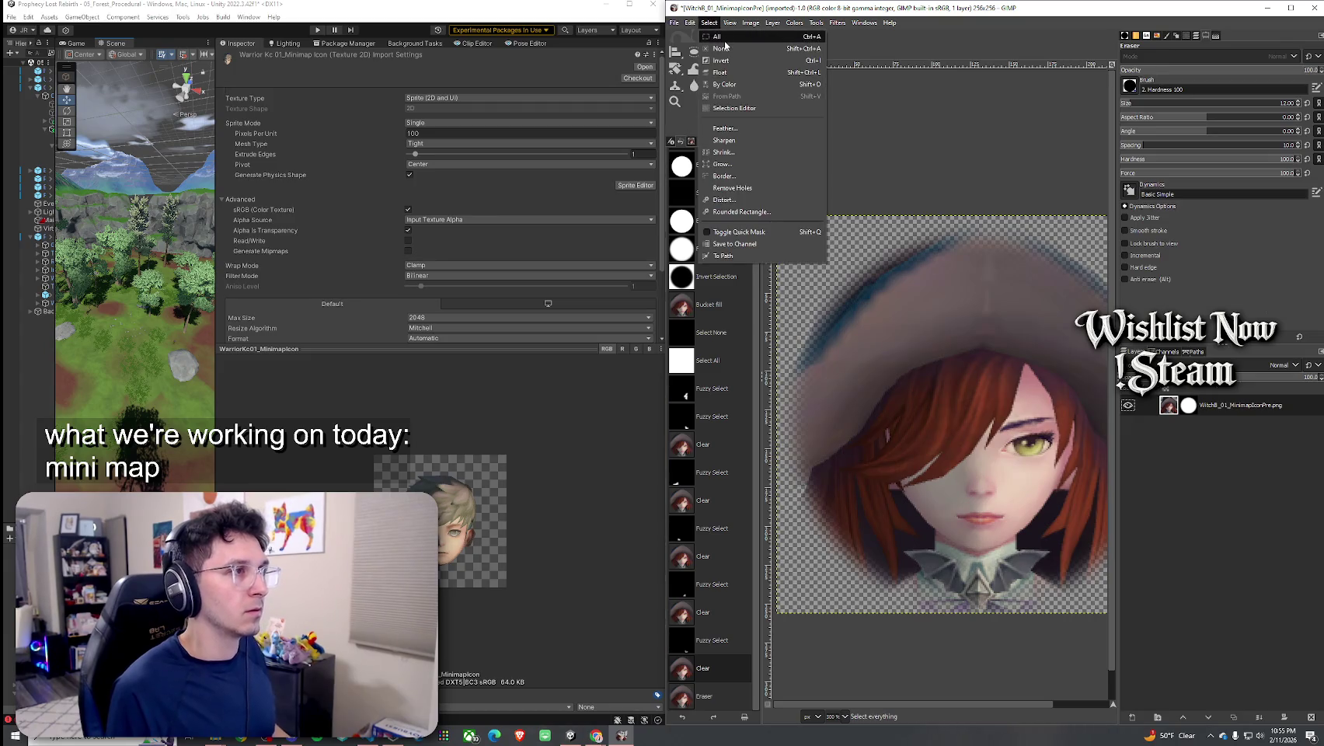
click(722, 49)
drag(845, 413, 849, 495)
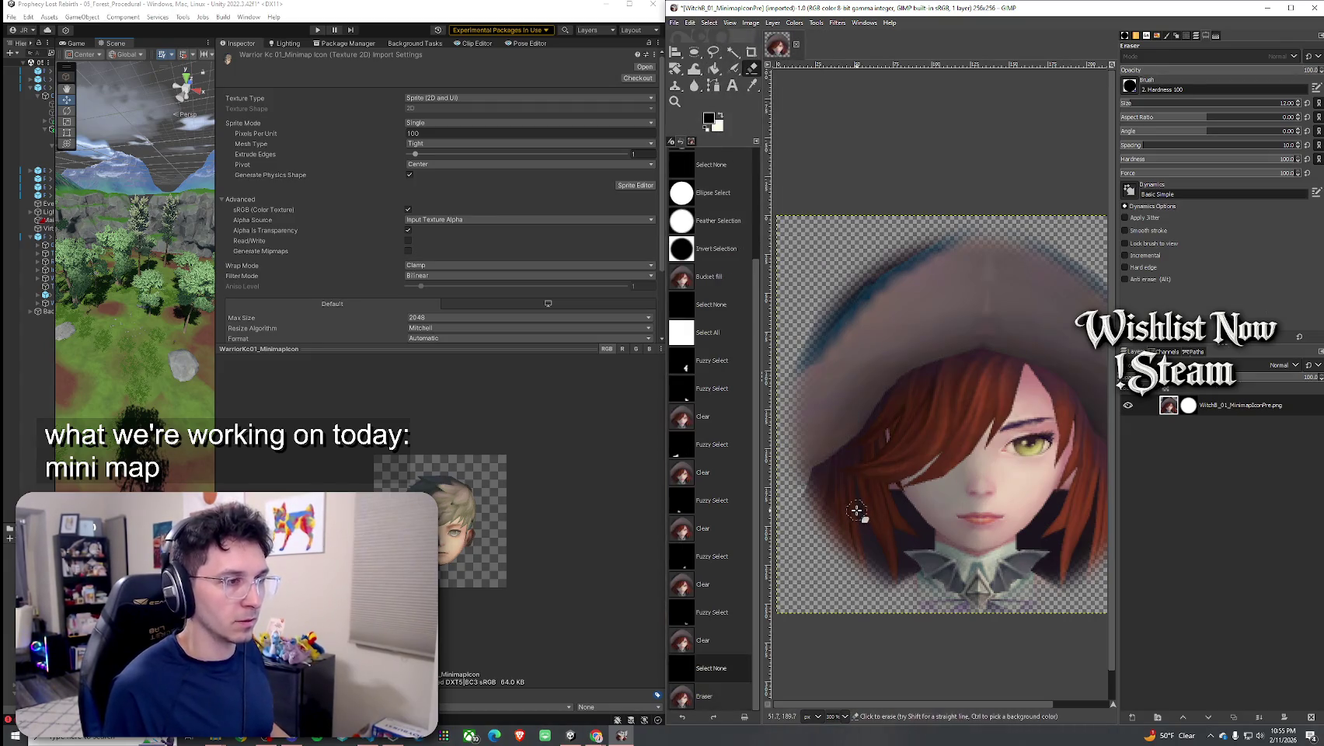
key(minus)
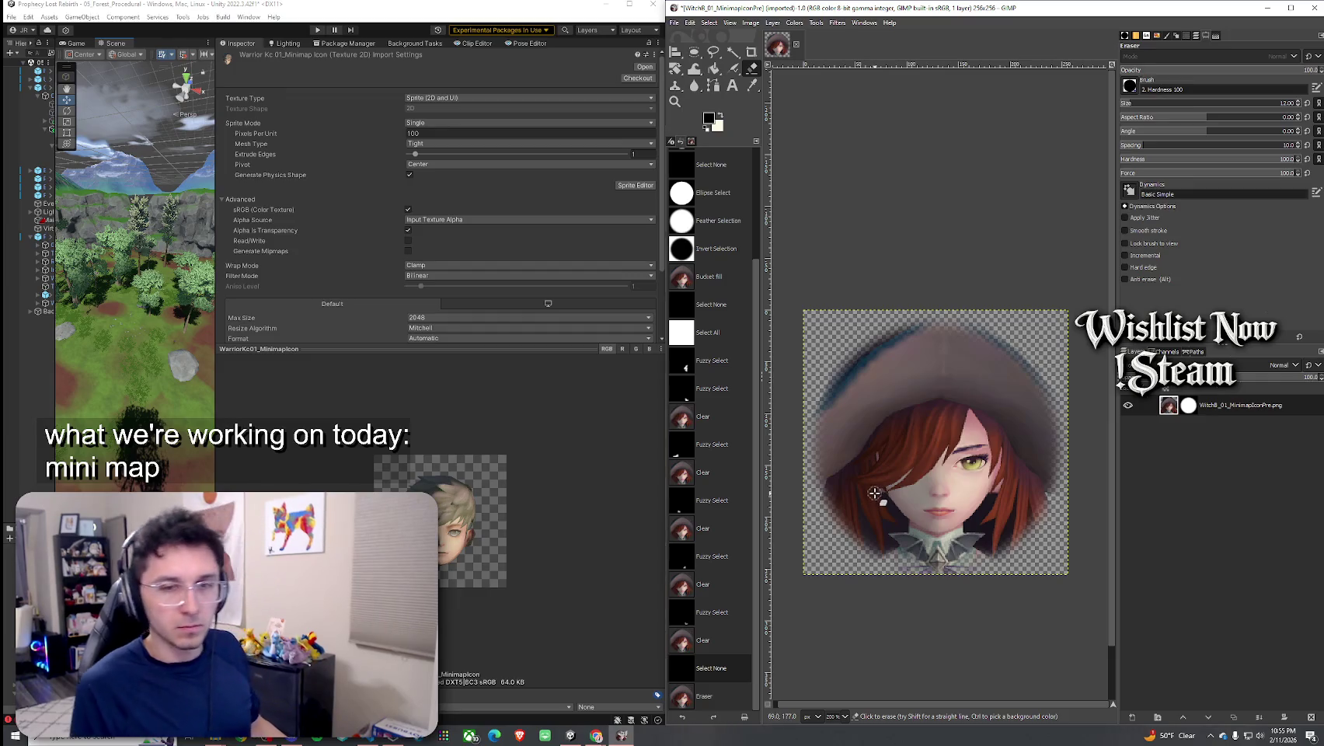
click(697, 53)
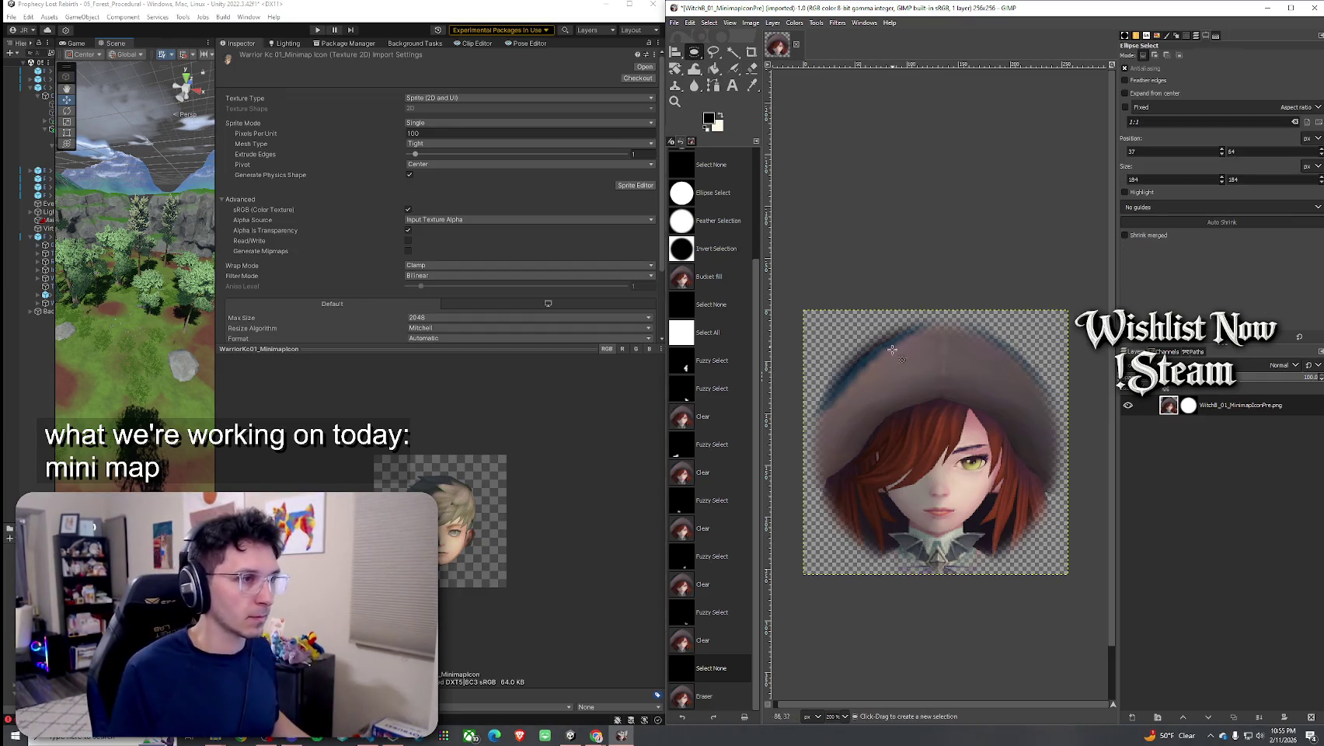
Select a circle over the witch's face, invert it, and clear the outside to transparency
mouse_move(858, 384)
mouse_down()
mouse_move(1007, 559)
mouse_move(1016, 534)
mouse_up()
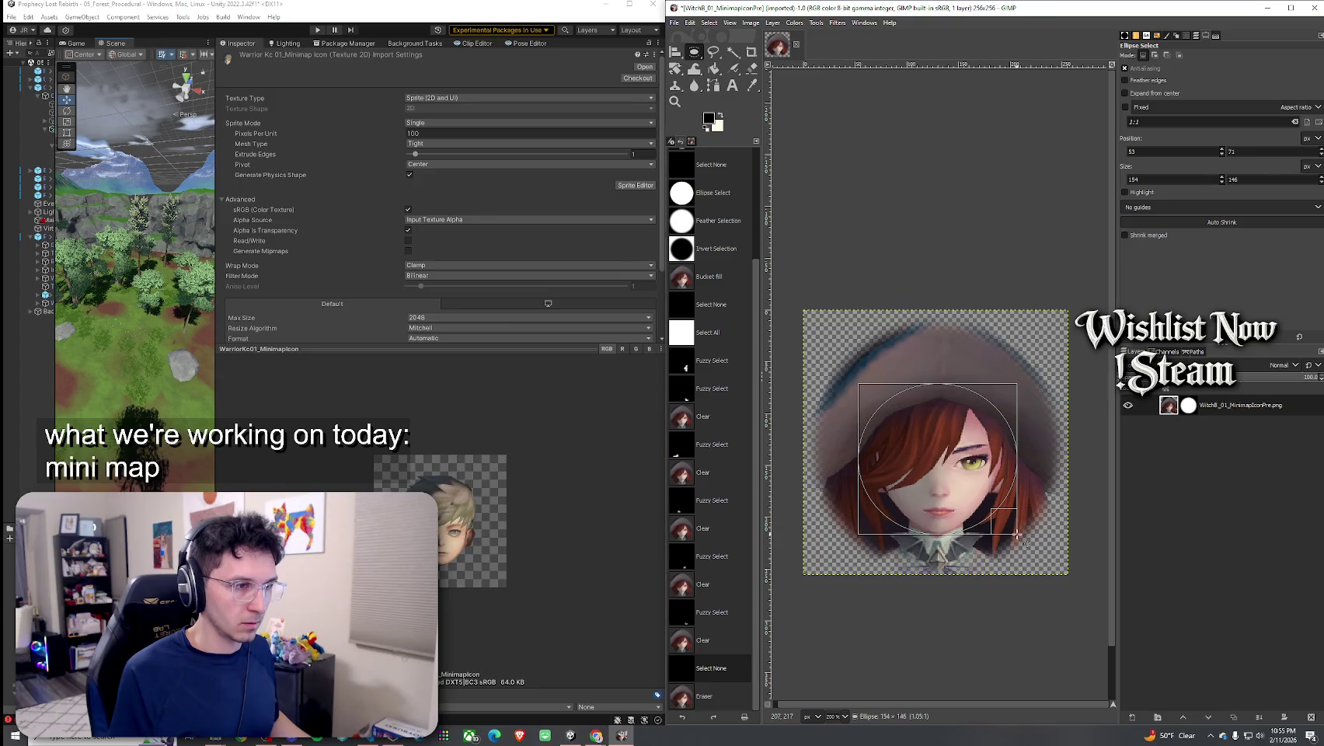
key(shift)
drag(1017, 534, 1017, 533)
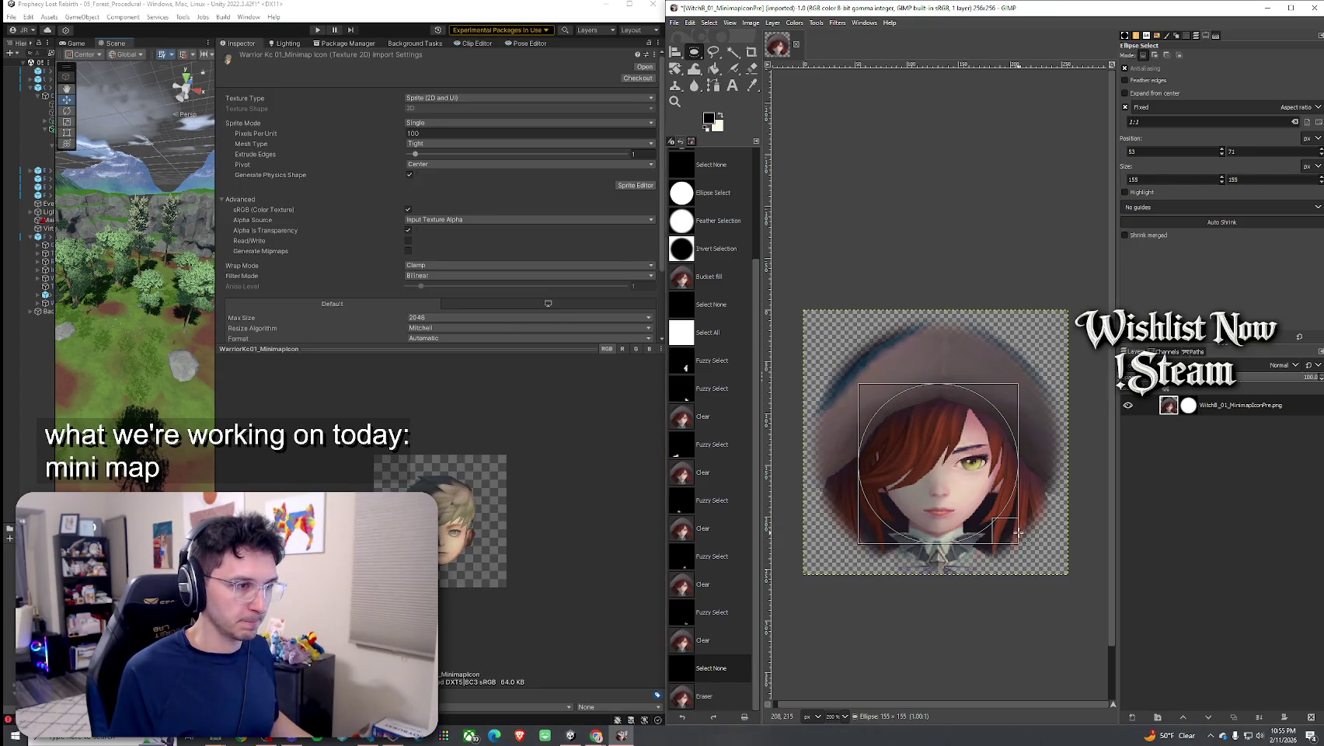
drag(1017, 532, 1017, 534)
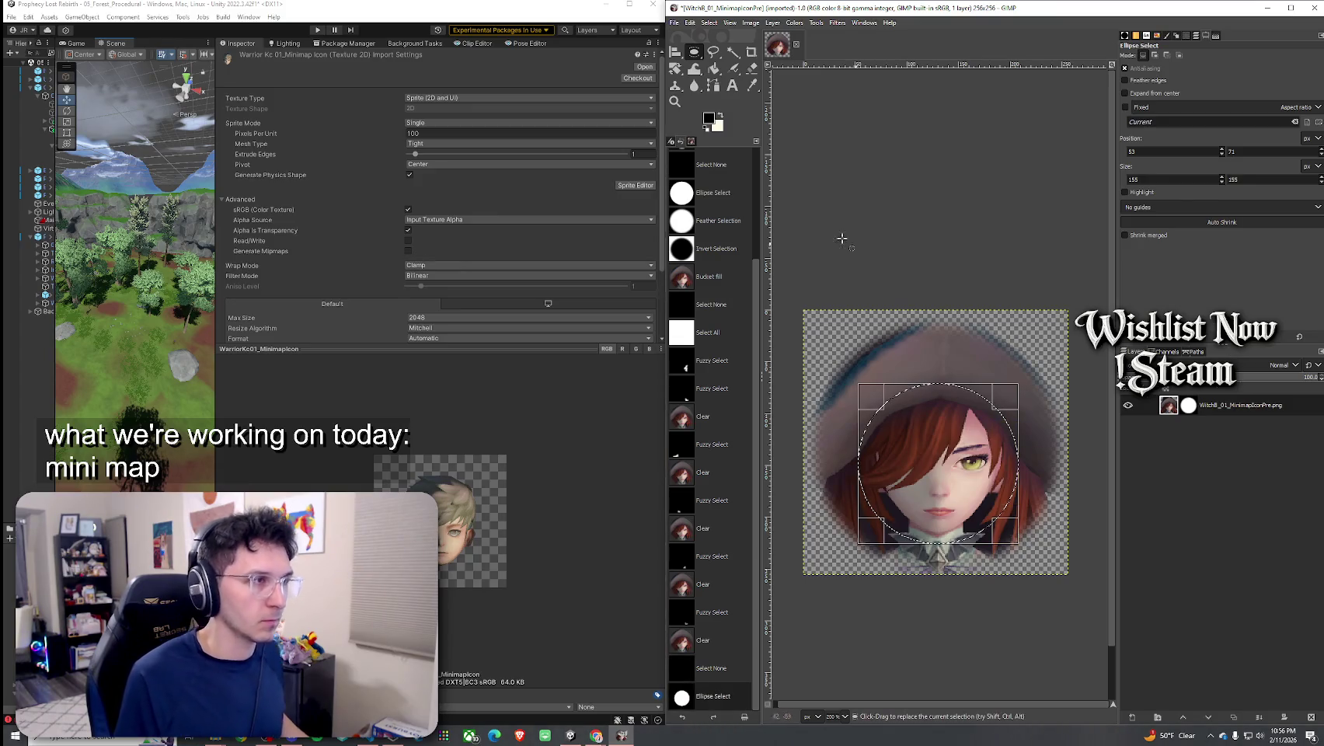
click(709, 23)
click(740, 67)
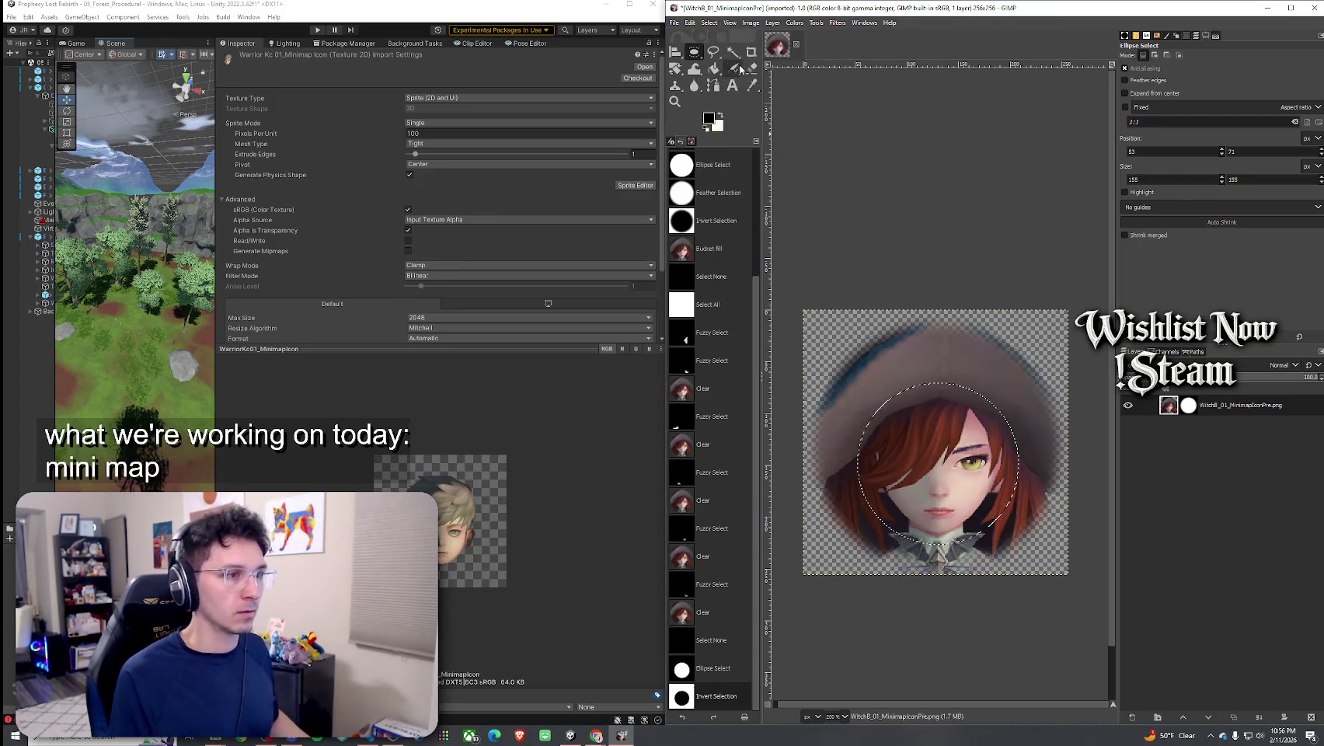
key(Delete)
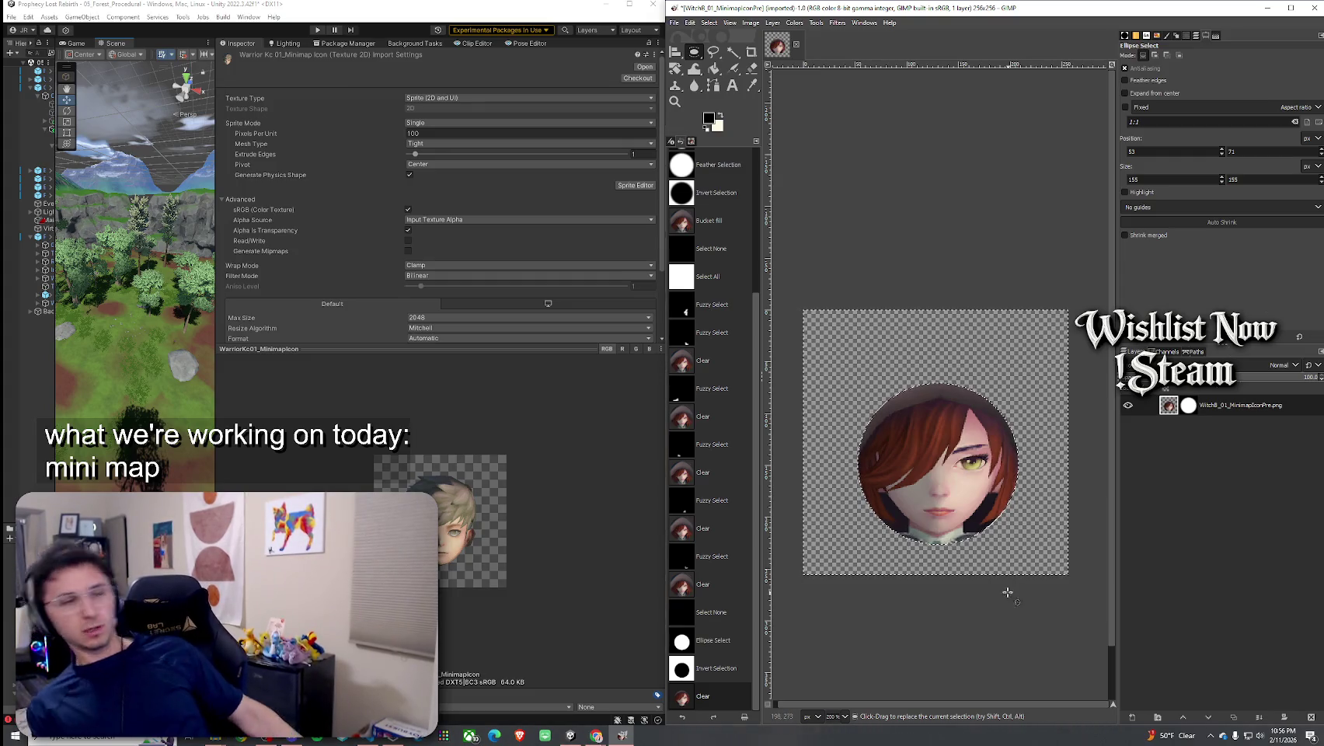
Undo the clear and inverted selection, then draw a larger circle framing the face
key(ctrl+z)
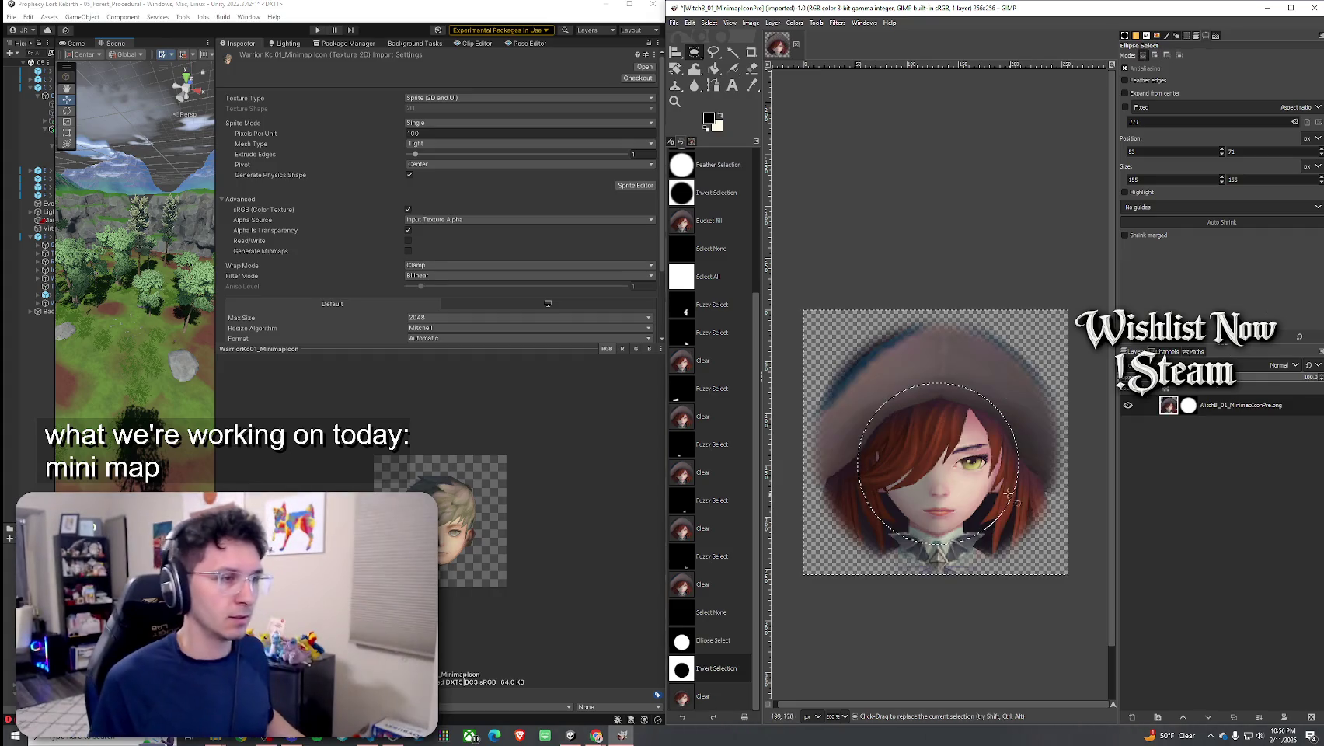
key(ctrl+z)
key(ctrl+z)
drag(862, 385, 987, 527)
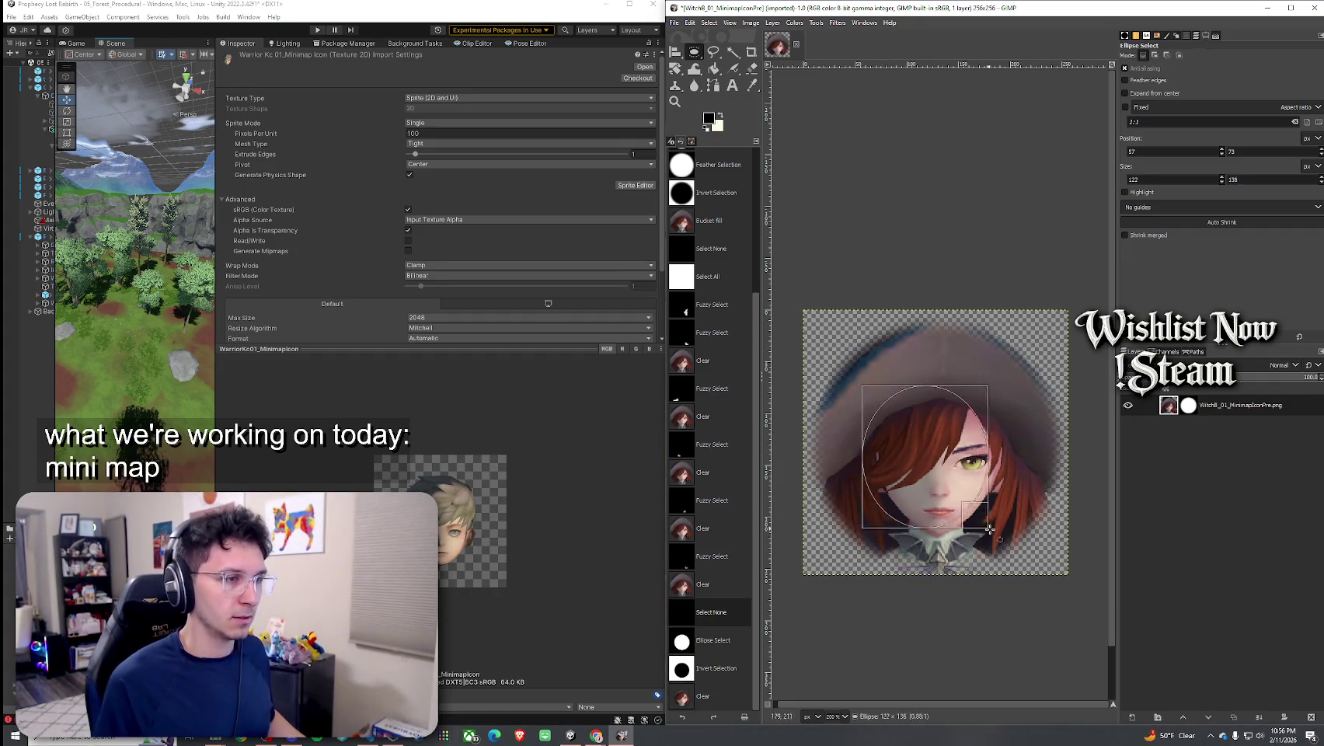
mouse_move(858, 385)
mouse_down()
mouse_move(1013, 549)
mouse_move(840, 396)
mouse_up()
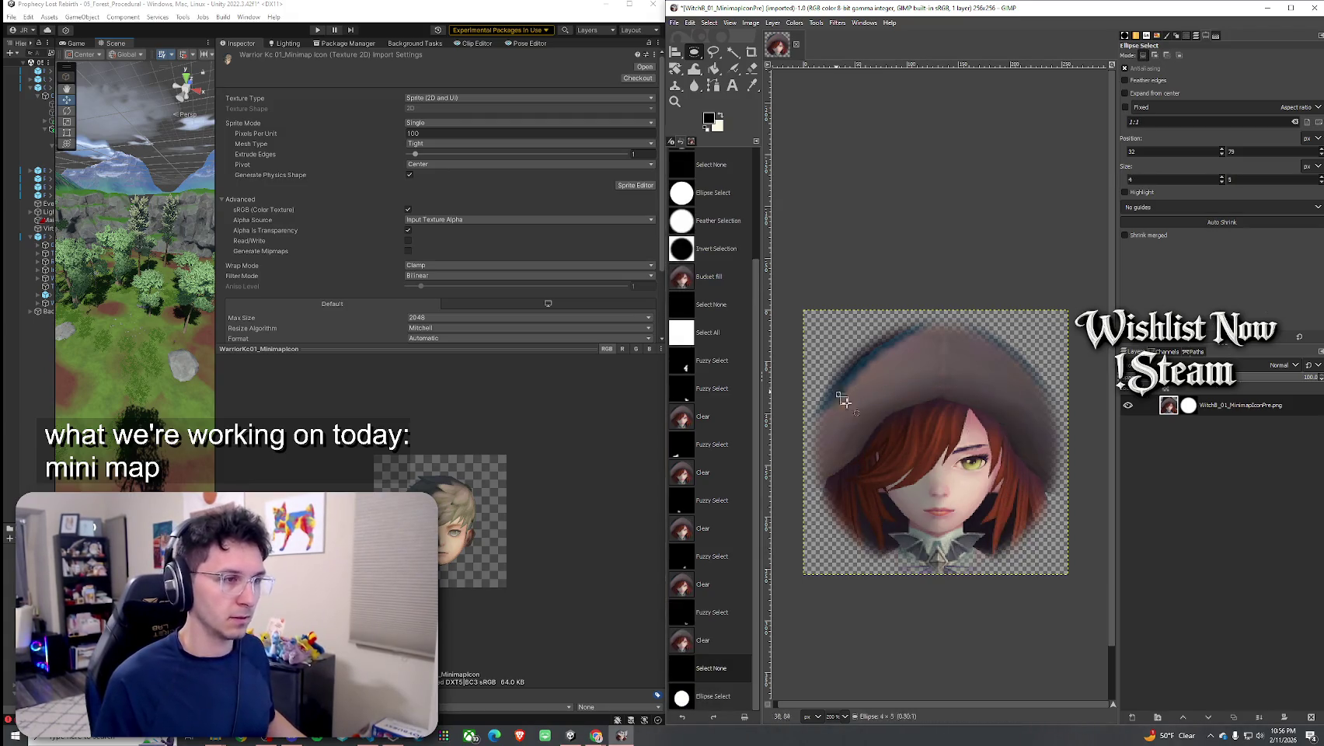
drag(1027, 568, 1027, 568)
mouse_move(853, 382)
mouse_down()
mouse_move(1024, 568)
mouse_move(983, 511)
mouse_up()
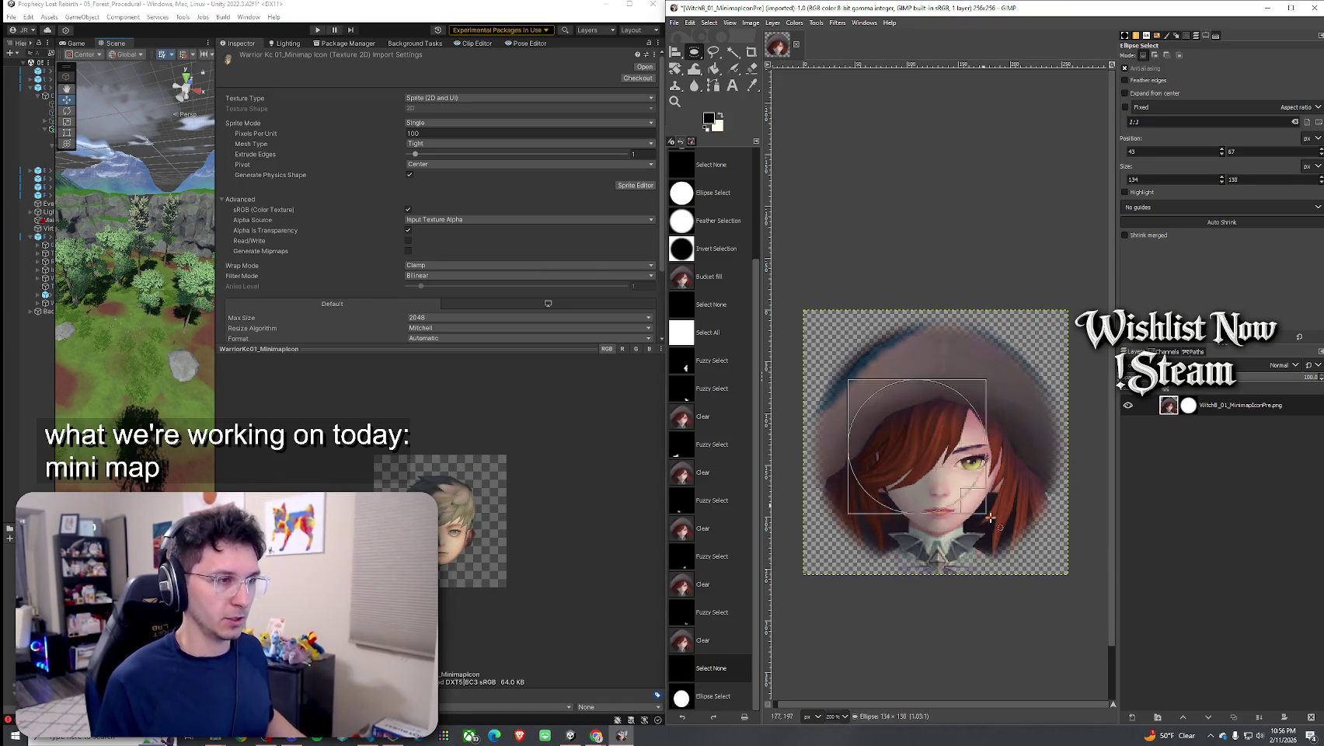
drag(1022, 550, 1027, 549)
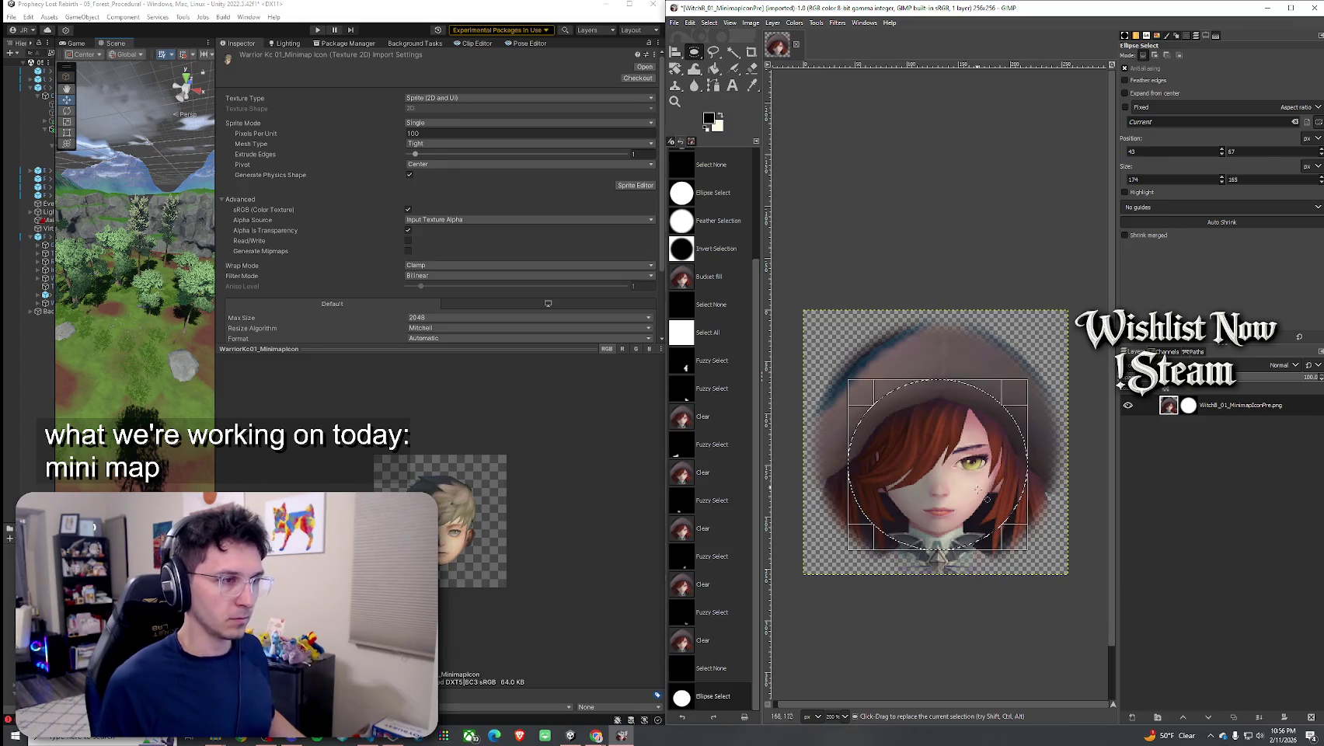
Invert the new circle and delete everything outside it to transparency
click(708, 23)
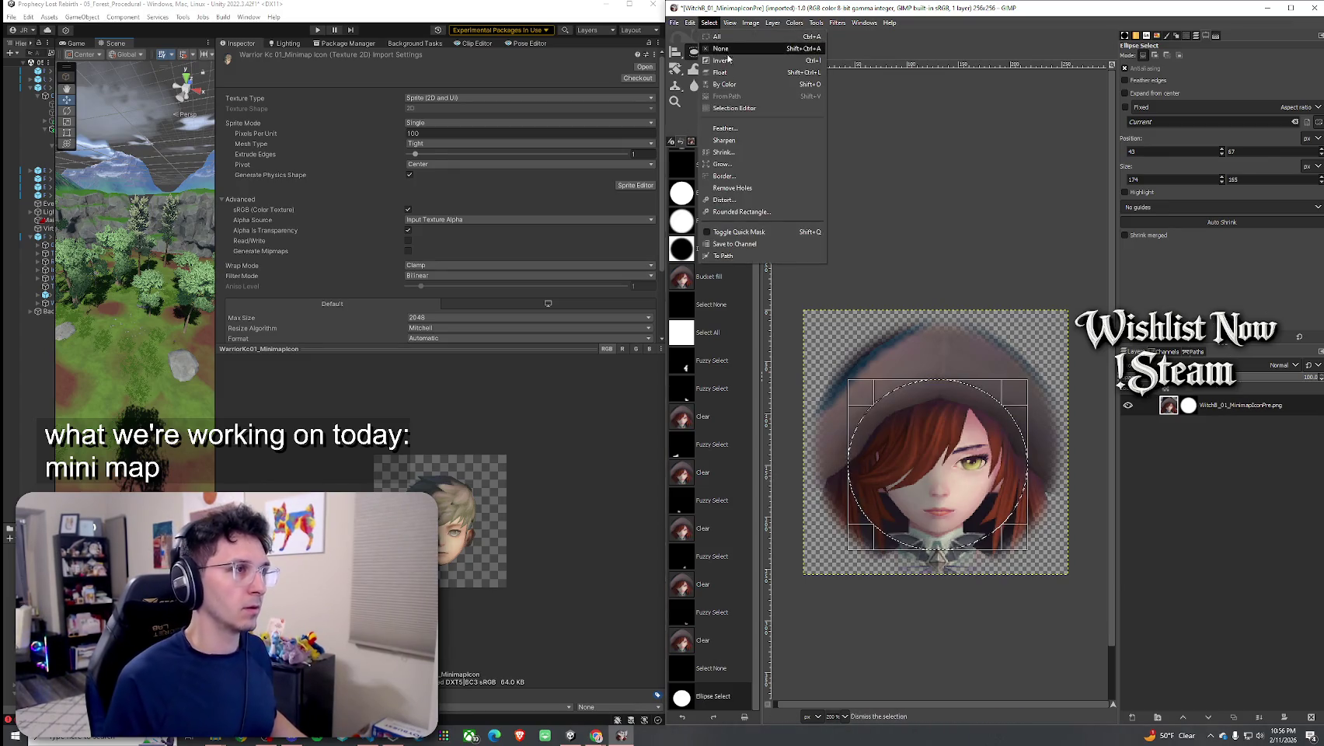
click(719, 62)
key(Delete)
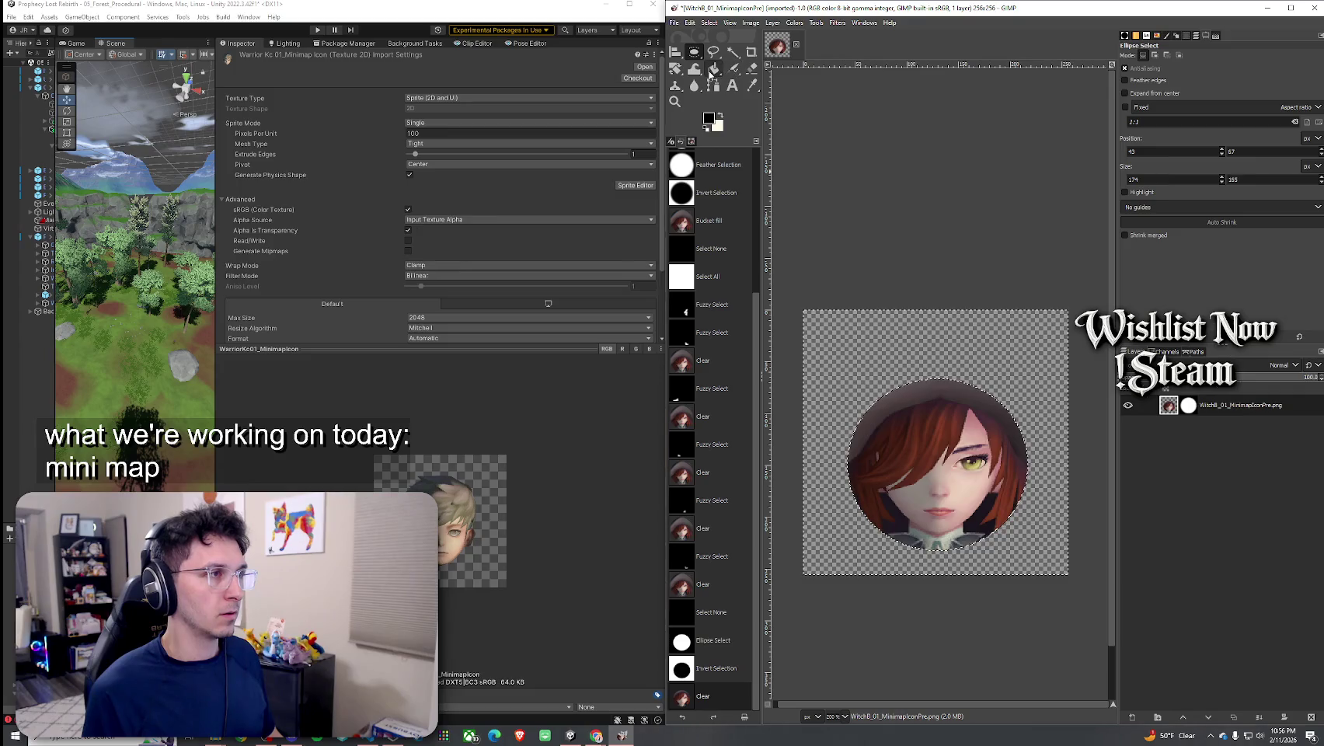
click(752, 69)
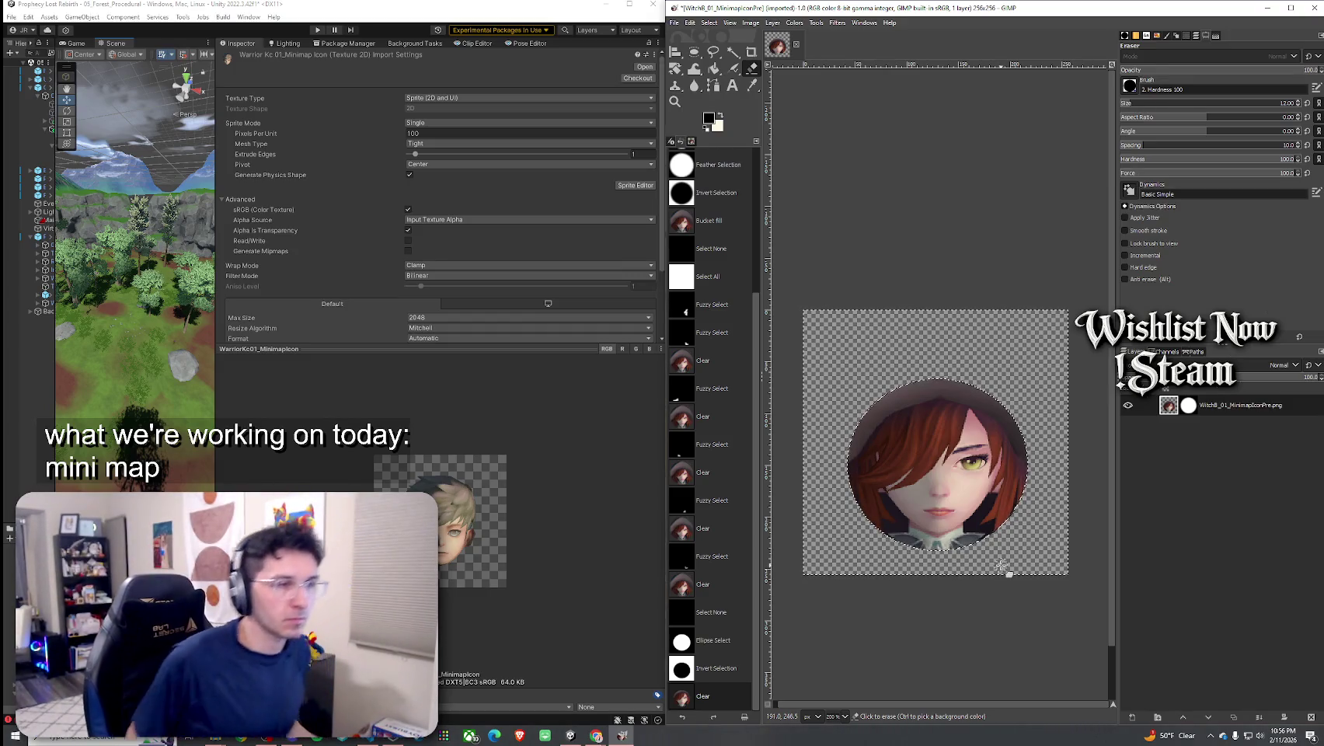
Undo the last two Clear operations to bring back the hat and uncropped portrait
key(ctrl+z)
key(ctrl+z)
key(ctrl+z)
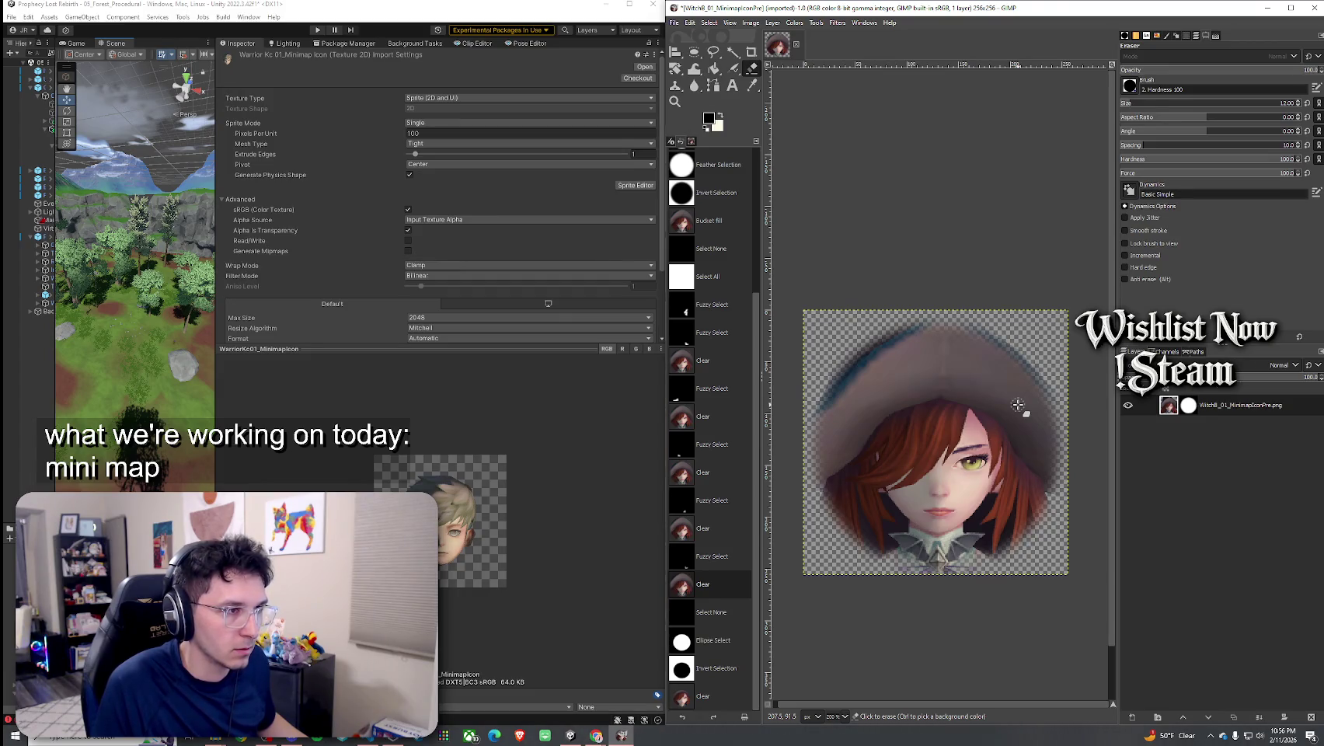
key(ctrl+z)
key(ctrl+z)
key(ctrl+z)
key(ctrl+z)
key(ctrl+z)
key(ctrl+z)
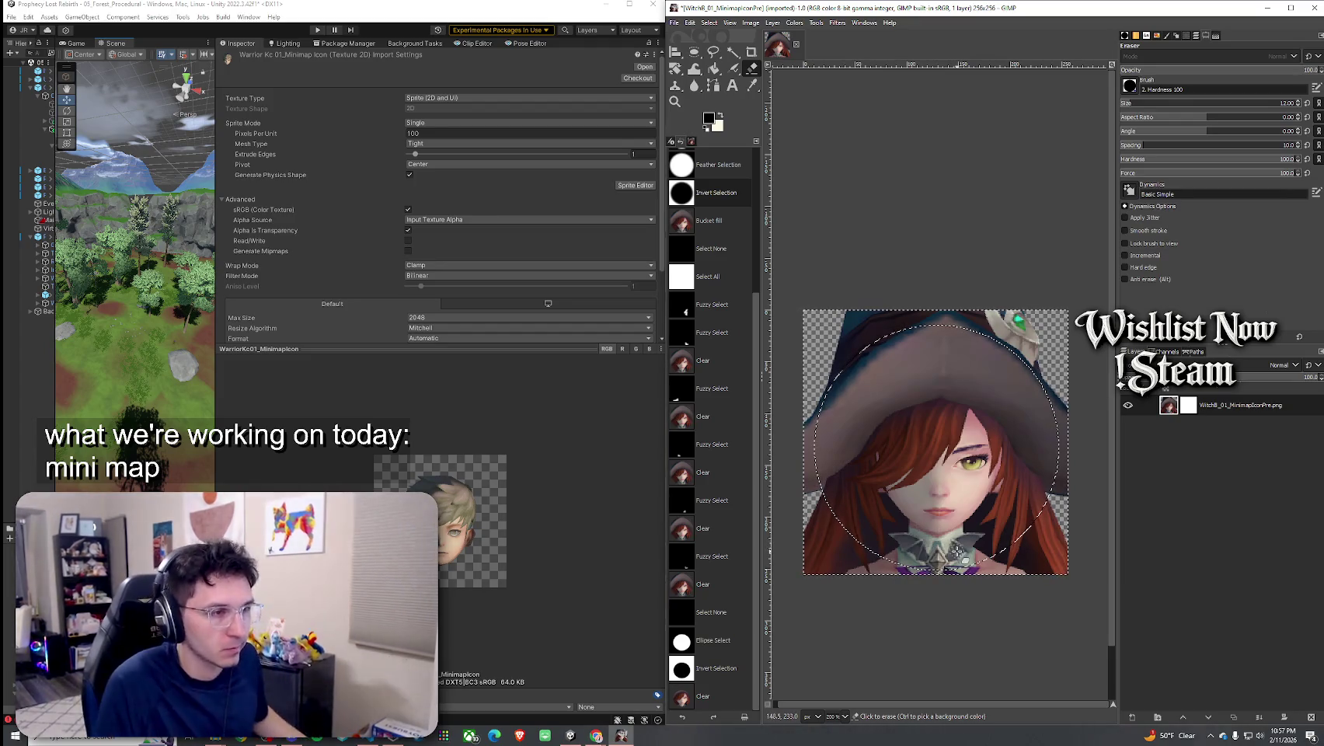
scroll(730, 193, up, 5)
Revert the portrait to Base Image and erase a little along the collar edge
click(713, 162)
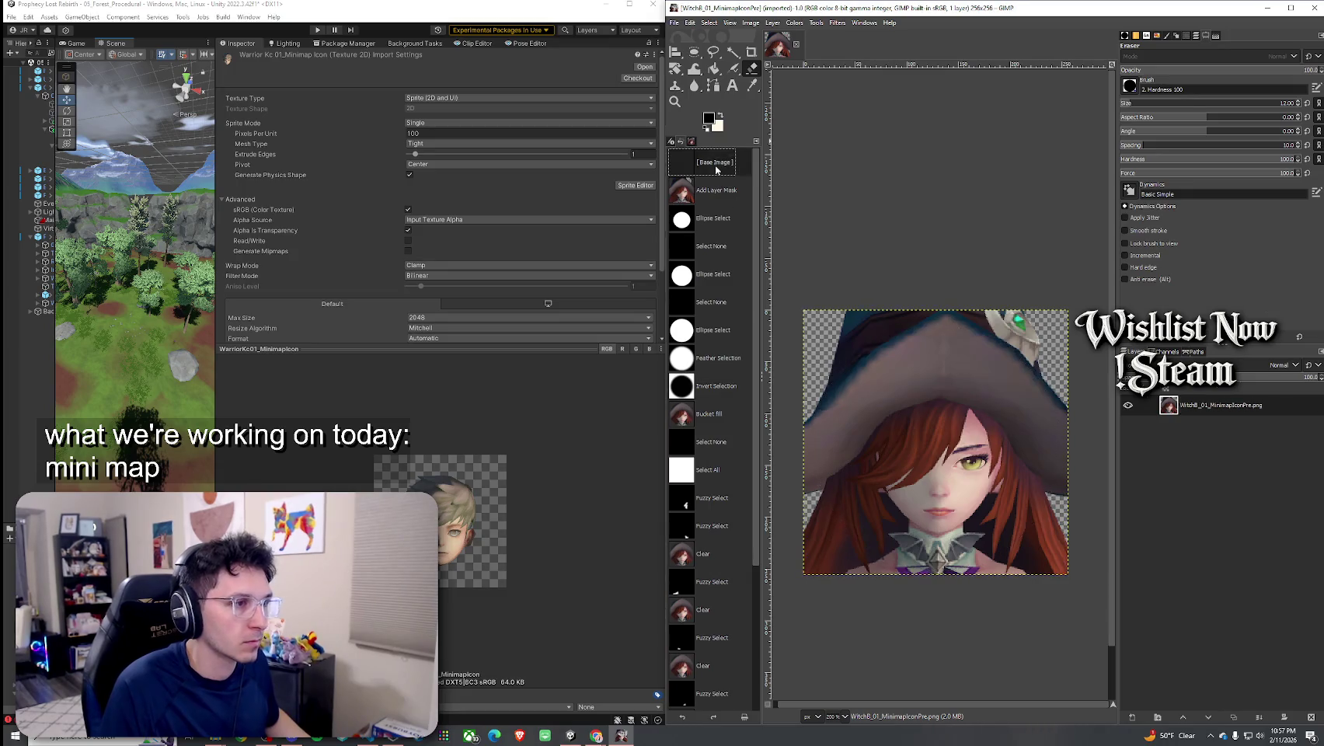
scroll(957, 553, up, 2)
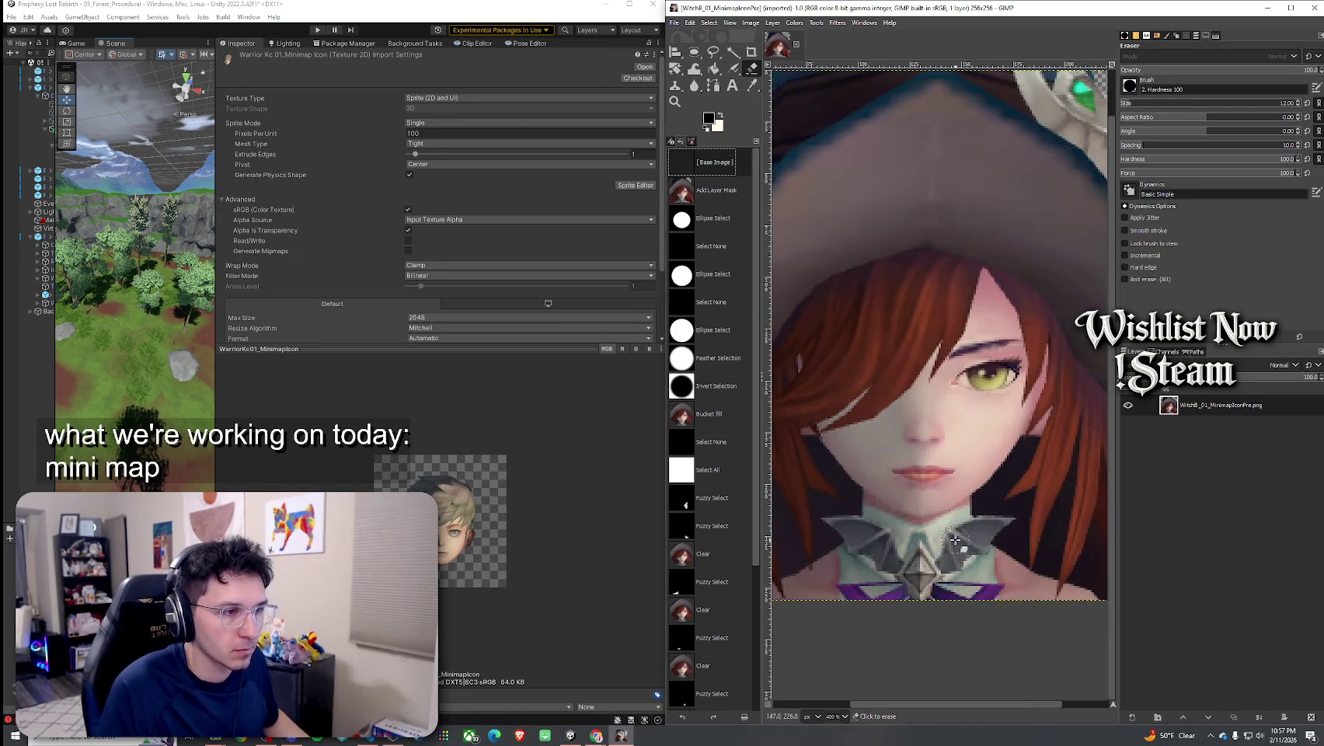
drag(976, 509, 957, 522)
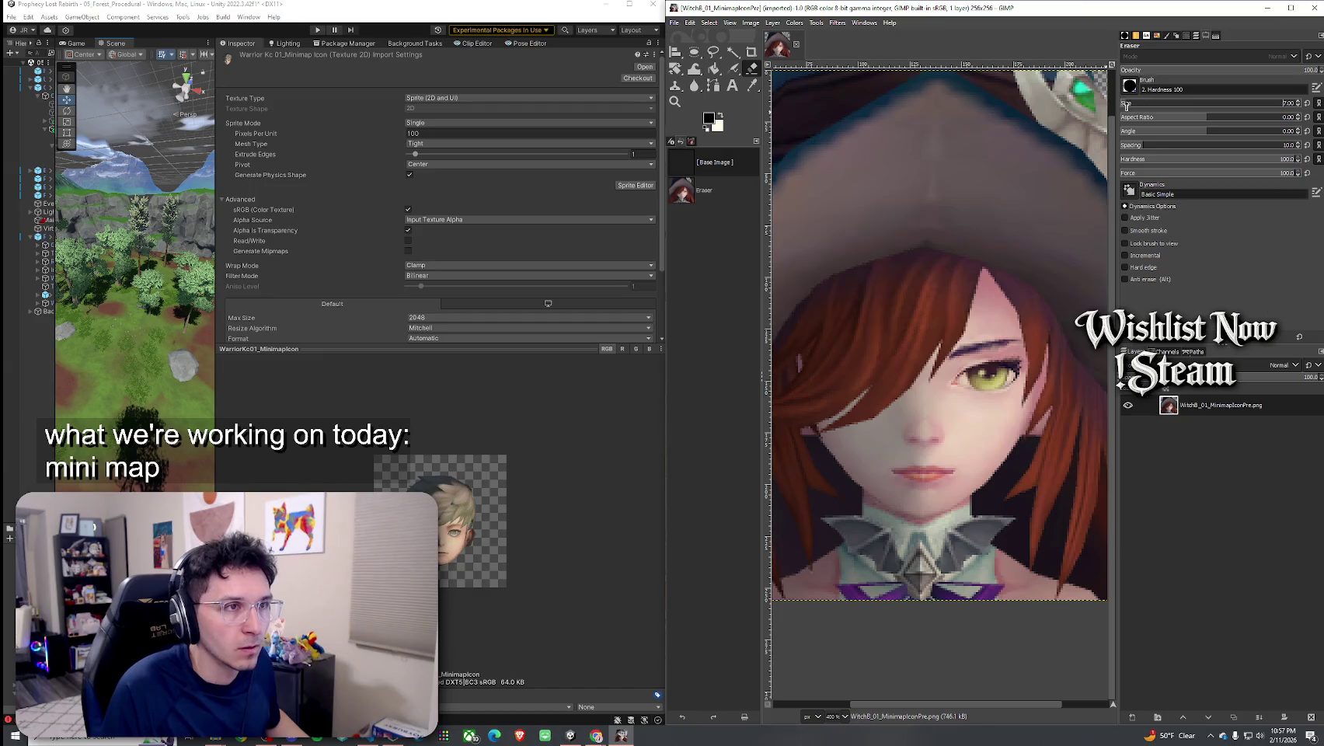
ctrl+scroll(955, 490, up, 3)
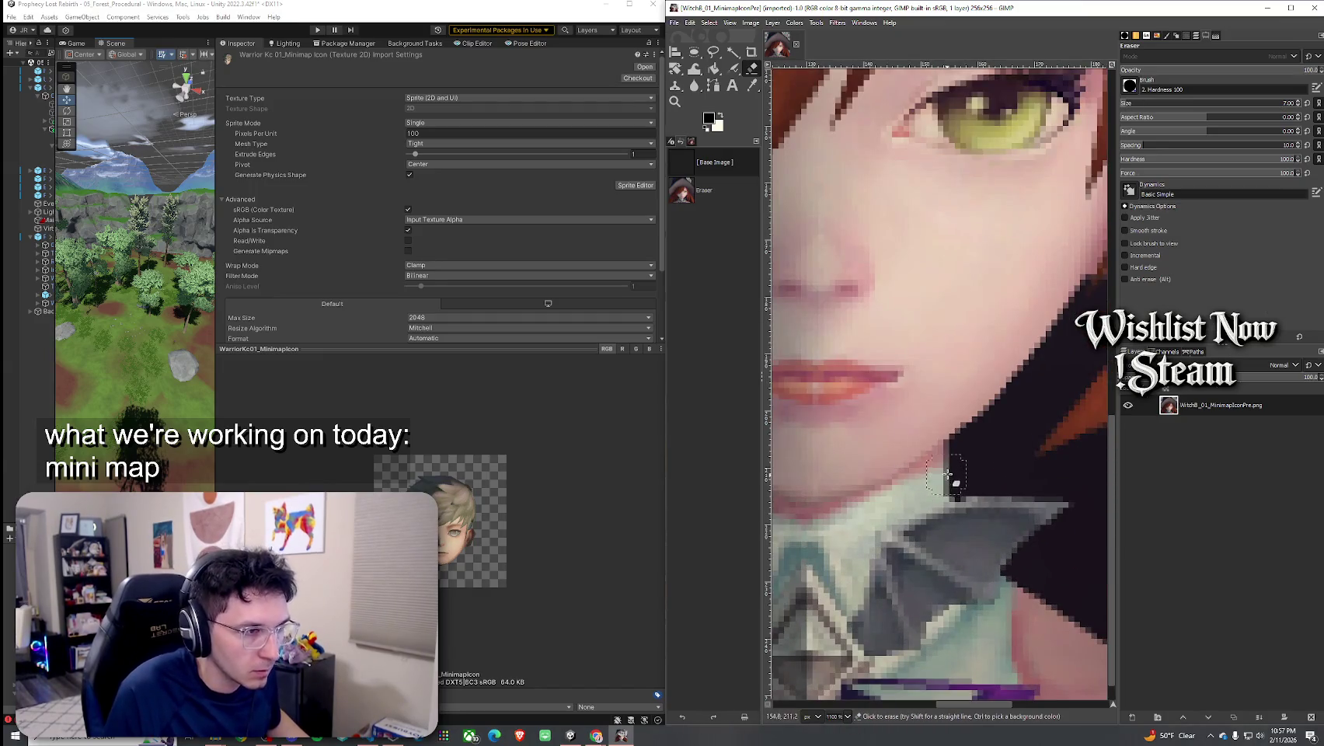
drag(945, 467, 960, 472)
With a smaller eraser, clear a diagonal strip and spots beside the neck
drag(1282, 107, 1150, 113)
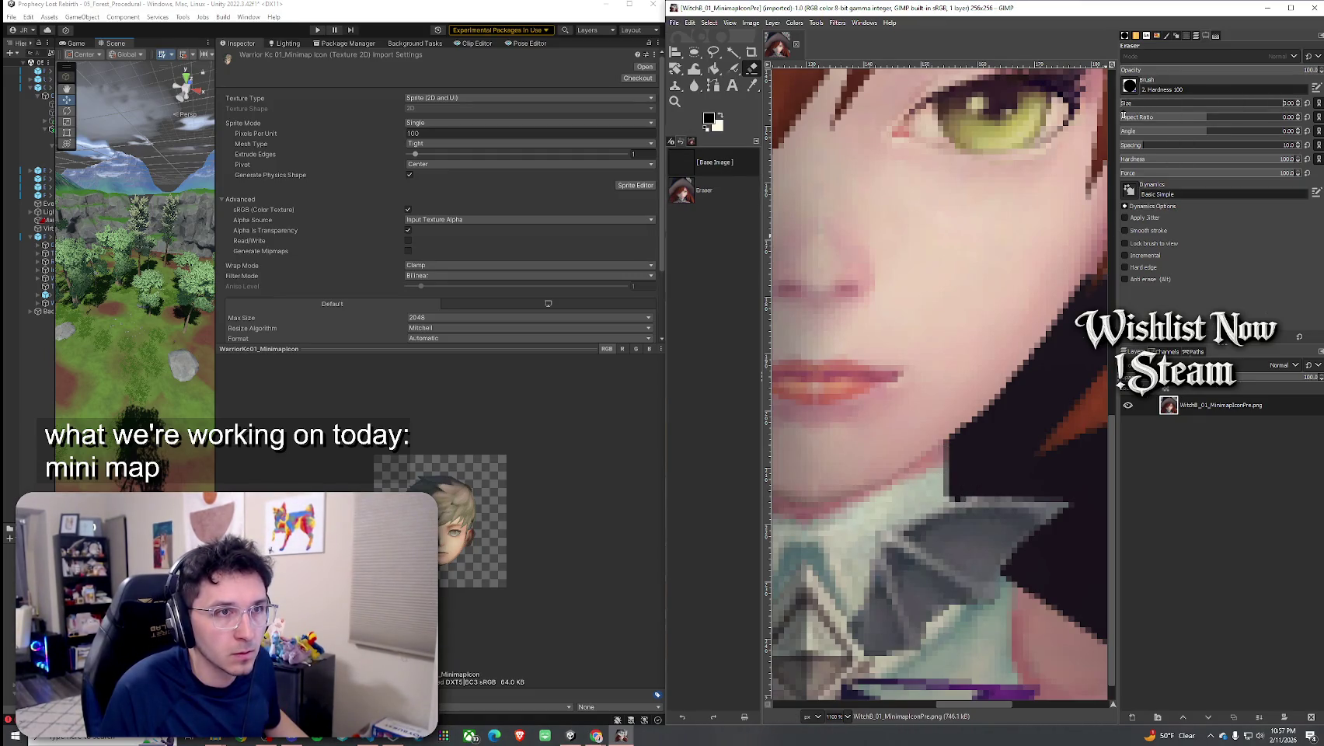
drag(948, 466, 844, 539)
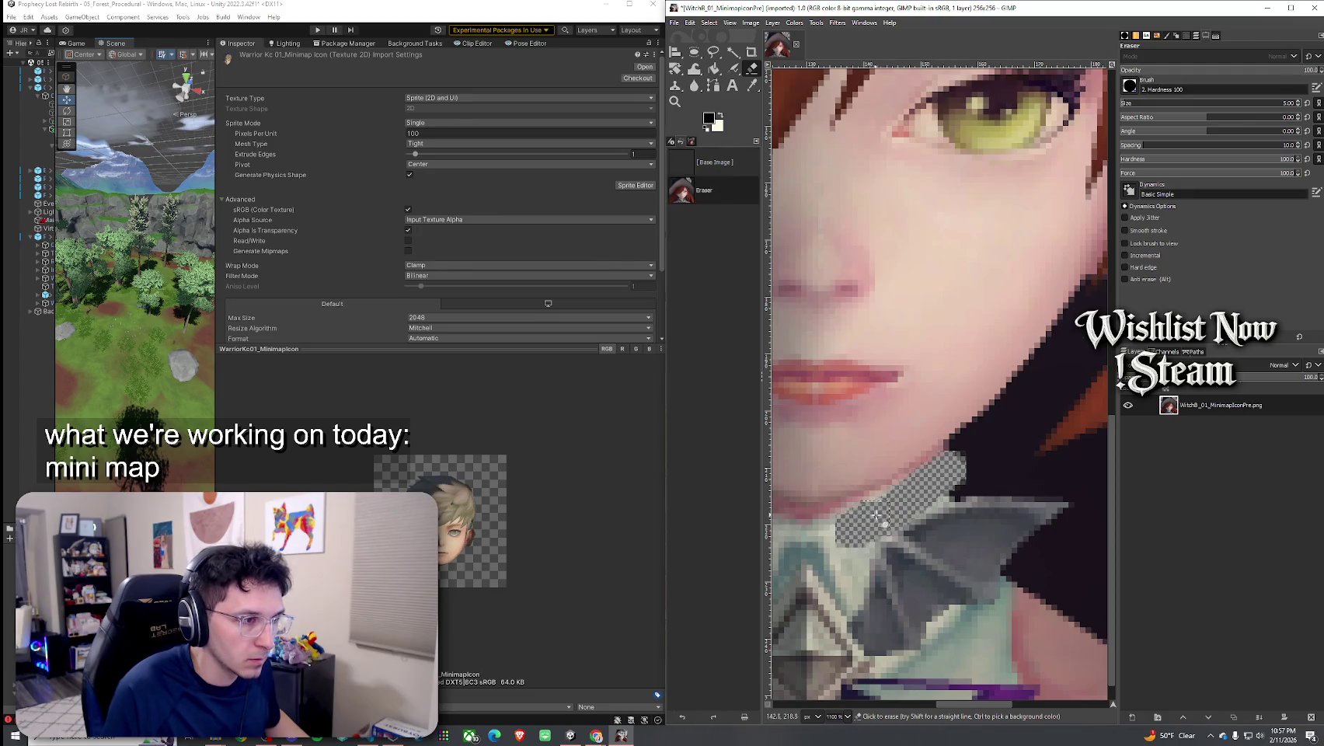
click(874, 517)
scroll(875, 517, left, 2)
scroll(917, 505, down, 2)
mouse_move(938, 494)
mouse_down()
mouse_move(913, 515)
mouse_move(919, 478)
mouse_up()
click(928, 517)
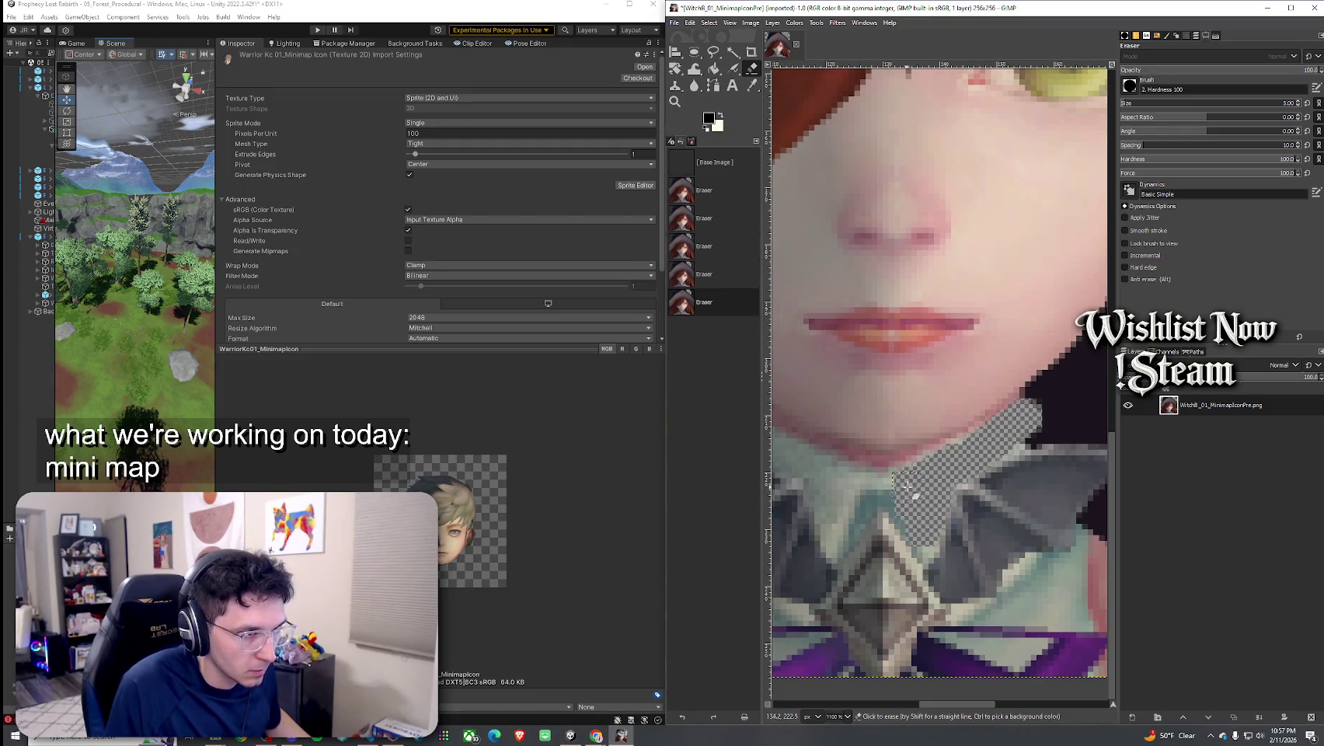
Erase the remaining dark pixels around the neck cut-out to transparency
click(993, 449)
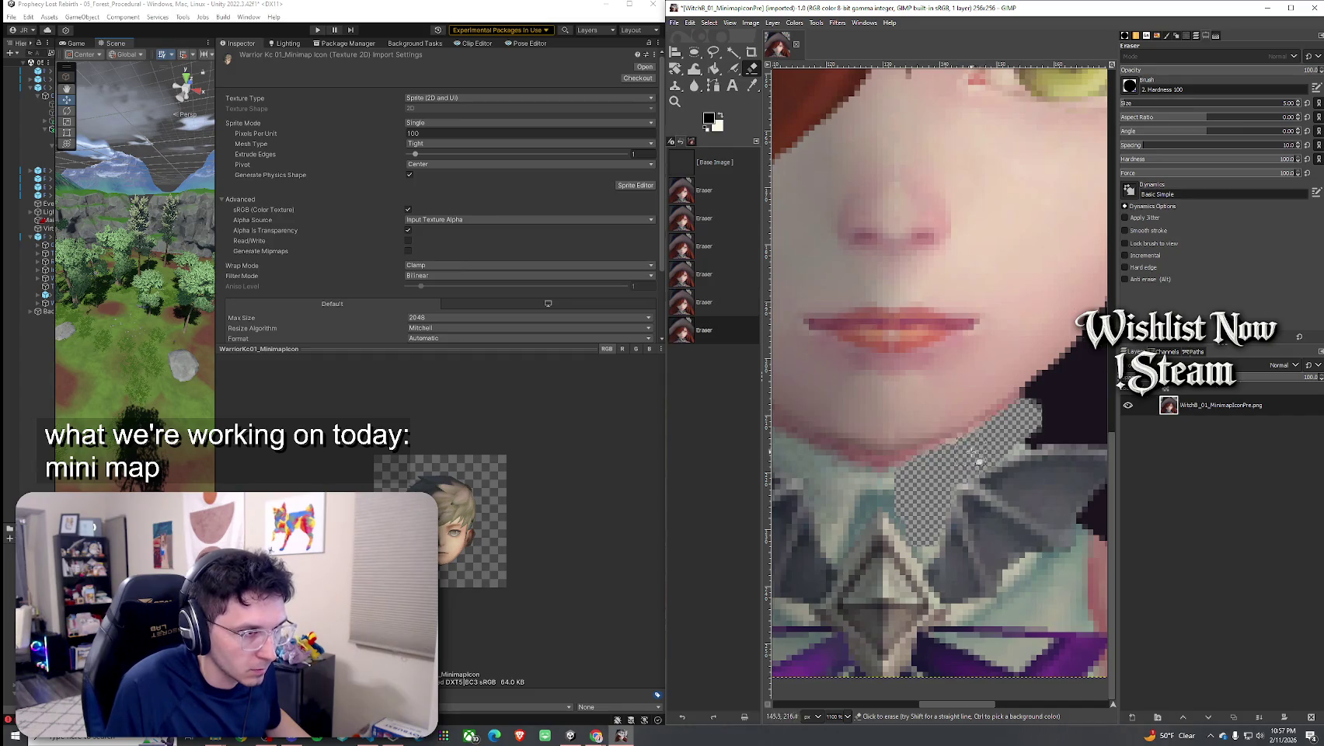
click(970, 458)
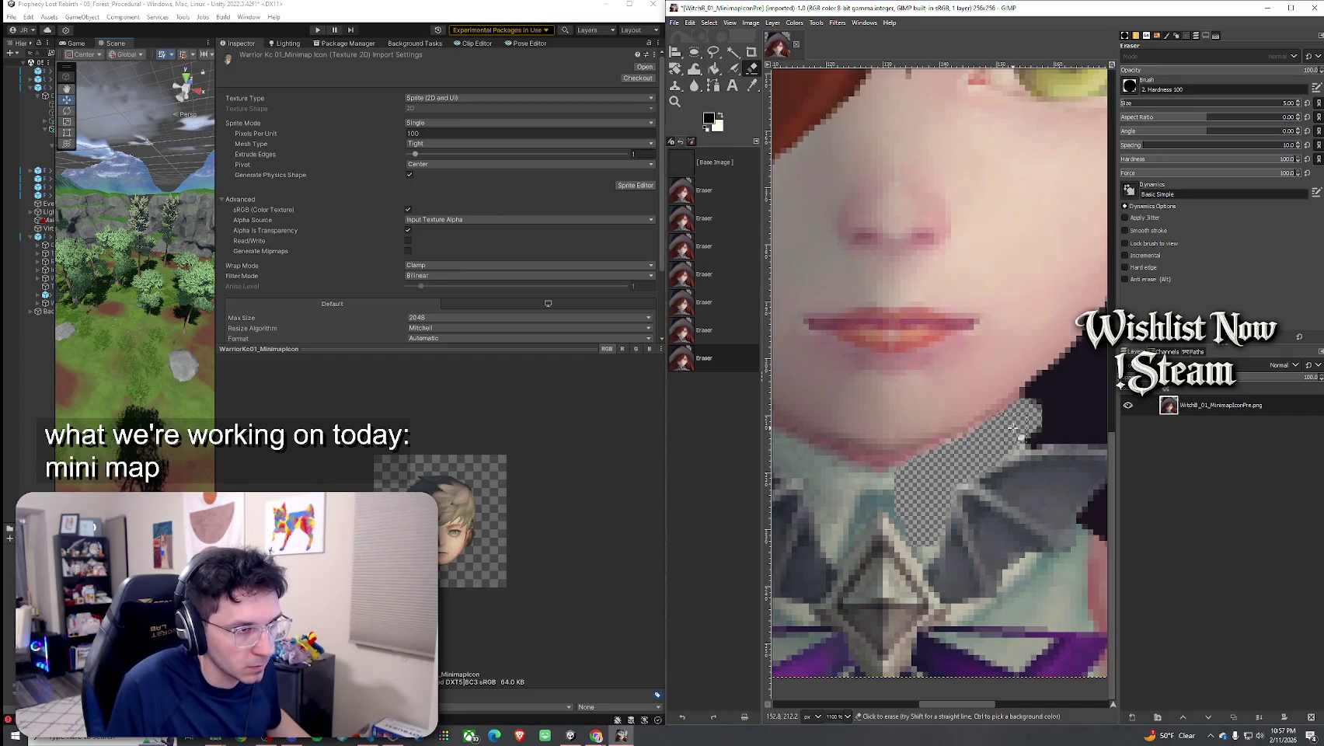
drag(984, 442, 963, 449)
drag(917, 490, 881, 488)
scroll(902, 466, up, 3)
scroll(901, 467, left, 2)
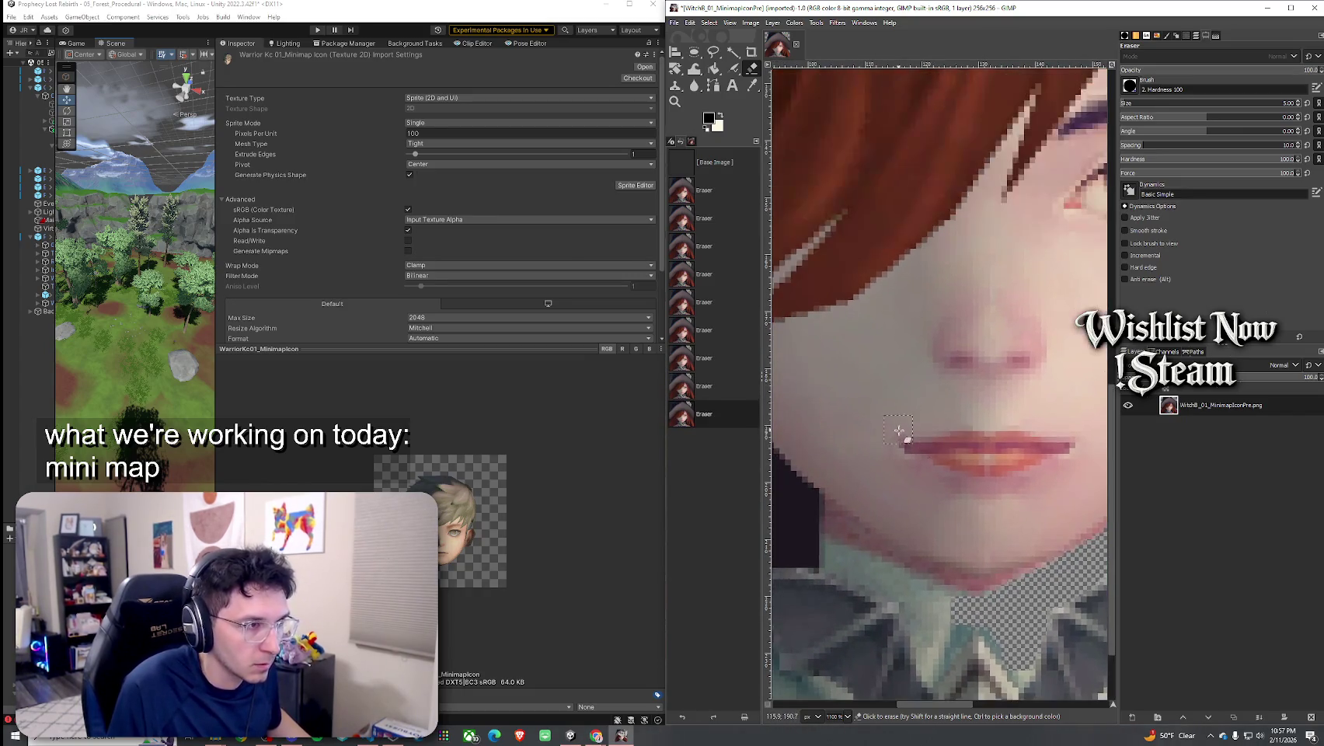
scroll(901, 443, down, 3)
scroll(920, 489, right, 1)
scroll(926, 482, right, 1)
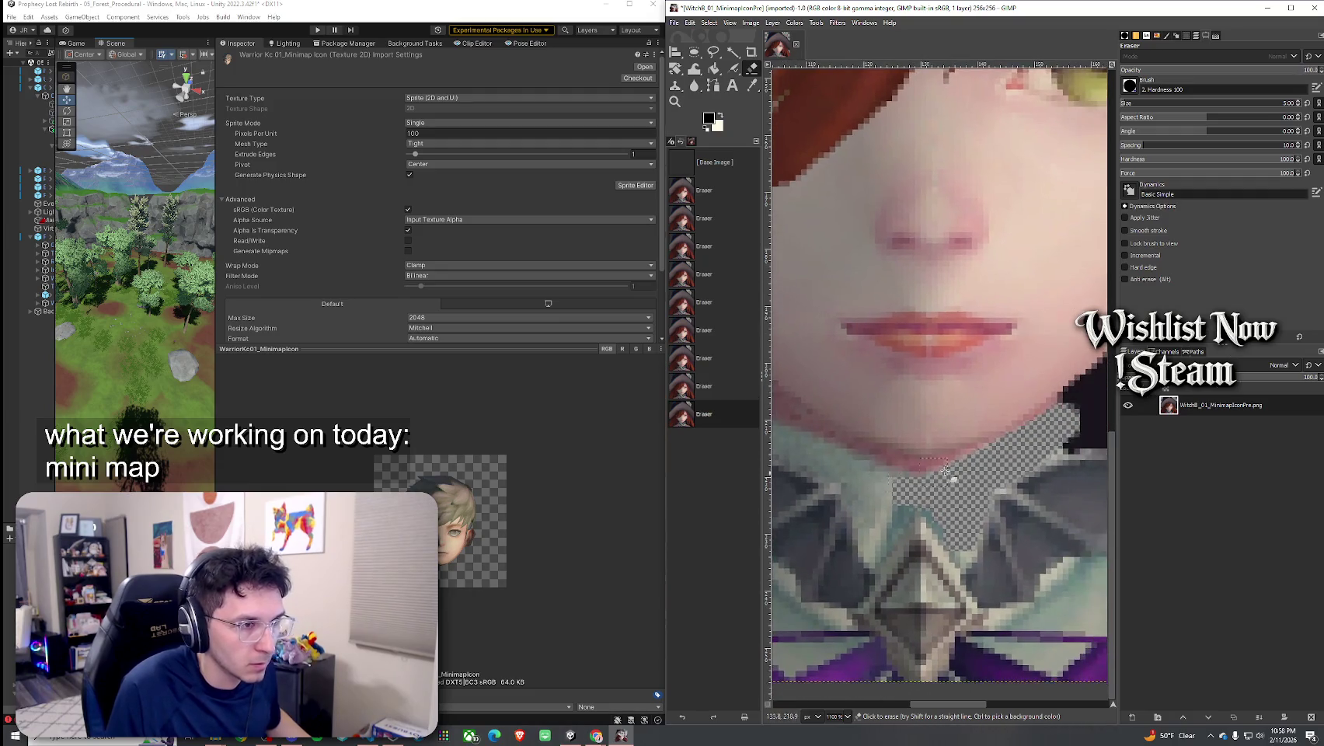